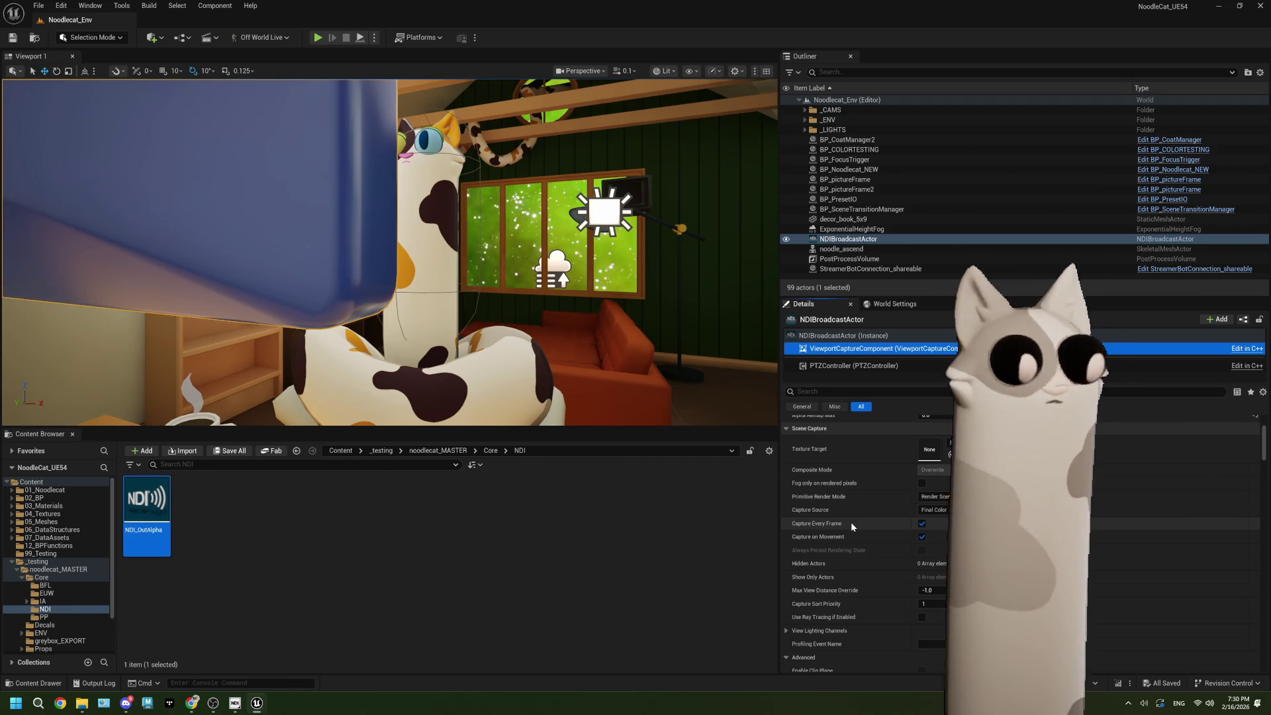
Step: Scroll through the Content Browser and deselect the NDI_OutAlpha asset
scroll(856, 555, "down", 2)
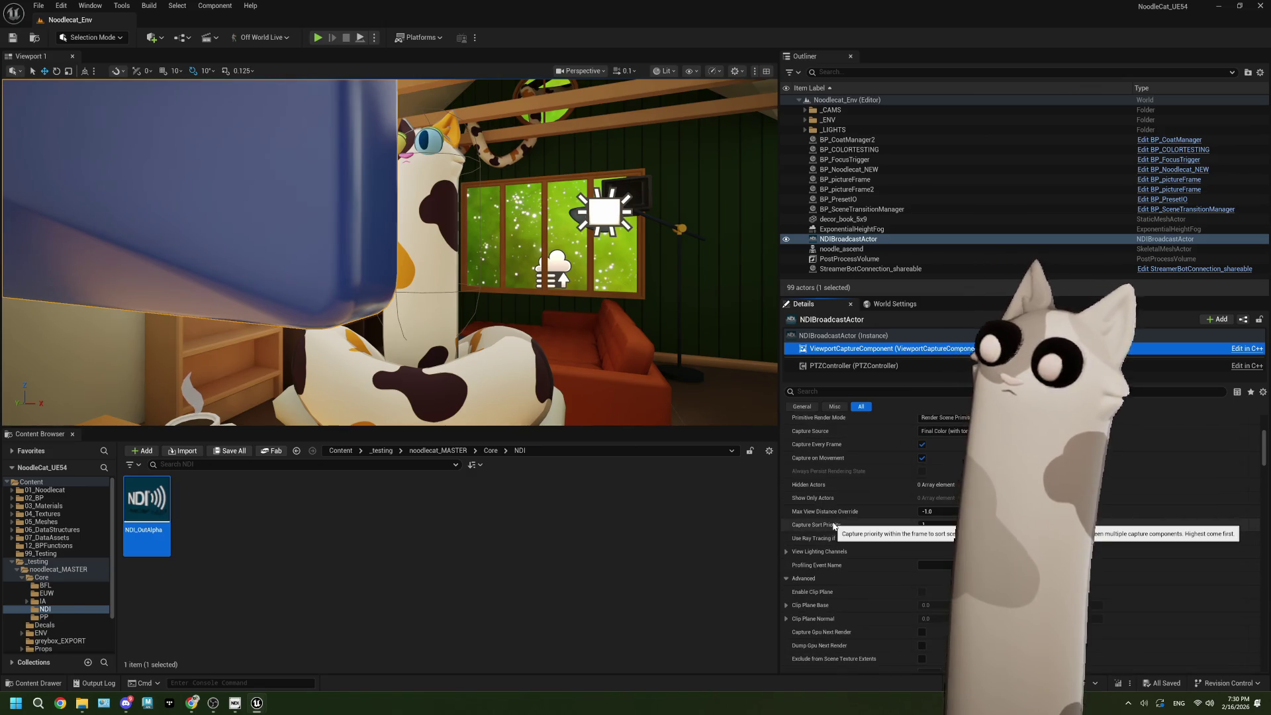
scroll(834, 523, "down", 3)
scroll(831, 519, "down", 3)
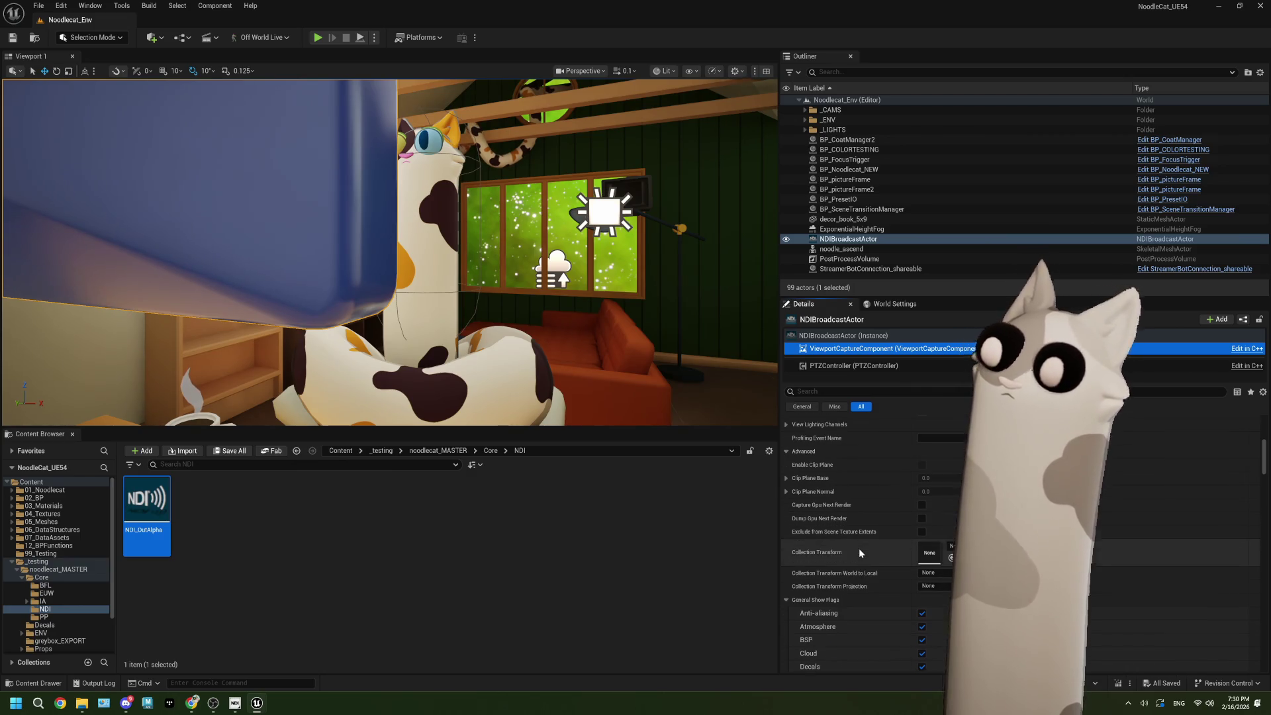
scroll(859, 550, "down", 2)
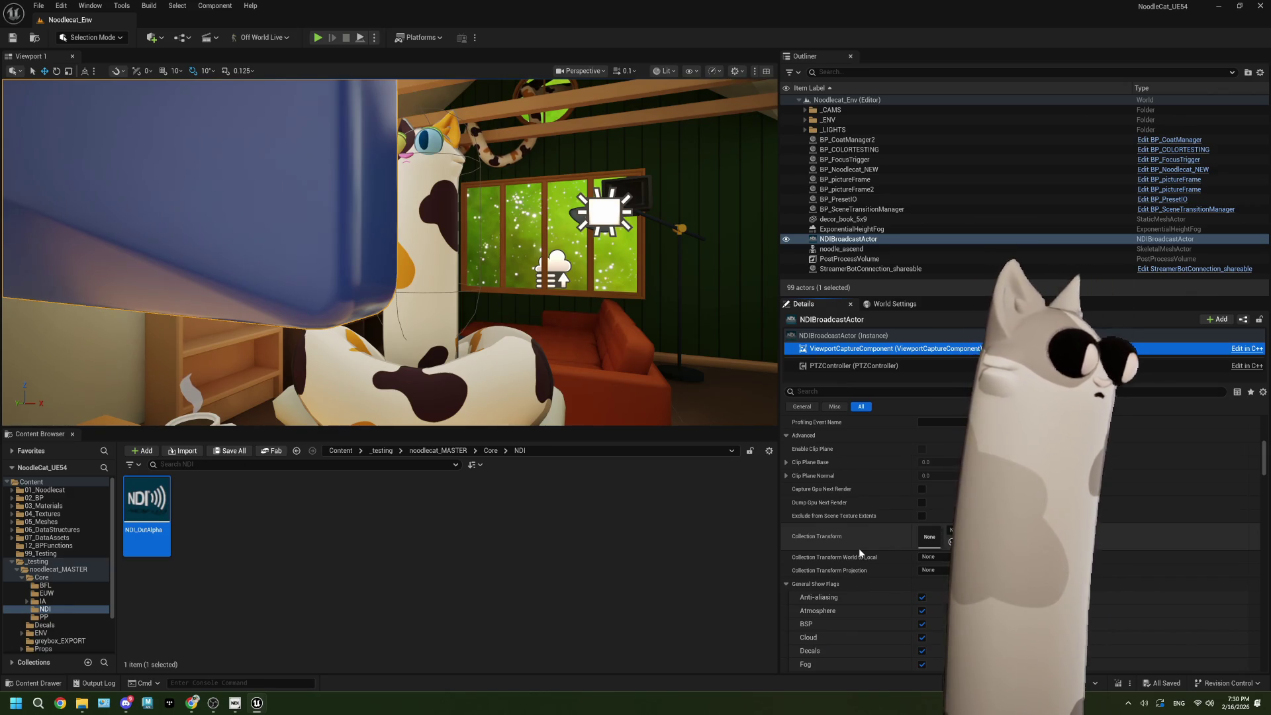
left_click(472, 579)
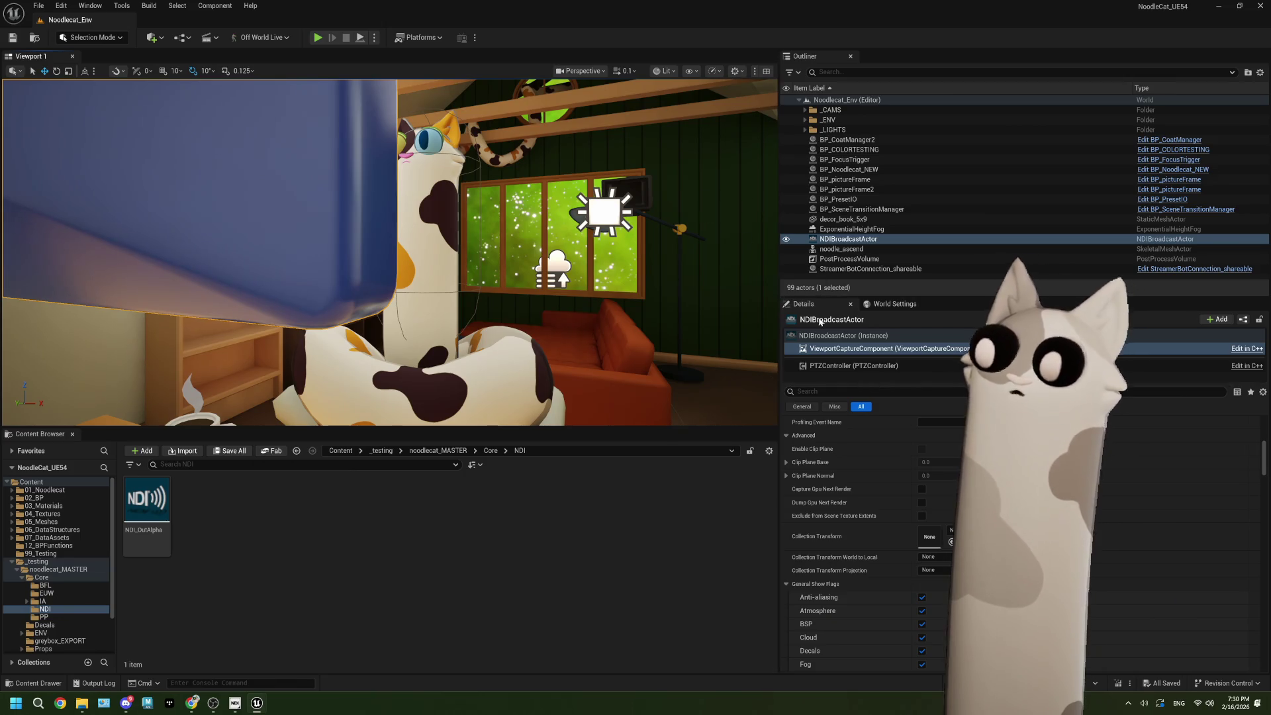
scroll(869, 483, "up", 1)
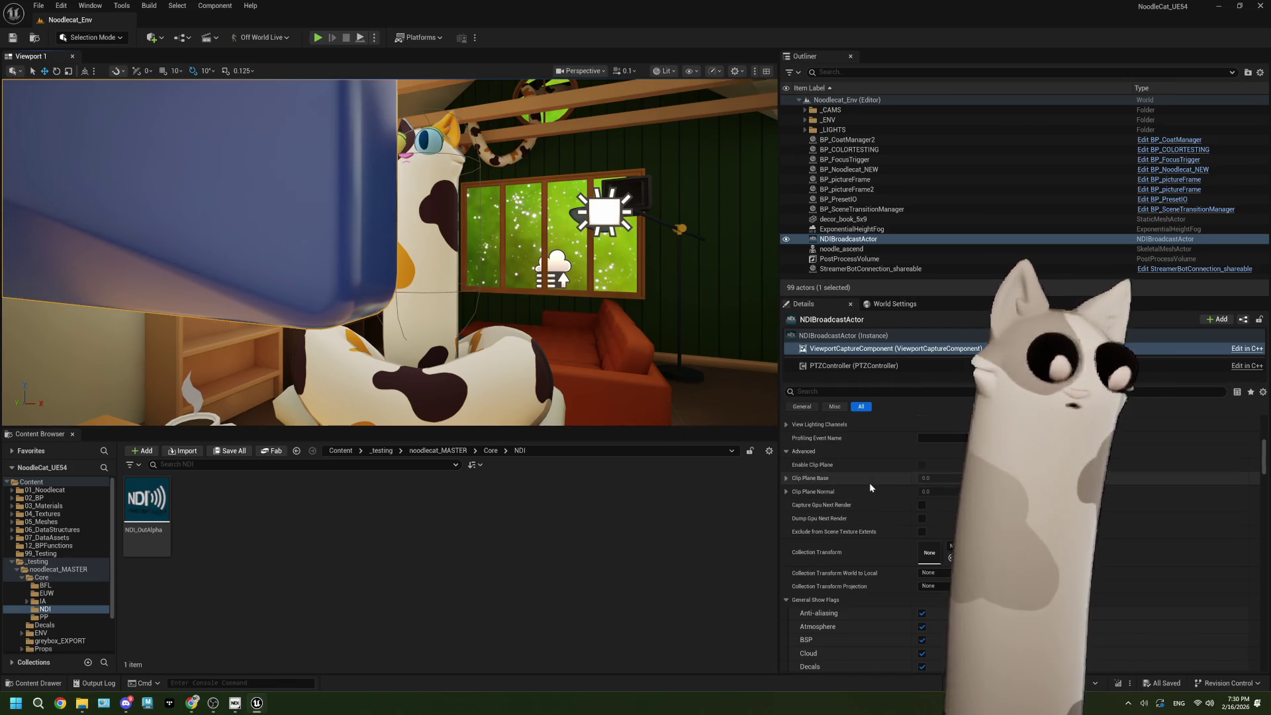
Step: Set NDI_OutAlpha's broadcast frame rate to 30 fps, save it, and press Play
double_click(147, 500)
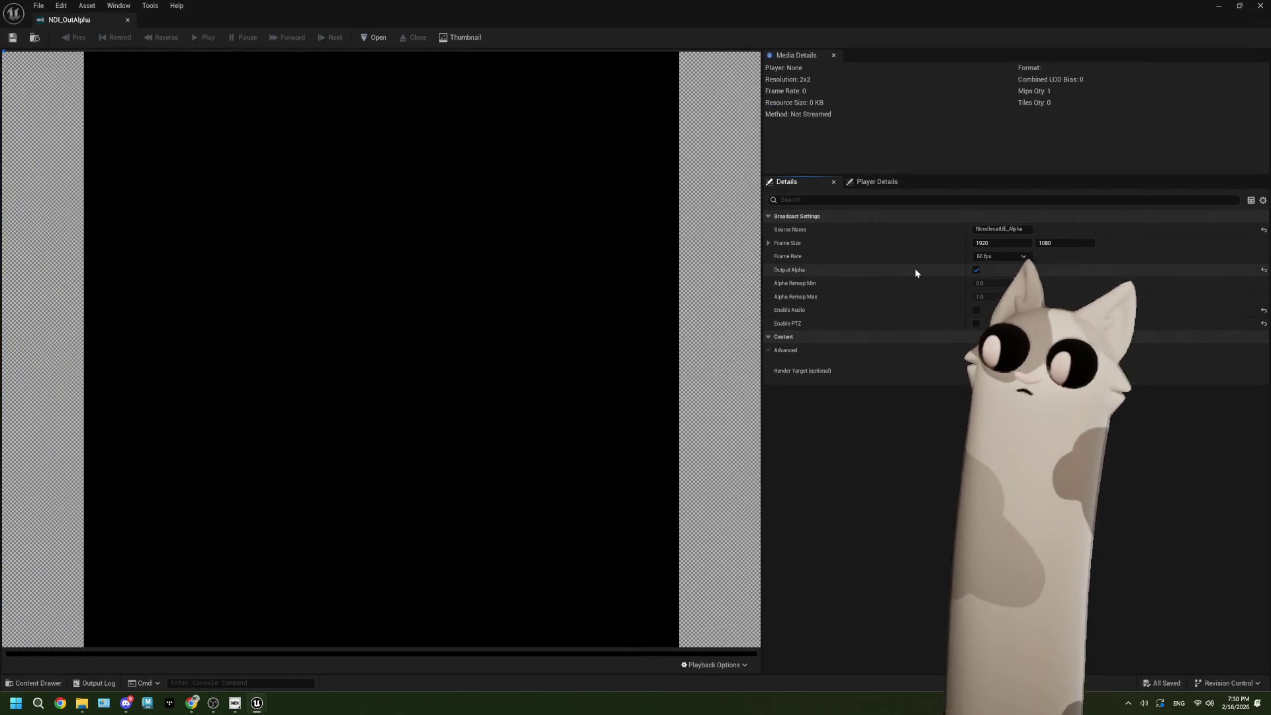
left_click(998, 254)
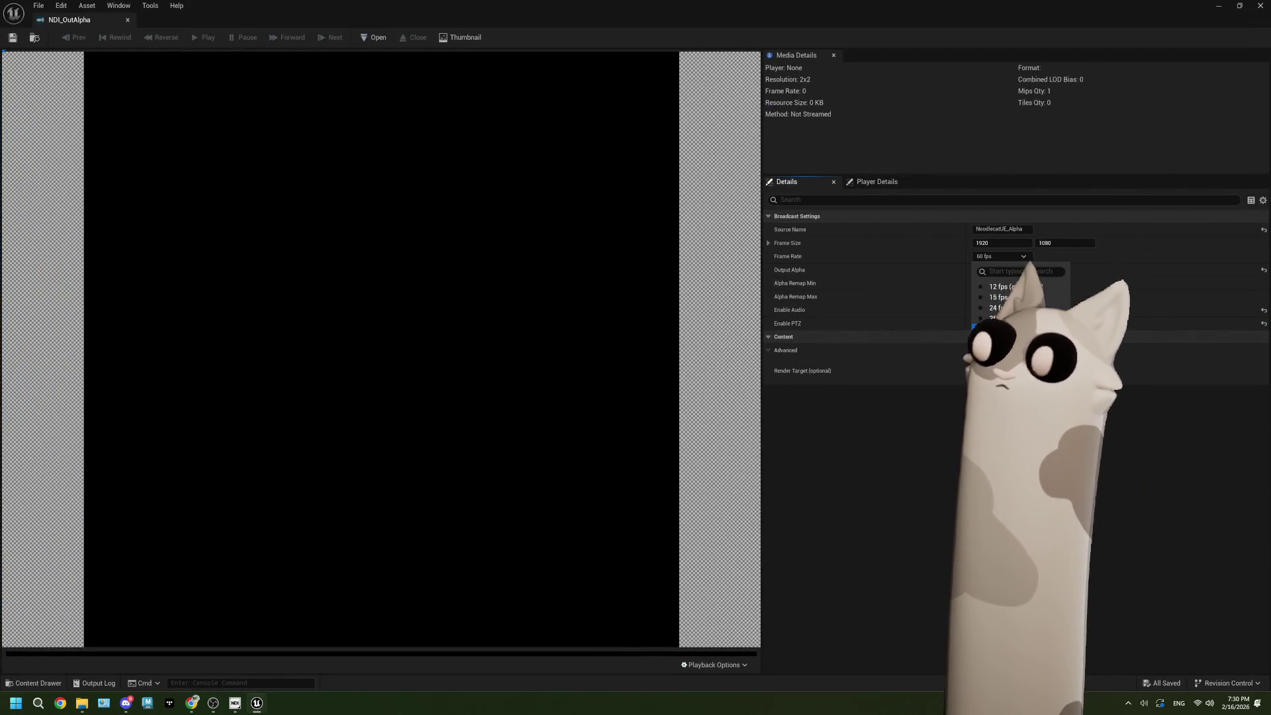
left_click(997, 329)
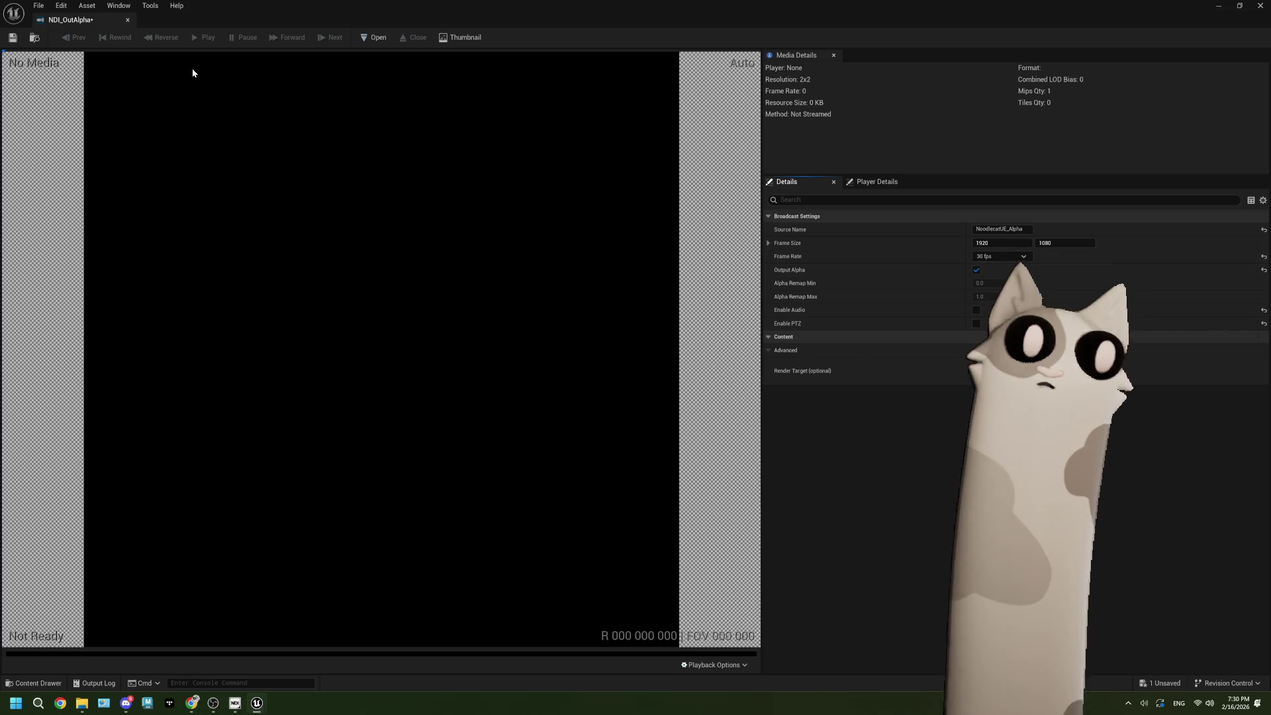
left_click(13, 37)
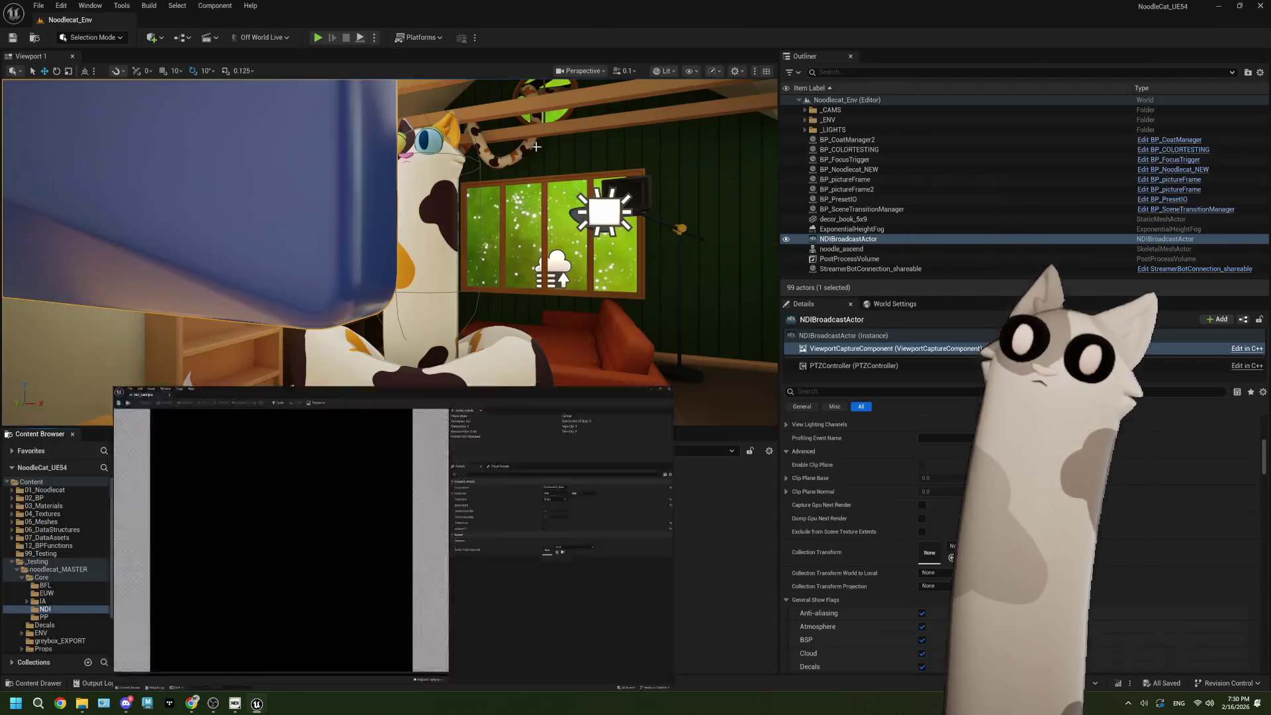
left_click(1260, 5)
left_click(318, 38)
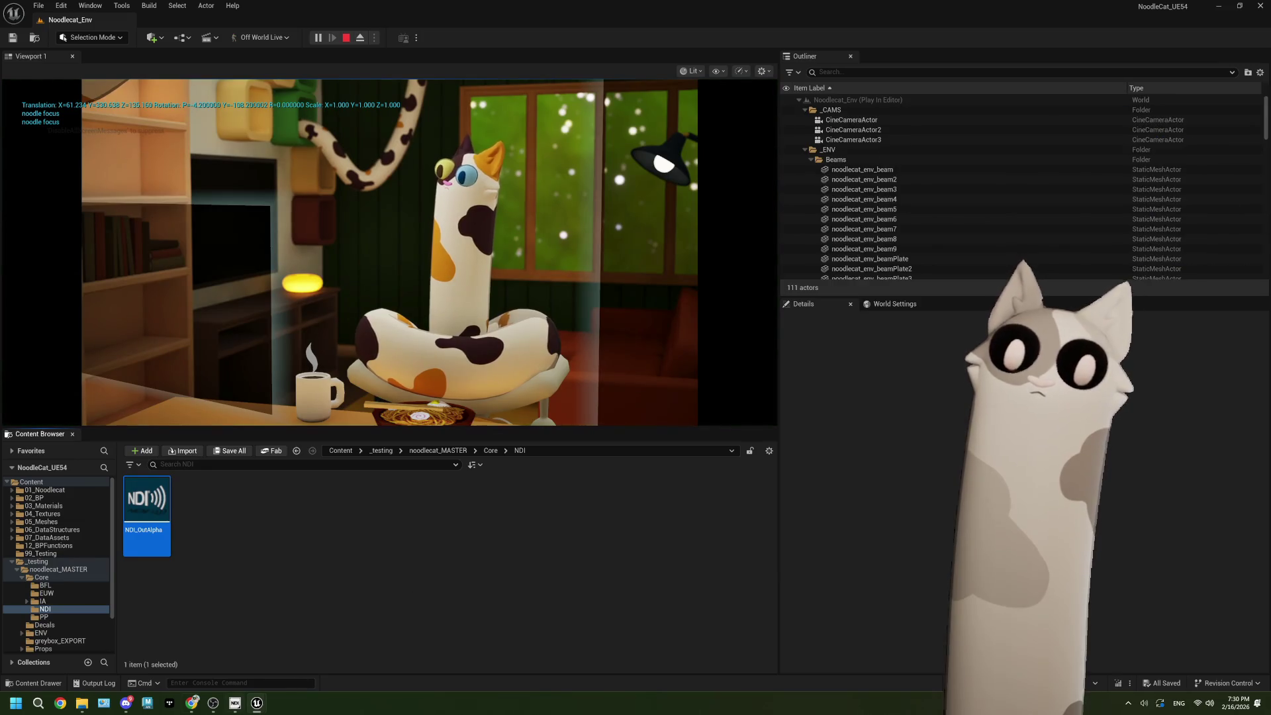
Step: Switch to OBS and move the Unreal window aside so both are visible
key("alt+Tab")
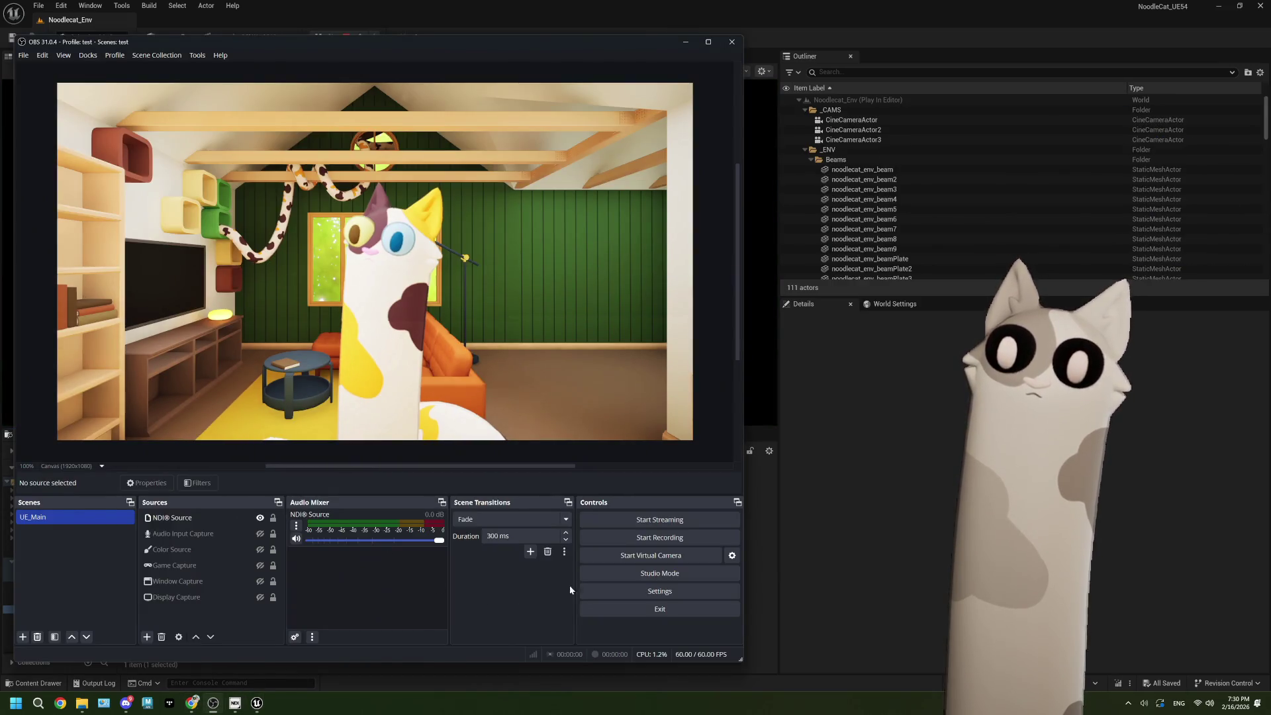
left_click(566, 17)
mouse_move(567, 18)
left_mouse_down()
mouse_move(664, 57)
mouse_move(1019, 112)
left_mouse_up()
left_click(552, 41)
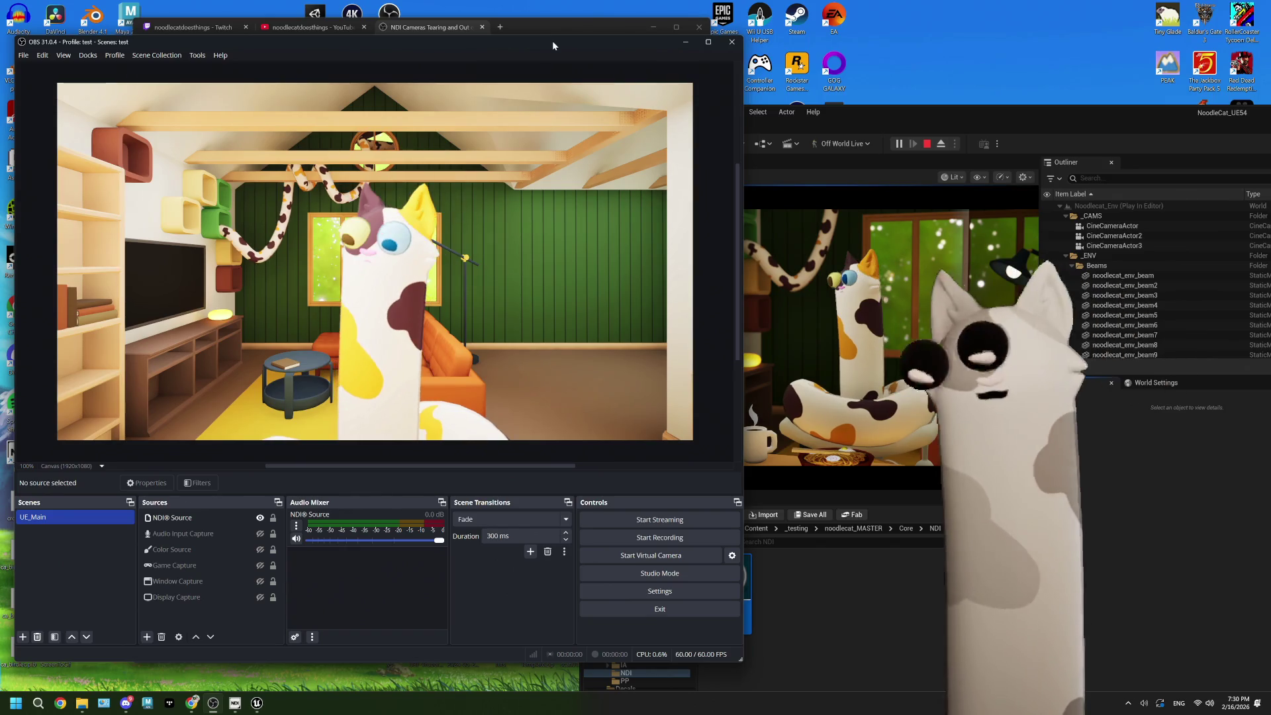
left_click(868, 113)
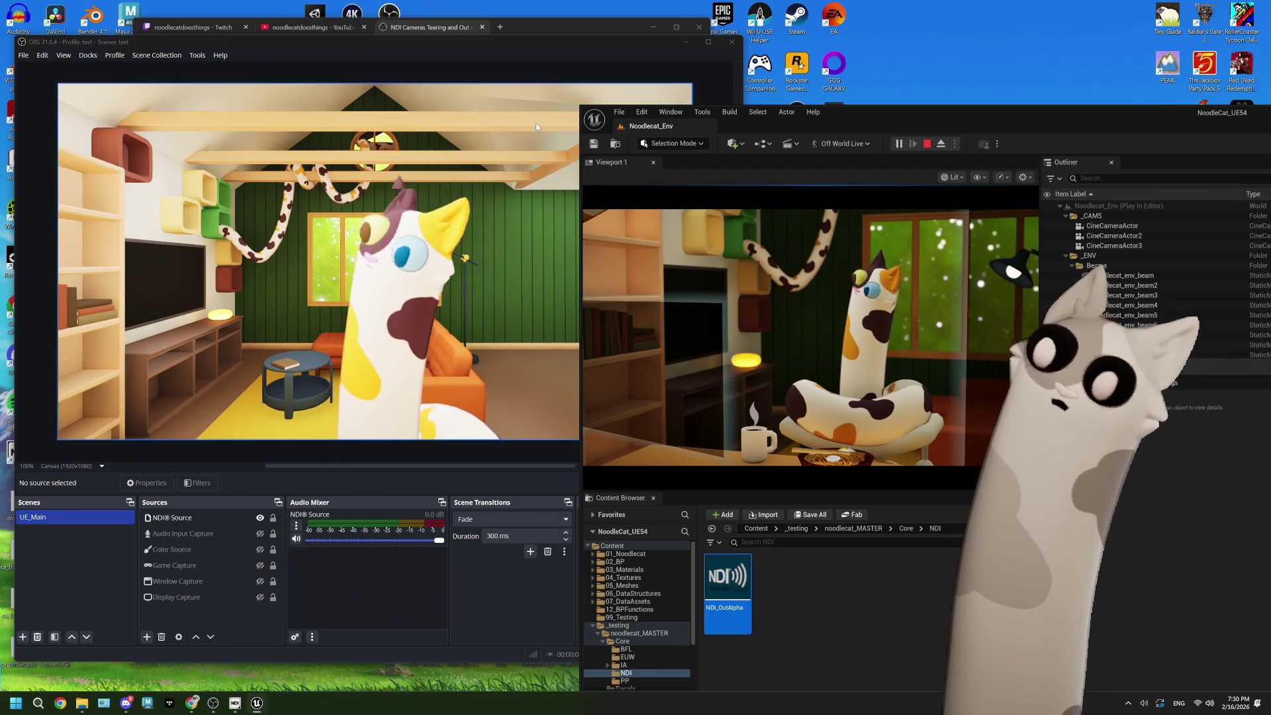
Step: Change the NDI Source's Latency Mode to Low in its properties
left_click(522, 307)
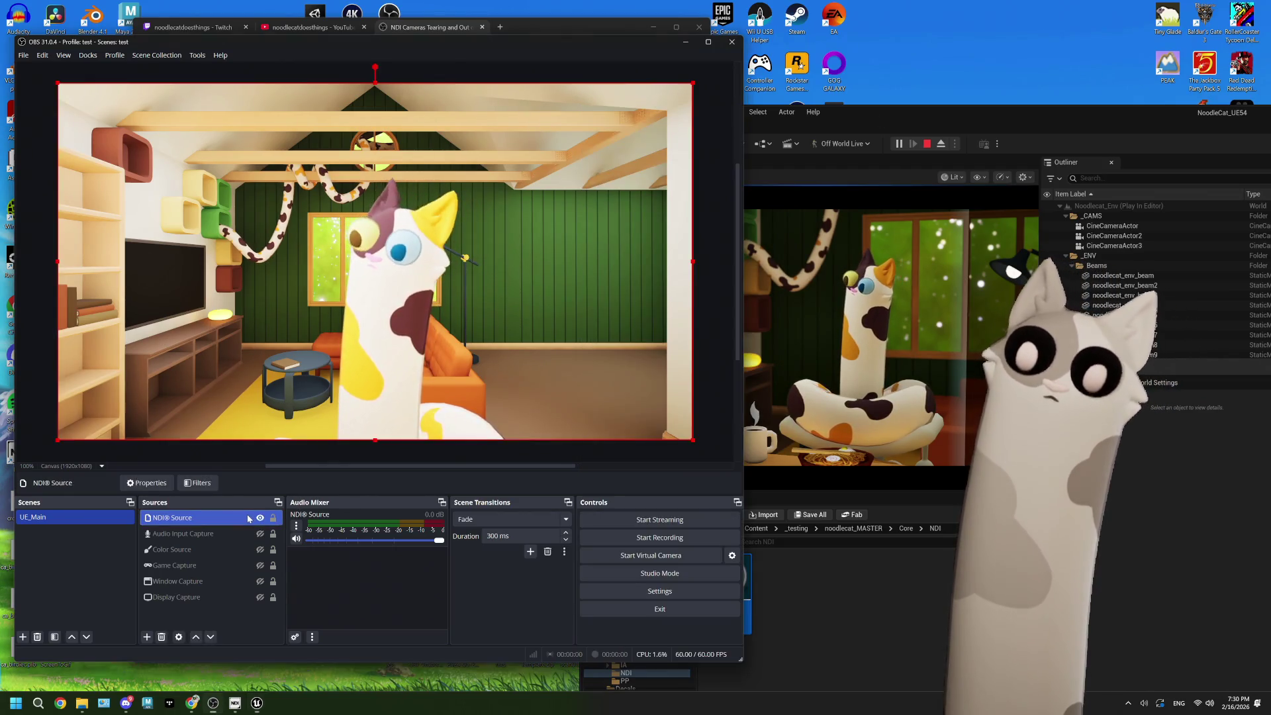
left_click(142, 484)
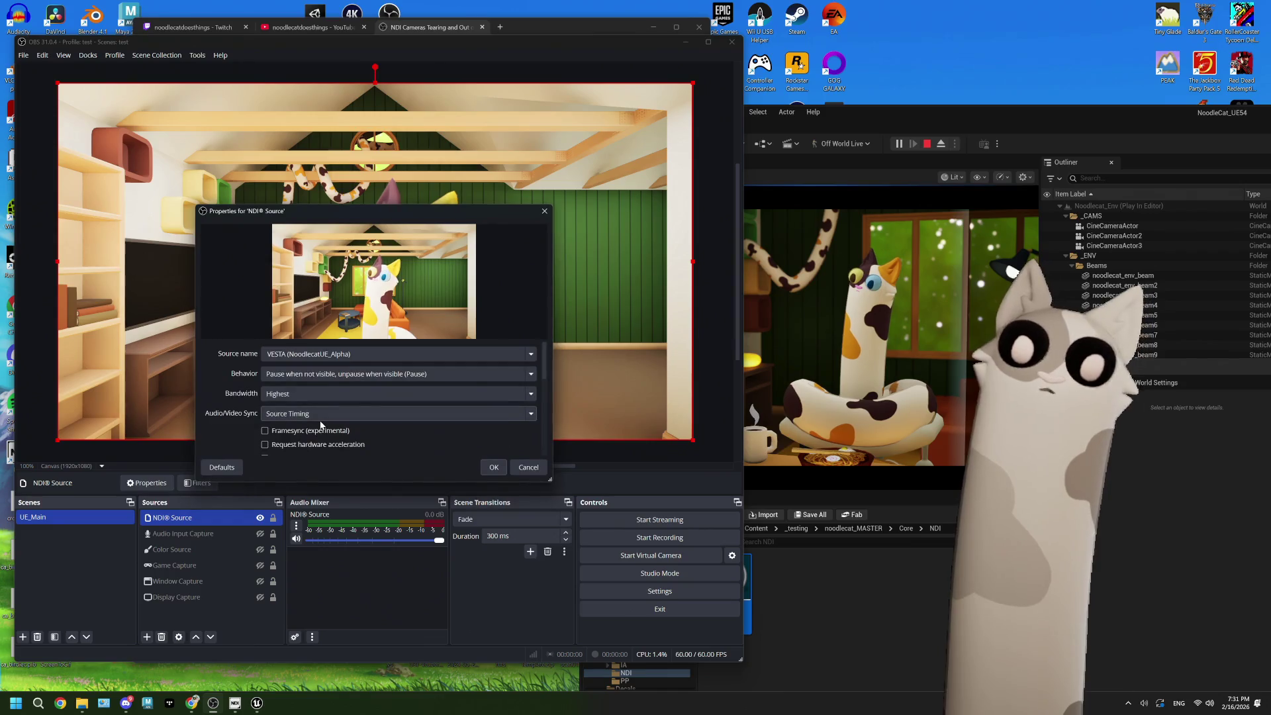
scroll(300, 398, "down", 5)
left_click(296, 396)
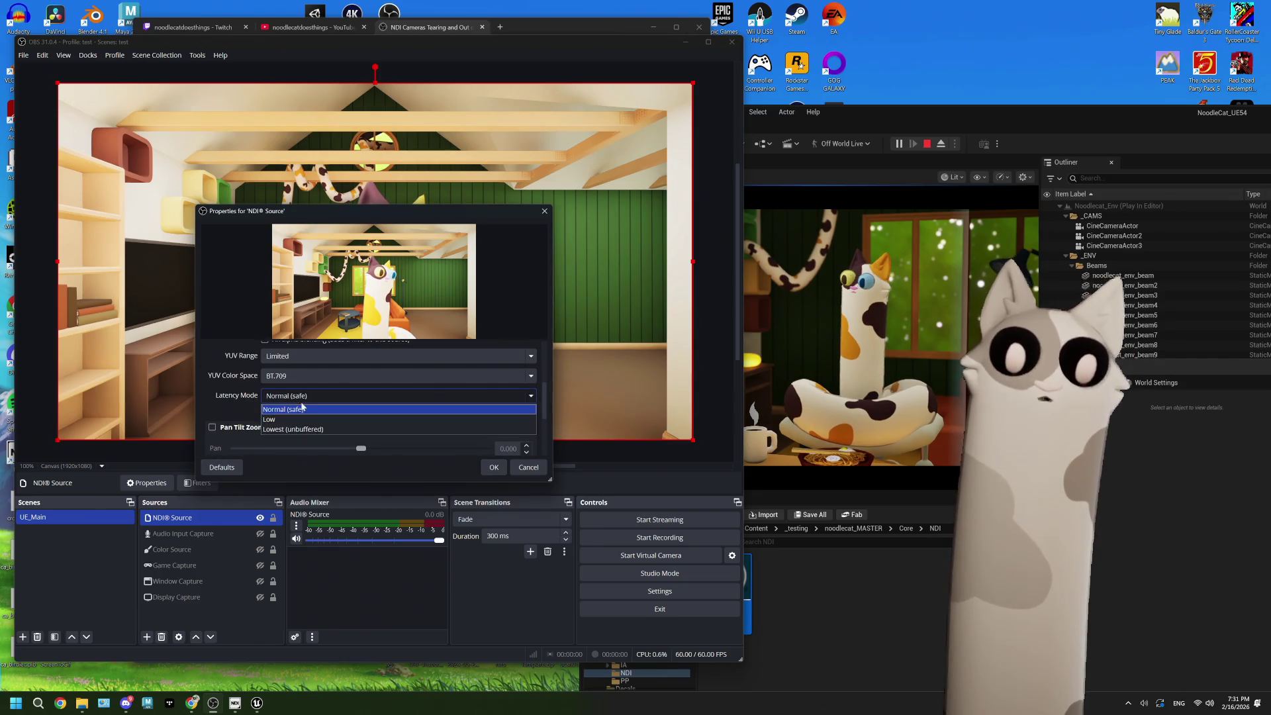
left_click(298, 419)
left_click(498, 467)
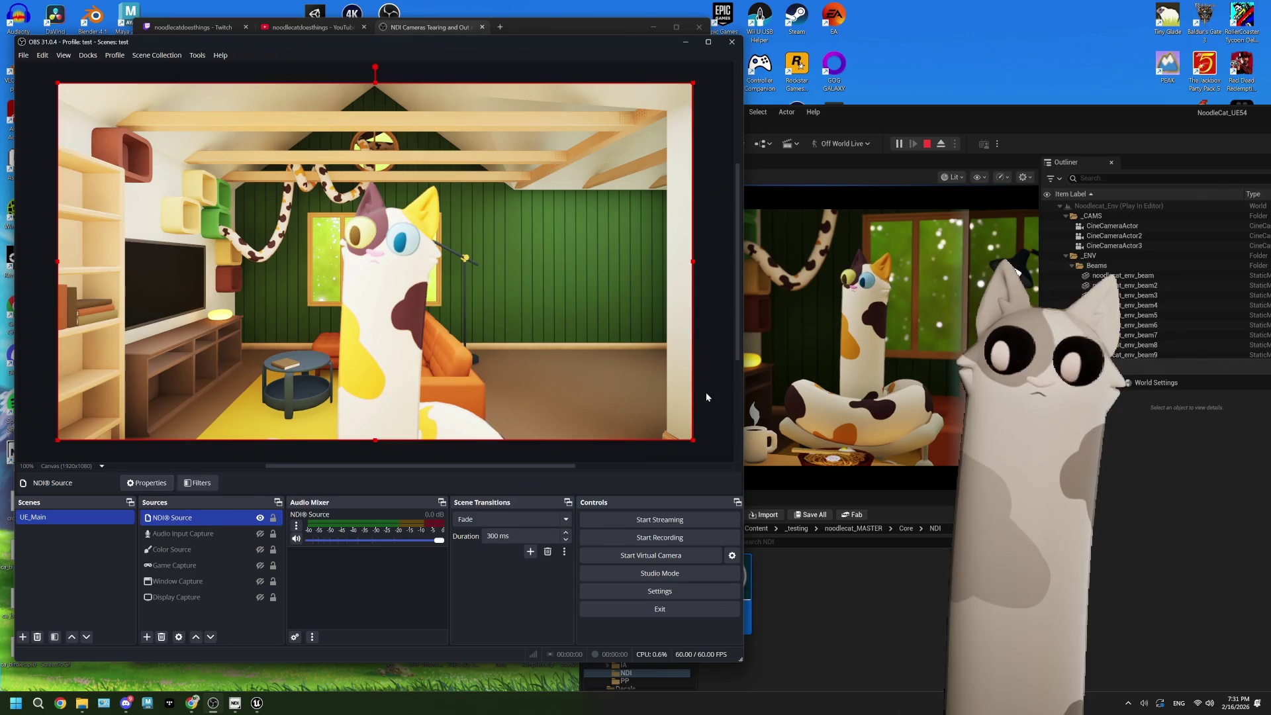
left_click(912, 598)
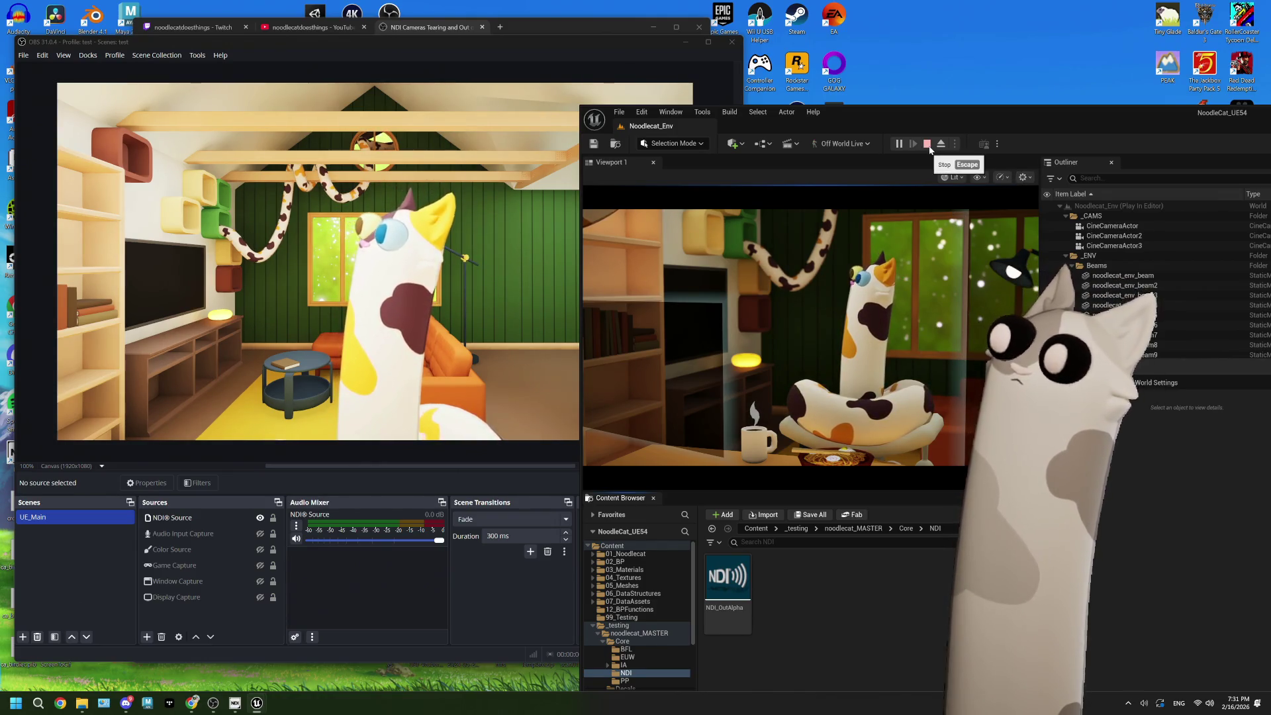
Step: Stop play and enable Viewport Stats > FPS in the viewport Show menu
left_click(978, 178)
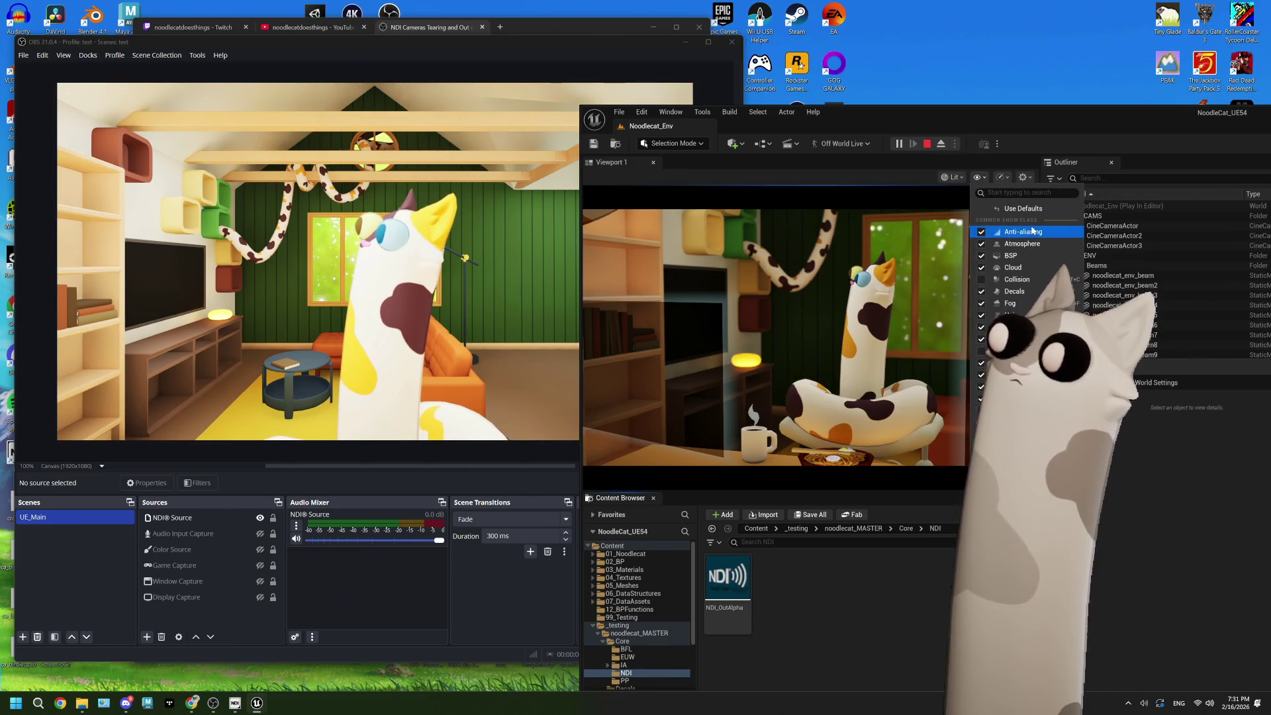
key("Escape")
key("Escape")
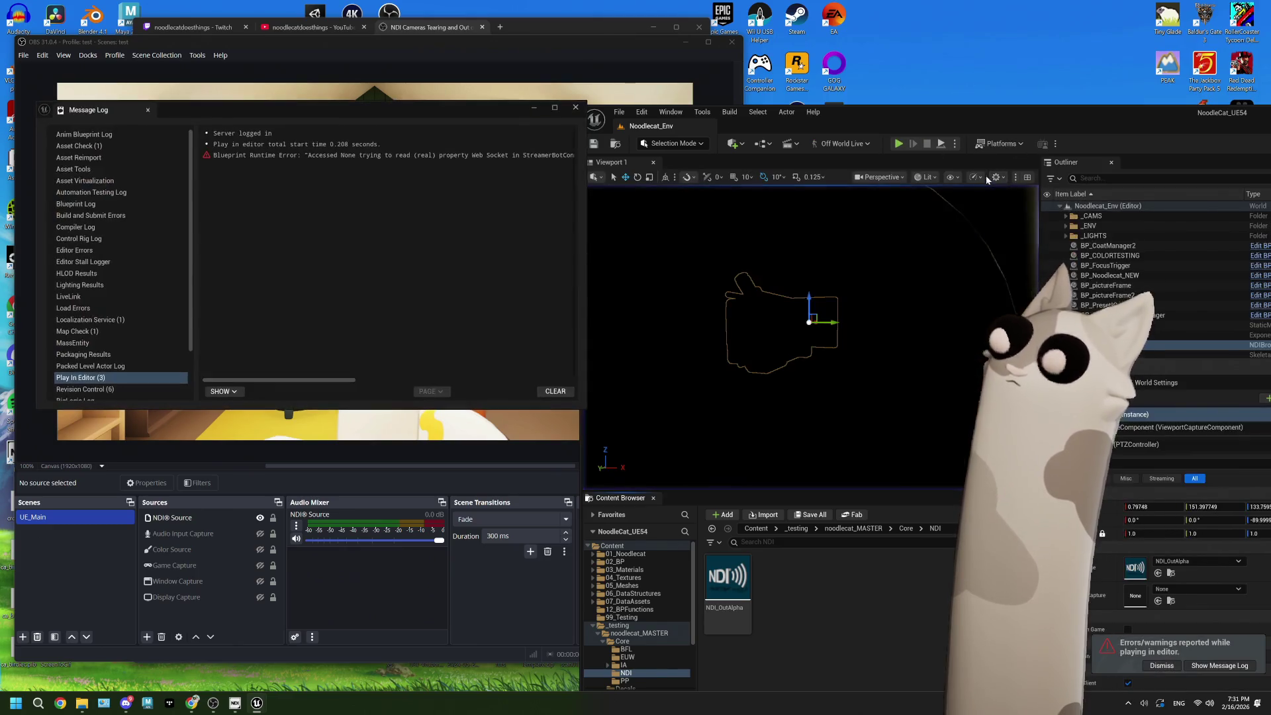
left_click(976, 177)
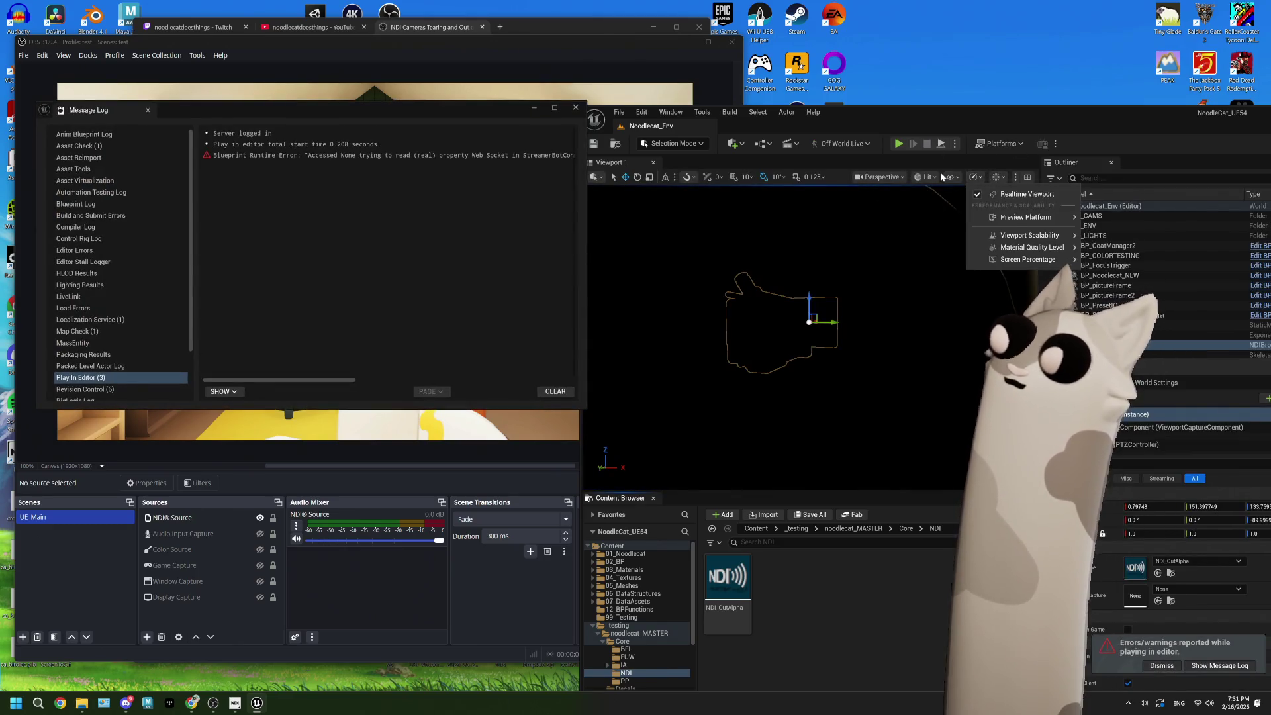
mouse_move(1022, 232)
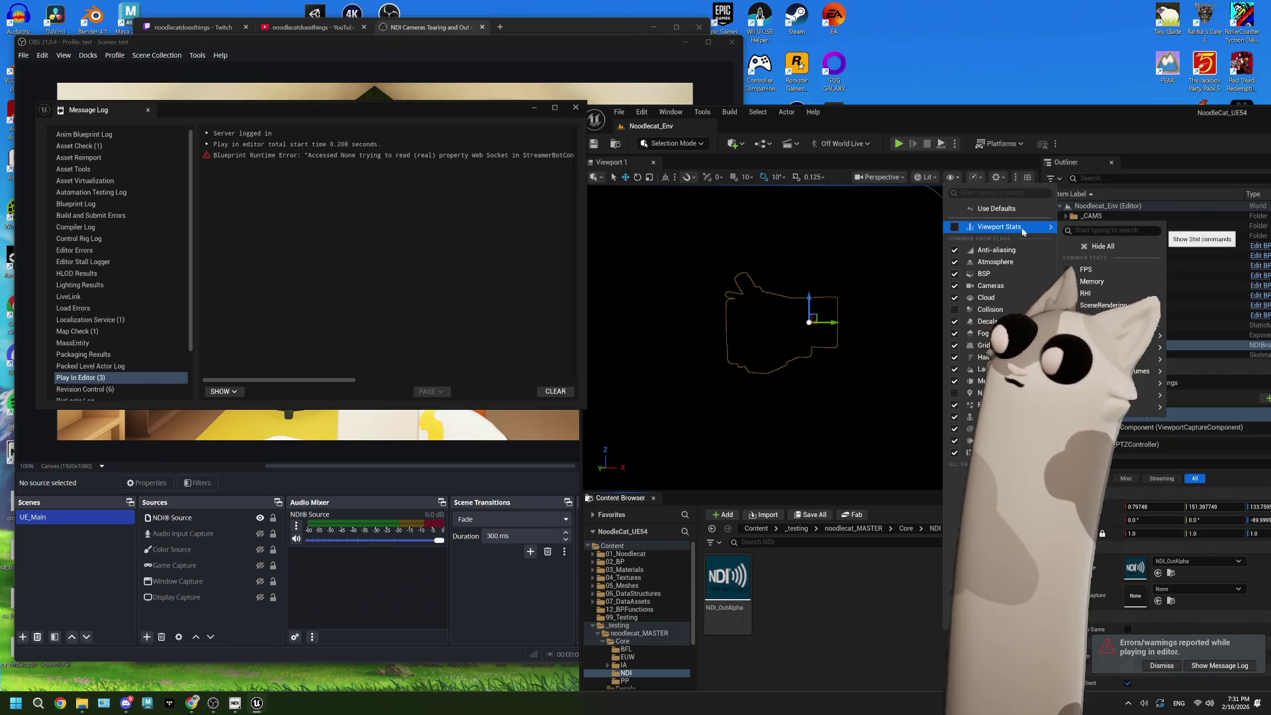
left_click(1074, 270)
Step: Play the level again, compare the feed in OBS, then stop play and close the Message Log
left_click(898, 144)
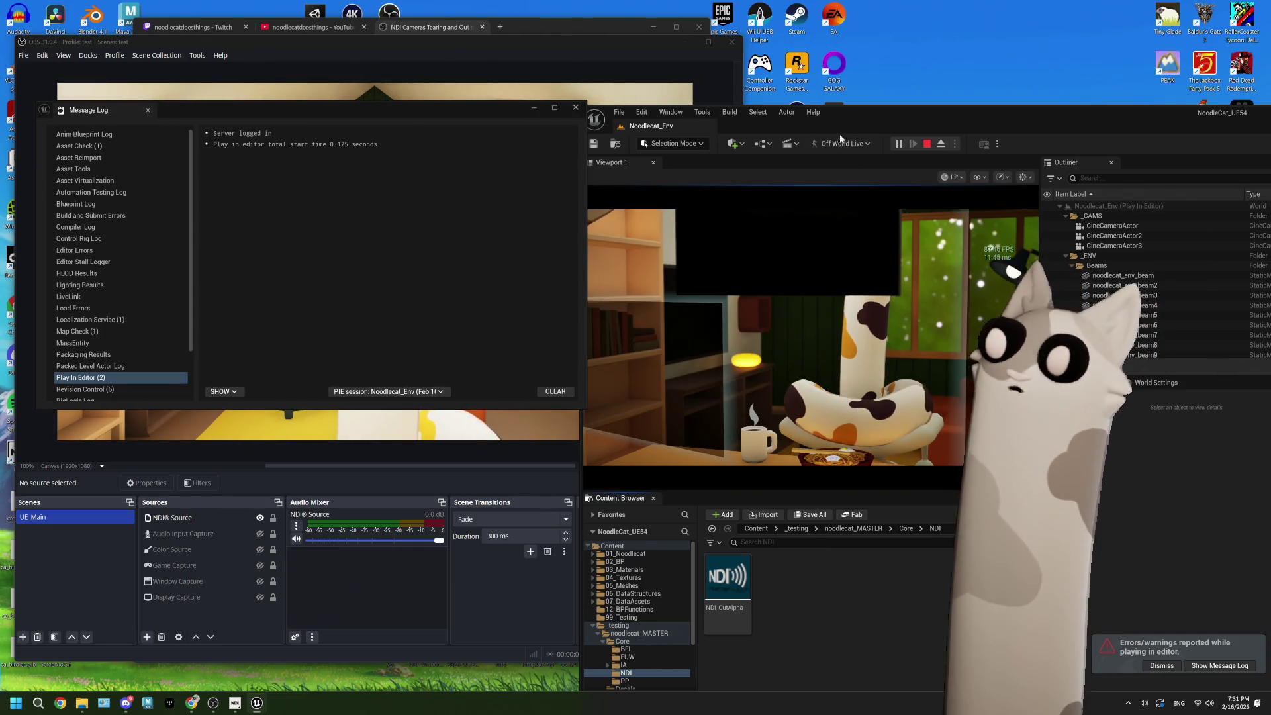
left_click(565, 53)
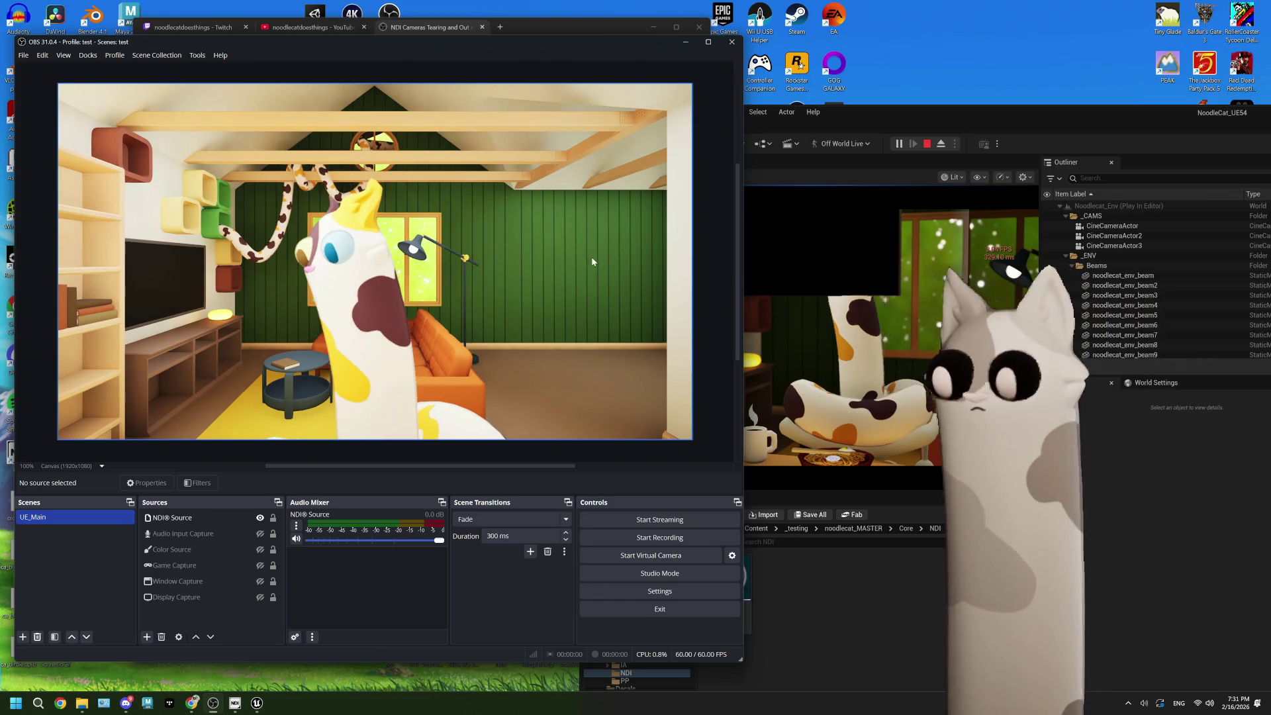
left_click(890, 123)
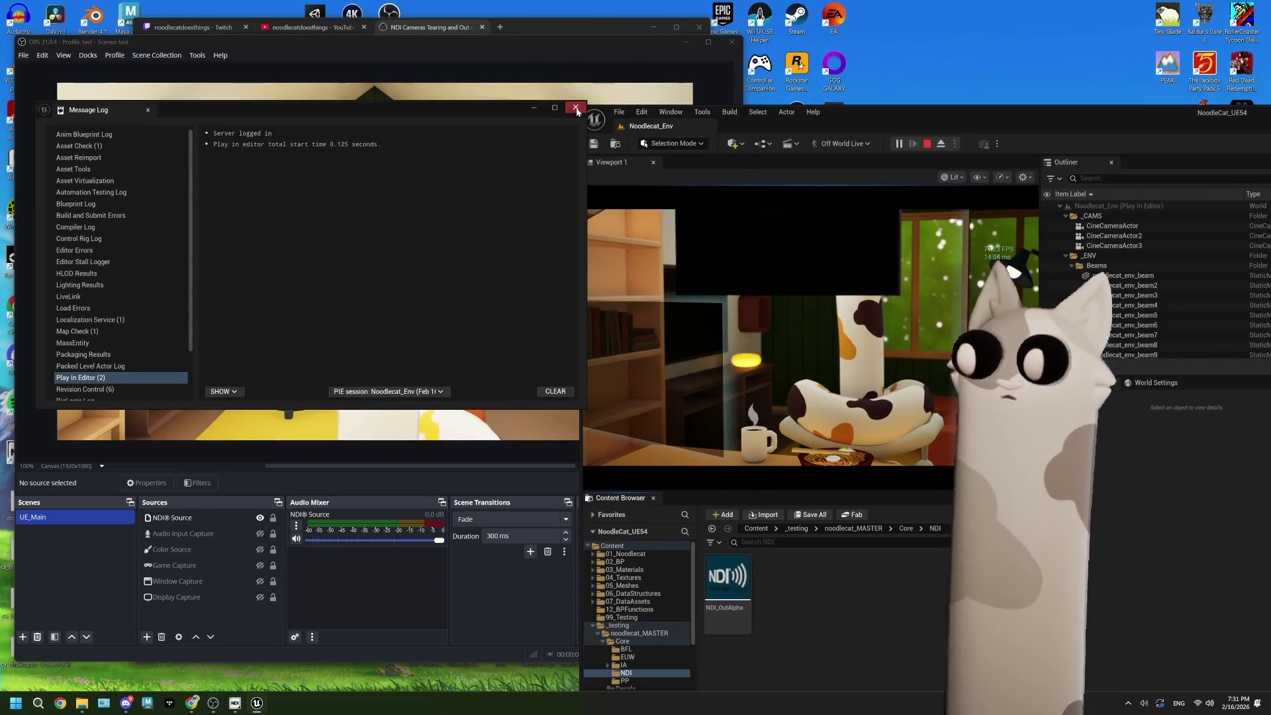
left_click(576, 109)
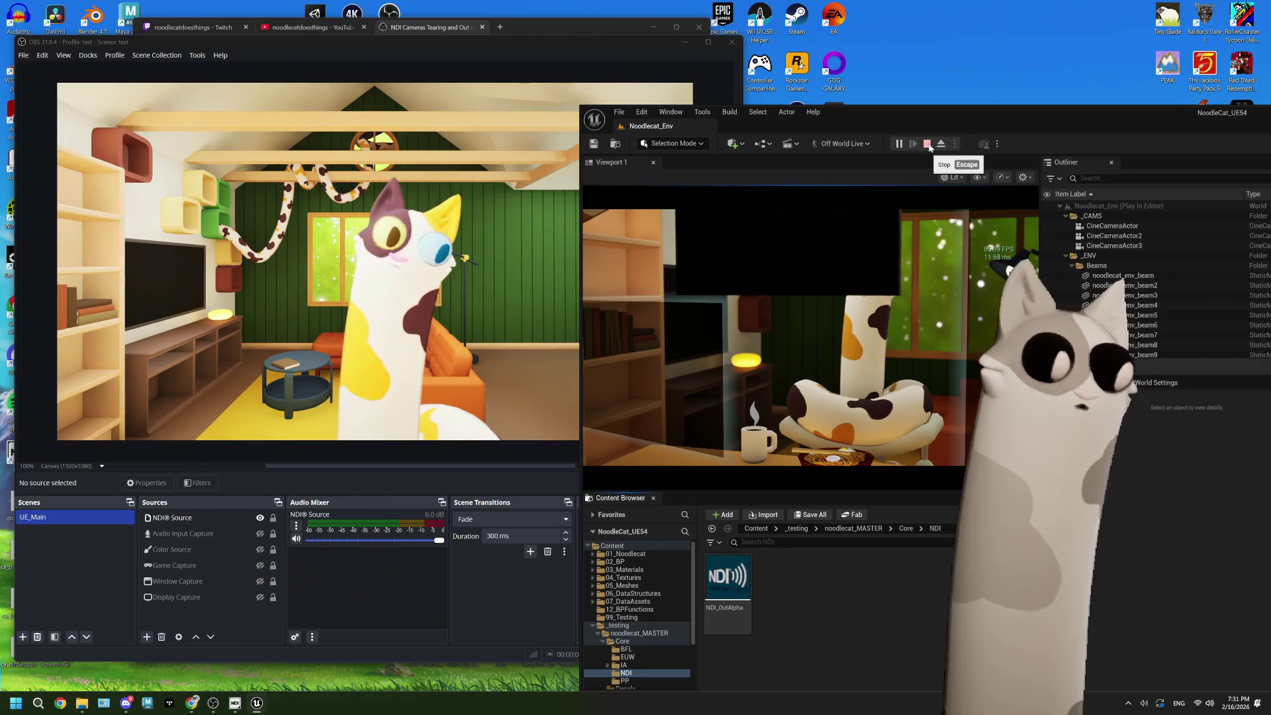
left_click(929, 147)
left_click(576, 107)
Step: Maximize the editor and scroll to ViewportCaptureComponent's Capture Every Frame and Capture on Movement settings
double_click(944, 124)
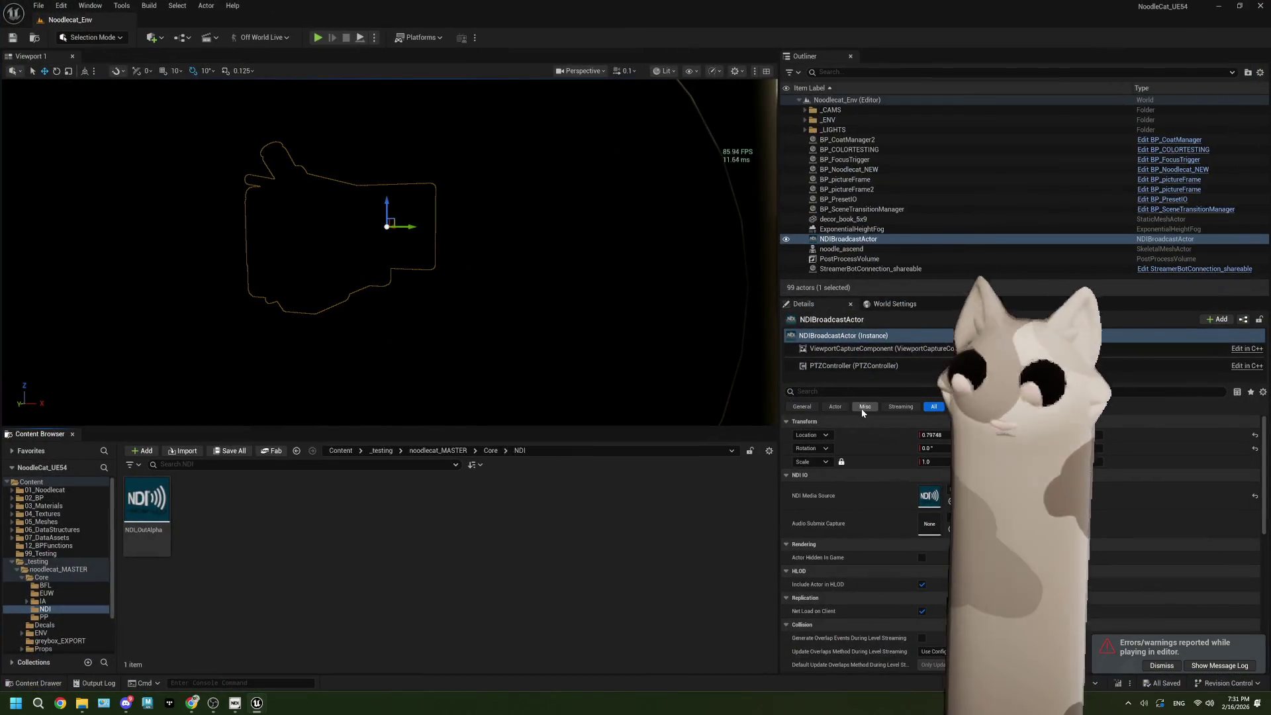
left_click(850, 348)
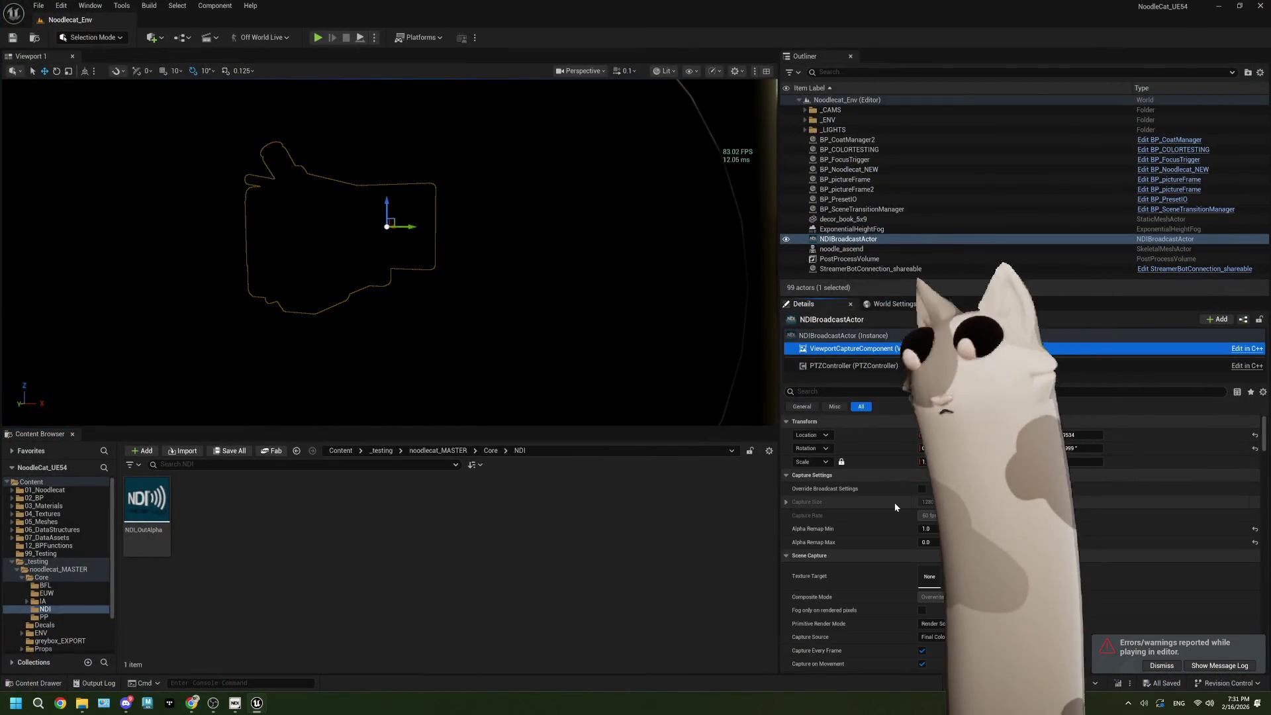
scroll(864, 536, "down", 2)
scroll(854, 534, "down", 2)
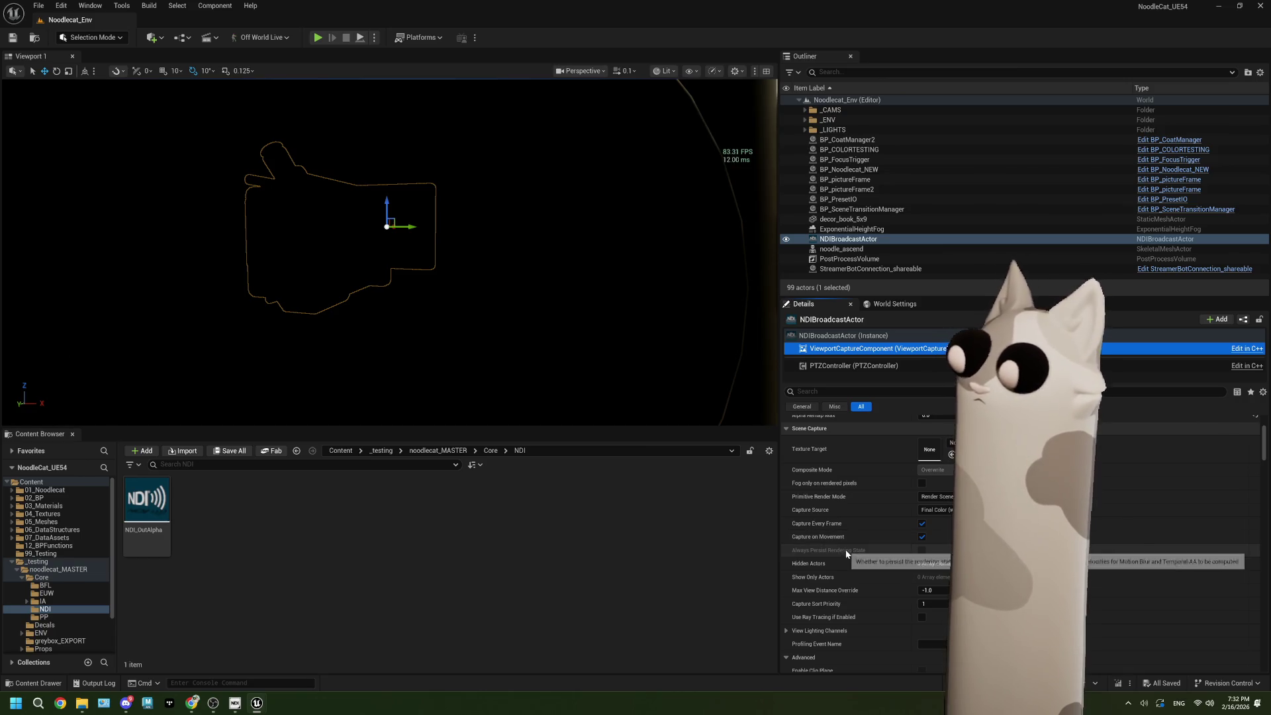
scroll(846, 554, "down", 1)
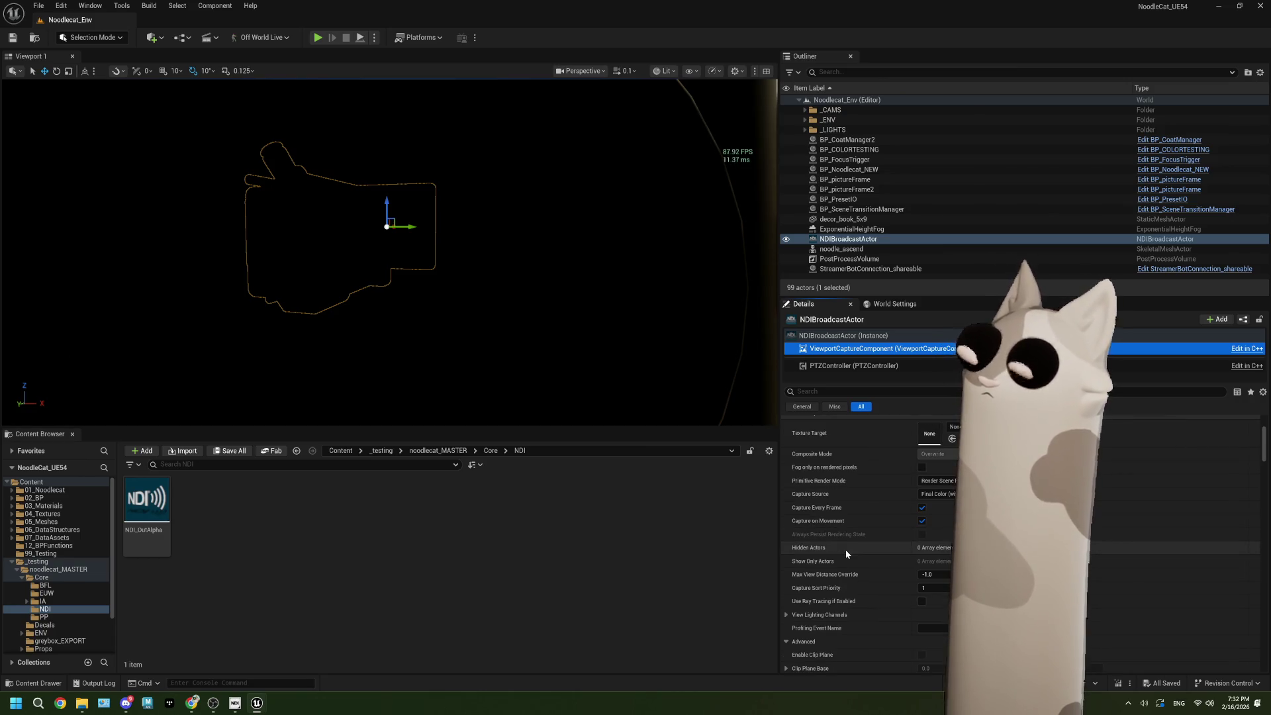
scroll(845, 550, "up", 2)
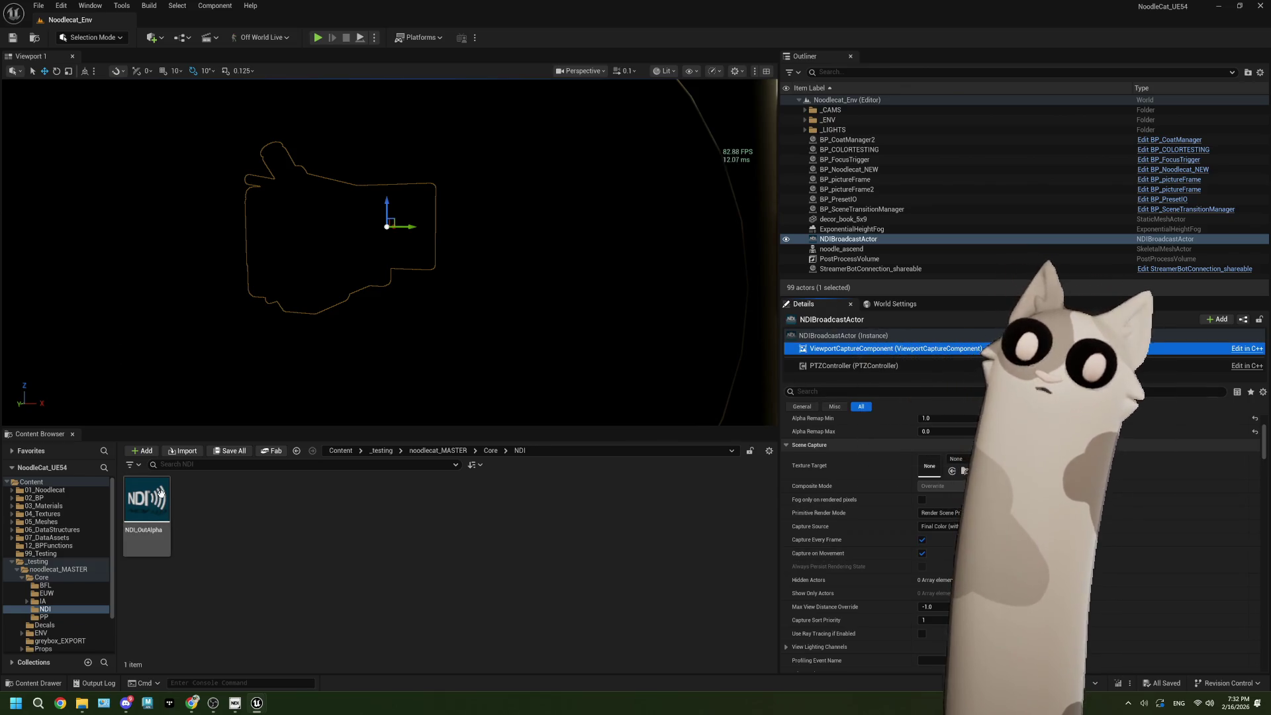
Step: Change NDI_OutAlpha's frame rate to 120 fps, save, close its editor and press Play
double_click(146, 500)
left_click(1014, 257)
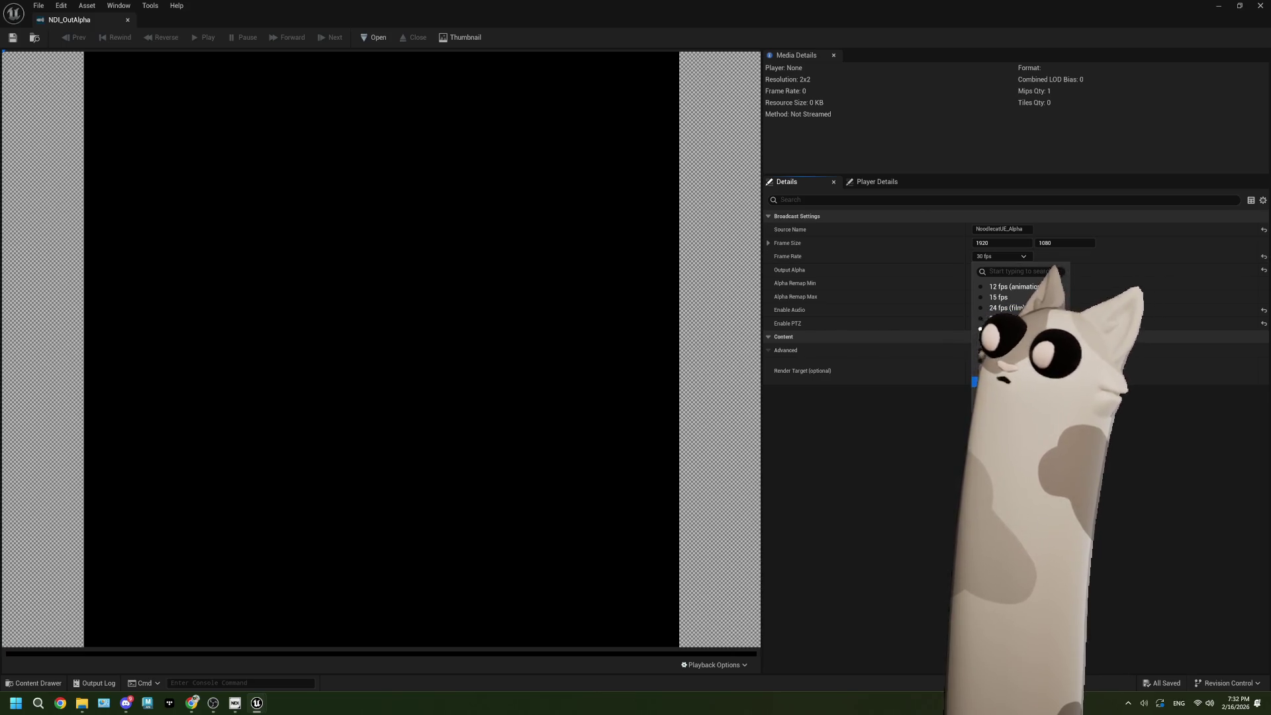
left_click(993, 382)
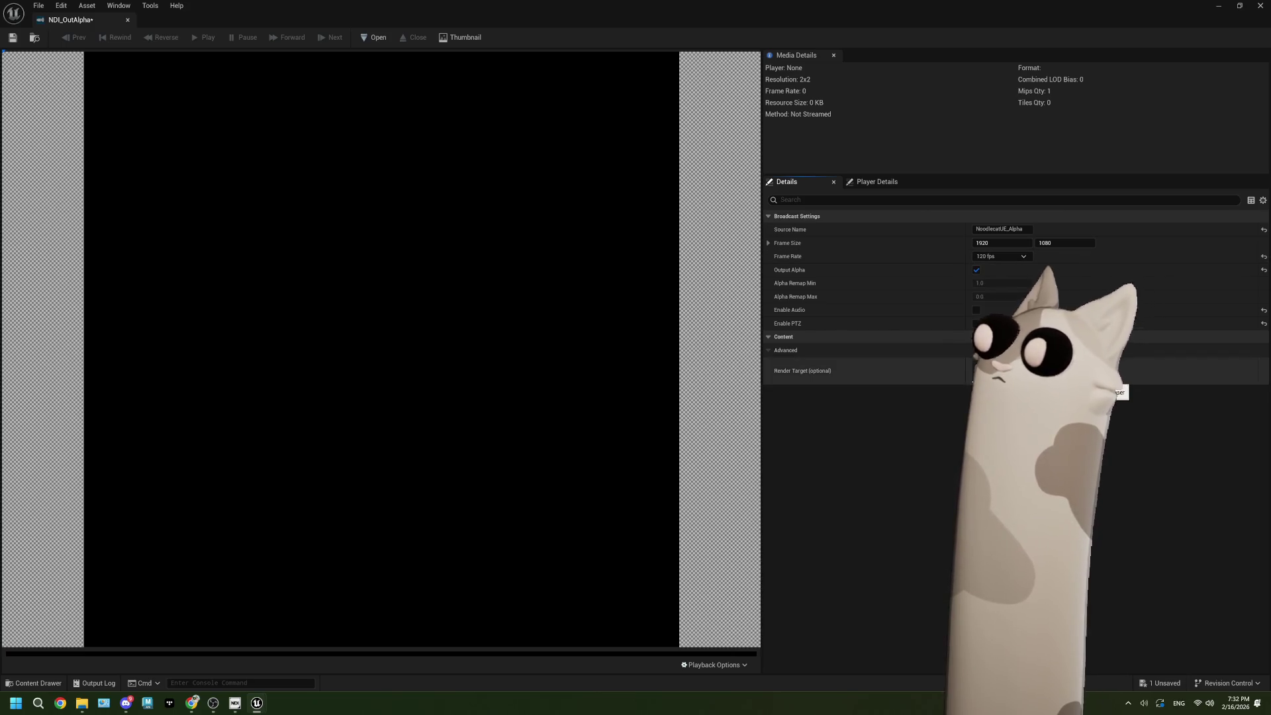
left_click(11, 42)
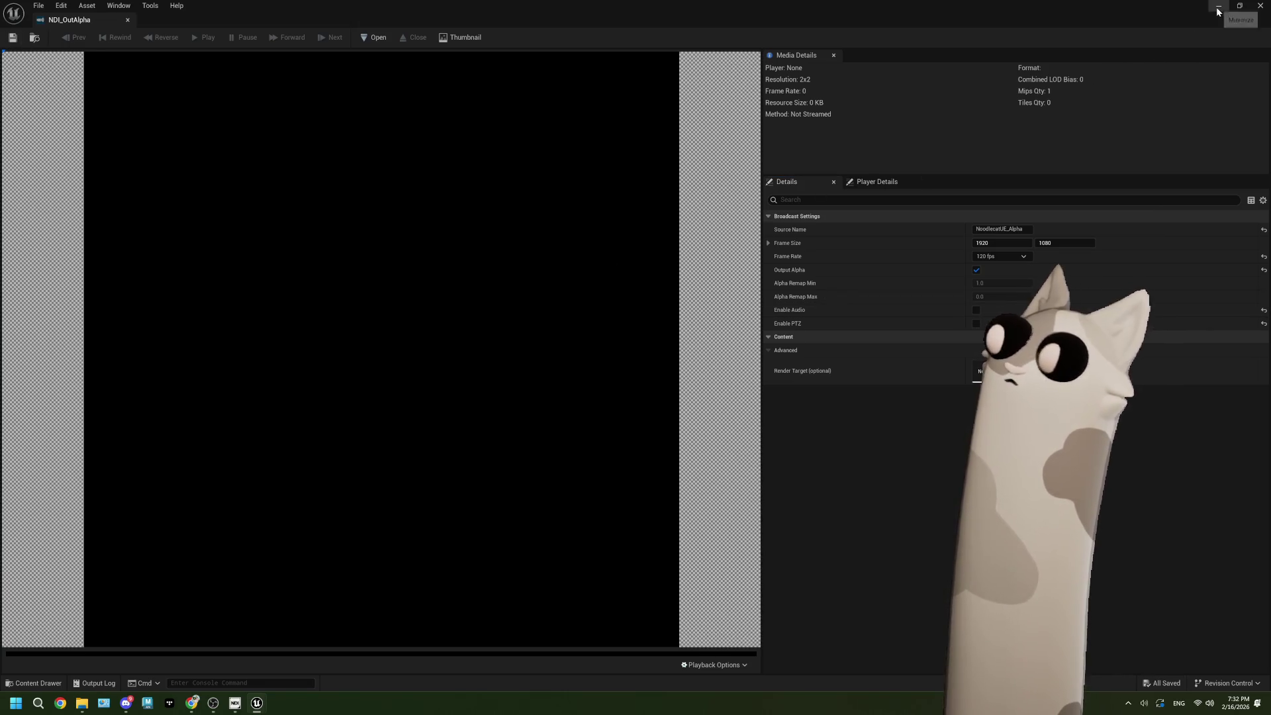
left_click(1260, 5)
left_click(320, 34)
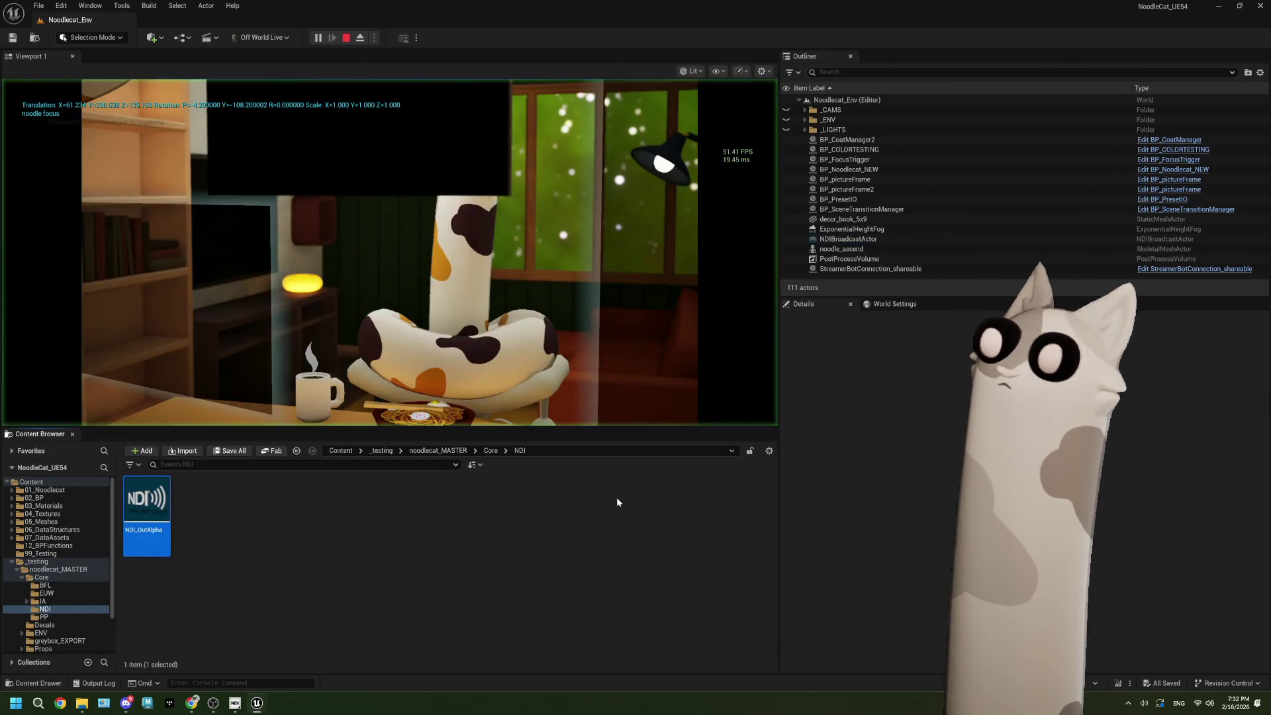
Step: Bring OBS forward and arrange it beside Unreal to watch the live NDI feed
mouse_move(214, 705)
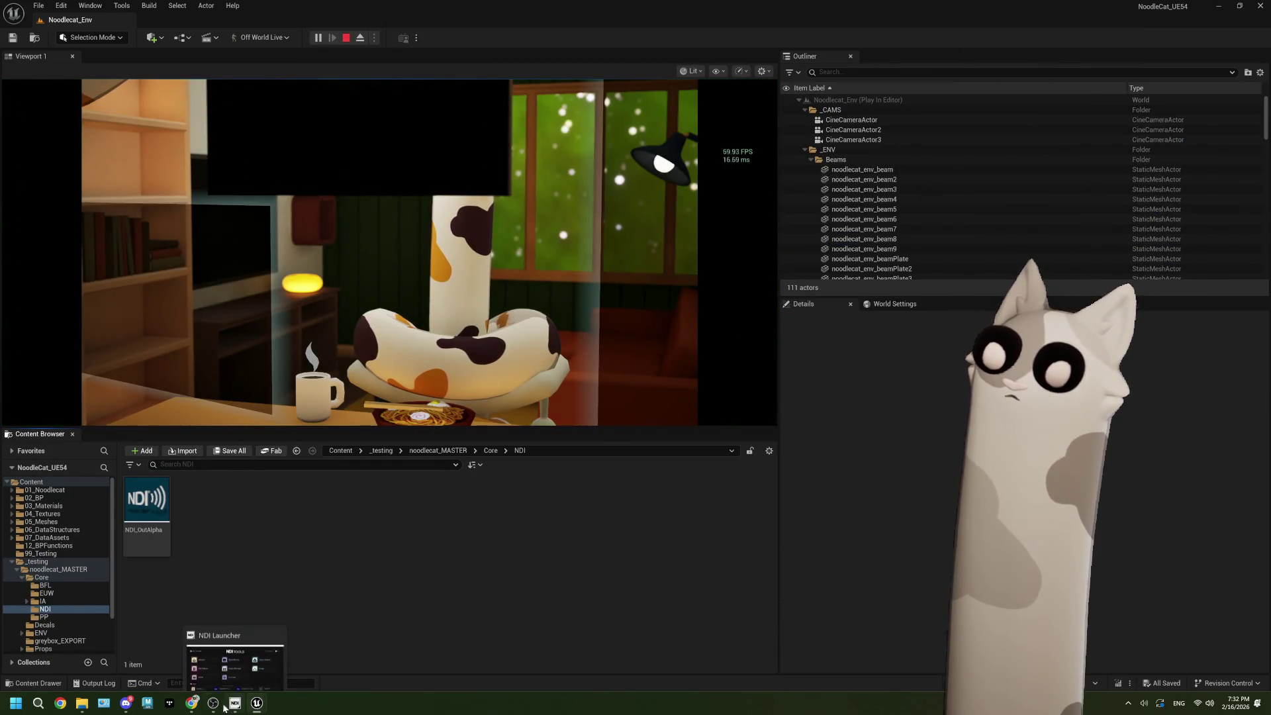
left_click(221, 706)
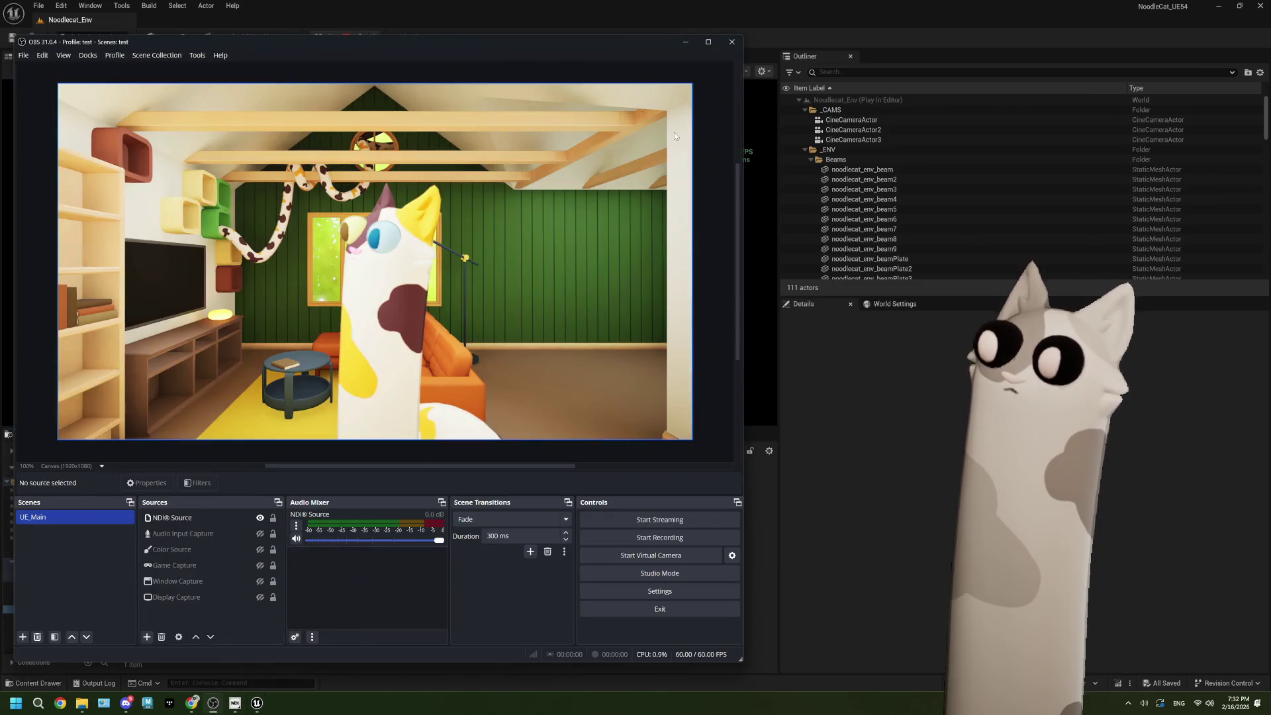
left_click_drag(715, 19, 1027, 113)
left_click(545, 42)
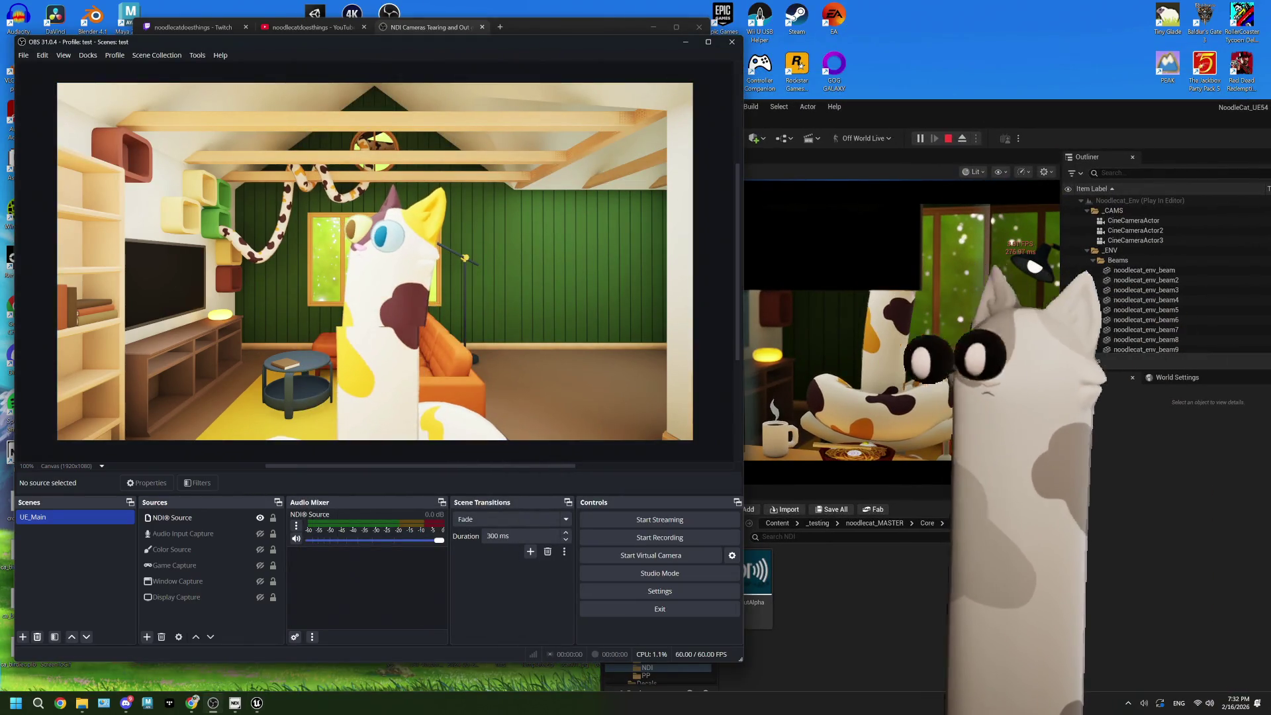
left_click(1123, 560)
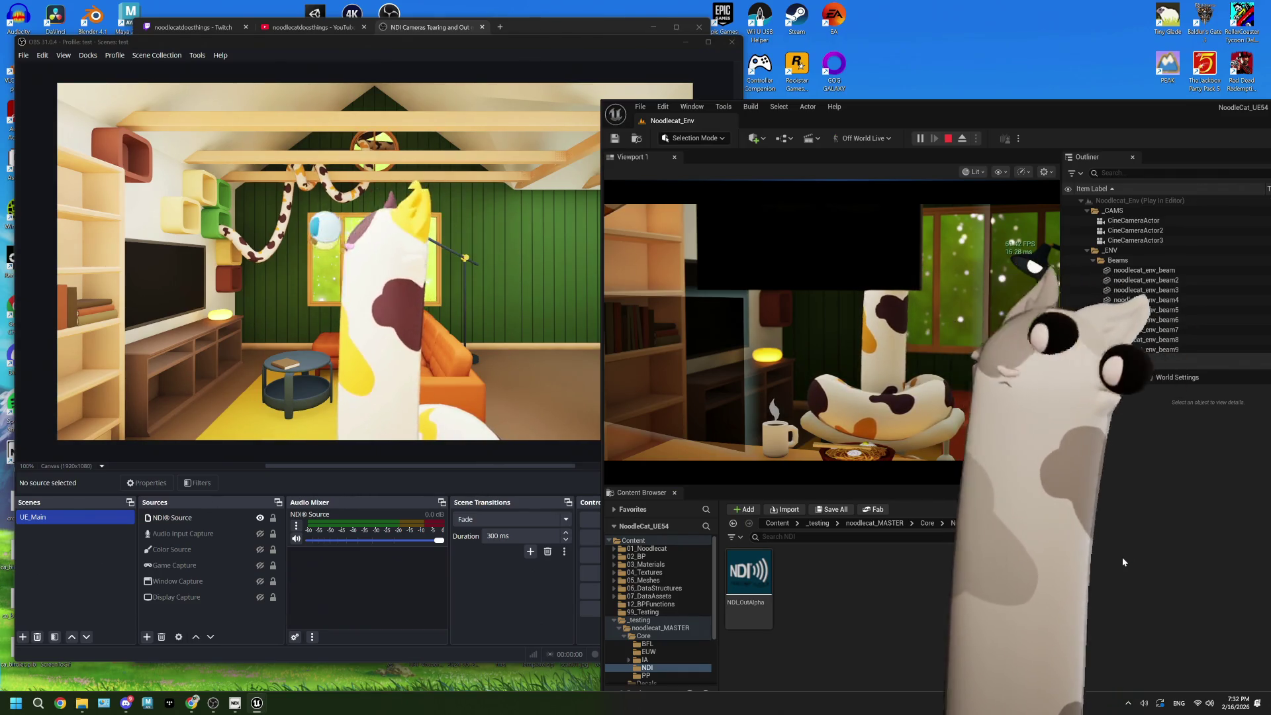
Step: Stop play, close the Message Log, maximize Unreal and reopen NDI_OutAlpha's Frame Rate list
left_click(948, 138)
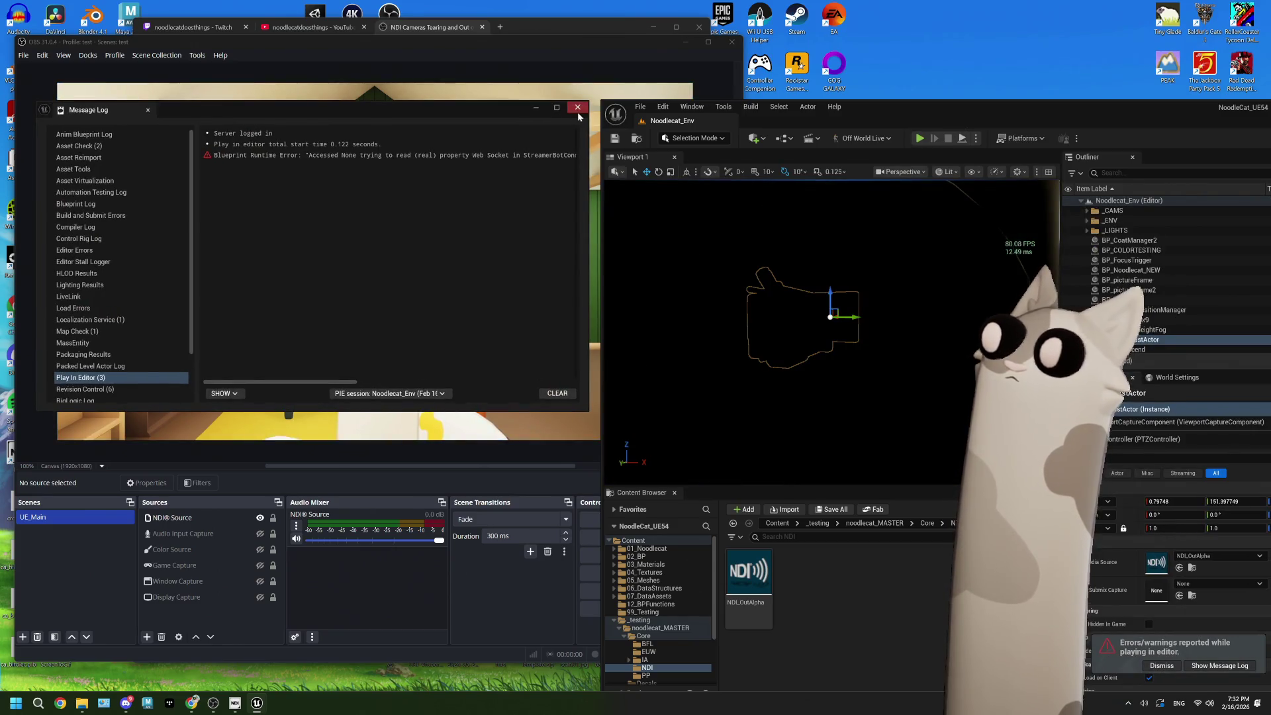
left_click(577, 107)
double_click(927, 107)
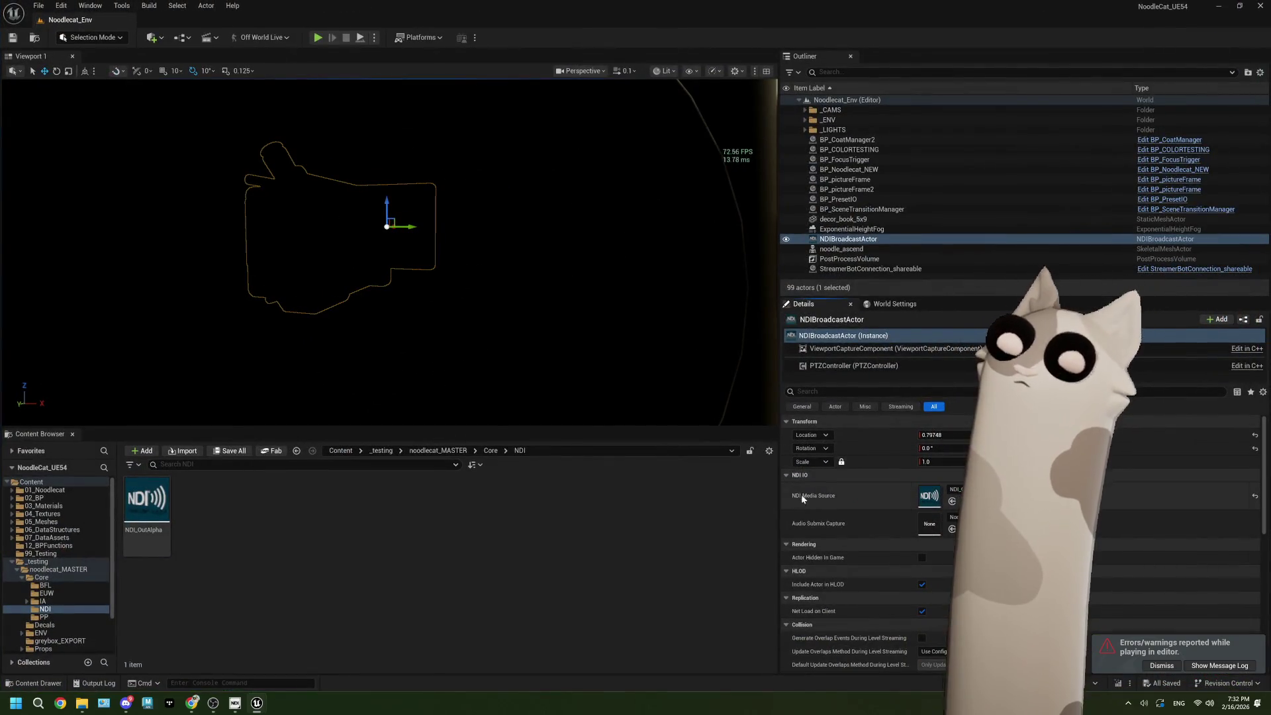
double_click(147, 498)
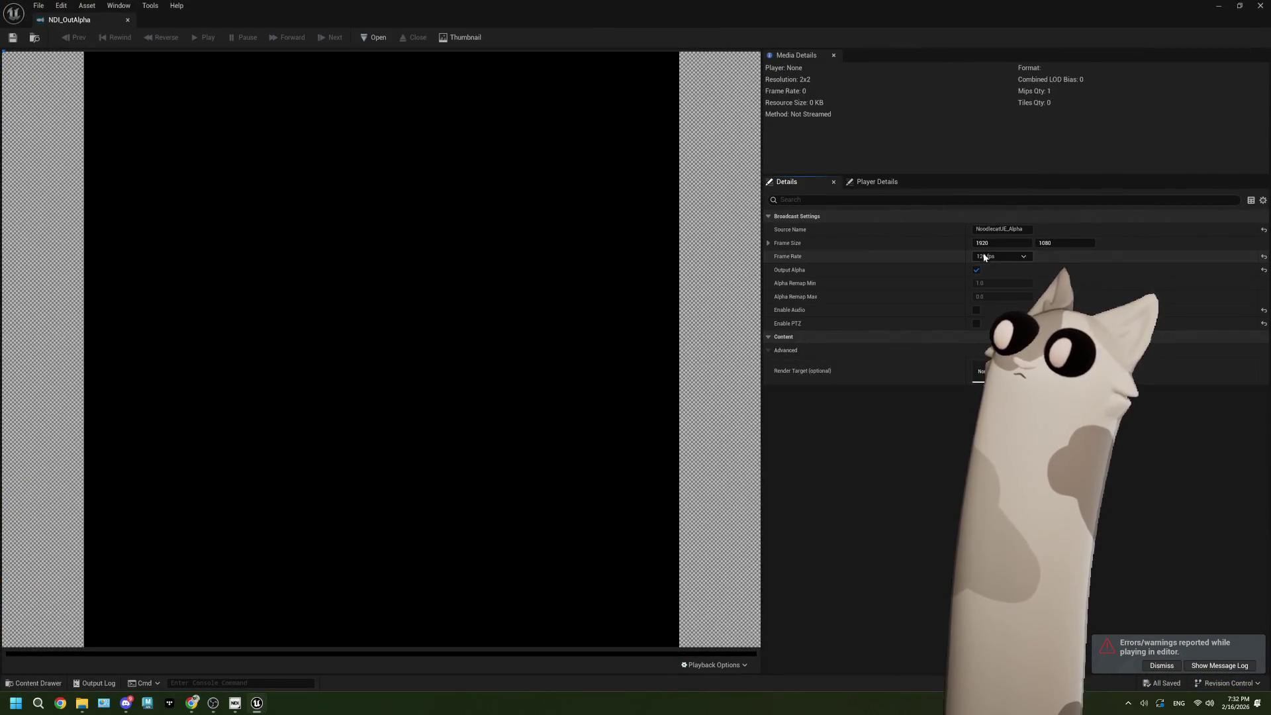
left_click(996, 256)
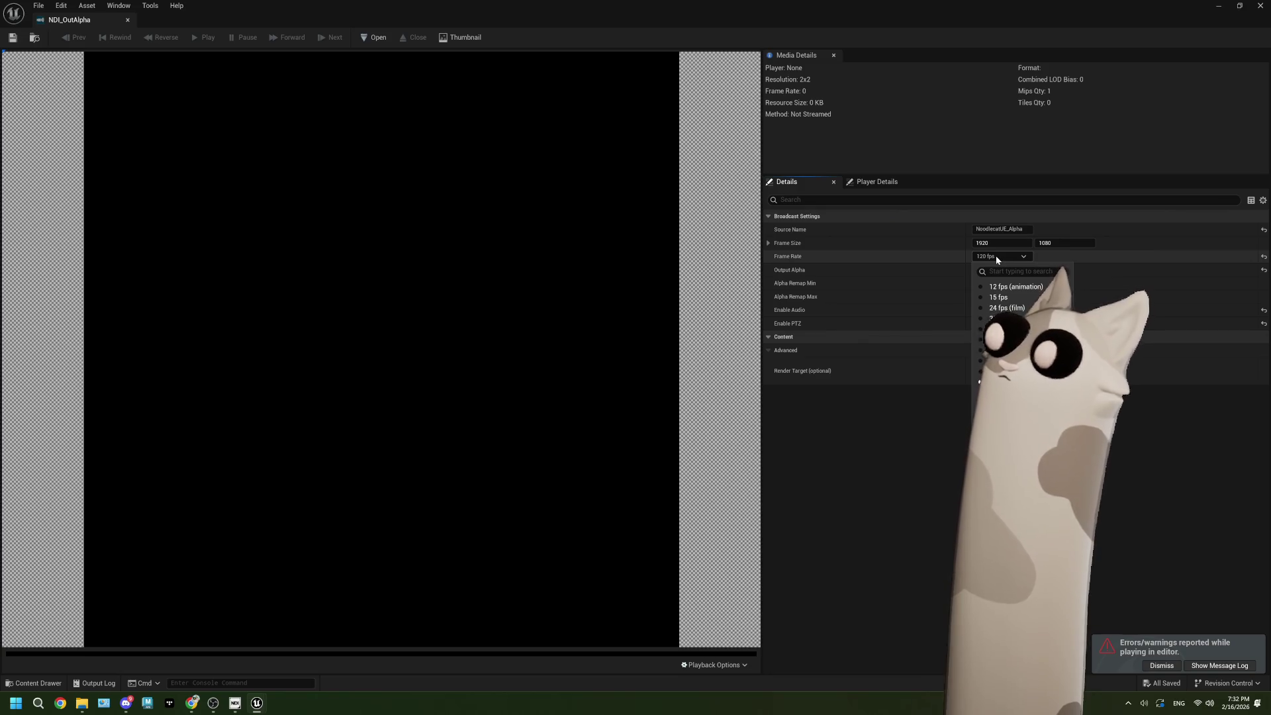
Step: Set NDI_OutAlpha back to 60 fps, save it, and return to the Noodlecat_Env level
left_click(1007, 349)
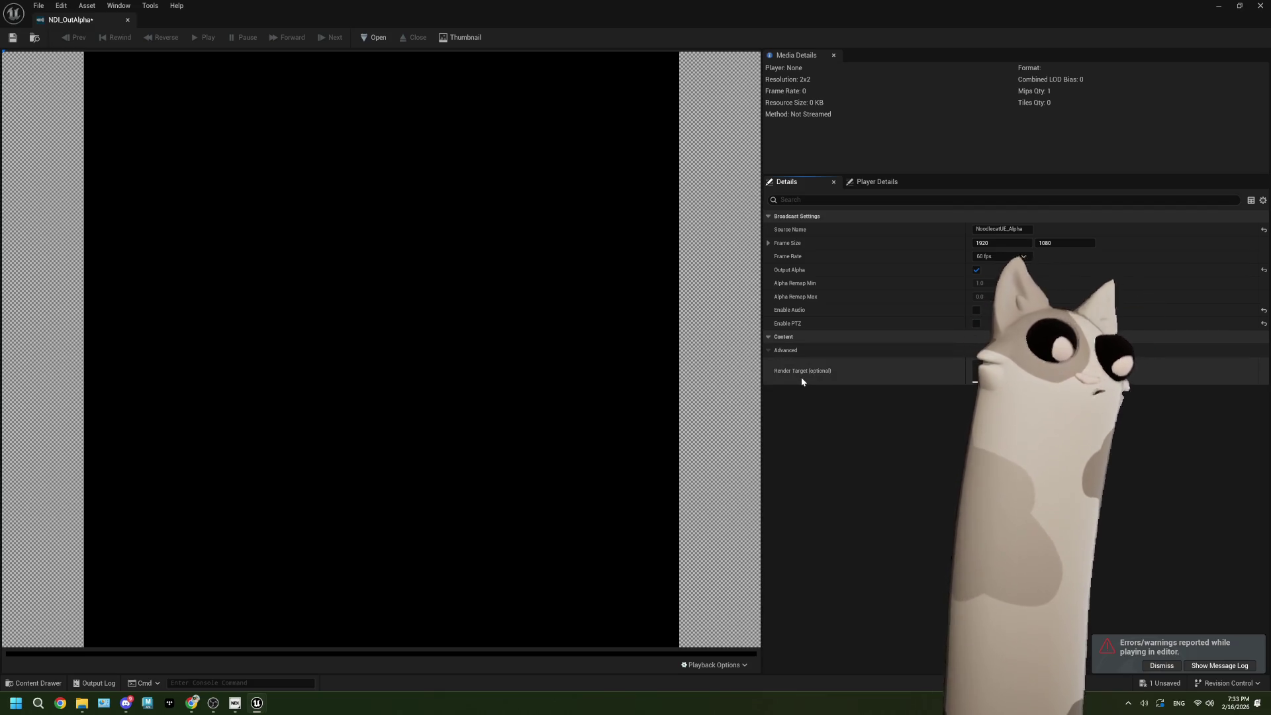
left_click(14, 38)
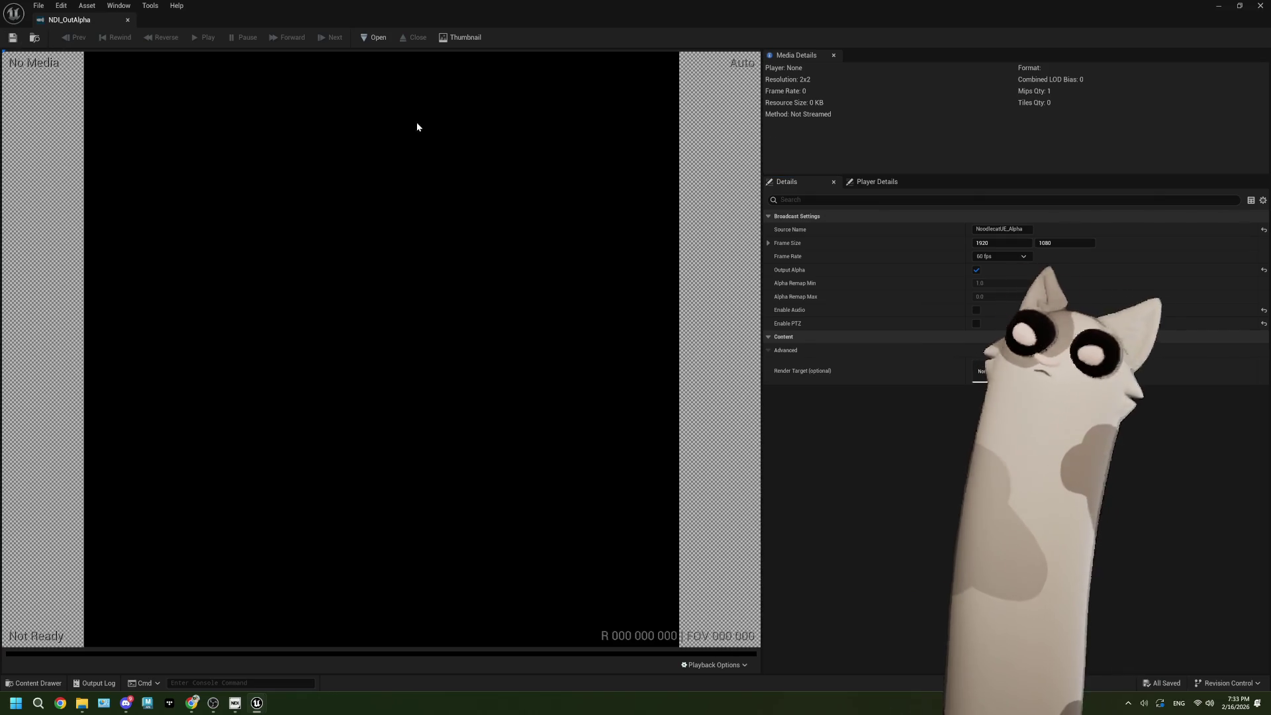
key("alt+Tab")
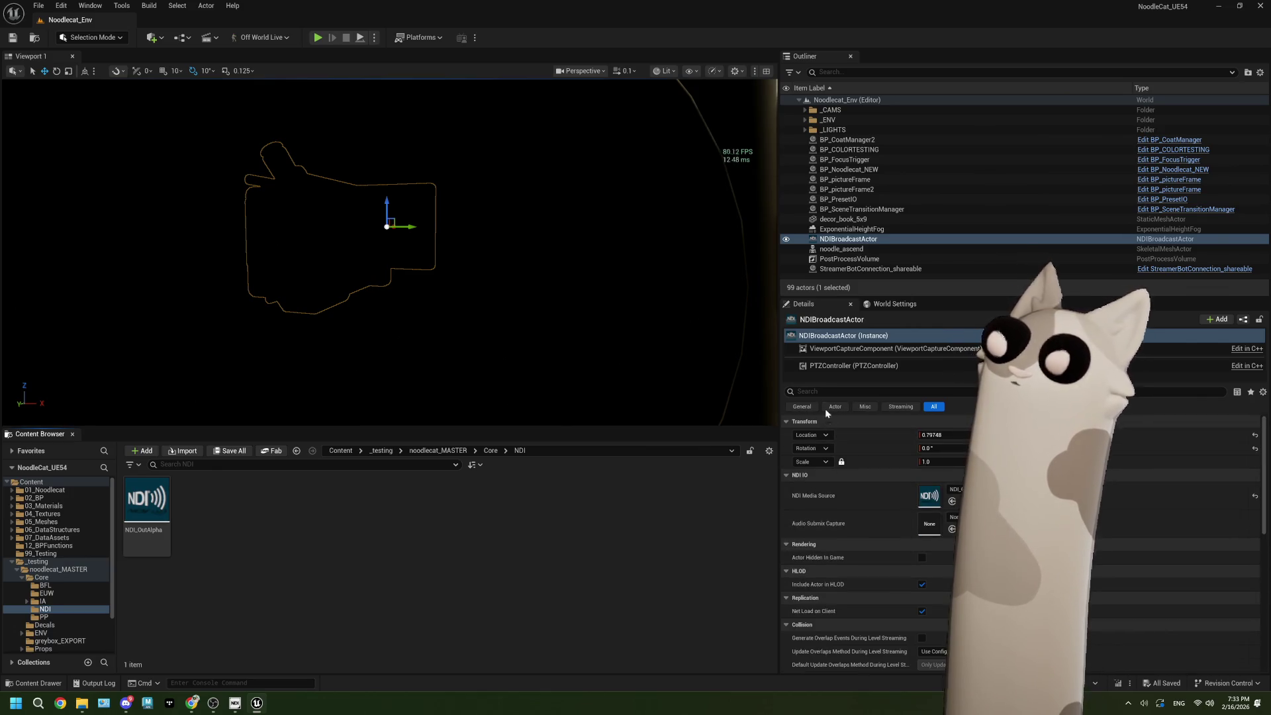
Step: Review ViewportCaptureComponent's Capture Settings and Scene Capture properties, then open the NDI folder's create menu
left_click(829, 350)
scroll(904, 597, "down", 5)
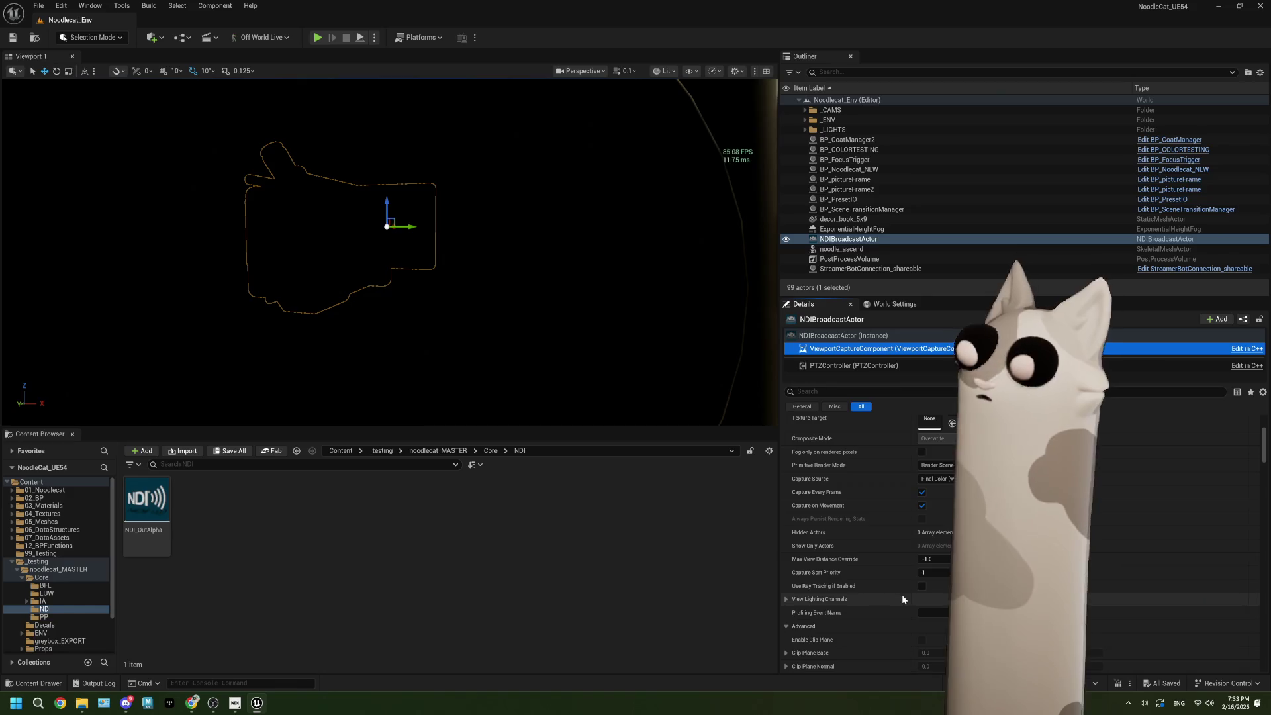
scroll(875, 599, "down", 1)
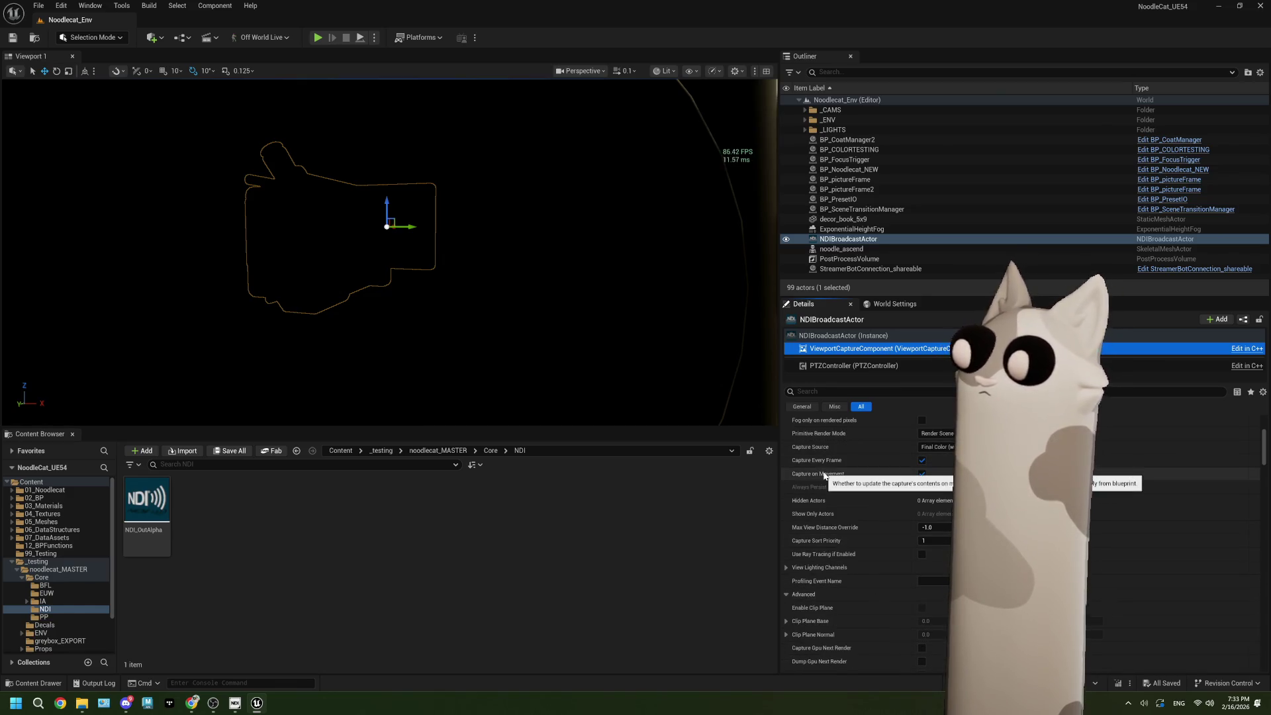
scroll(871, 527, "up", 5)
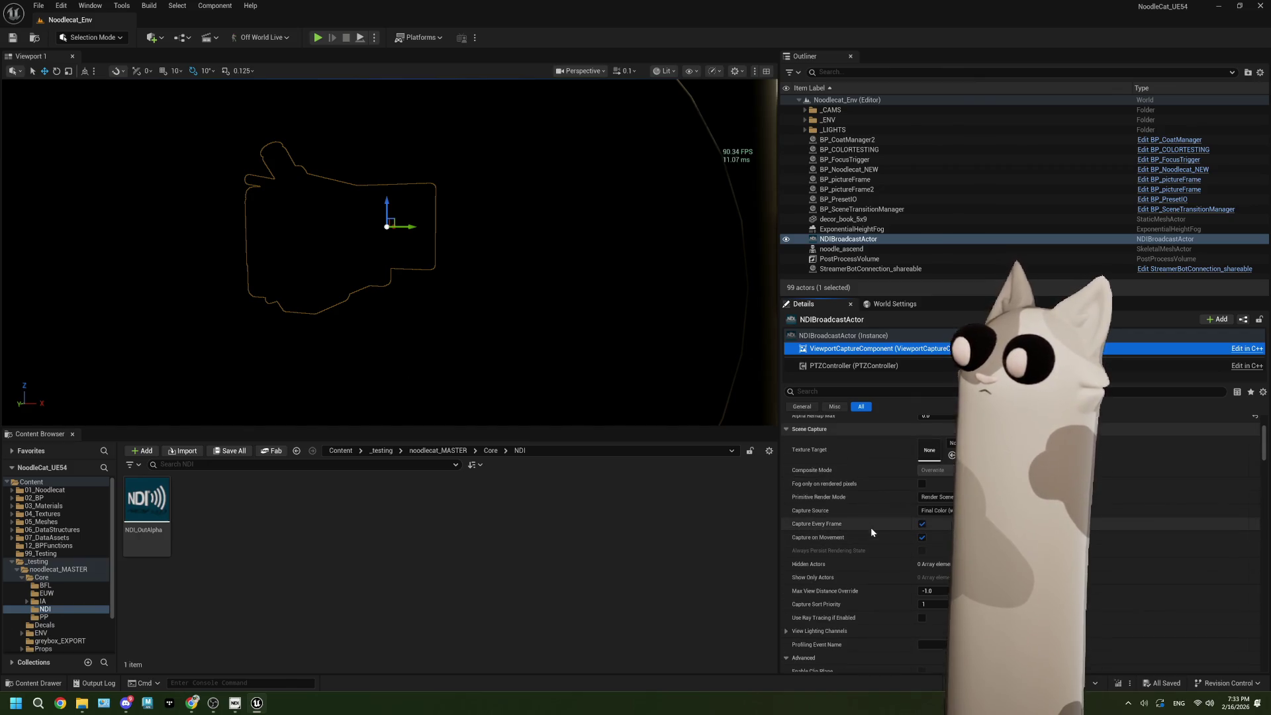
right_click(261, 583)
Step: Create an Actor-based Blueprint named bp_ndi_test in the NDI folder and open it
left_click(315, 286)
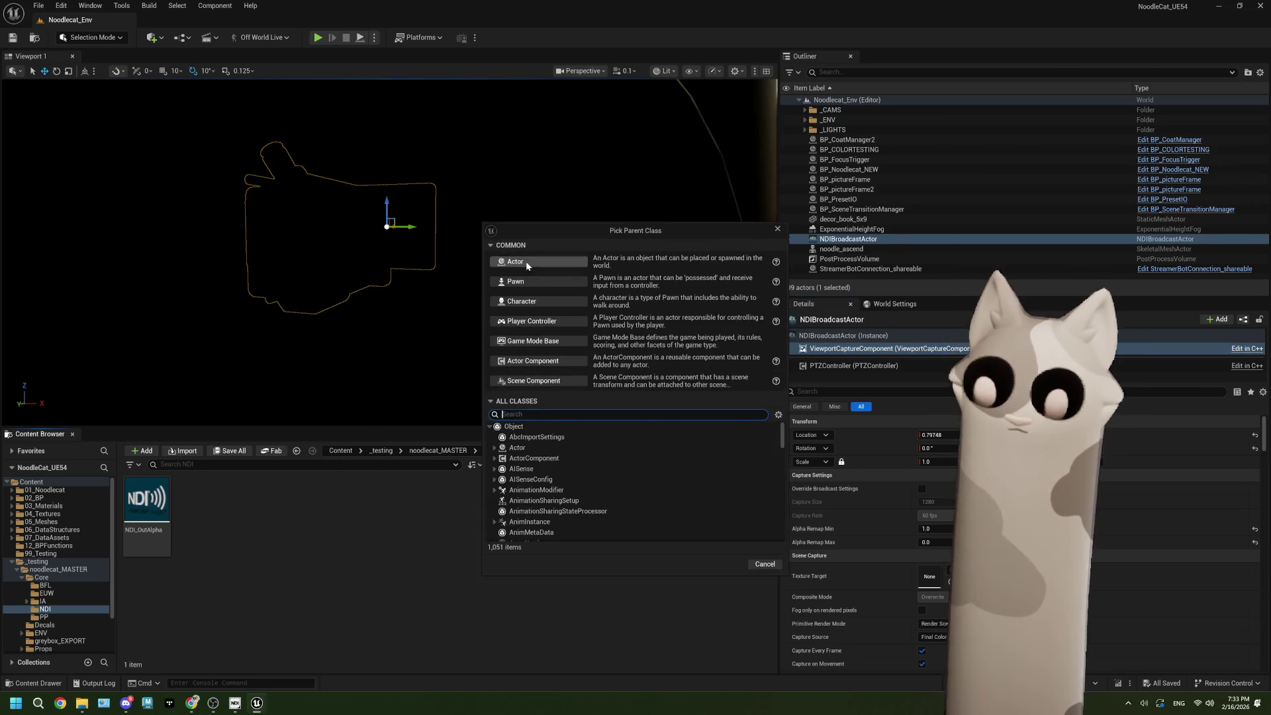
left_click(538, 263)
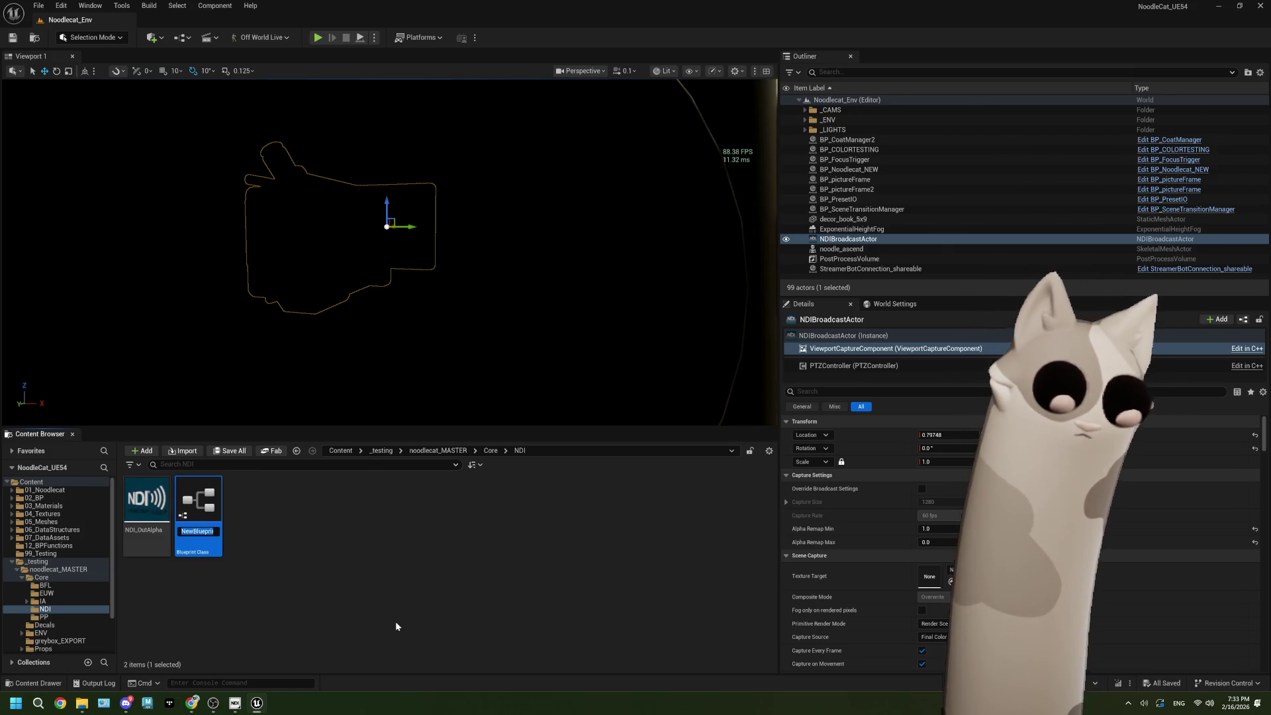
type("bp_ndi_test")
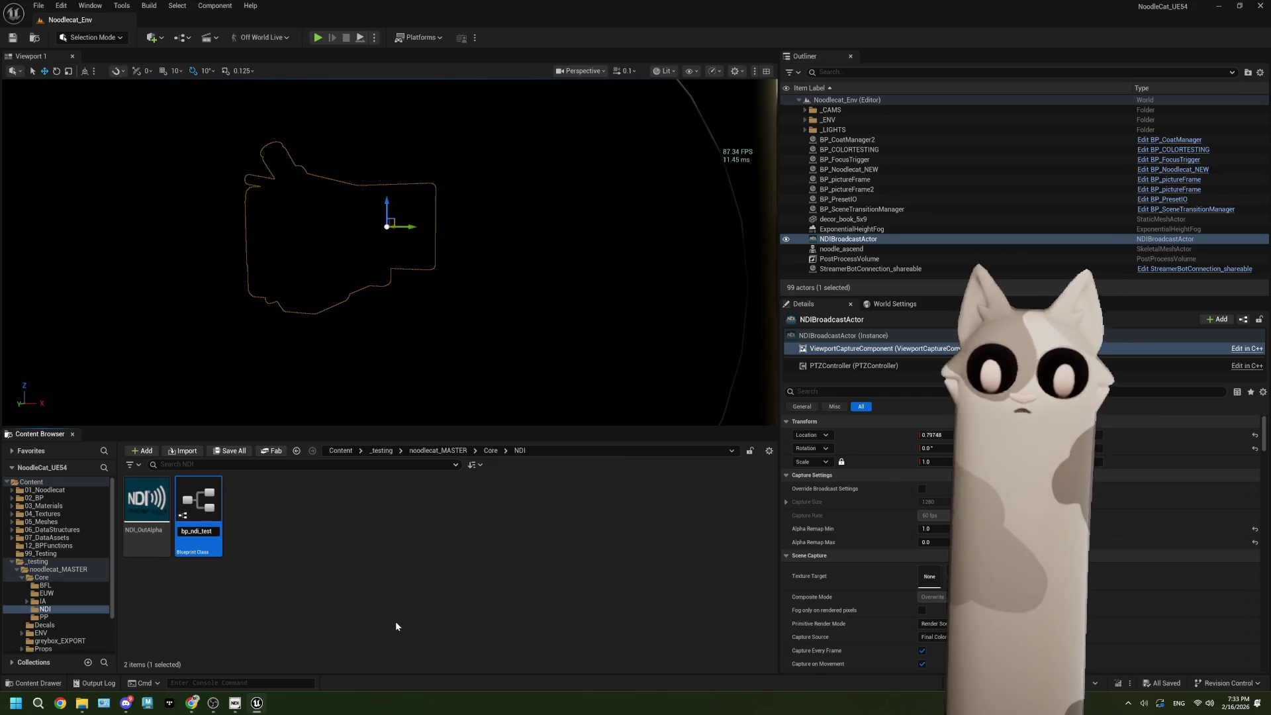
key("Return")
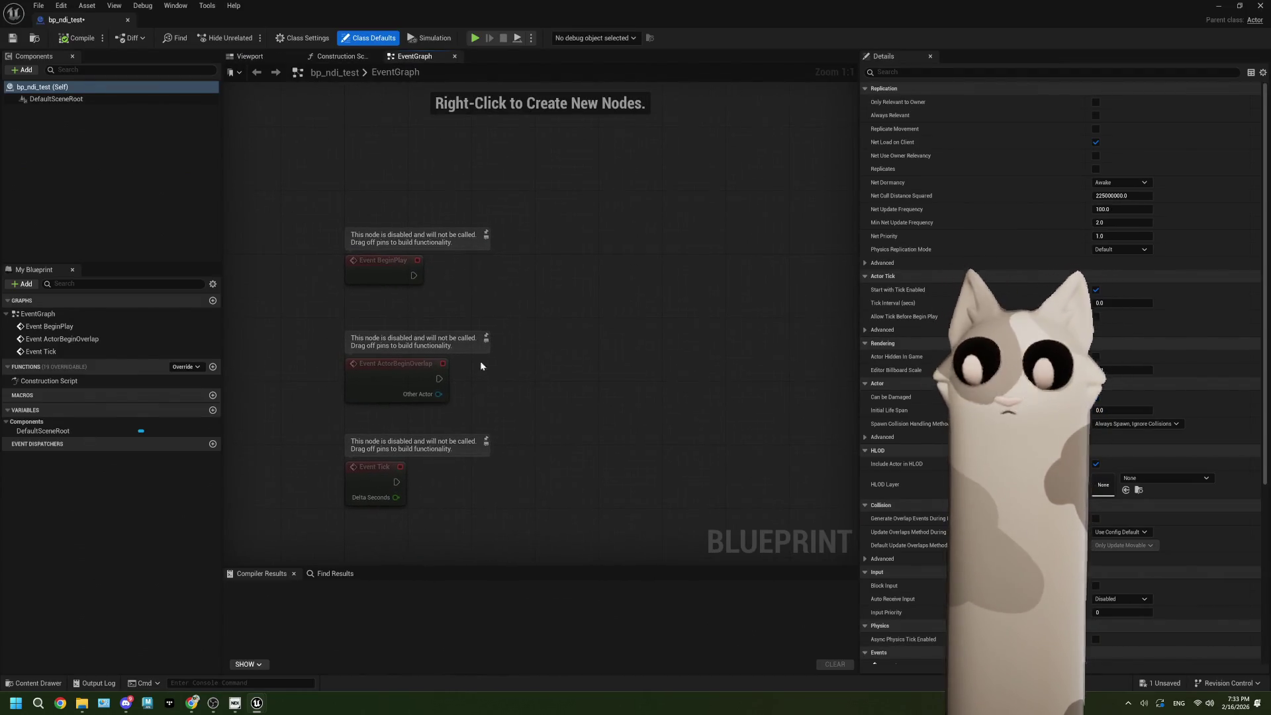
Step: Add a Get Actor Of Class node after BeginPlay, set to NDI Broadcast Actor
left_click_drag(396, 281, 401, 168)
mouse_move(345, 248)
left_mouse_down()
mouse_move(434, 284)
mouse_move(423, 276)
left_mouse_up()
type("get")
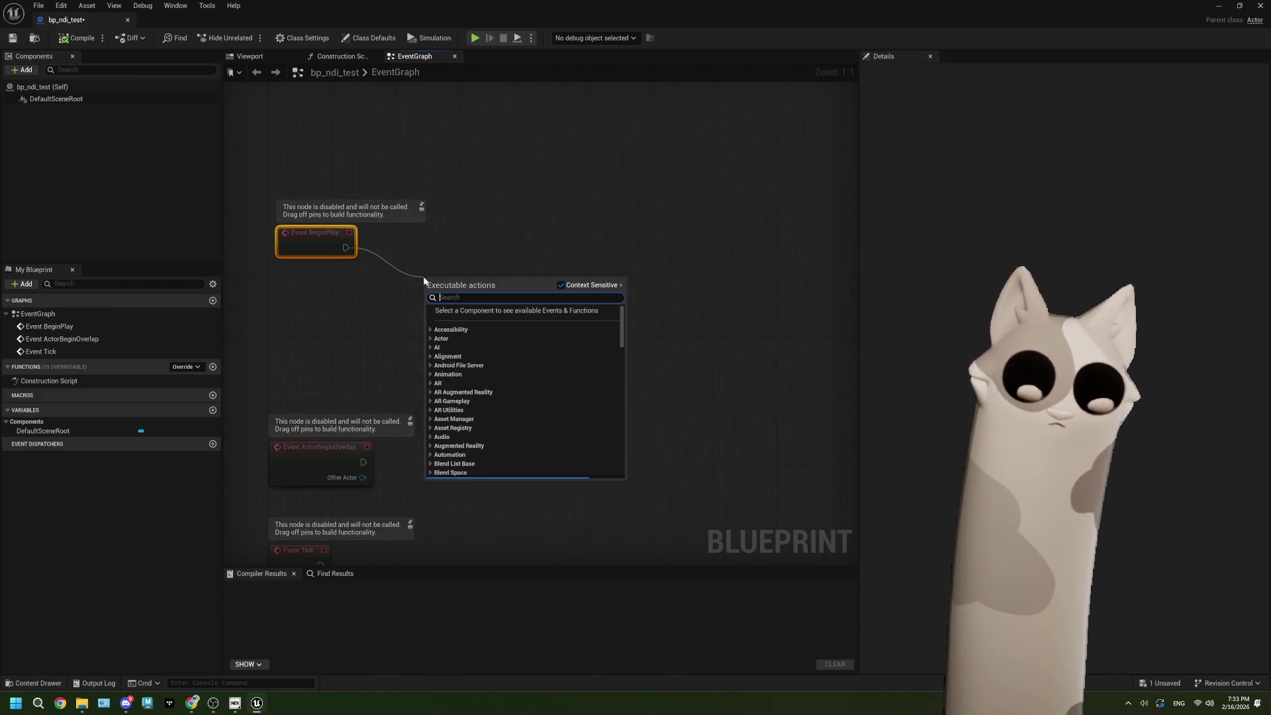
type(" actor")
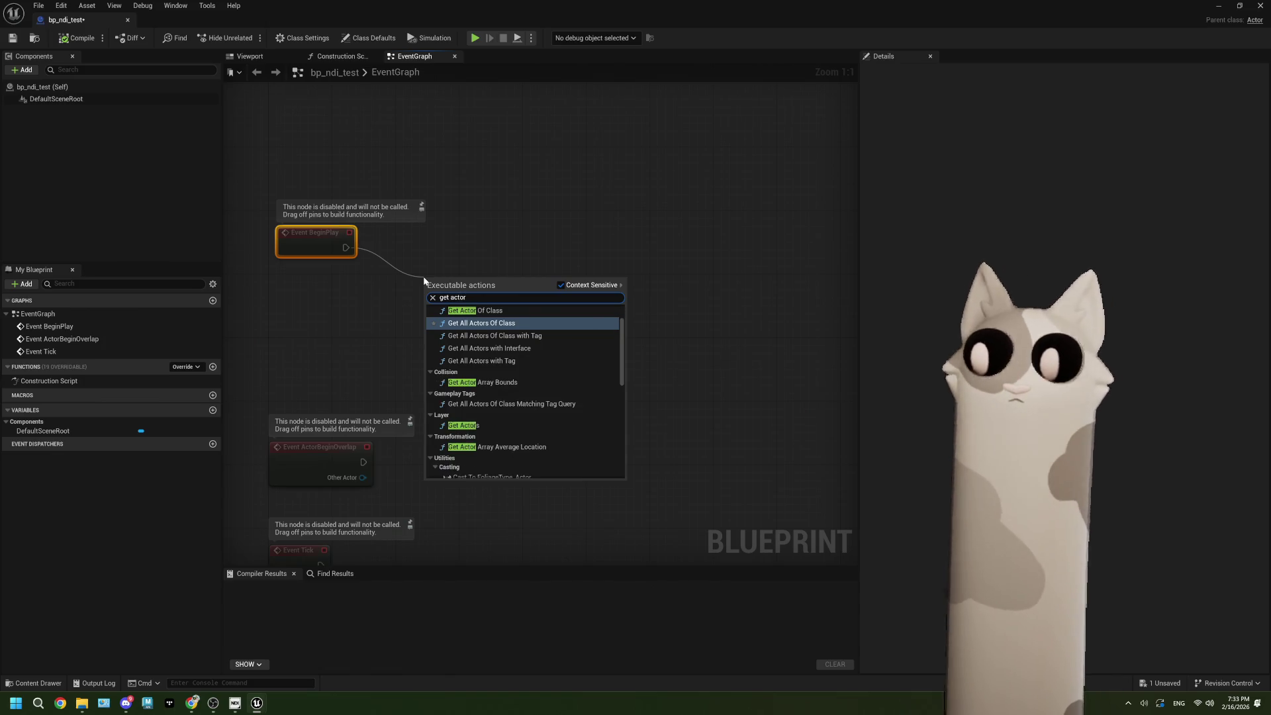
left_click(490, 312)
left_click(473, 321)
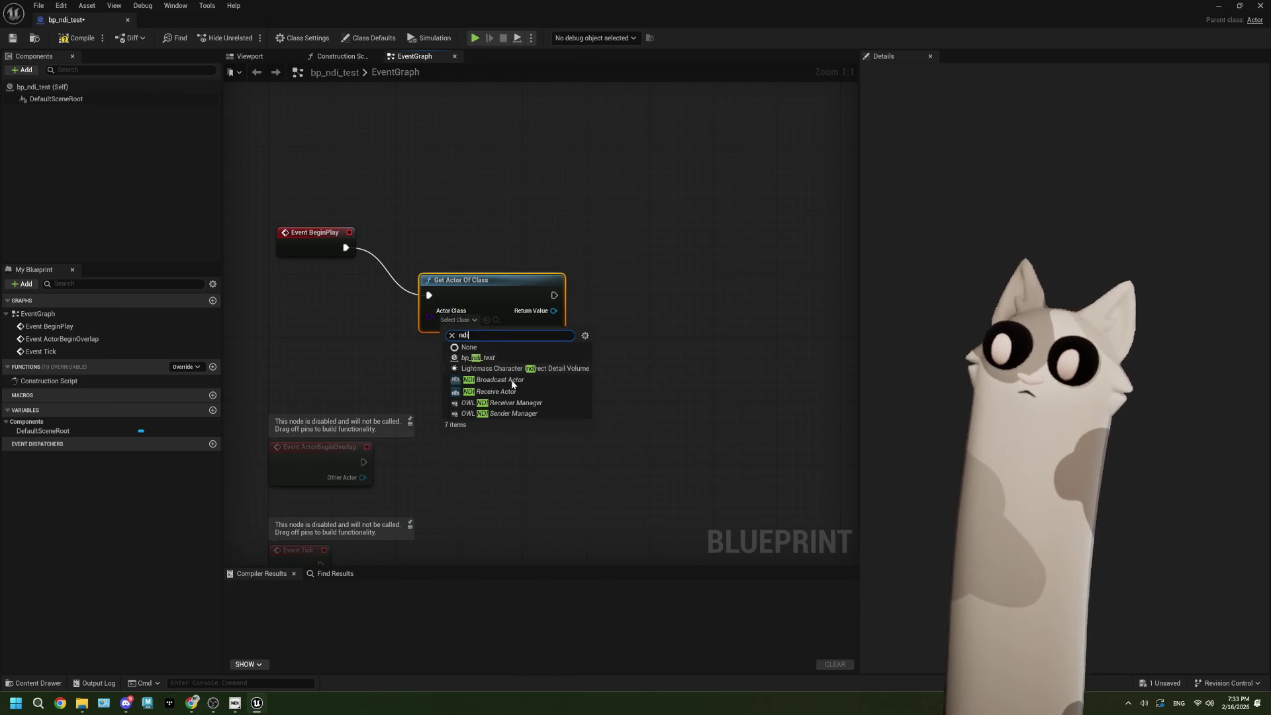
left_click(520, 387)
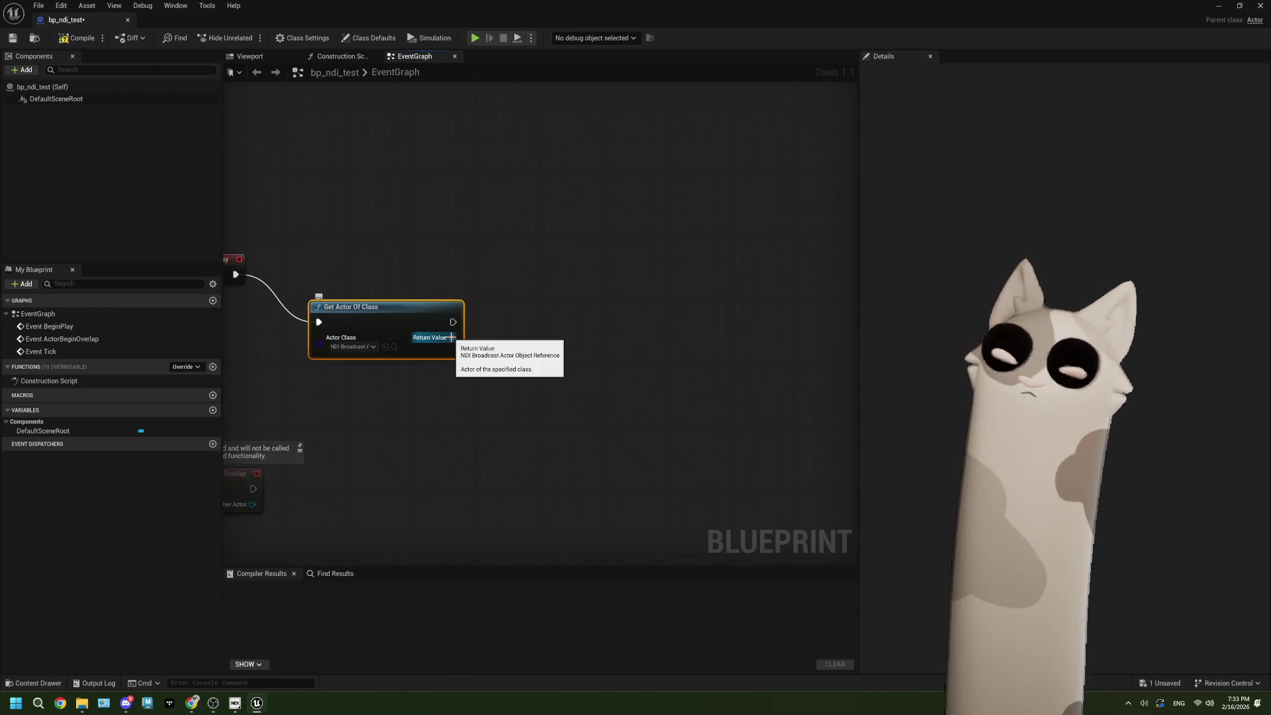
Step: Wire its Return Value to a Capture Scene call on the ViewportCaptureComponent and arrange the nodes
left_click_drag(581, 334, 474, 355)
left_click_drag(365, 311, 334, 263)
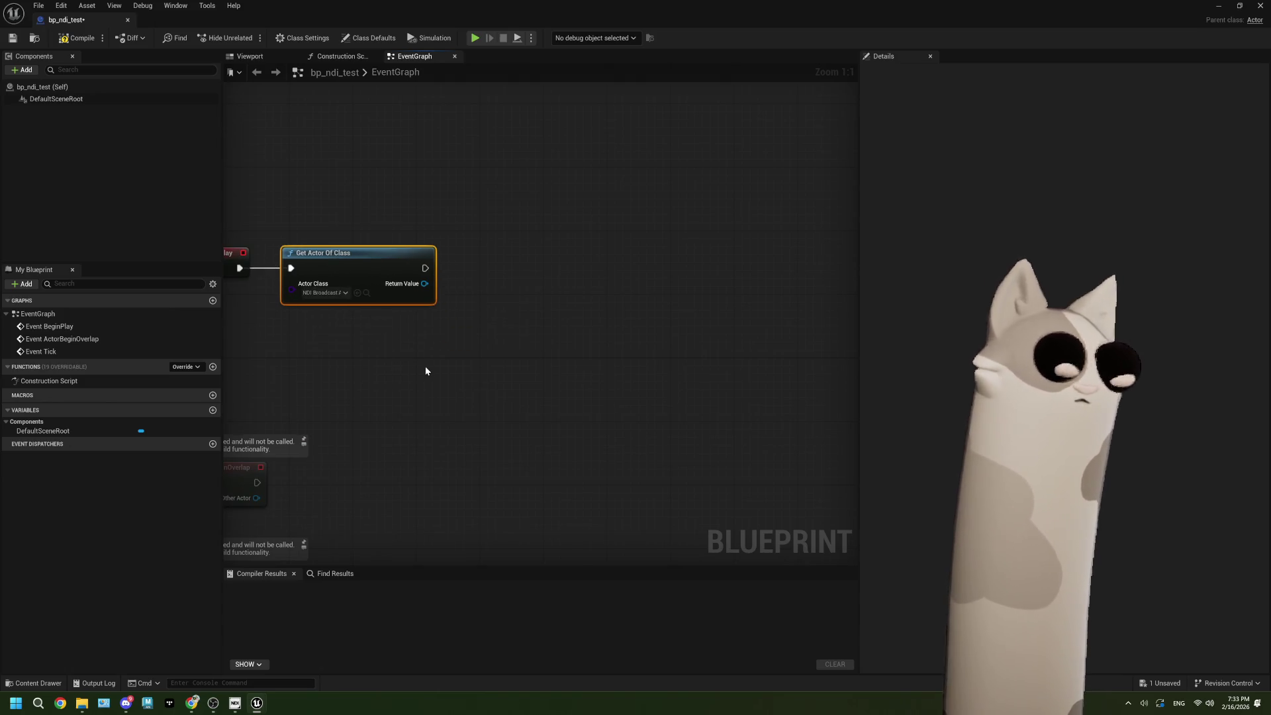
left_click_drag(425, 366, 329, 361)
mouse_move(342, 312)
left_mouse_down()
mouse_move(400, 324)
mouse_move(424, 281)
mouse_move(460, 355)
left_mouse_up()
type("cap")
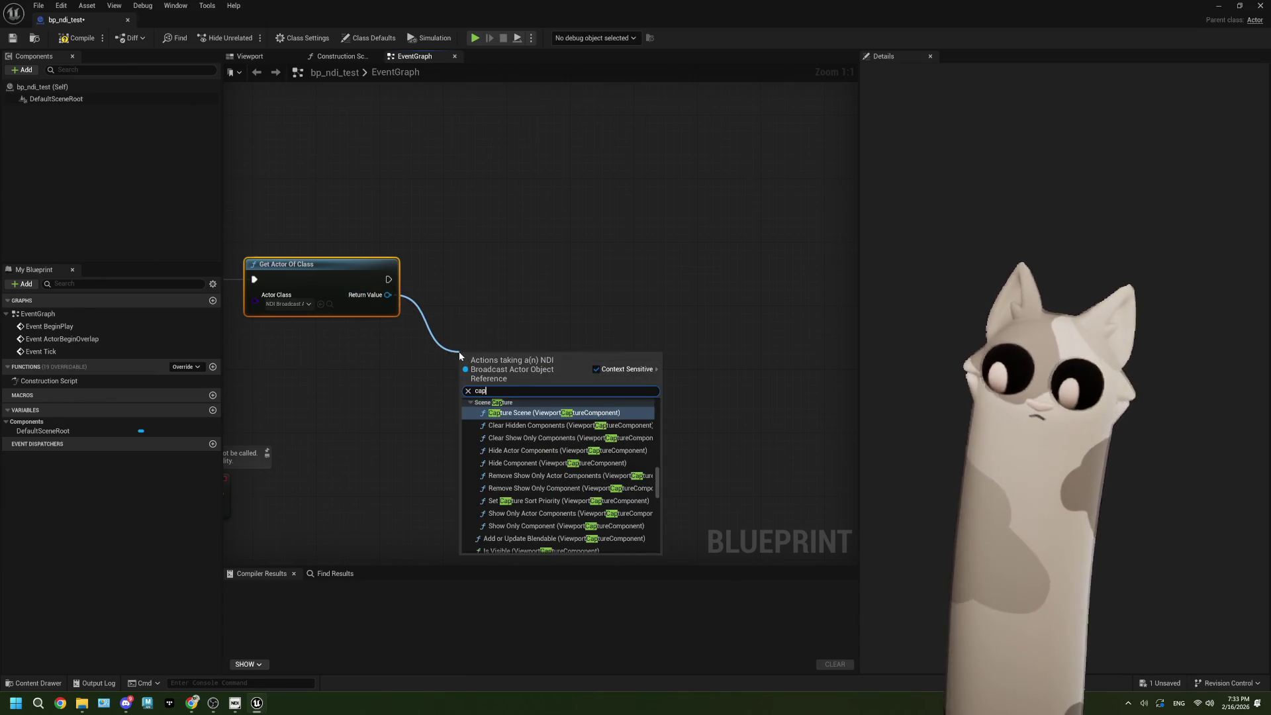
left_click(515, 413)
mouse_move(529, 383)
left_mouse_down()
mouse_move(614, 388)
mouse_move(626, 407)
mouse_move(681, 413)
left_mouse_up()
left_click(572, 488)
scroll(680, 413, "down", 2)
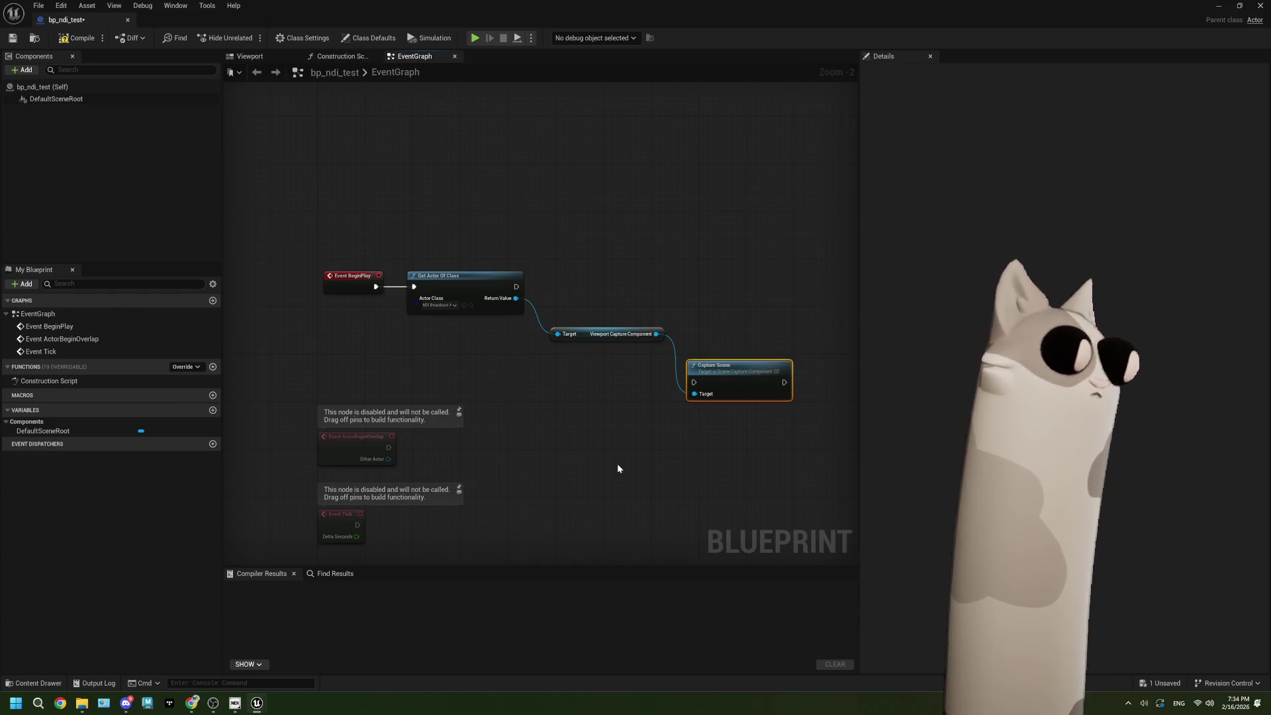
Step: Open Task Manager from the taskbar to its Performance graphs, then minimize the Blueprint editor
right_click(418, 697)
left_click(453, 682)
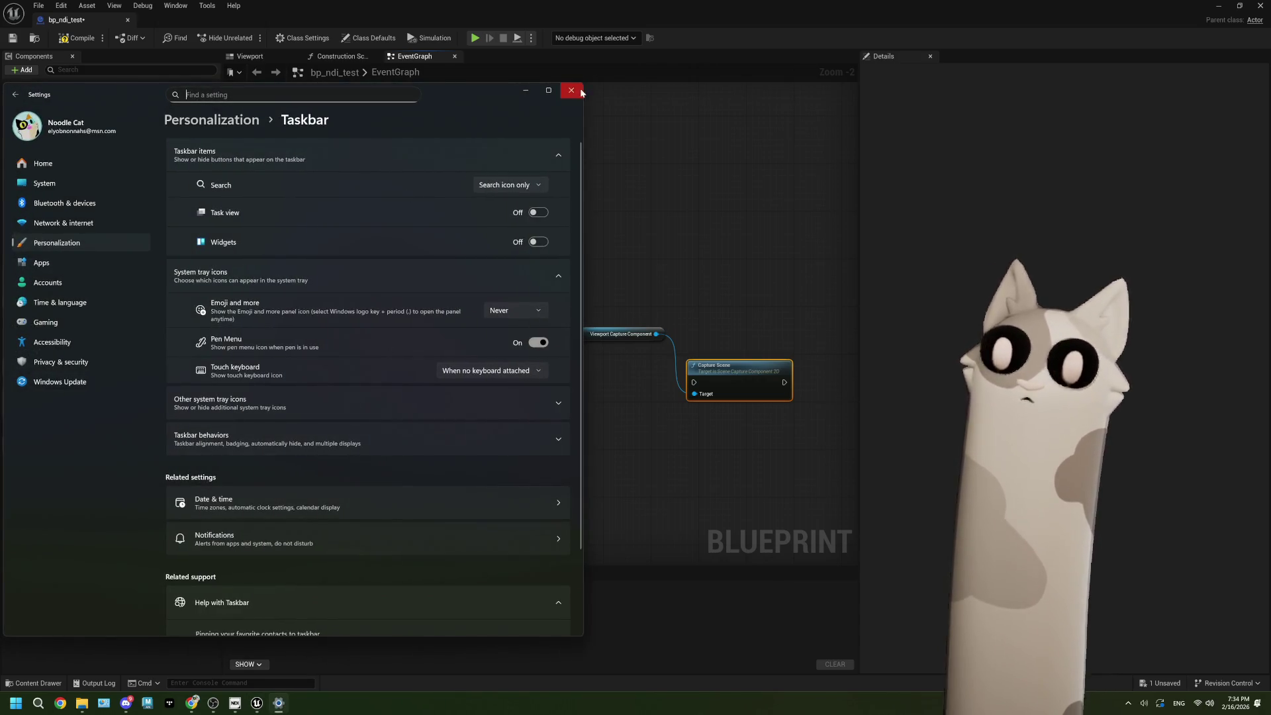
left_click(574, 92)
left_click(414, 666)
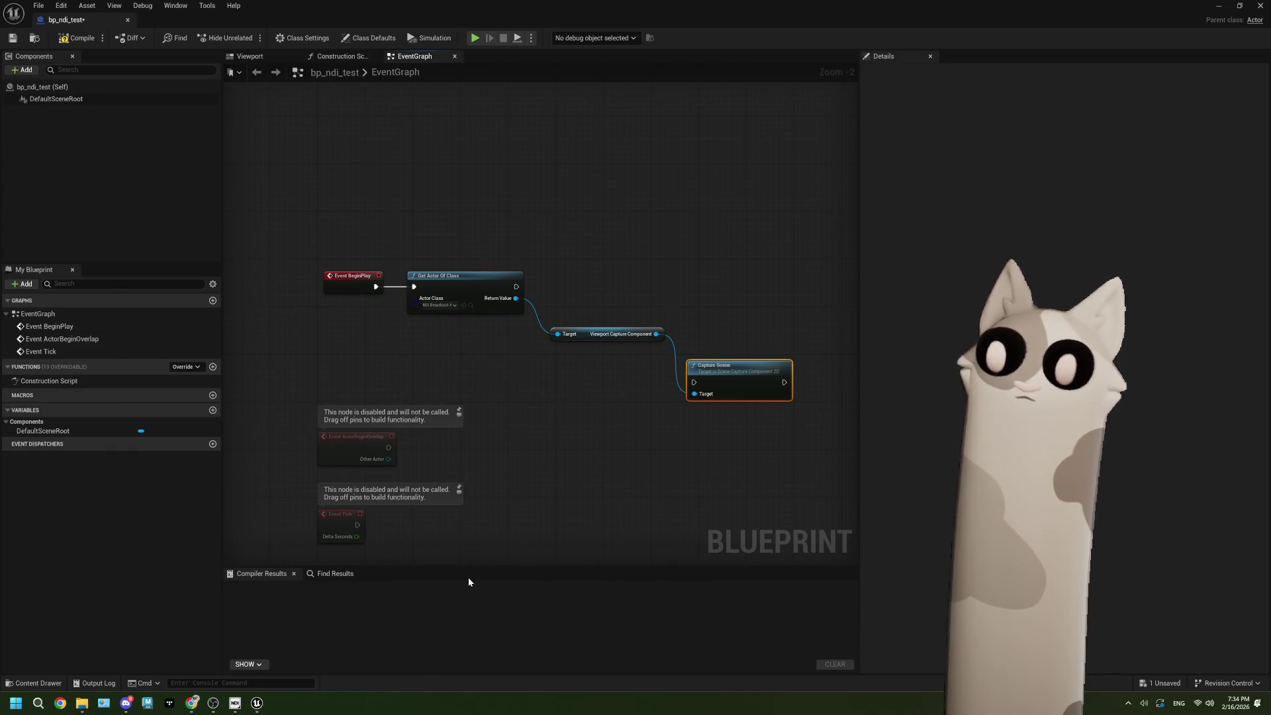
left_click(152, 228)
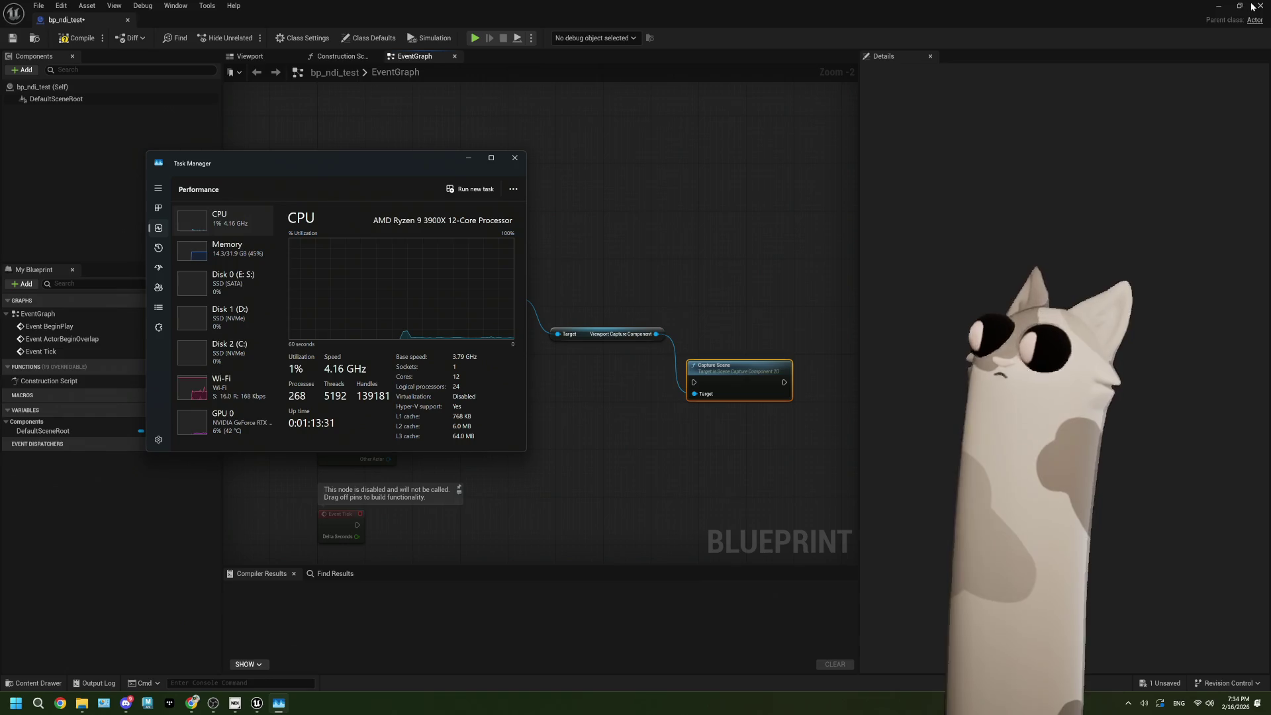
left_click(1219, 5)
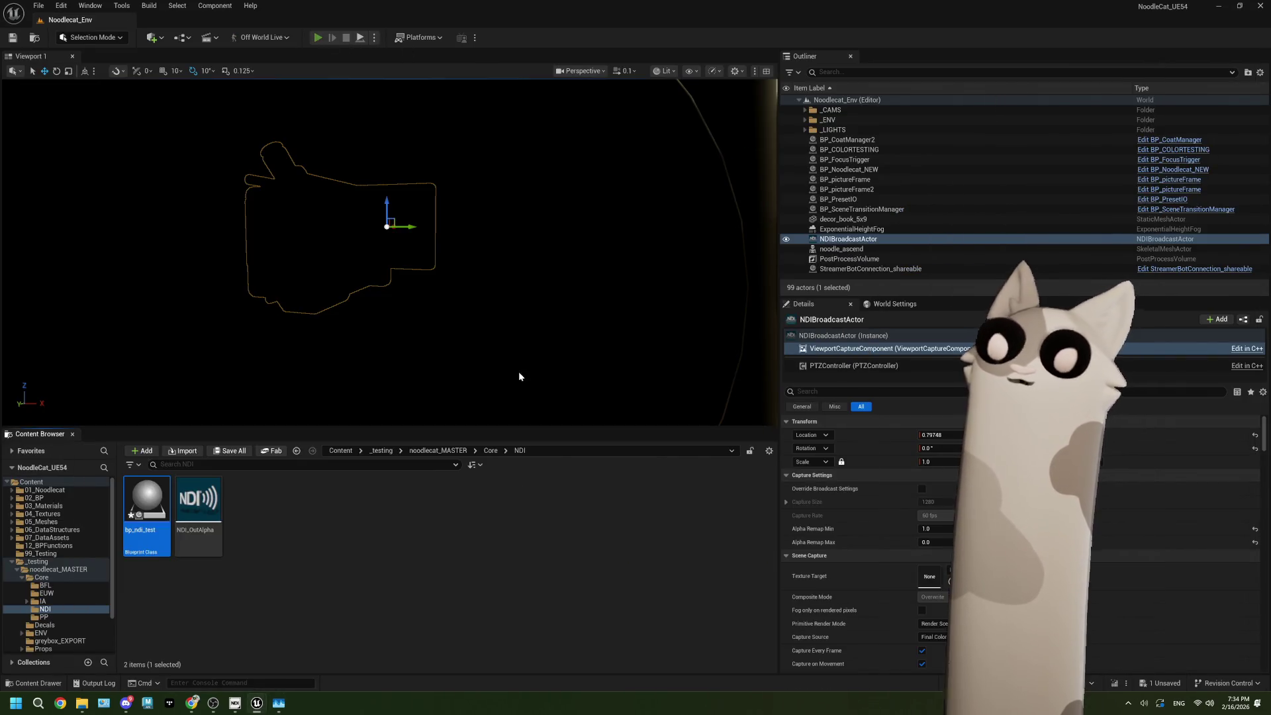
Step: Check OBS from the taskbar, then bring Task Manager back over the running level
mouse_move(284, 704)
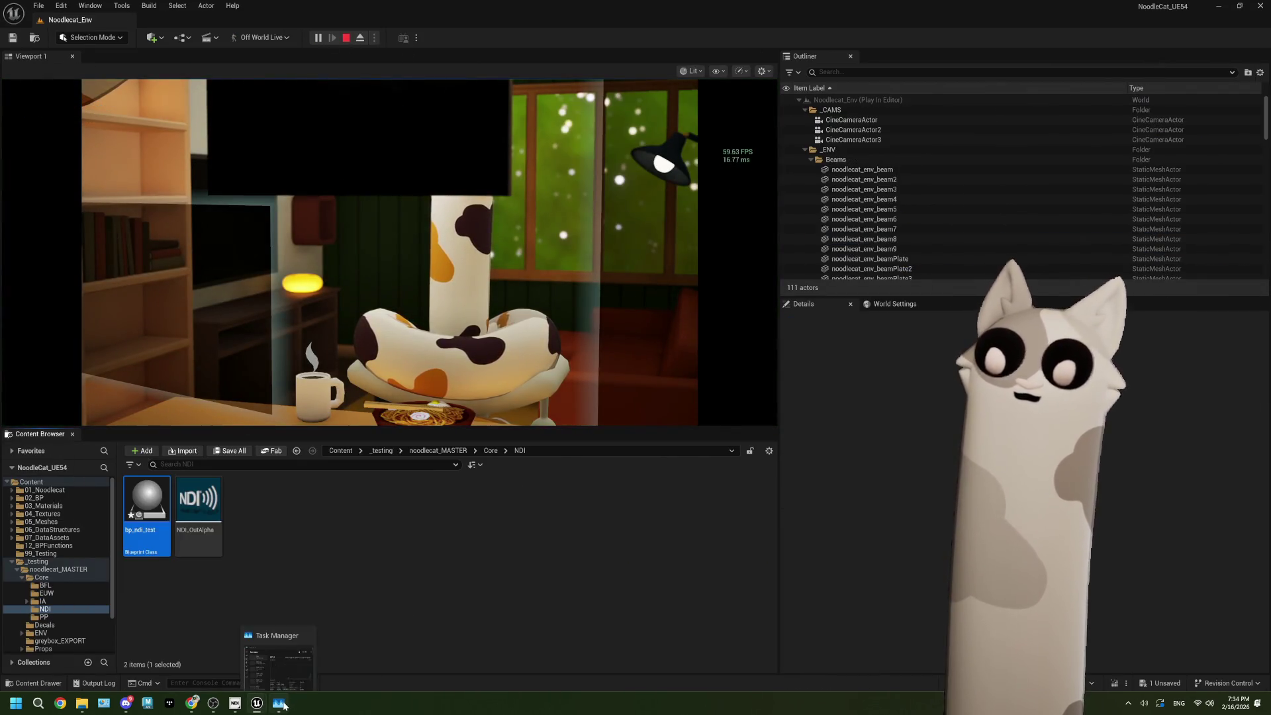
left_click(213, 703)
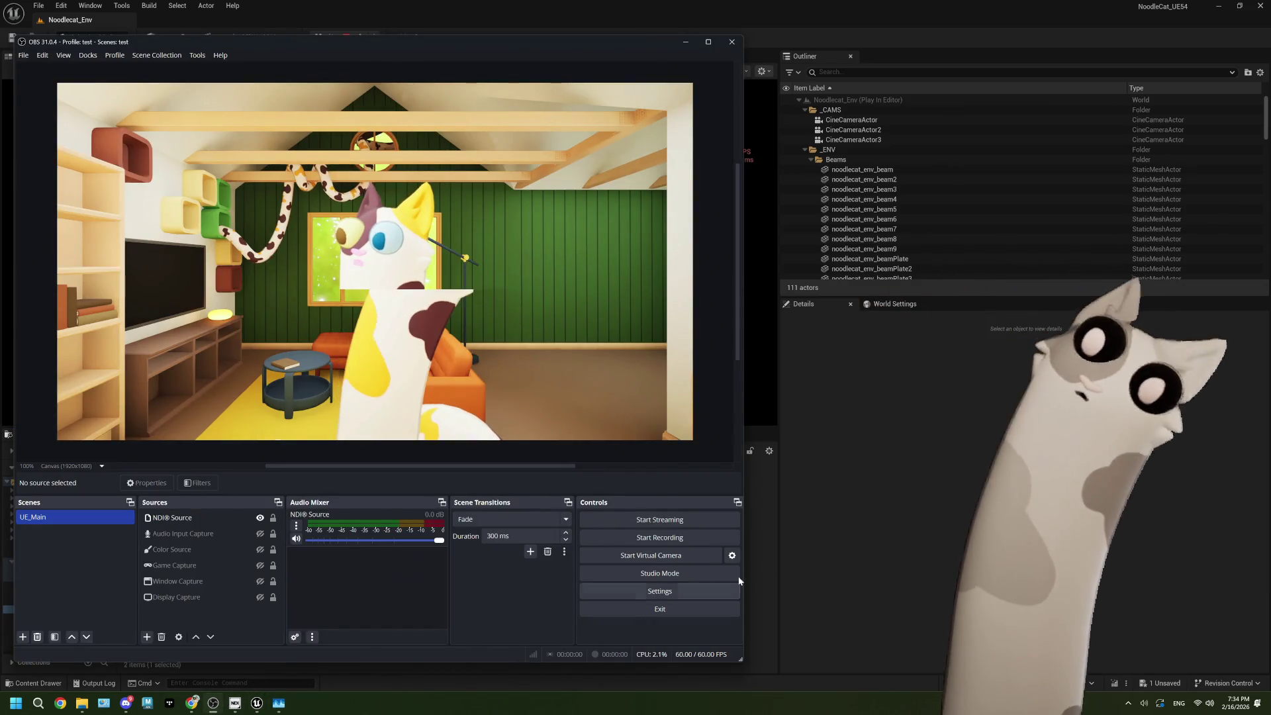
left_click(423, 672)
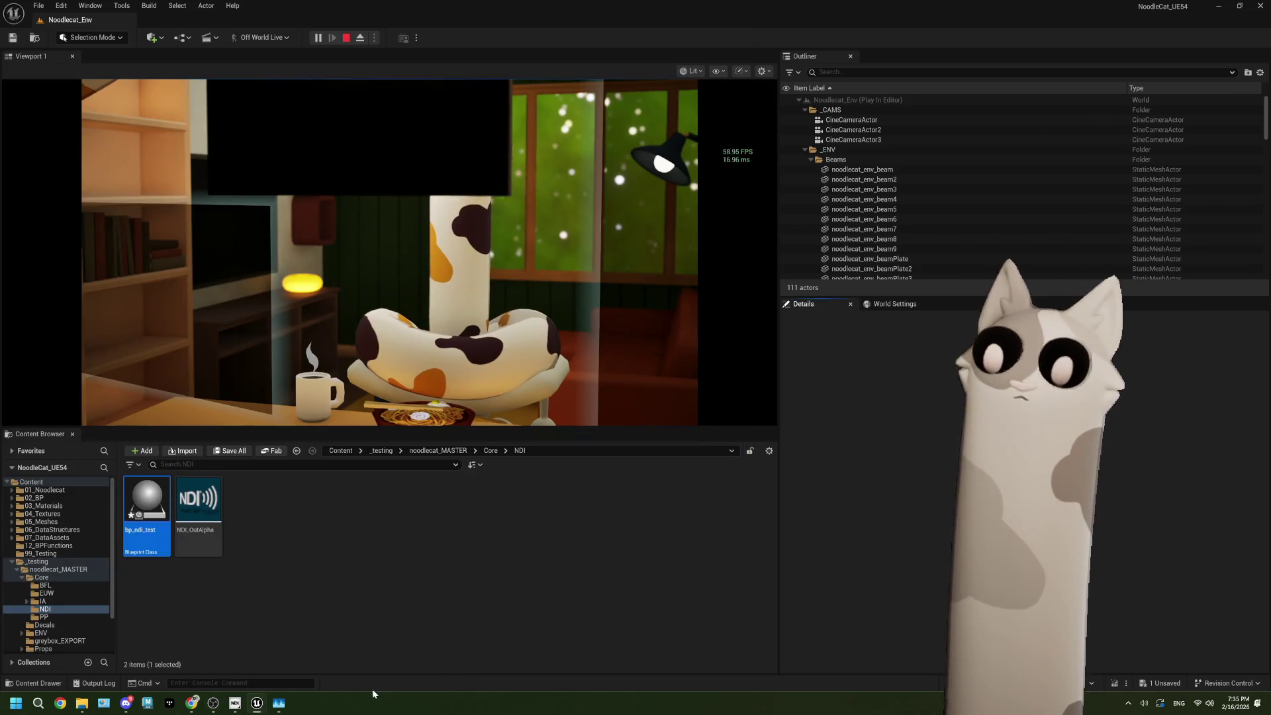
key("ctrl+shift+Escape")
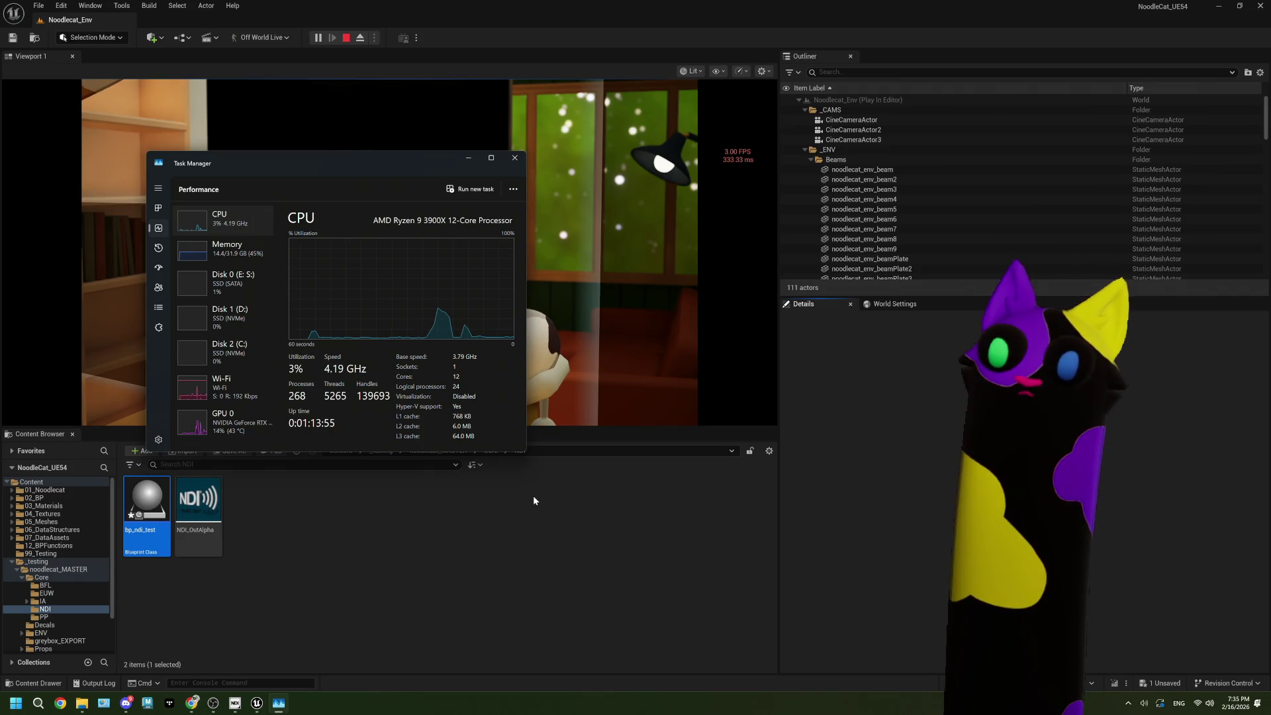
Step: Review Task Manager's Memory and Wi-Fi pages, then stop the play session with Esc
left_click(241, 250)
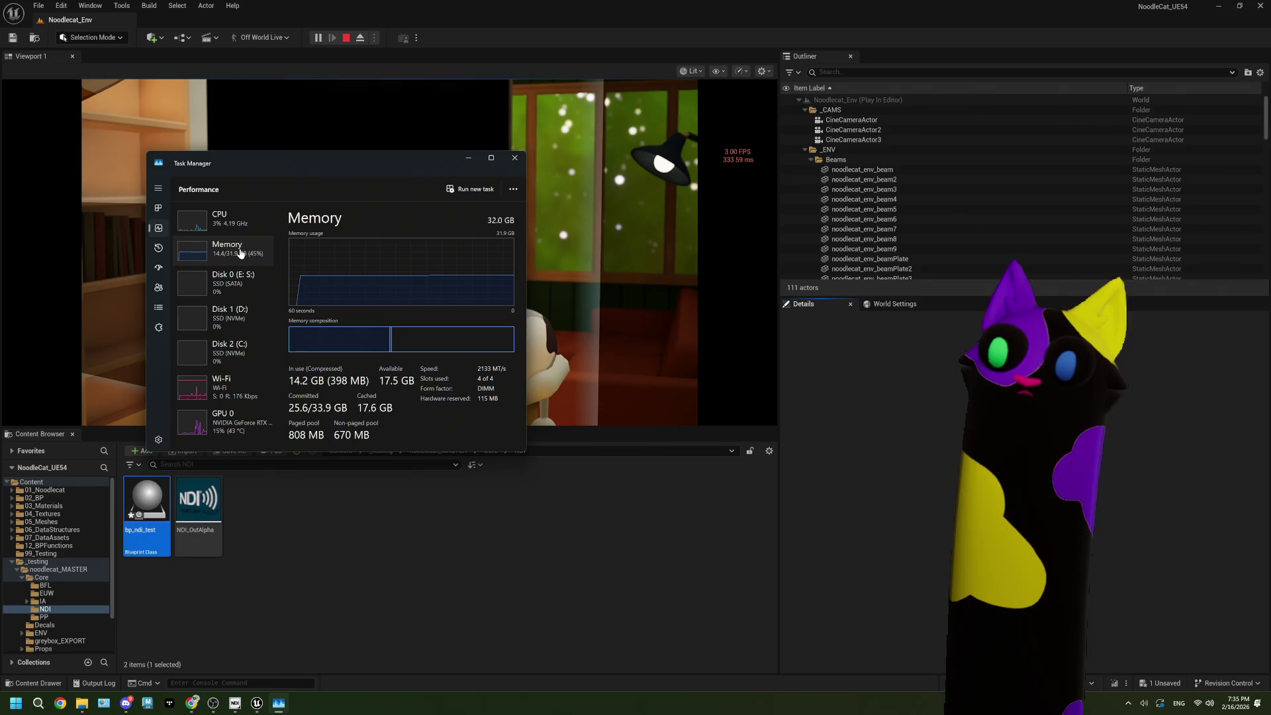
left_click(250, 386)
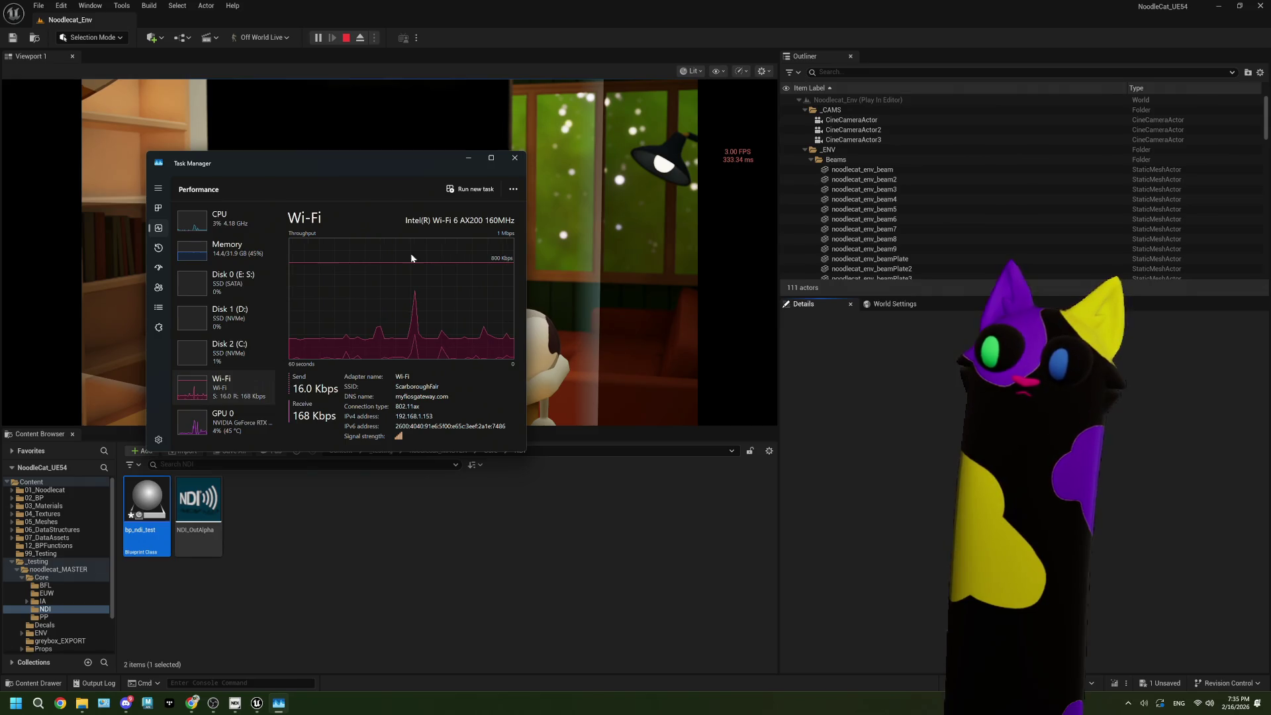
left_click(629, 265)
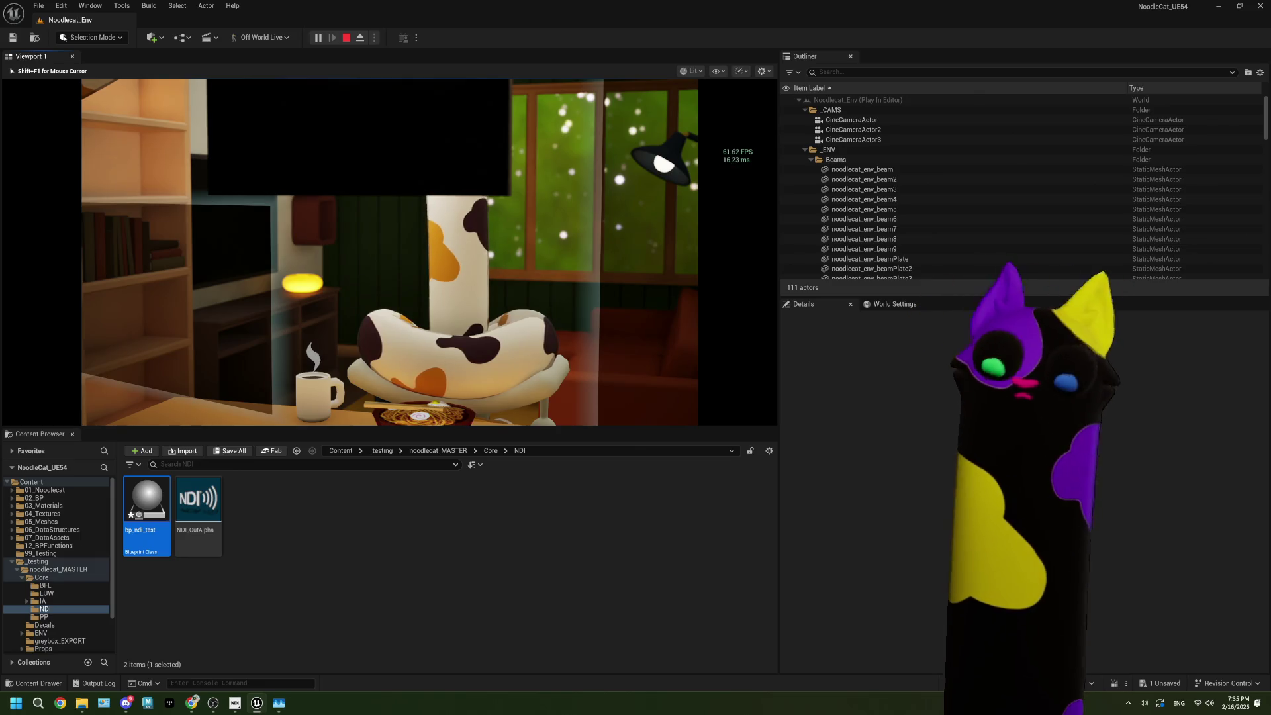
key("Escape")
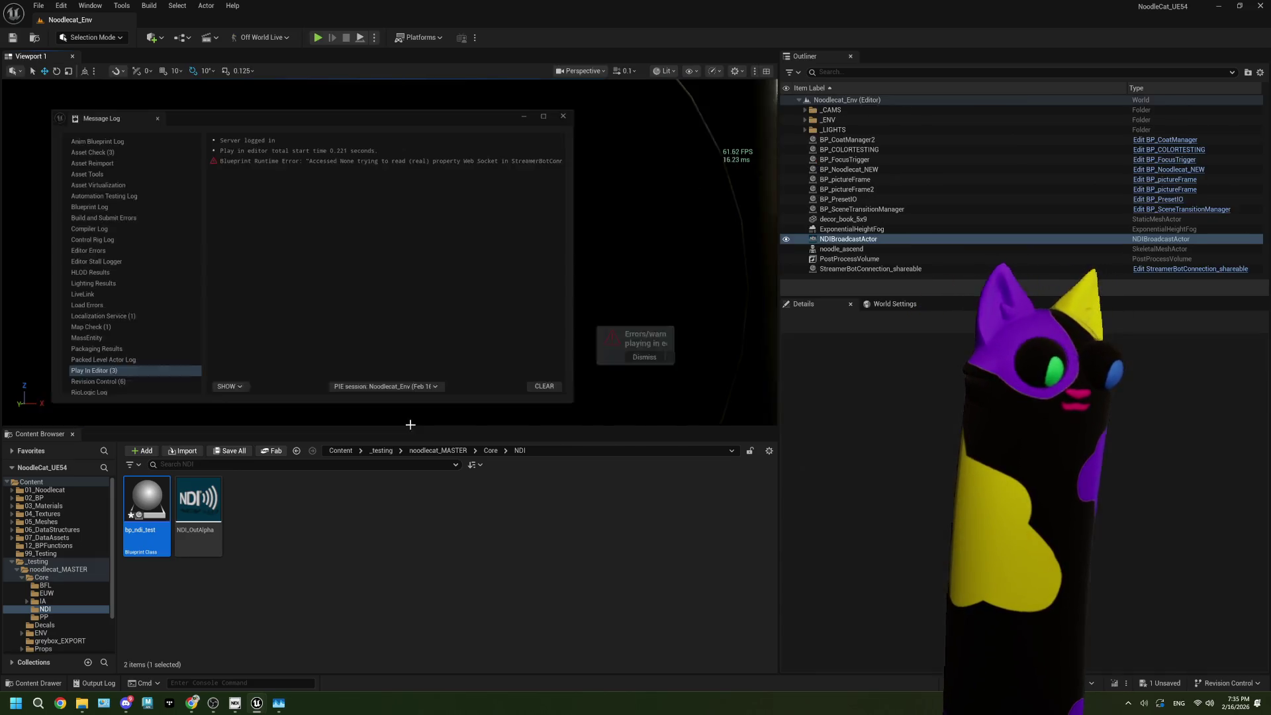
Step: Close the Message Log and two background windows, and nudge the level camera
left_click(578, 109)
mouse_move(284, 706)
left_click(308, 618)
left_click(411, 534)
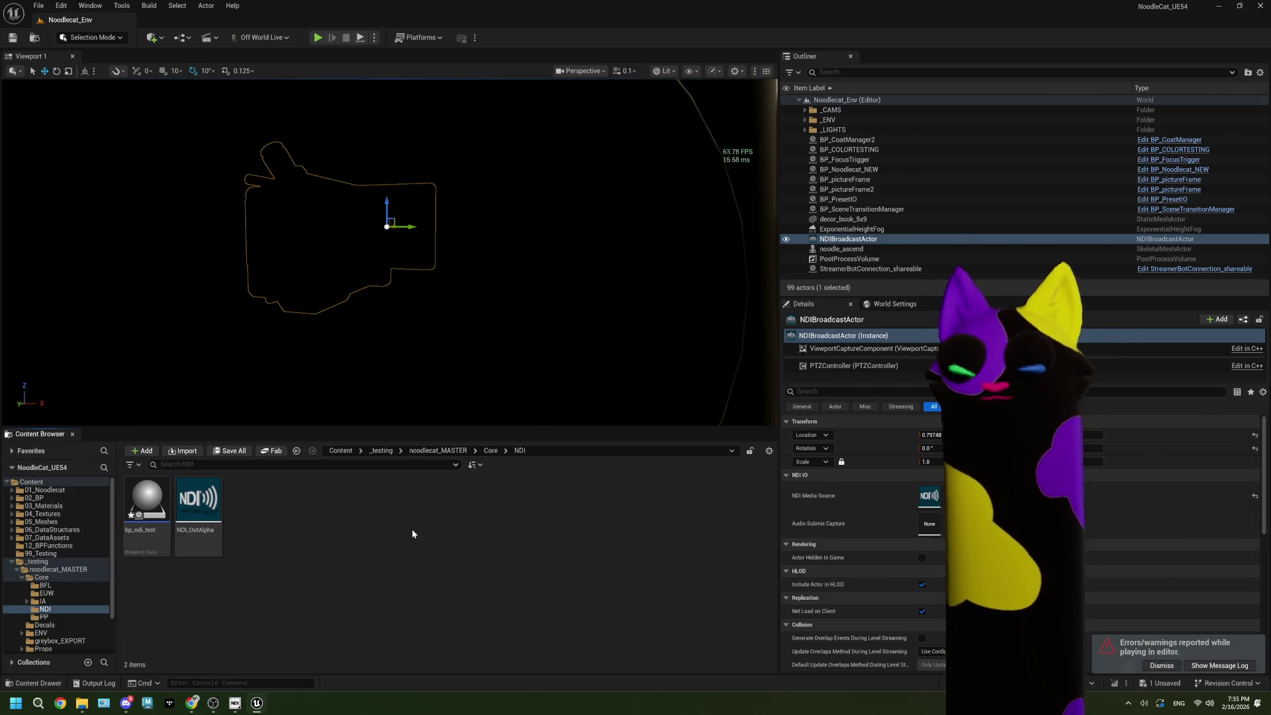
mouse_move(419, 397)
left_mouse_down()
mouse_move(418, 384)
mouse_move(404, 425)
mouse_move(364, 424)
left_mouse_up()
Step: Open bp_ndi_test, wire Event Tick into Capture Scene, and compile
double_click(147, 503)
left_click_drag(459, 450, 441, 436)
left_click_drag(335, 468, 672, 325)
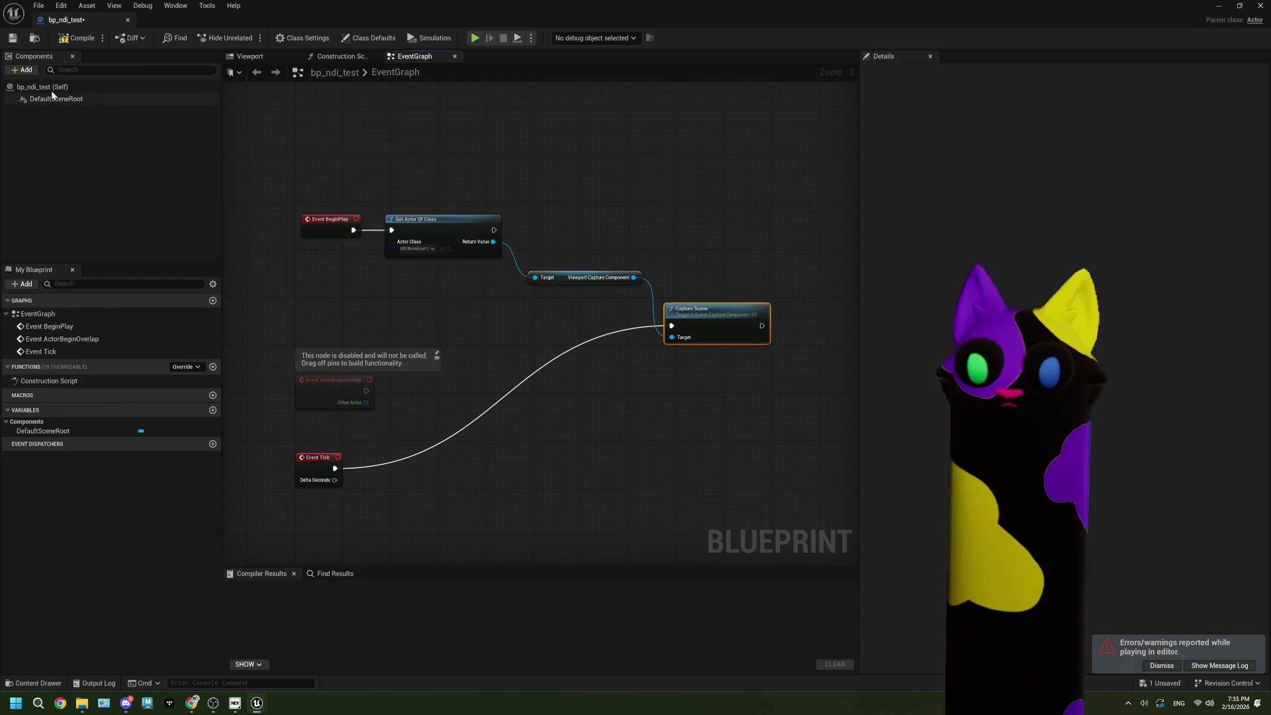
left_click(78, 38)
Step: Minimize and reopen bp_ndi_test, then delete its Event Tick node
key("super+Down")
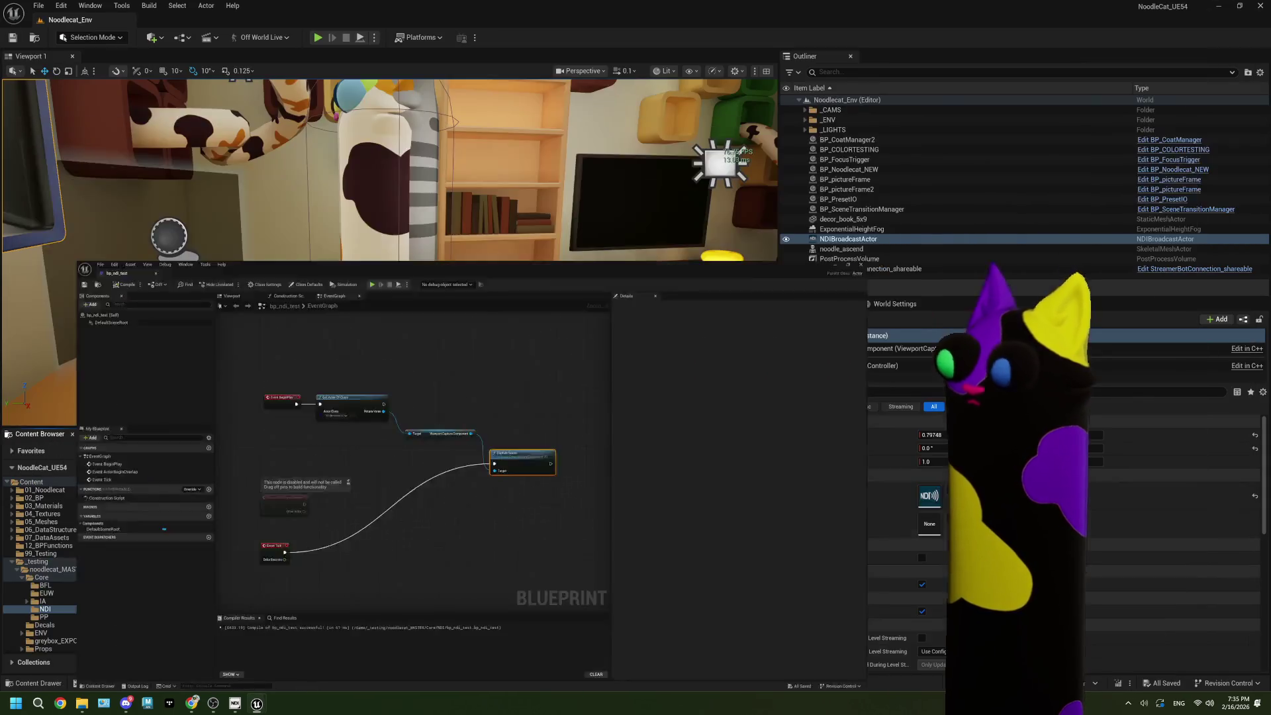
scroll(892, 517, "down", 5)
scroll(819, 528, "up", 3)
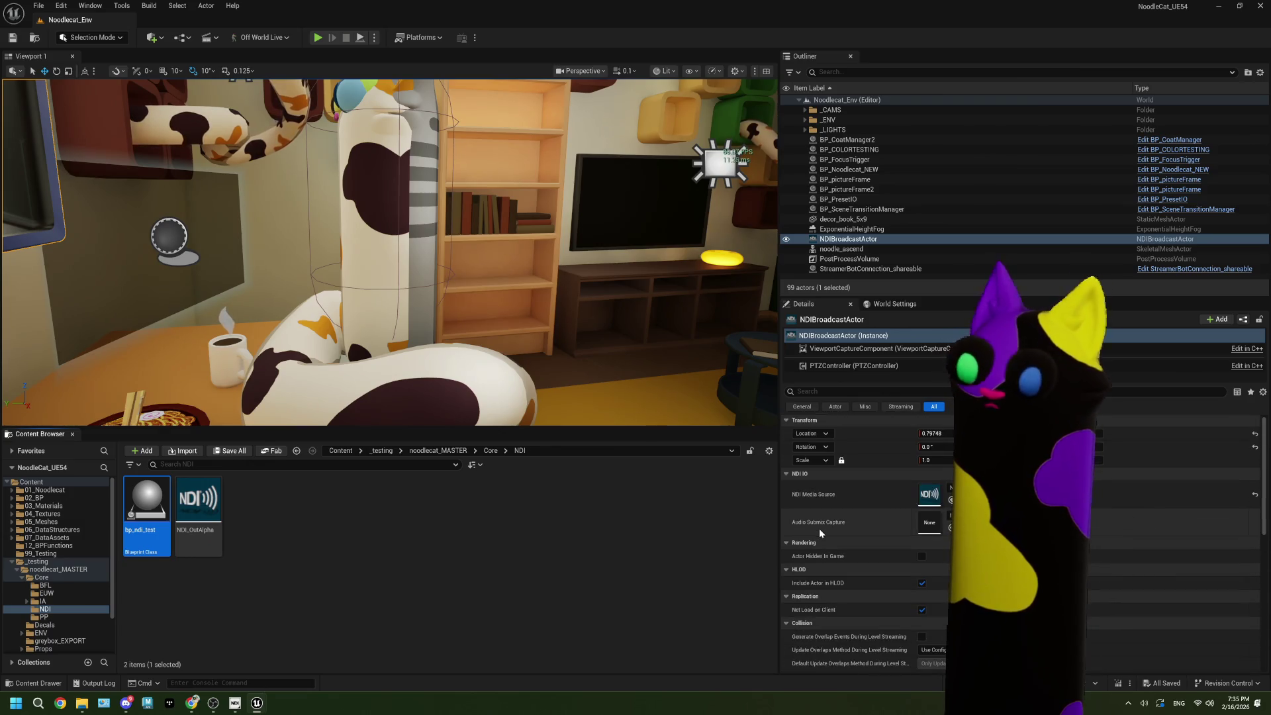
double_click(147, 516)
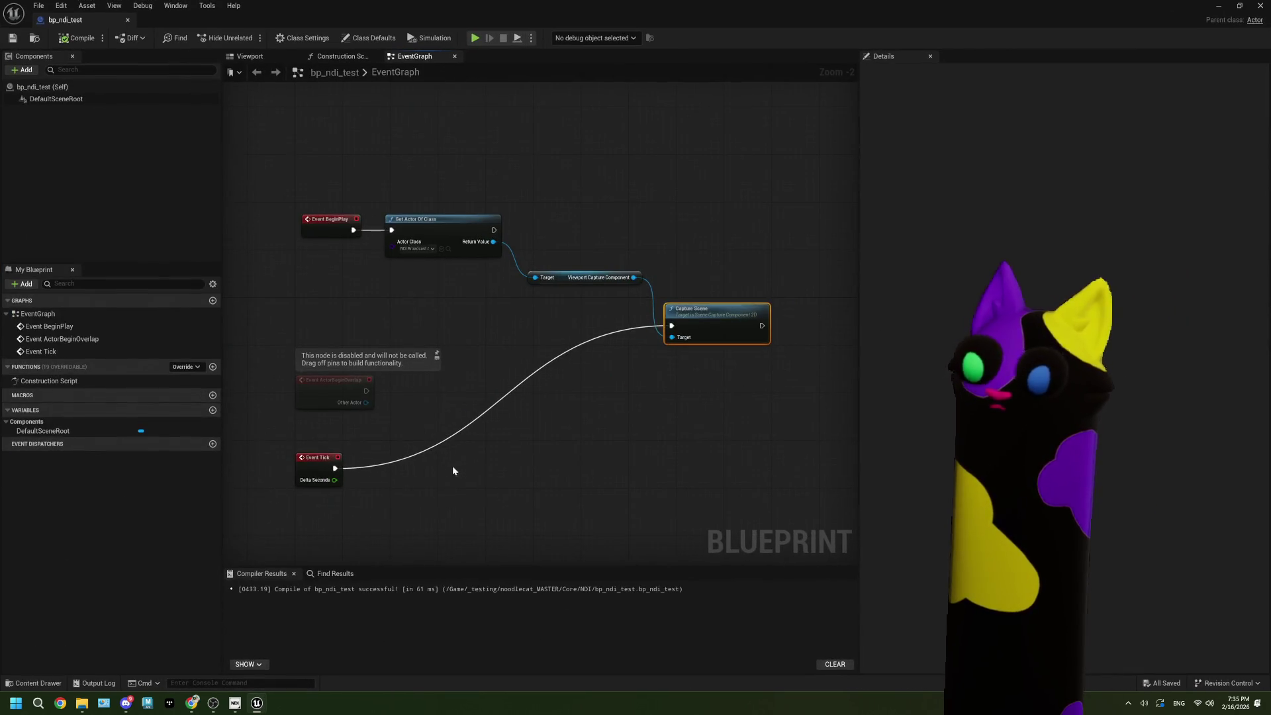
left_click(311, 463)
key("Delete")
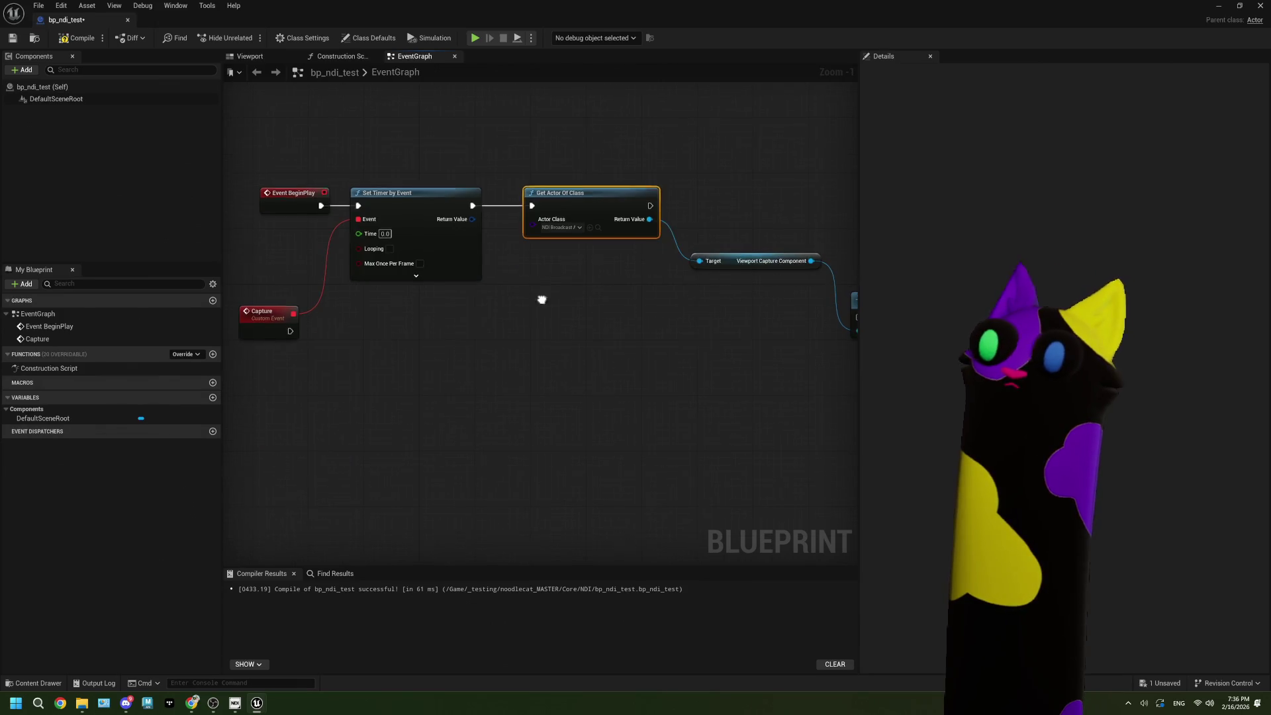
Step: Feed Set Timer by Event's Time from a new Divide node with divisor 60
left_click_drag(542, 299, 538, 272)
left_click(538, 271)
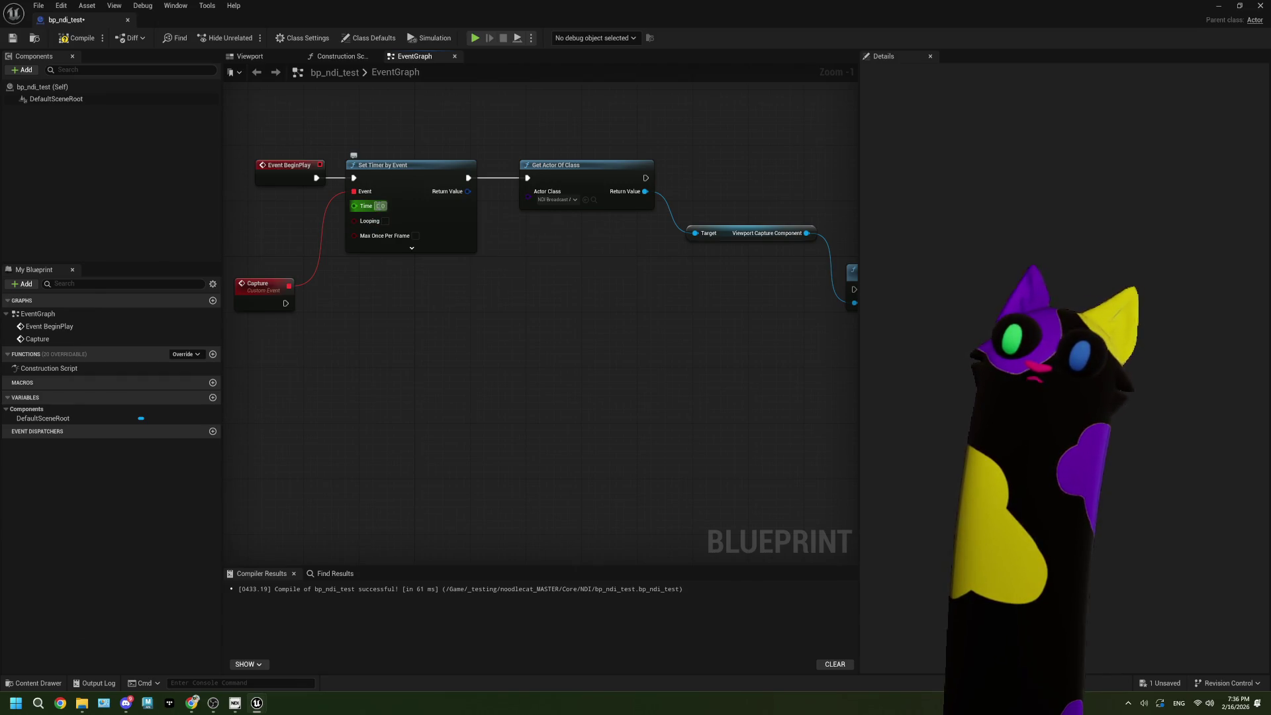
left_click_drag(471, 300, 659, 328)
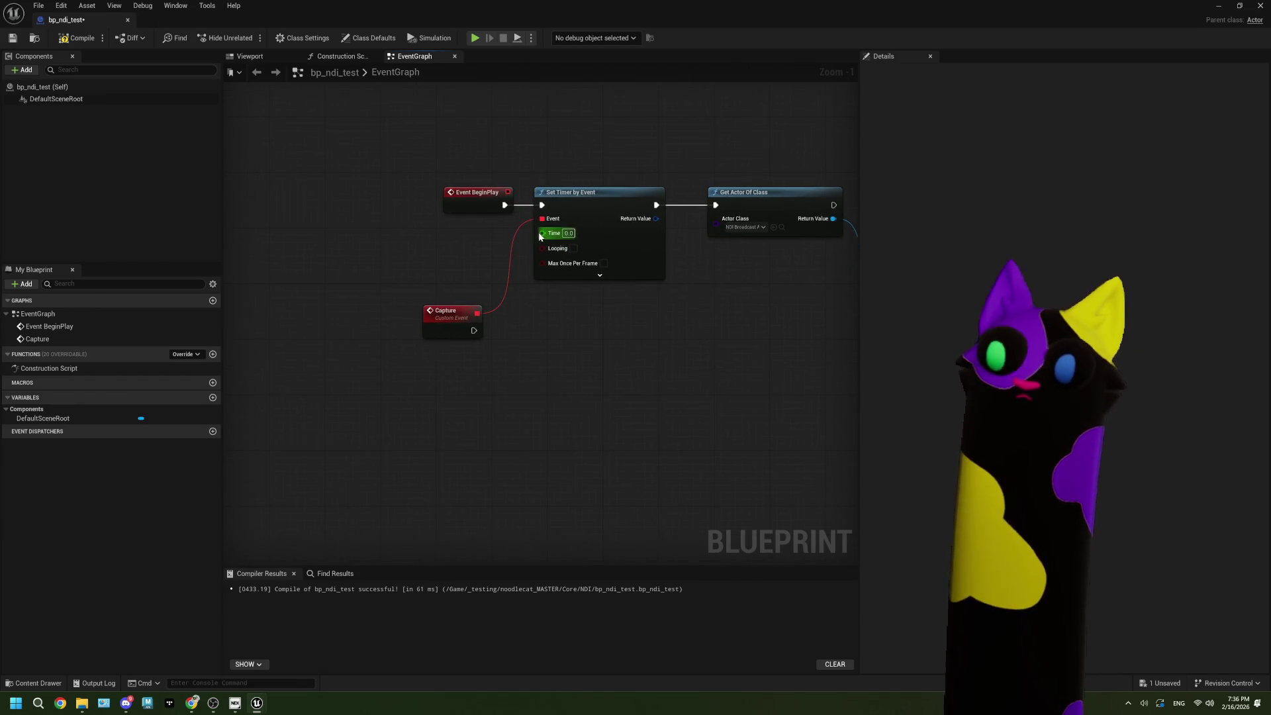
left_click_drag(541, 236, 346, 257)
type("div")
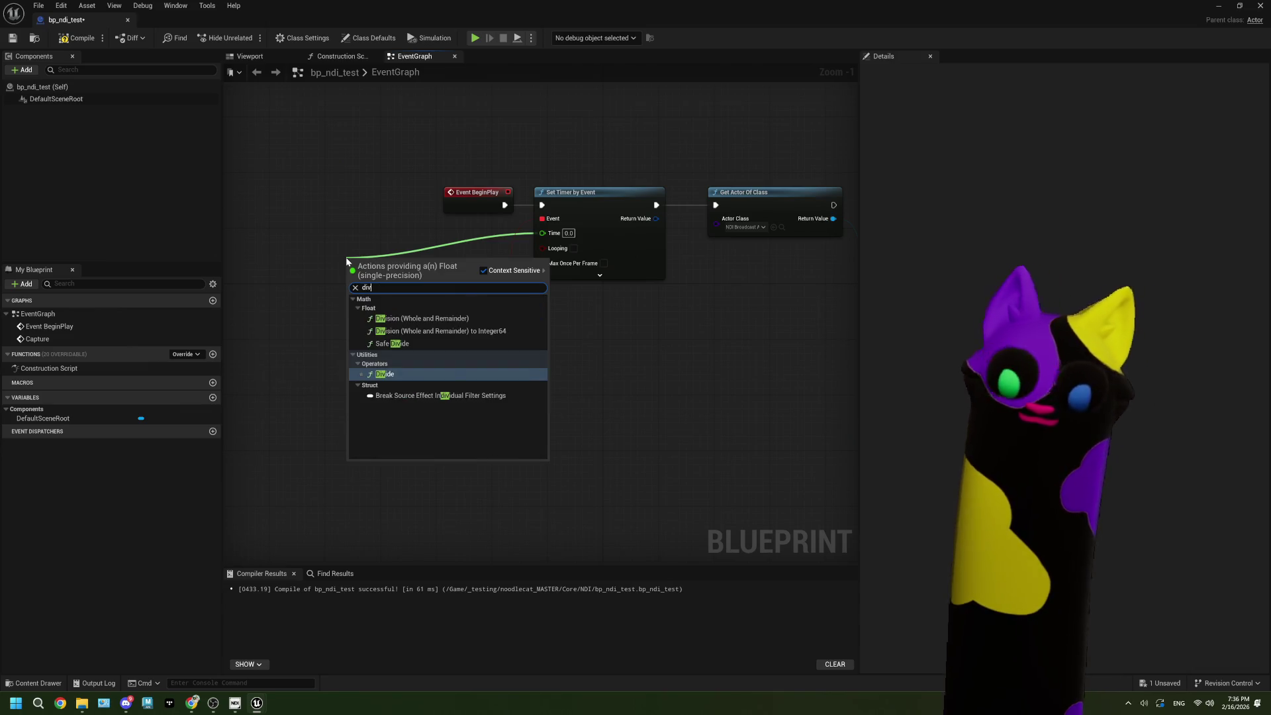
key("Return")
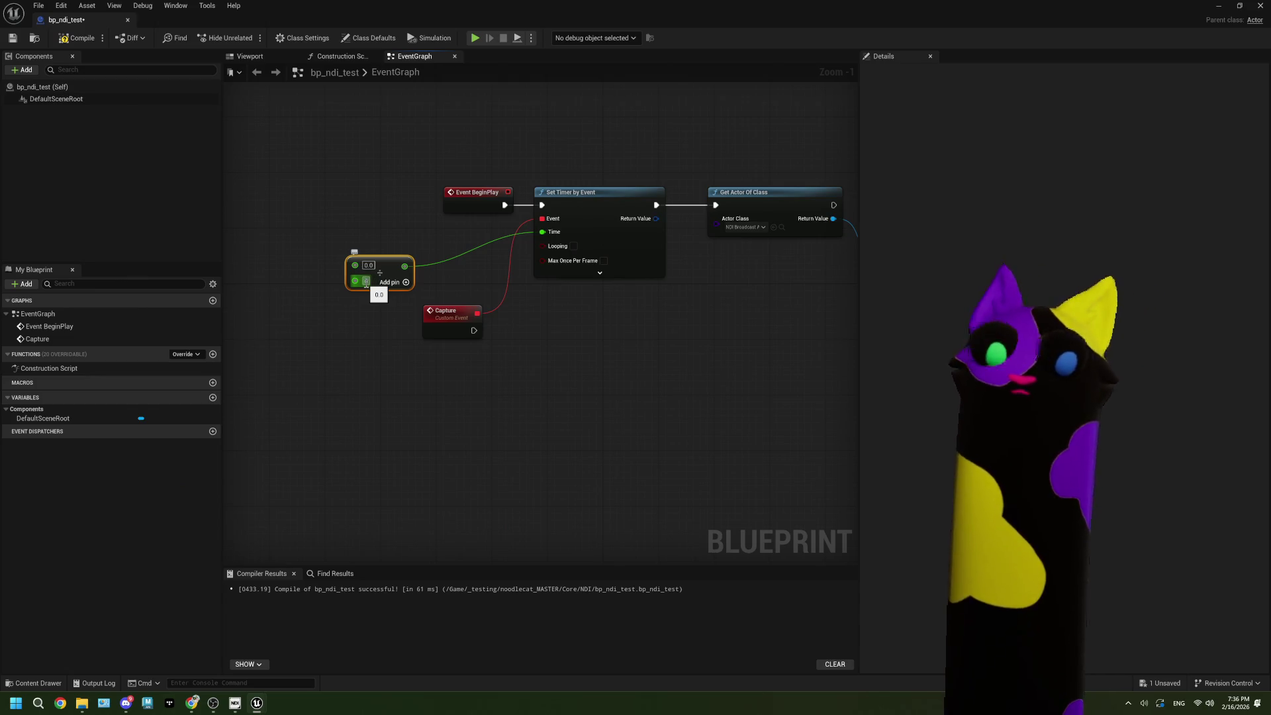
key("Tab")
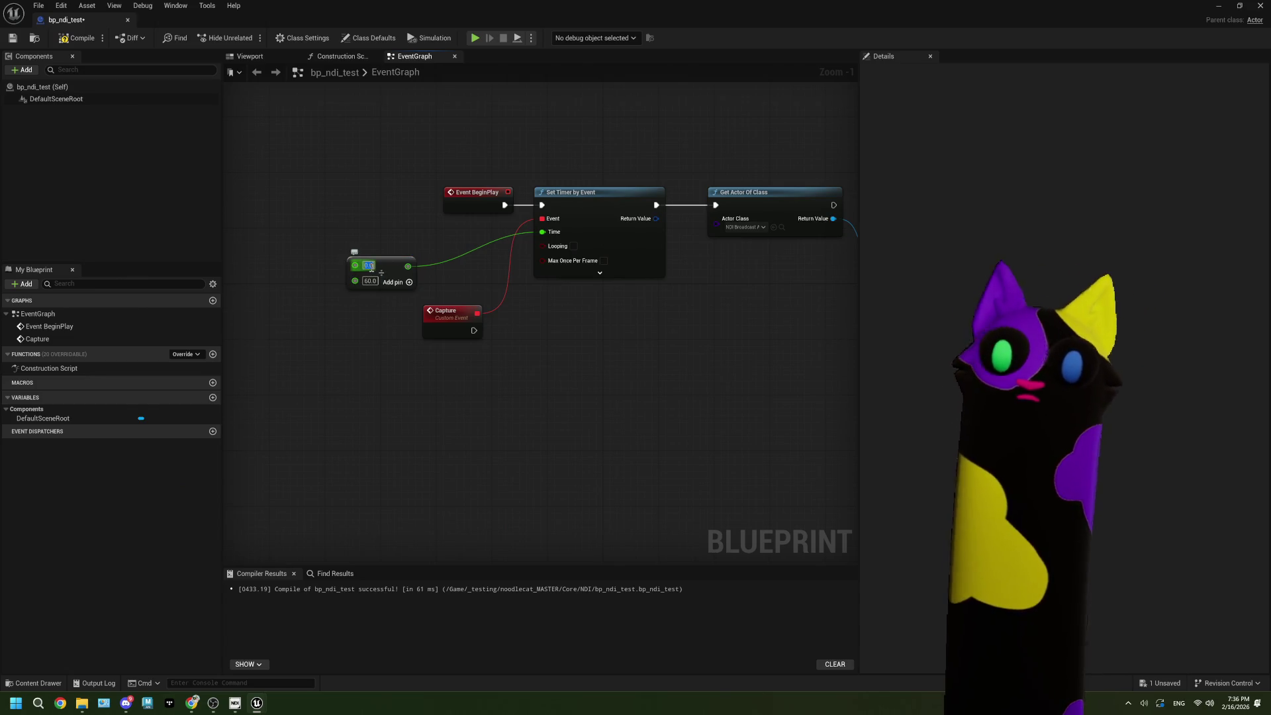
Step: Move the Divide node and Capture event up beside the timer node
mouse_move(391, 261)
left_mouse_down()
mouse_move(439, 224)
mouse_move(405, 226)
left_mouse_up()
left_click_drag(447, 306, 390, 277)
scroll(526, 381, "down", 2)
mouse_move(677, 323)
left_mouse_down()
mouse_move(515, 278)
mouse_move(587, 302)
left_mouse_up()
scroll(587, 301, "up", 1)
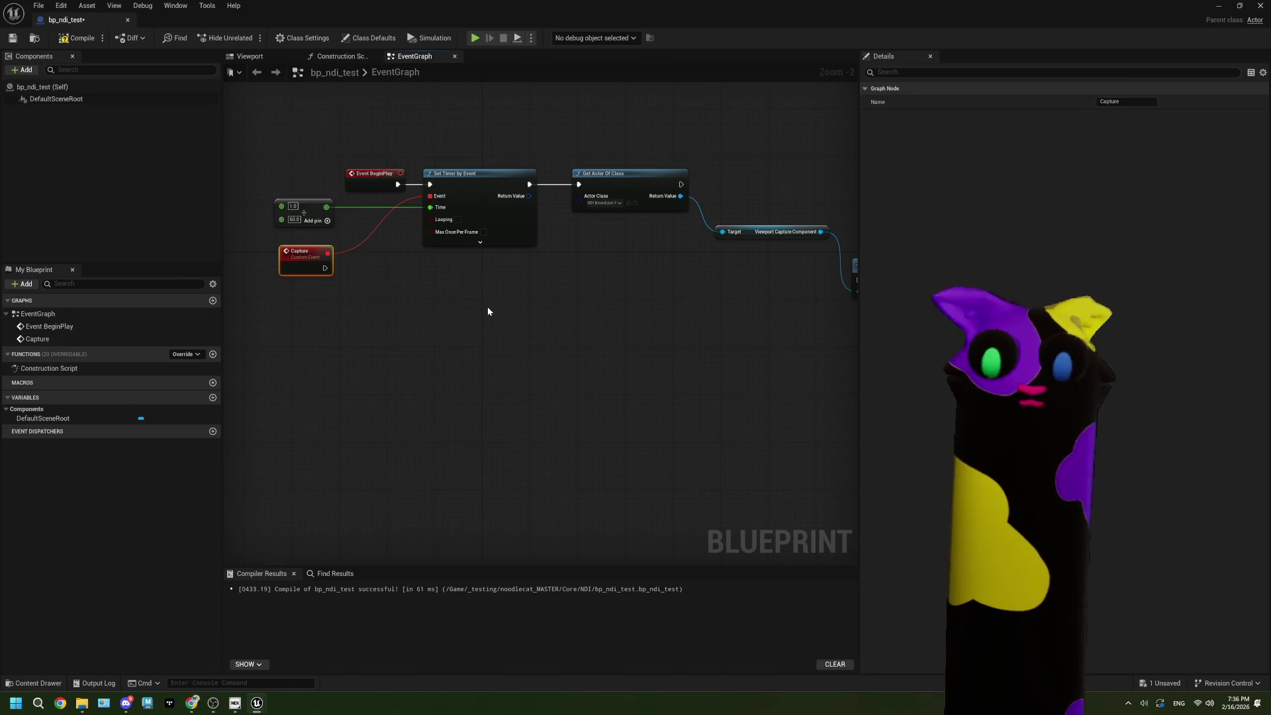
scroll(404, 275, "up", 1)
right_click(400, 272)
left_click(390, 254)
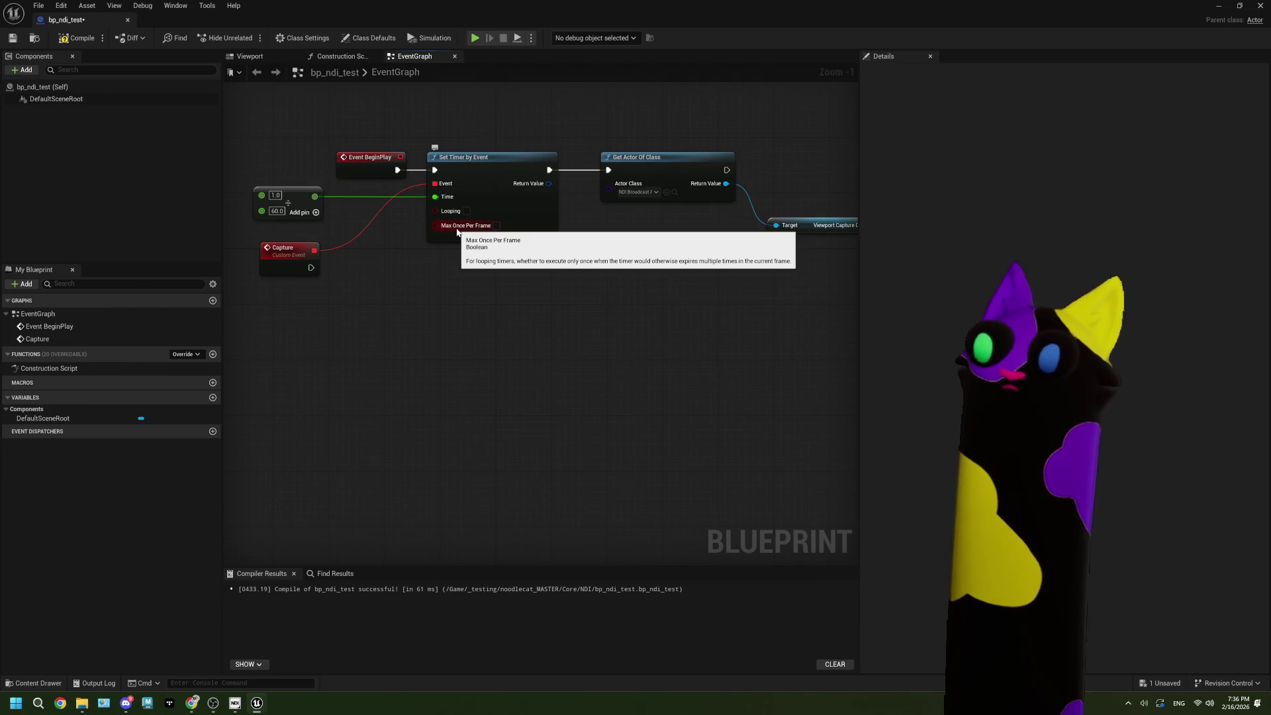
Step: Reposition the Capture event node and save bp_ndi_test
left_click(308, 272)
mouse_move(307, 274)
left_mouse_down()
mouse_move(307, 301)
mouse_move(740, 321)
mouse_move(581, 281)
left_mouse_up()
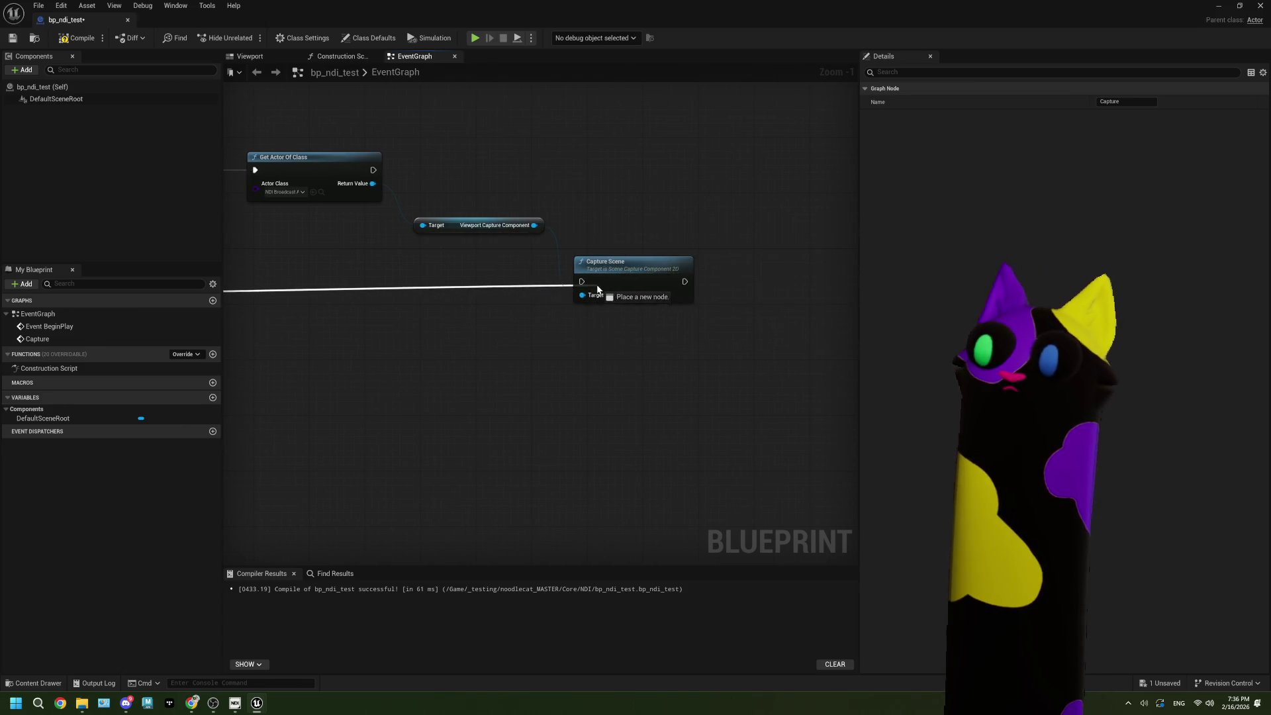
scroll(498, 333, "down", 2)
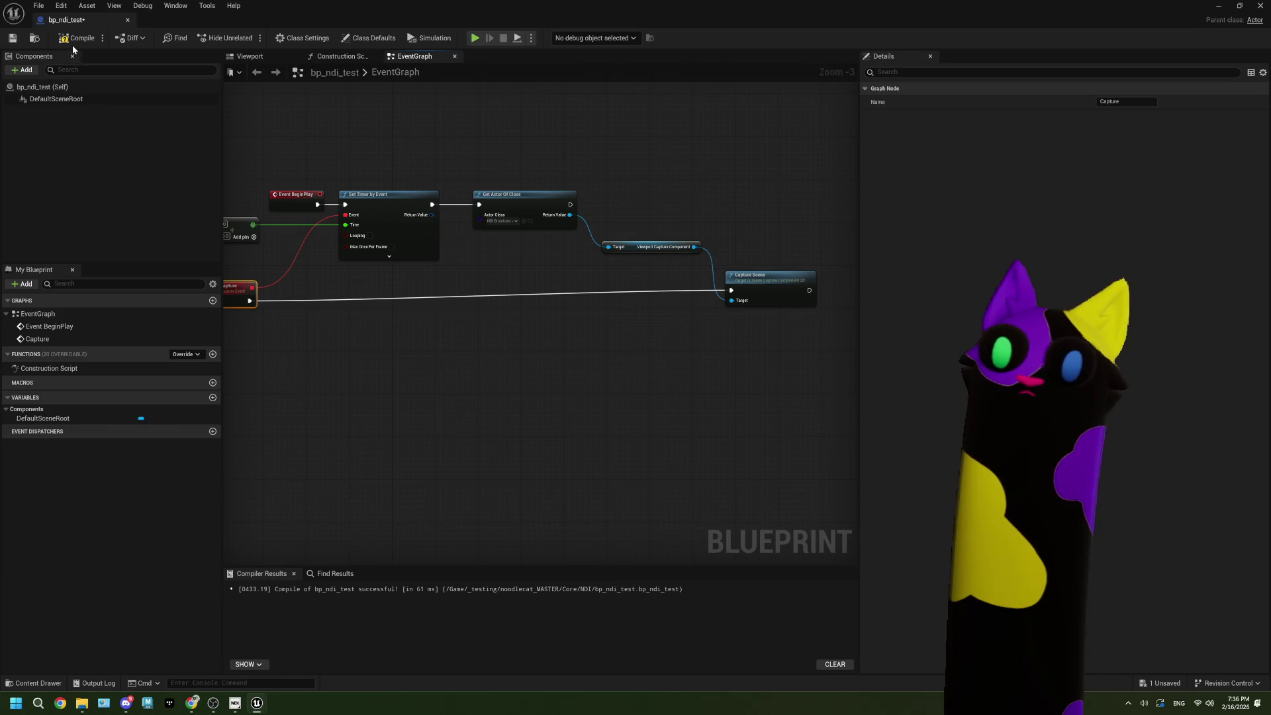
left_click(13, 40)
key("alt+Tab")
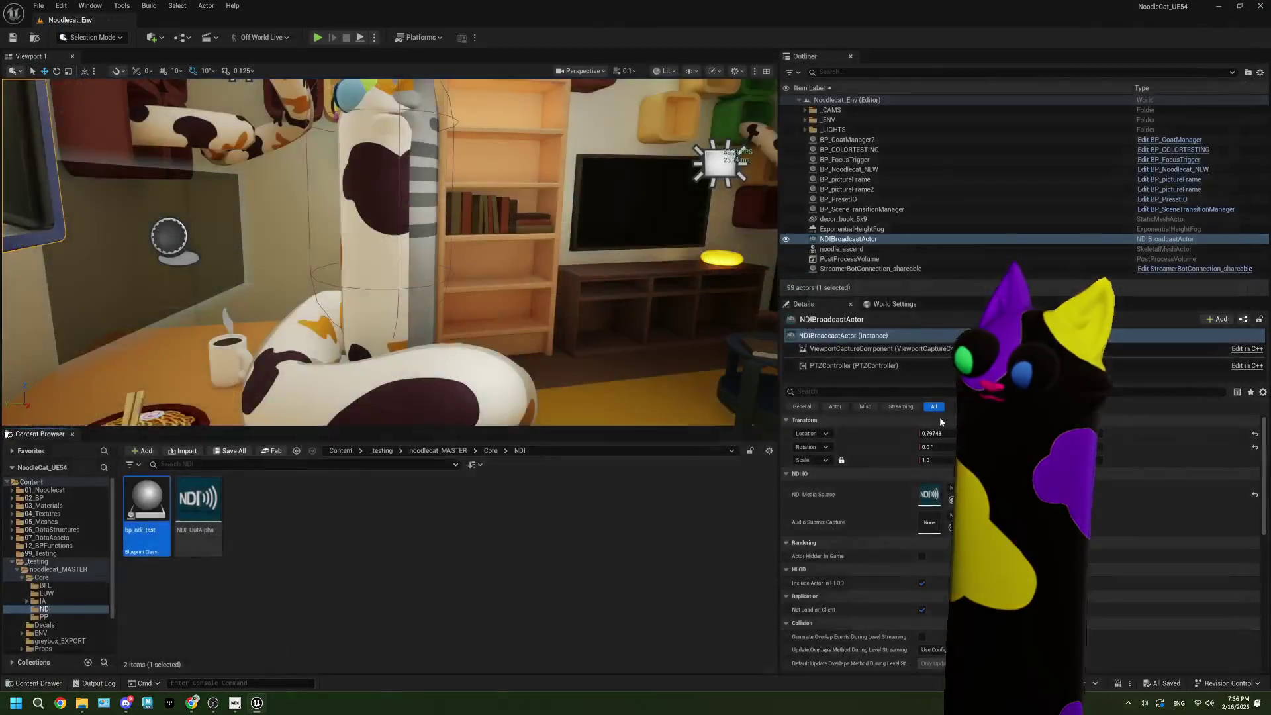
Step: Turn off Capture Every Frame on ViewportCaptureComponent and save
left_click(854, 348)
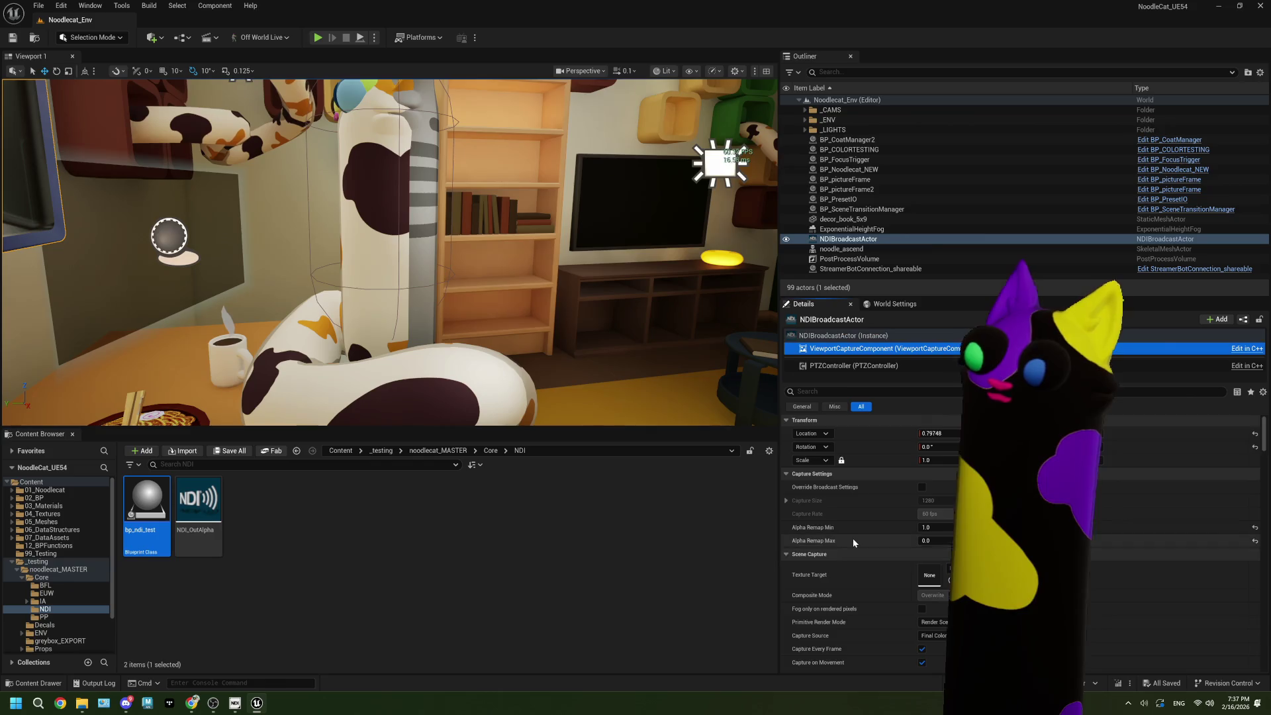
left_click(921, 521)
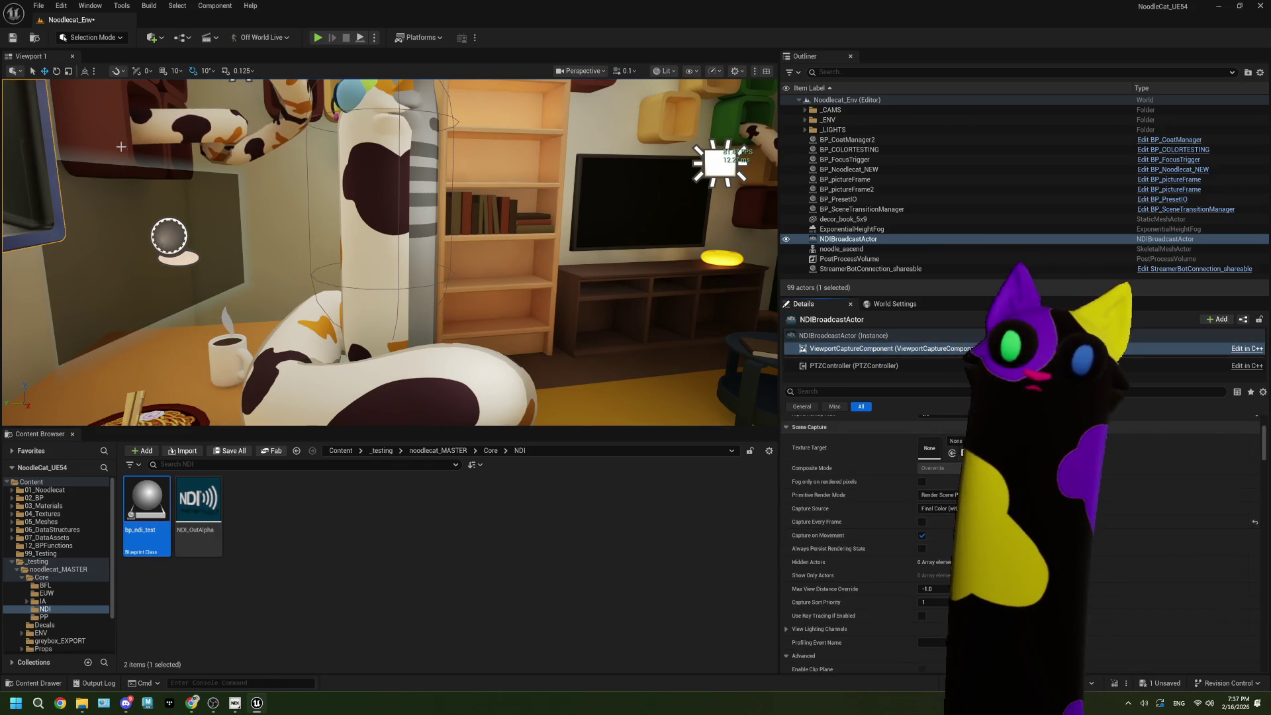
left_click(13, 38)
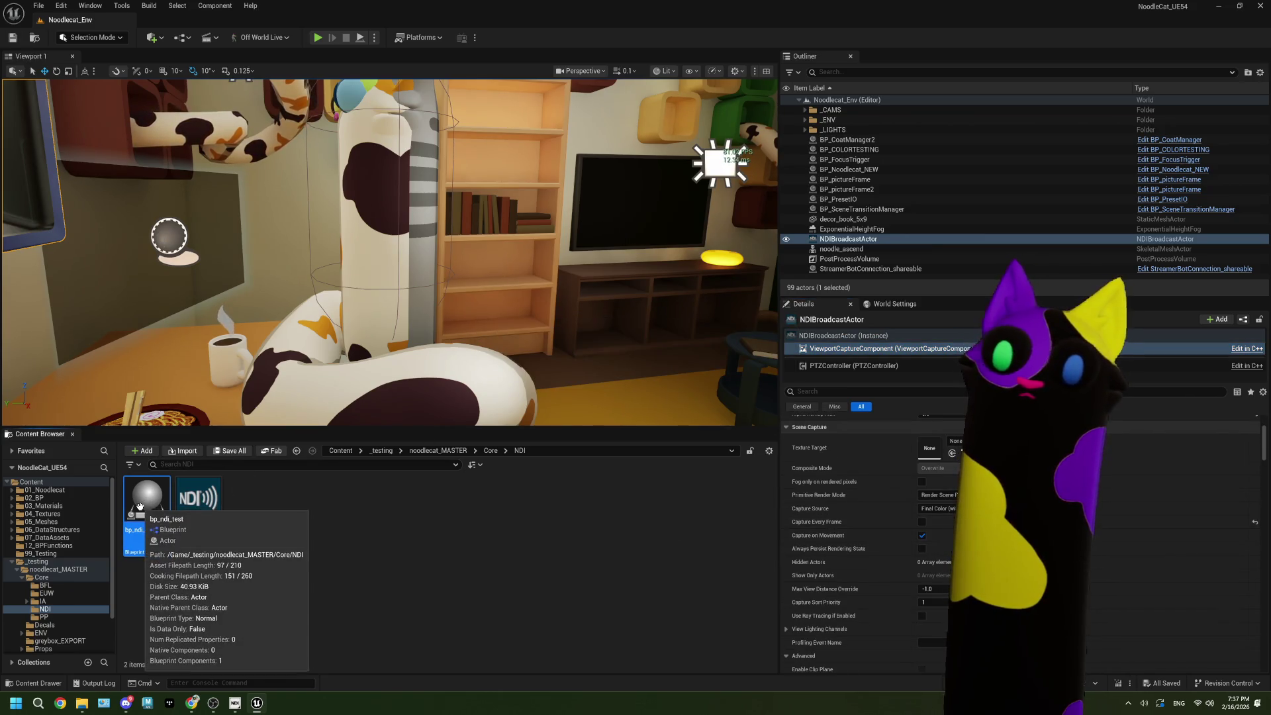
Step: Place bp_ndi_test in the level, save, and start Play
left_click_drag(139, 501, 639, 384)
left_click(11, 37)
left_click(319, 39)
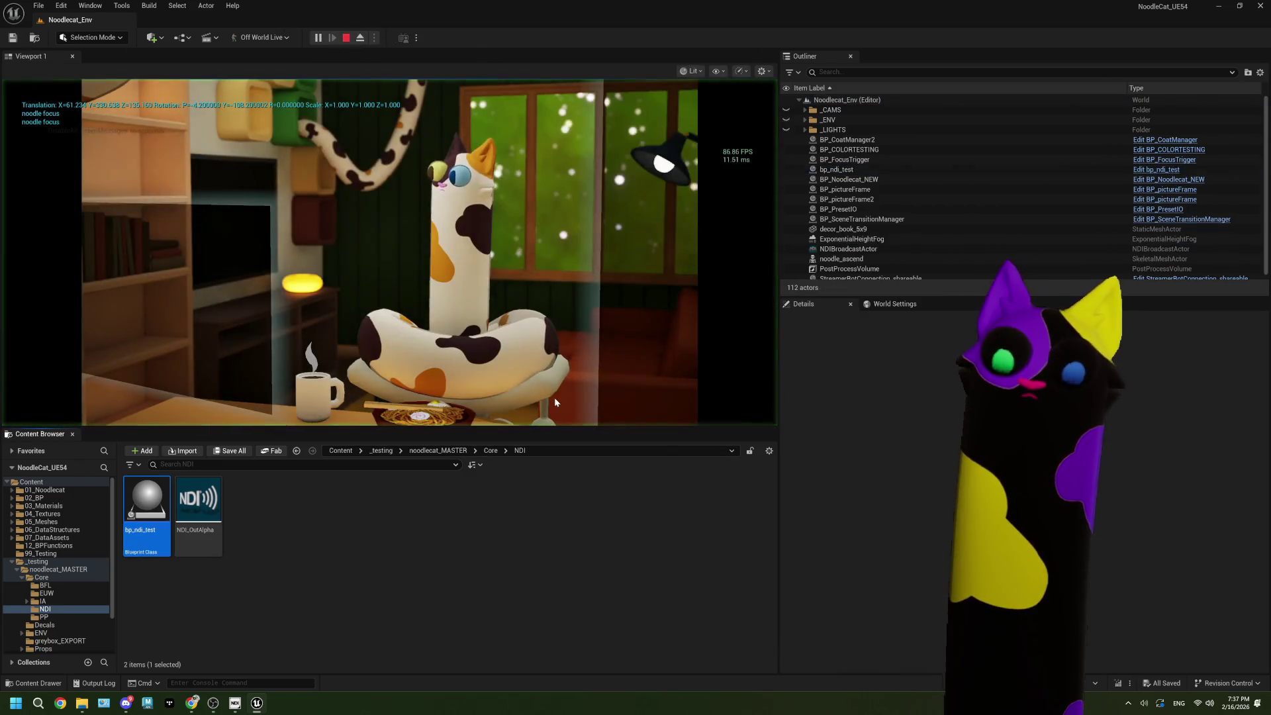
Step: Restart the play session, closing the error Message Log in between
left_click(348, 39)
left_click(580, 107)
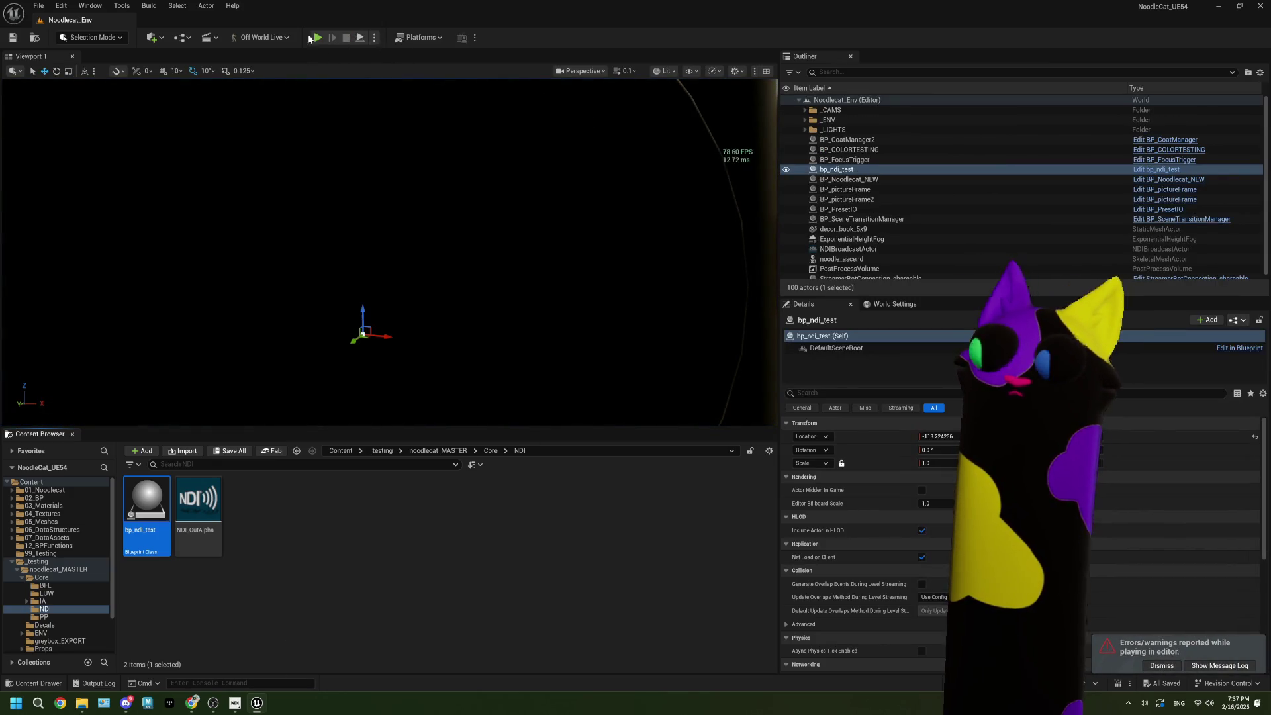
left_click(319, 37)
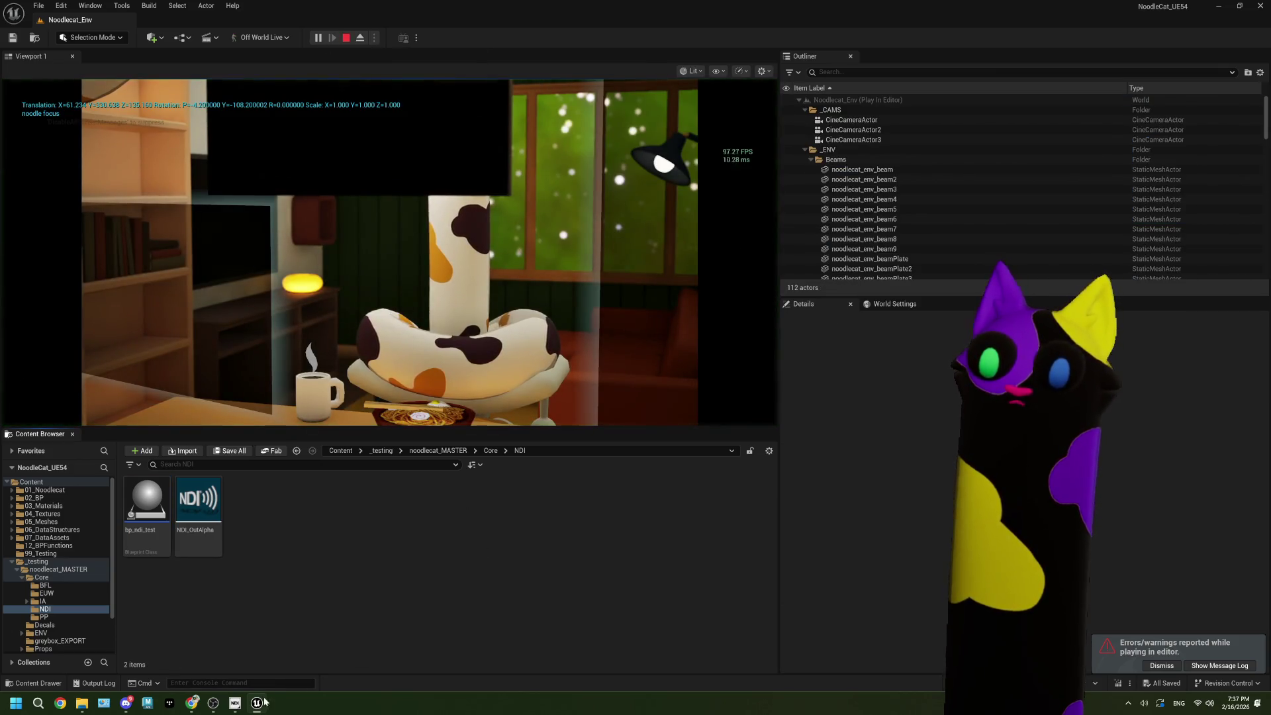
Step: Compare OBS's NDI feed with Unreal side by side, stop play, and open bp_ndi_test
left_click(243, 706)
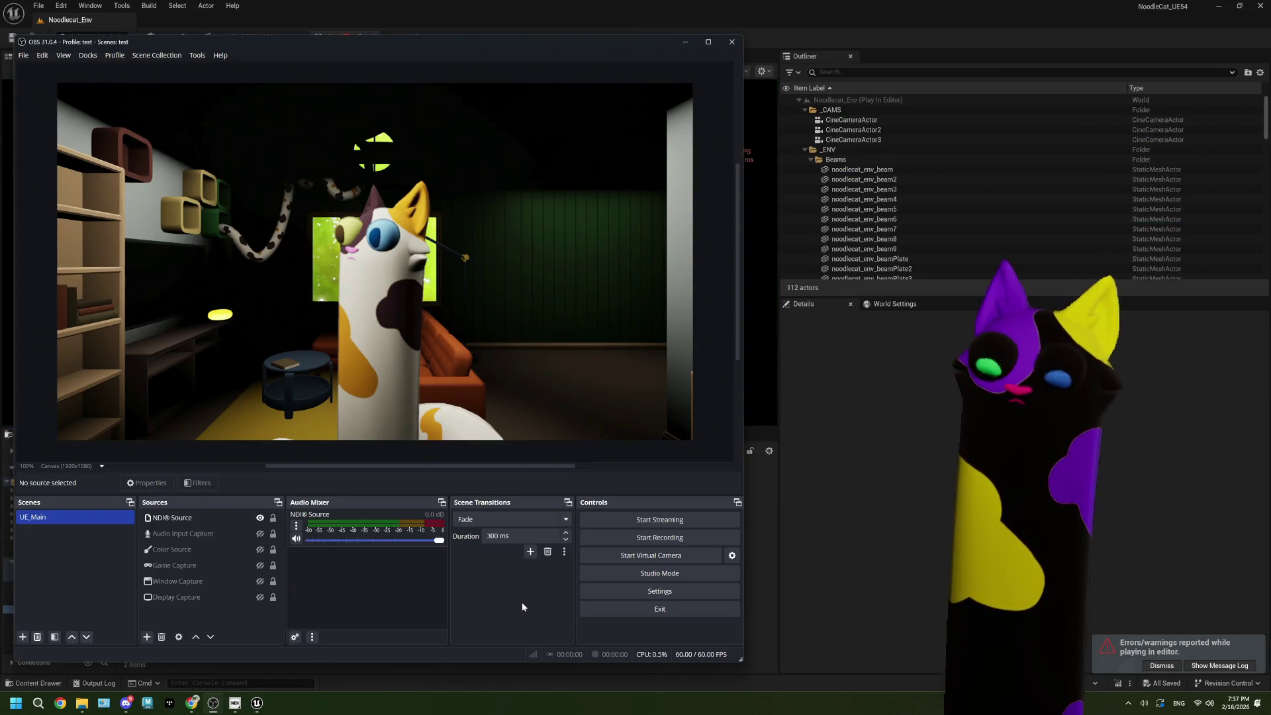
left_click(660, 30)
mouse_move(659, 29)
left_mouse_down()
mouse_move(833, 53)
mouse_move(916, 46)
left_mouse_up()
left_click(332, 53)
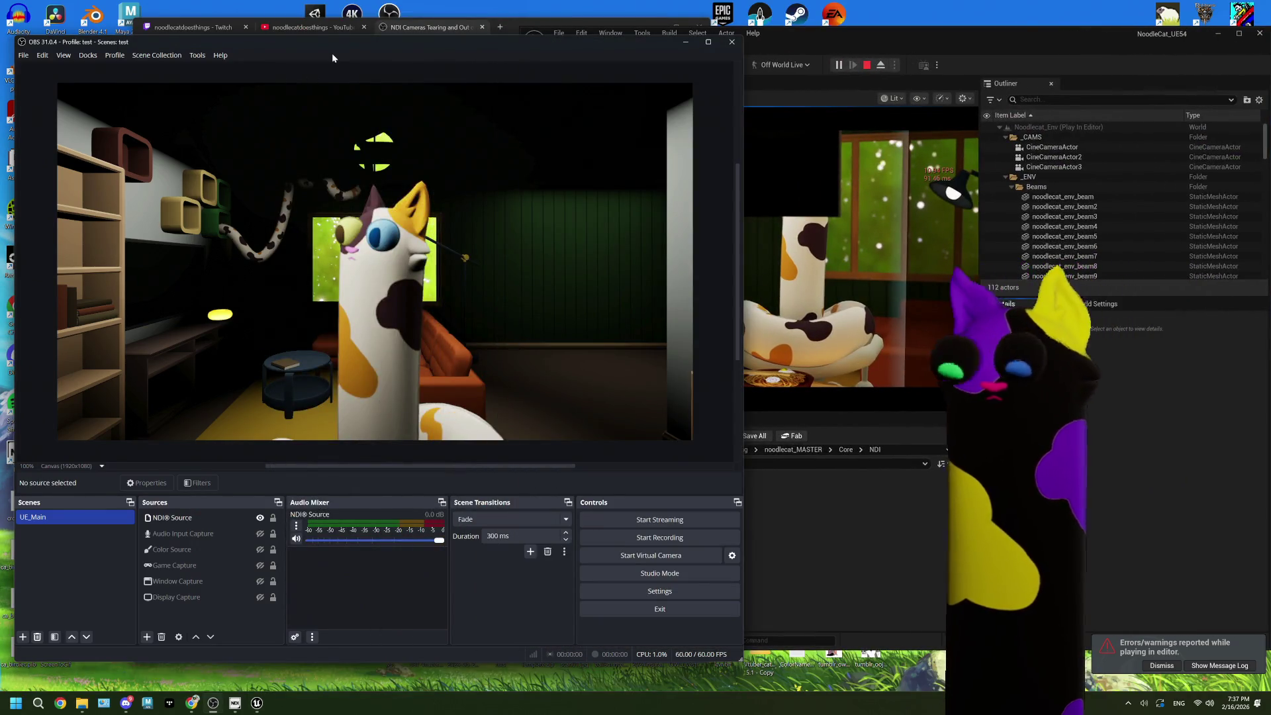
left_click(872, 67)
left_click(870, 65)
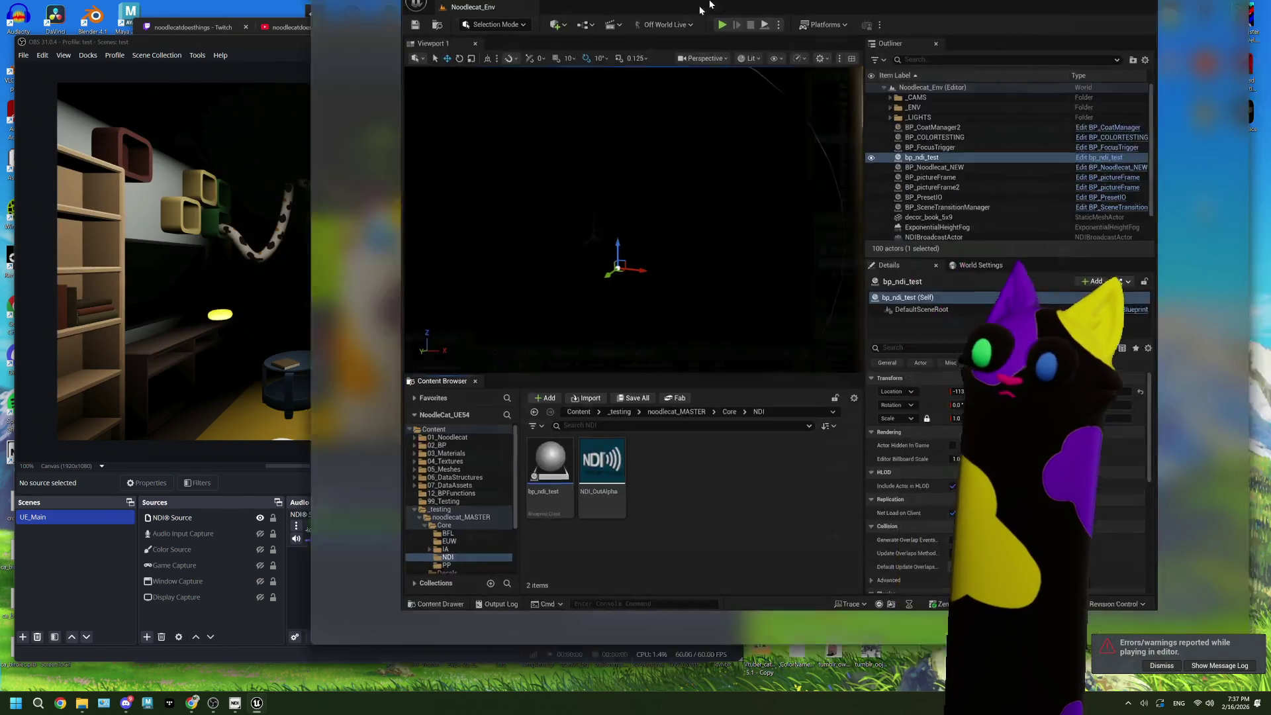
double_click(821, 38)
left_click(159, 503)
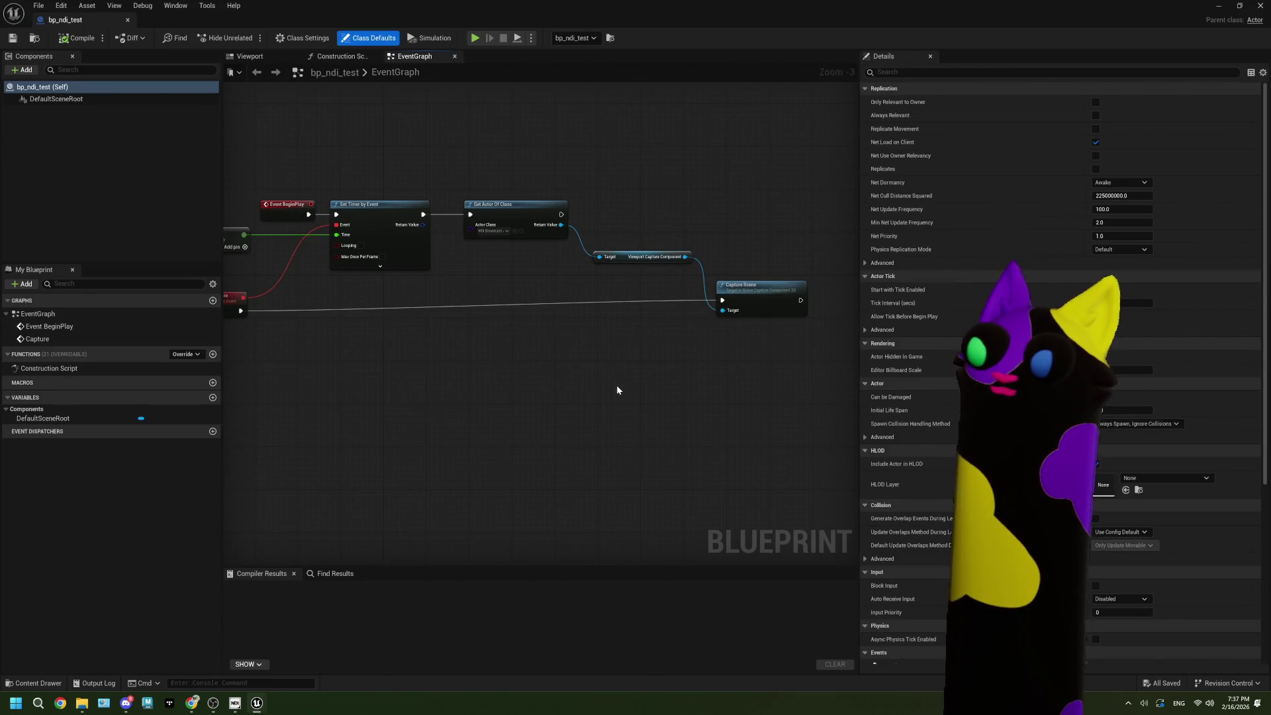
scroll(617, 384, "up", 3)
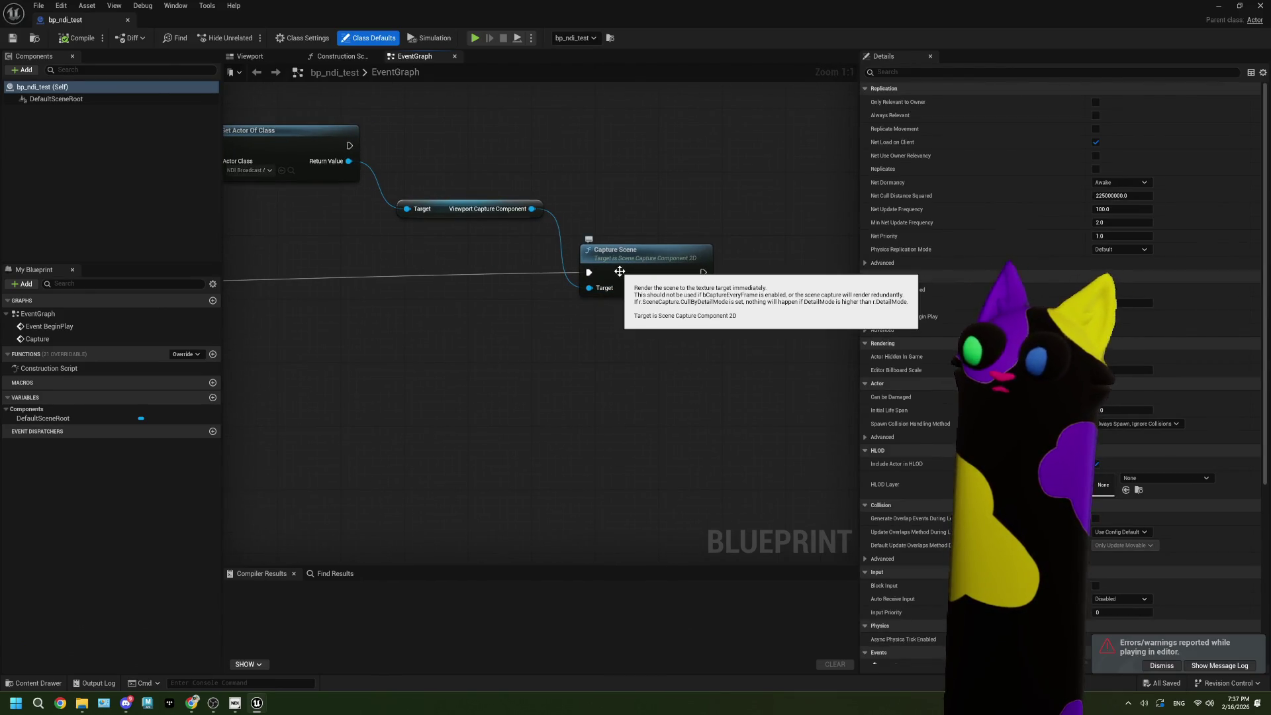
left_click_drag(651, 334, 498, 341)
scroll(402, 335, "down", 2)
left_click_drag(403, 335, 544, 351)
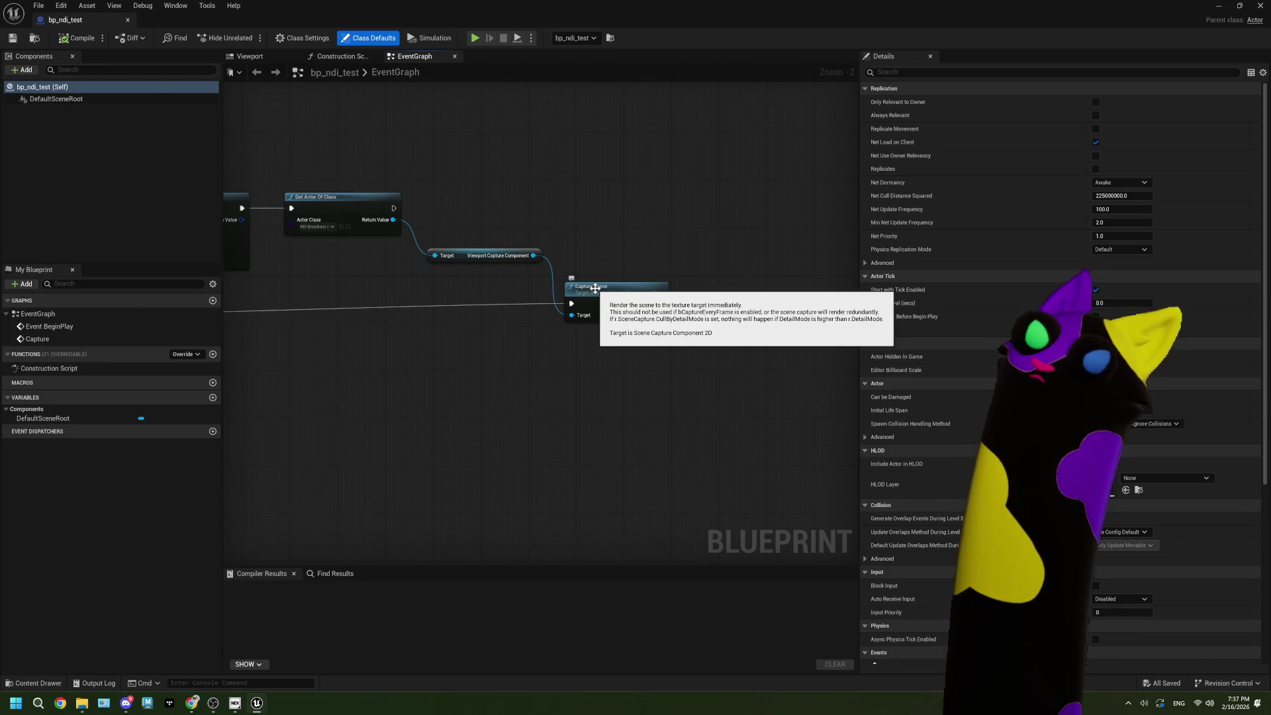
left_click_drag(446, 355, 562, 315)
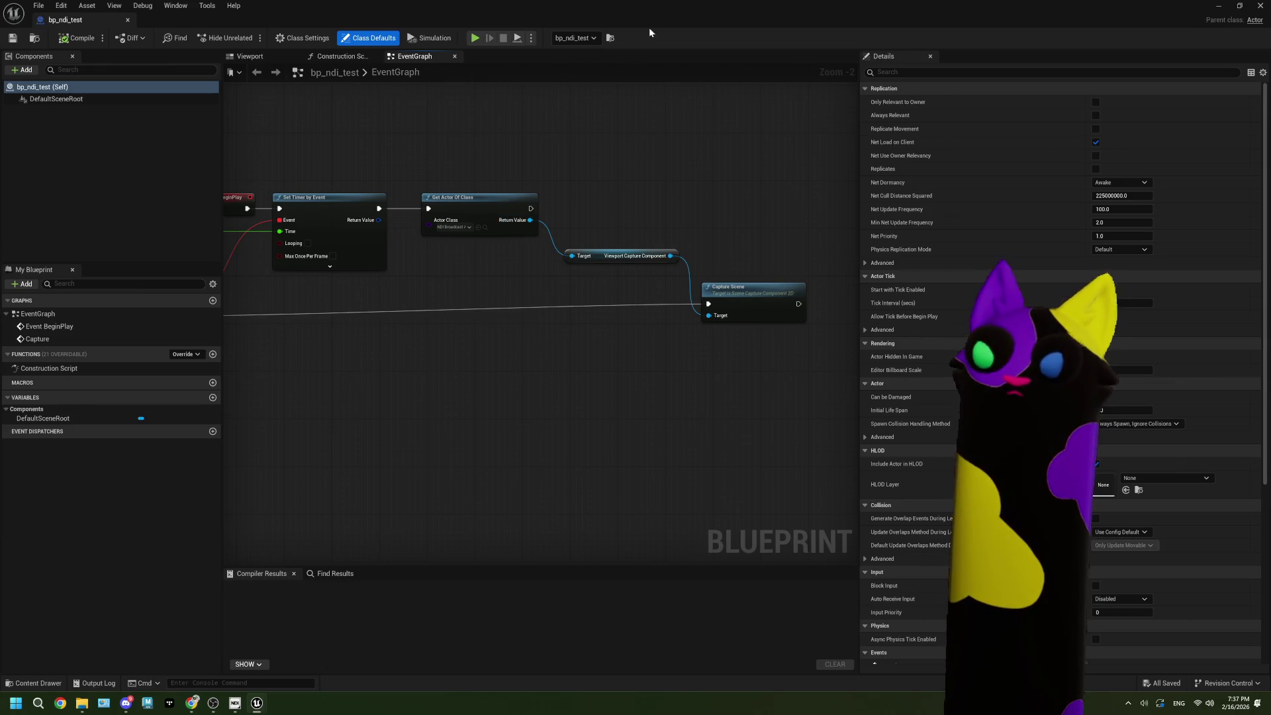
left_click_drag(529, 220, 524, 431)
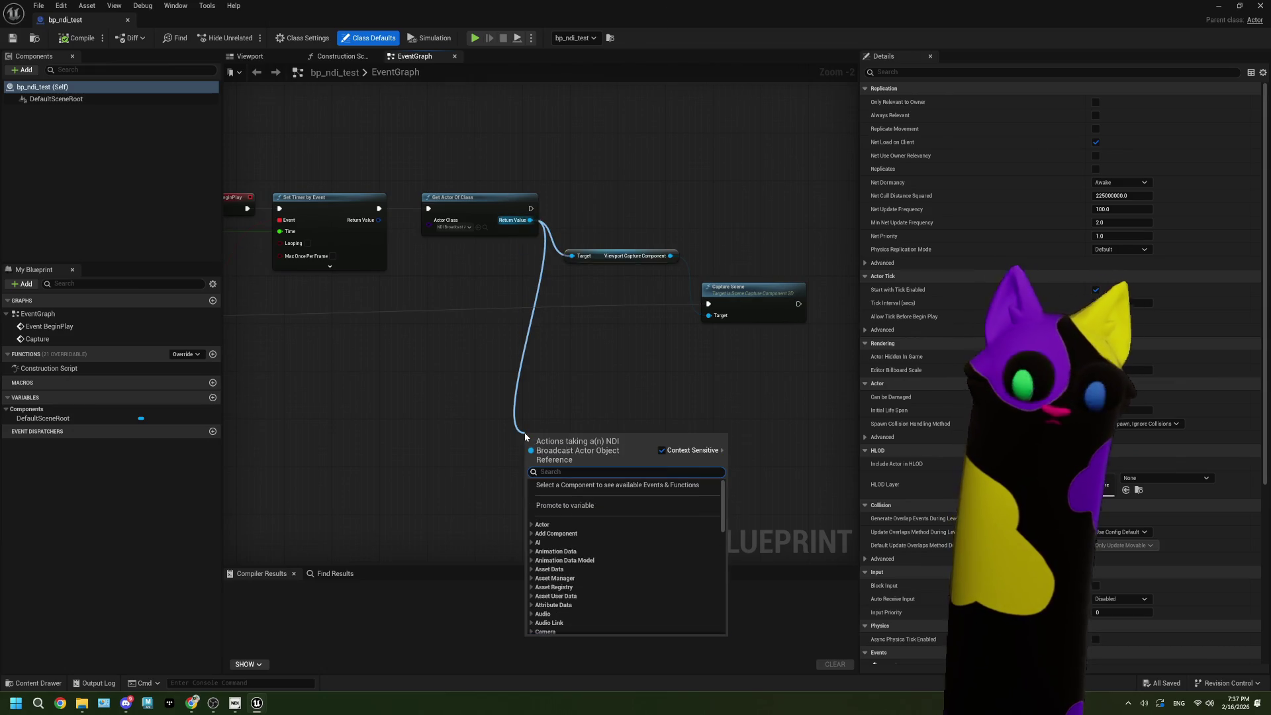
type("br")
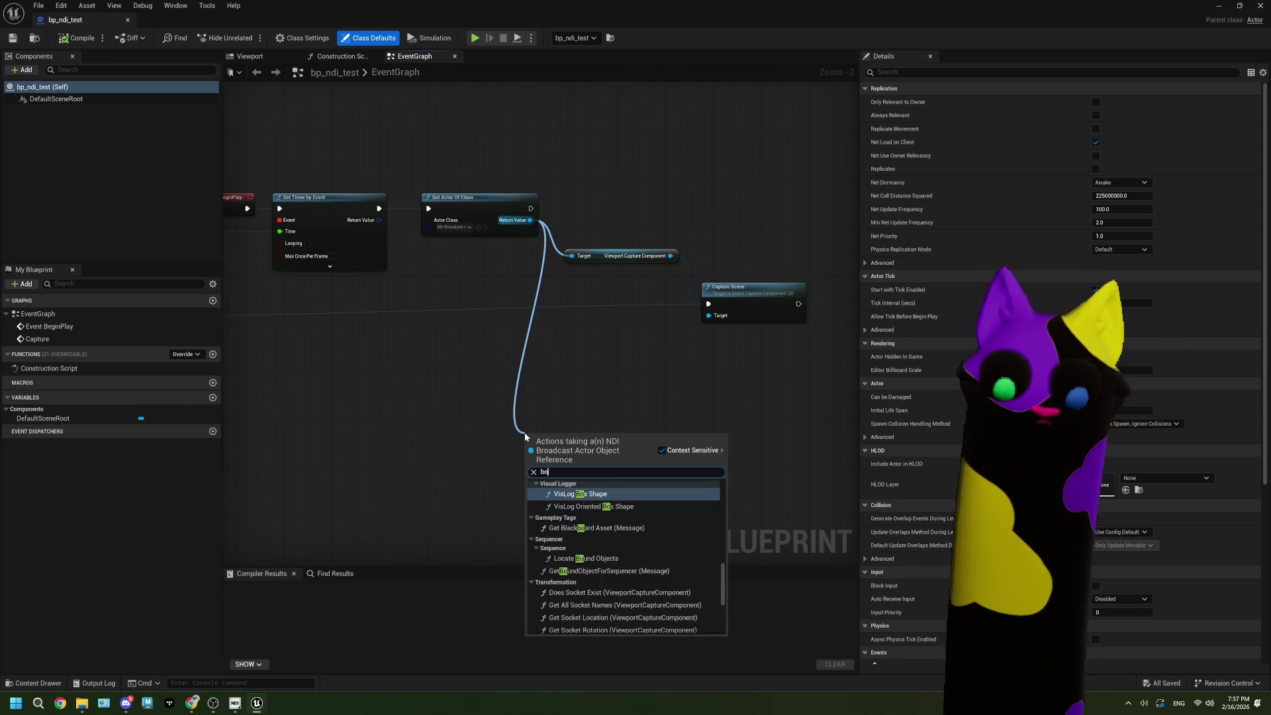
type("oa")
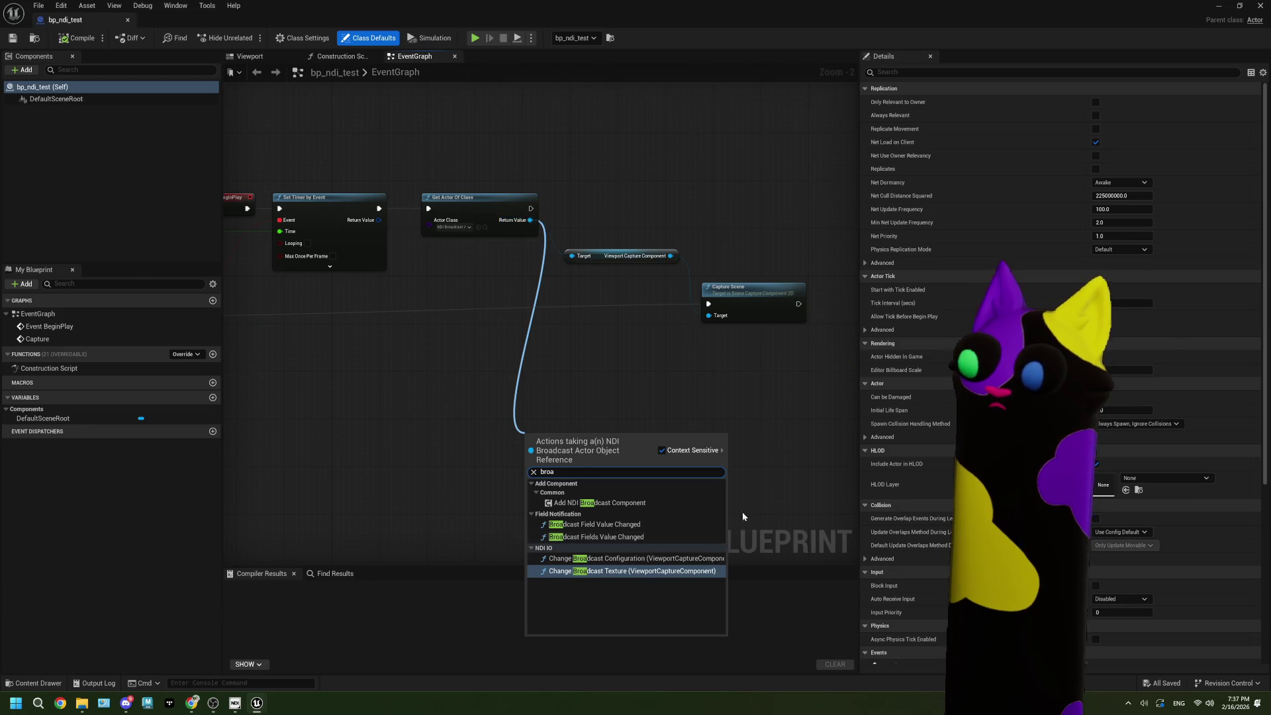
key("Escape")
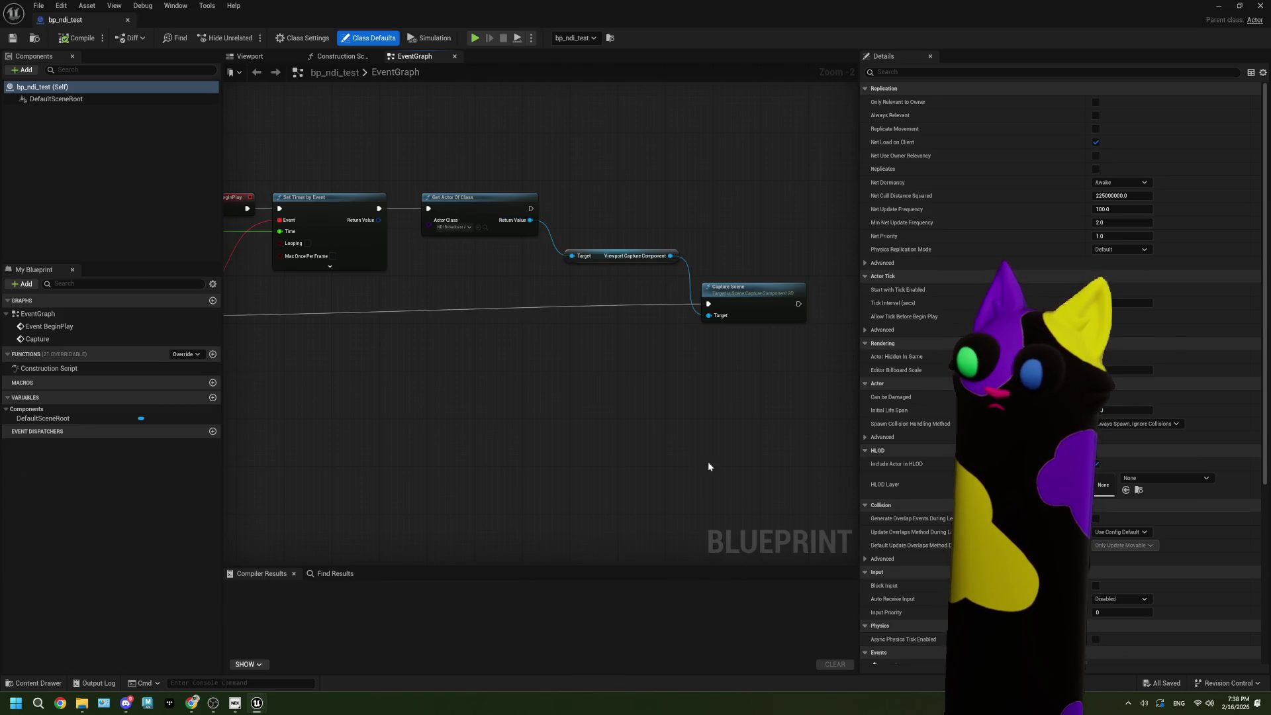
left_click_drag(528, 226, 567, 387)
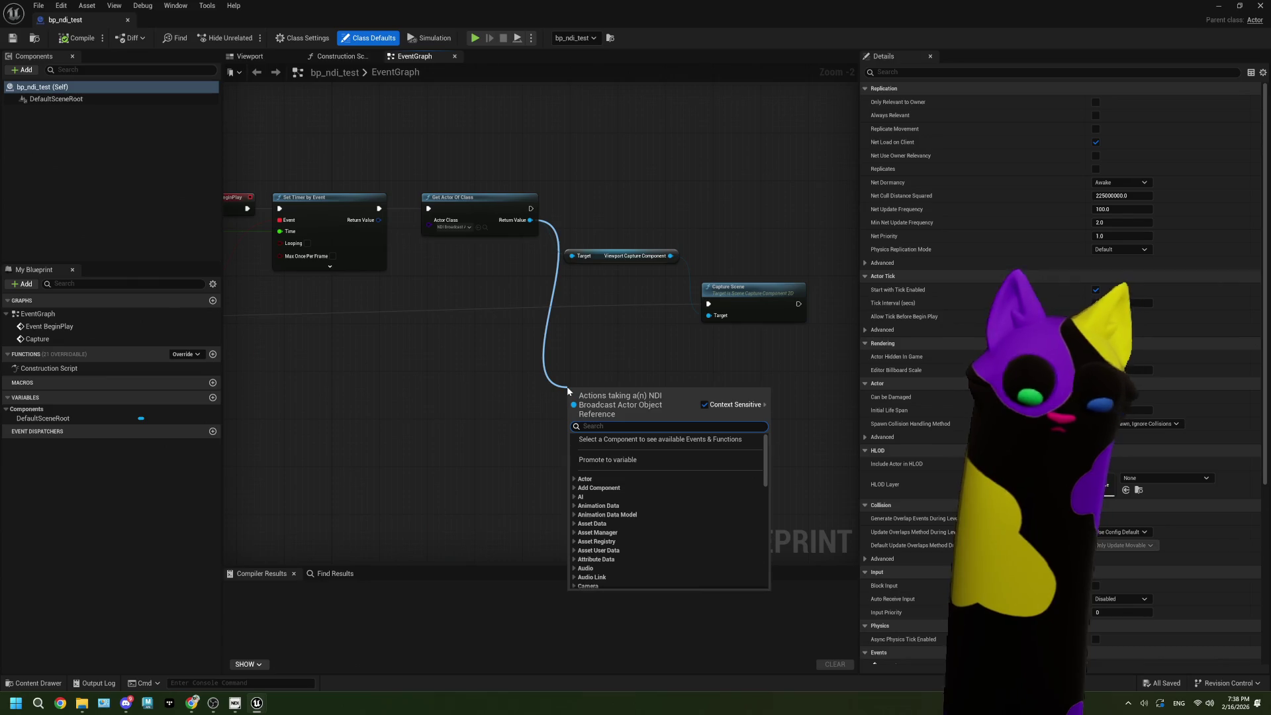
type("send")
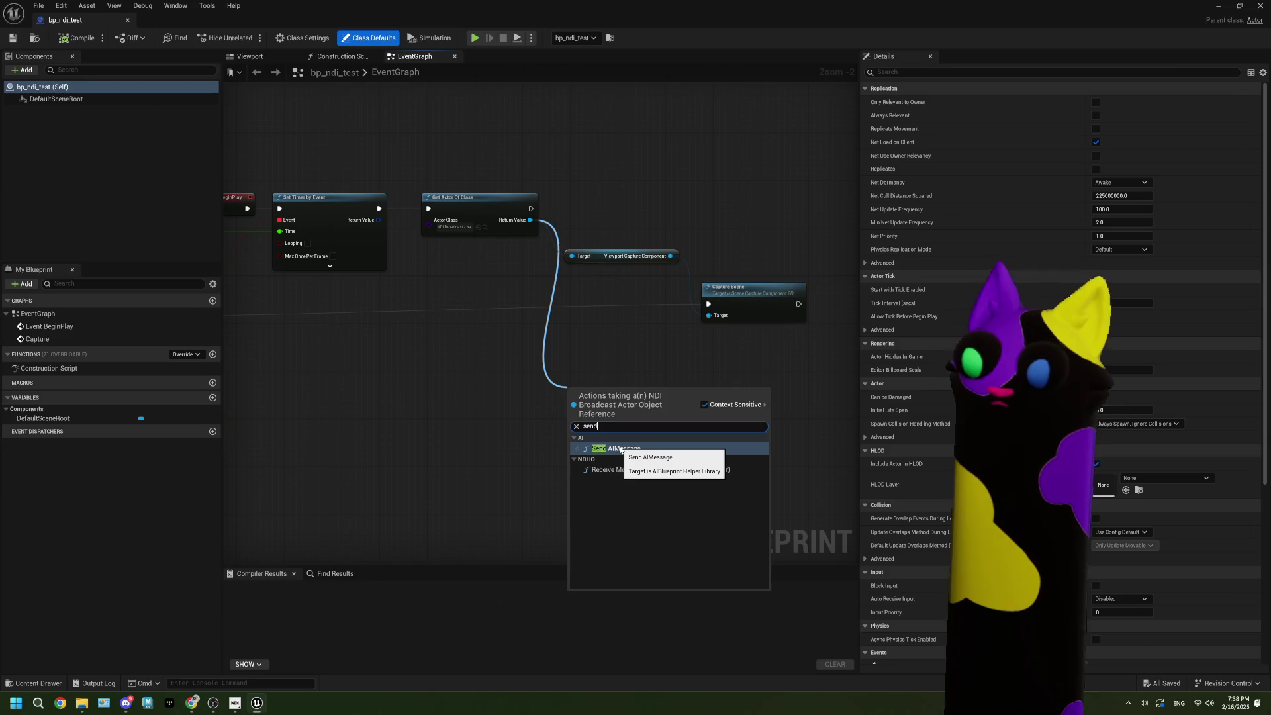
left_click(392, 463)
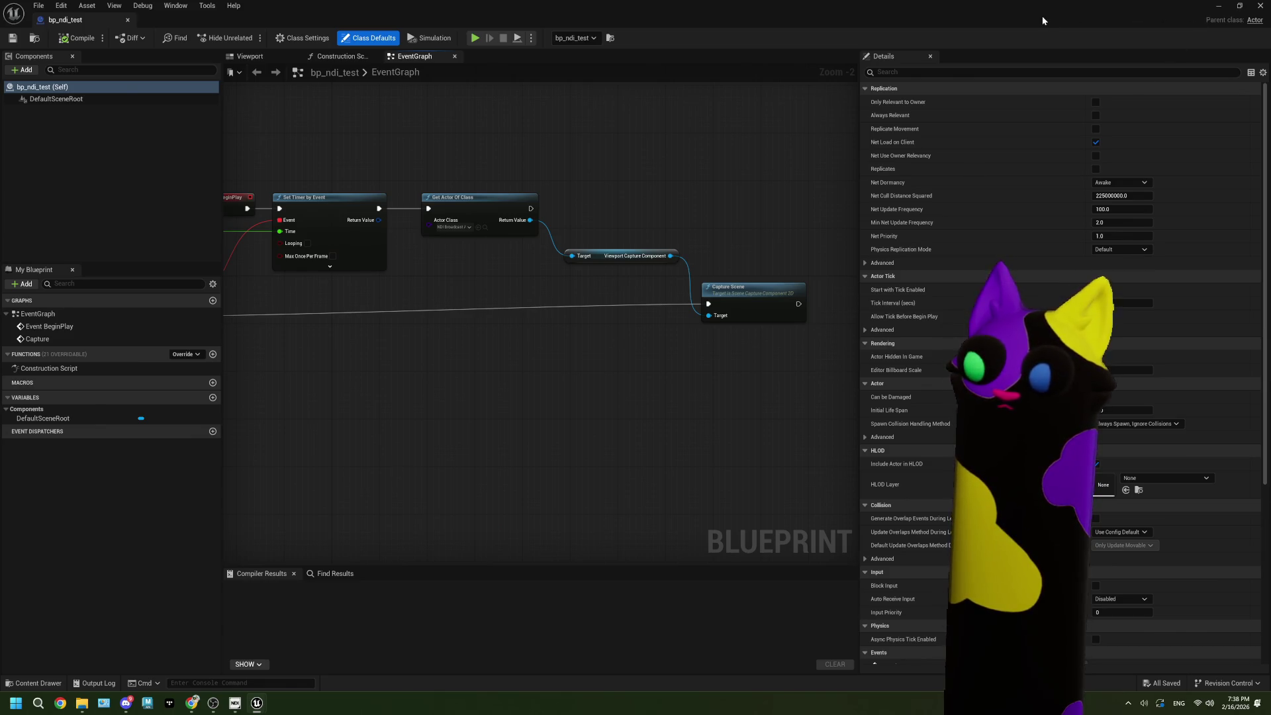
left_click_drag(750, 287, 761, 287)
Step: Tick Looping on the Set Timer by Event node and compile bp_ndi_test
left_click_drag(651, 226, 791, 393)
left_click(693, 300)
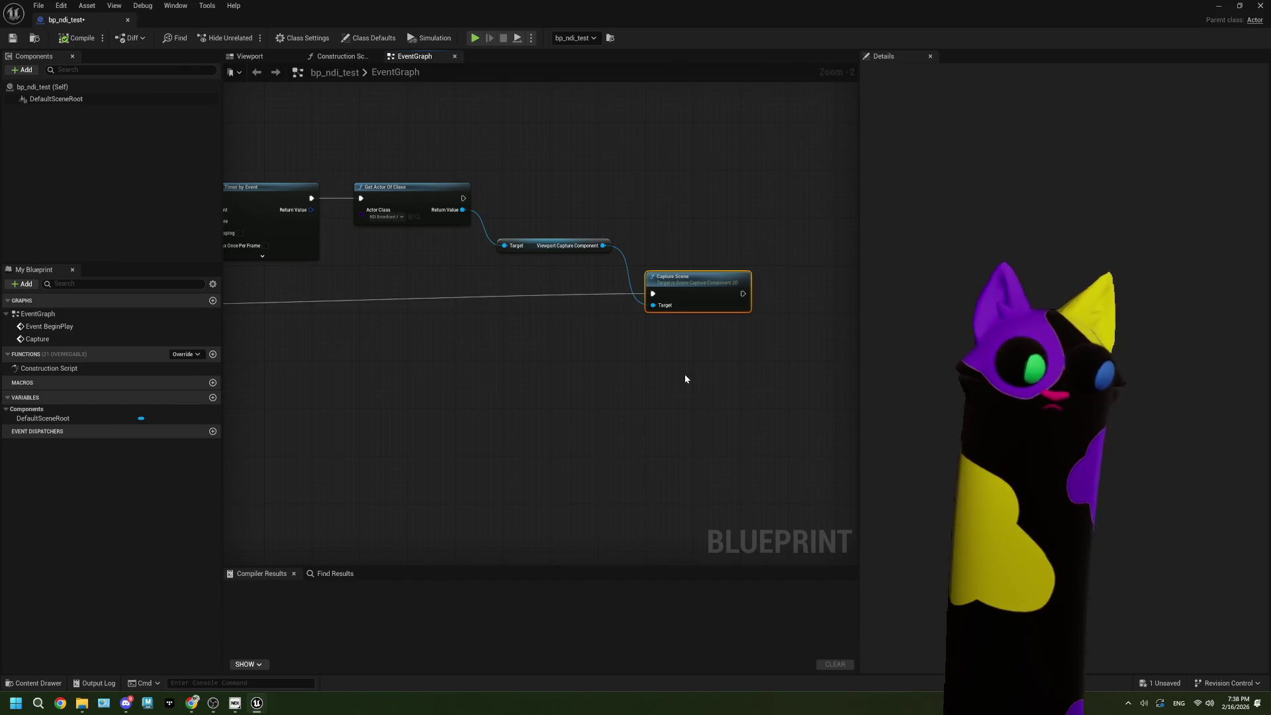
left_click_drag(685, 374, 567, 376)
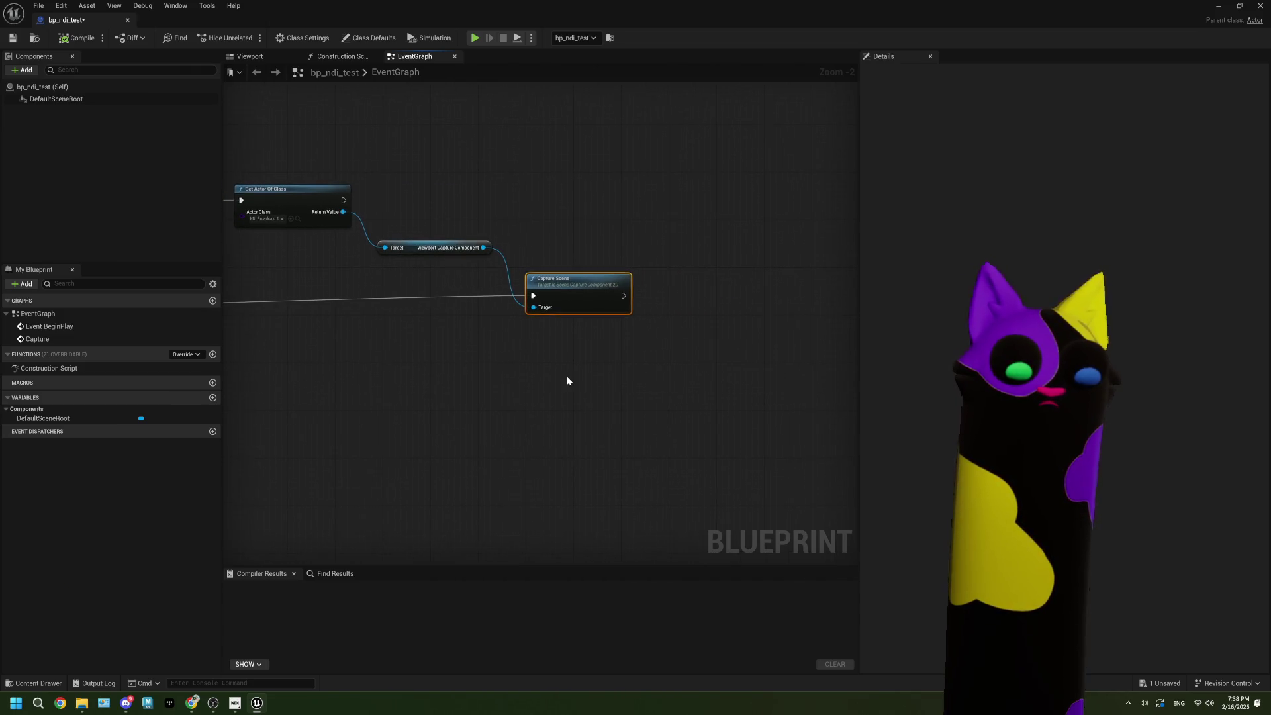
scroll(564, 366, "up", 1)
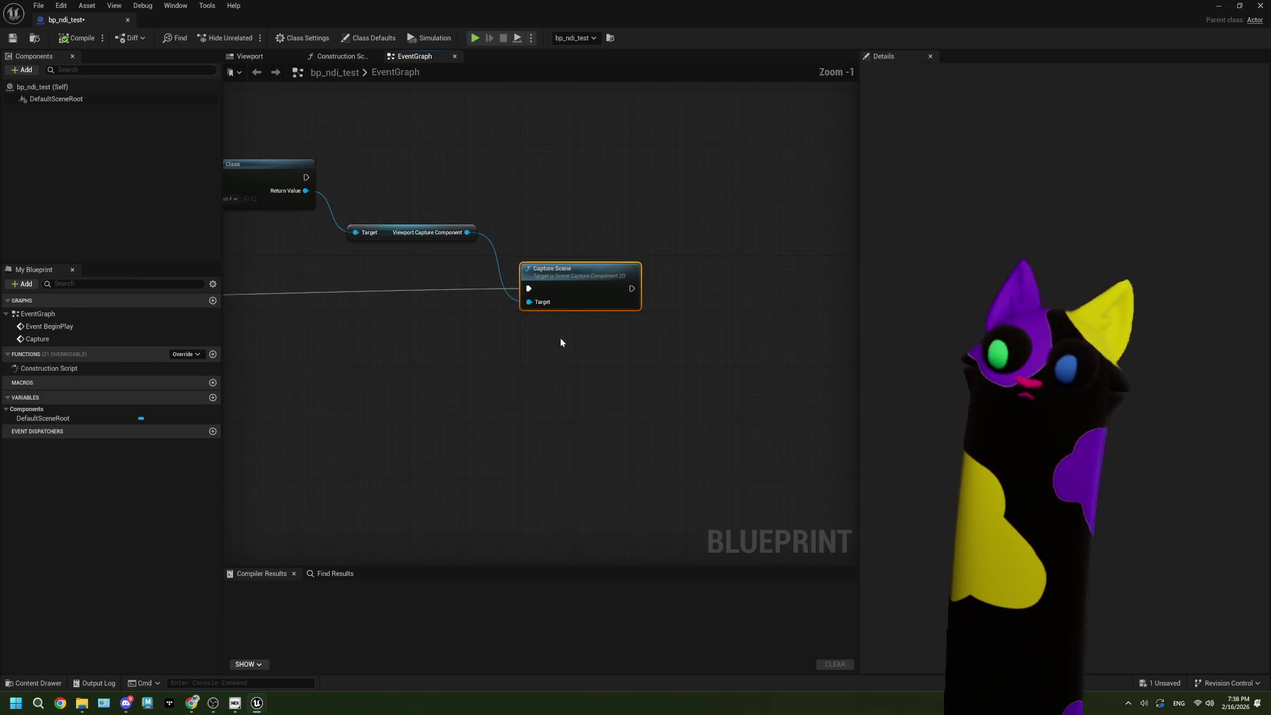
scroll(553, 327, "down", 1)
left_click_drag(554, 326, 701, 319)
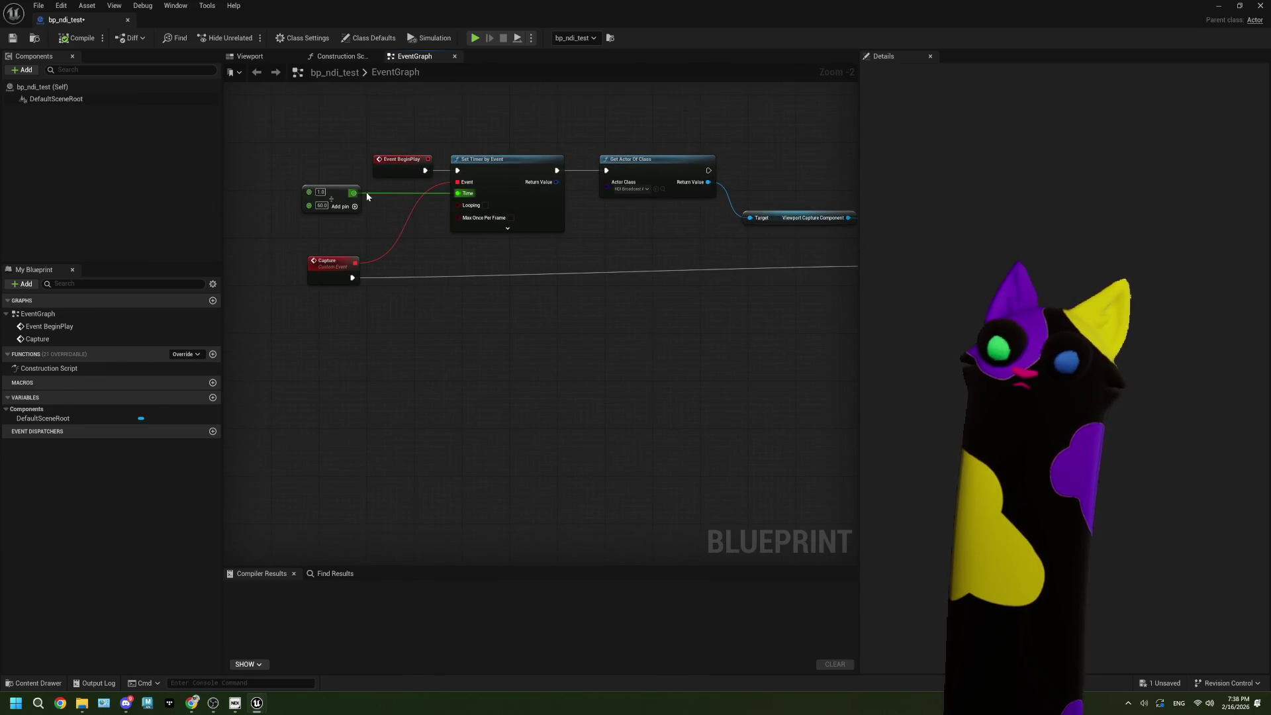
scroll(362, 240, "up", 1)
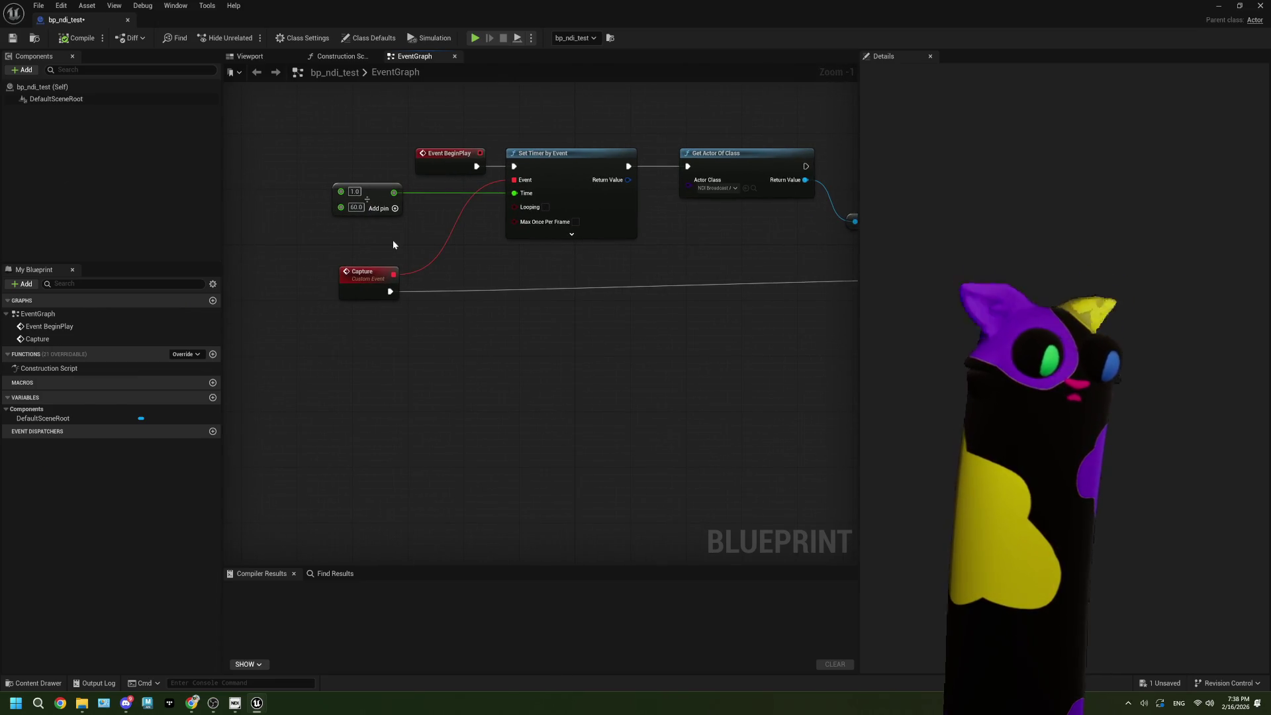
scroll(454, 288, "up", 1)
mouse_move(454, 289)
left_mouse_down()
mouse_move(497, 273)
mouse_move(513, 286)
left_mouse_up()
left_click(578, 218)
left_click(66, 41)
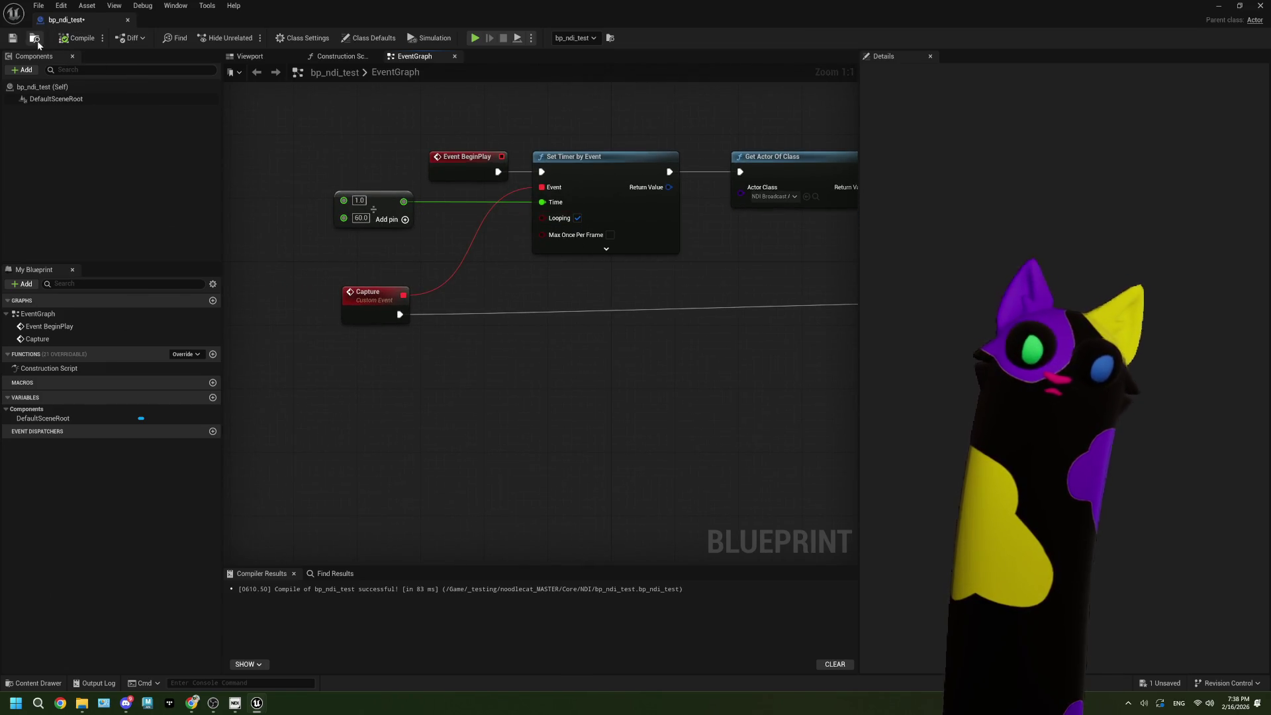
Step: Minimize the Blueprint editor and compare OBS's NDI feed with the running Unreal scene
left_click(1219, 6)
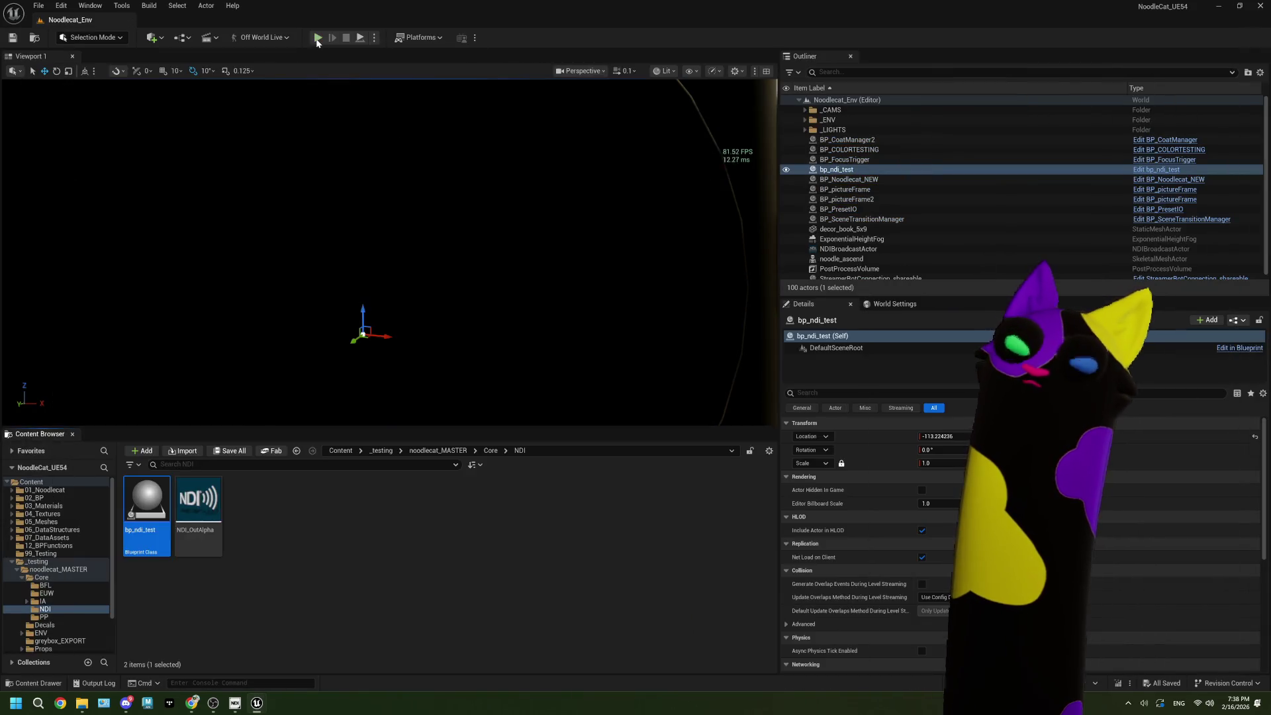
left_click(213, 703)
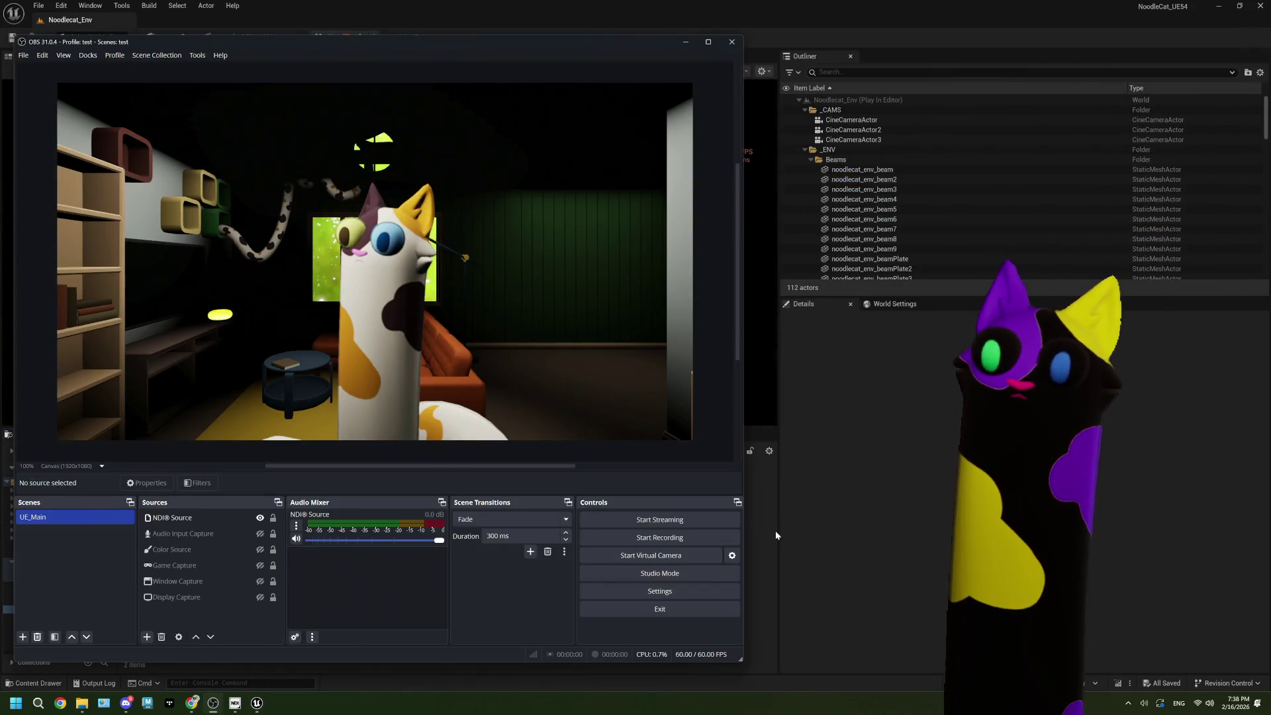
left_click(857, 511)
left_click_drag(632, 17, 986, 94)
left_click(455, 54)
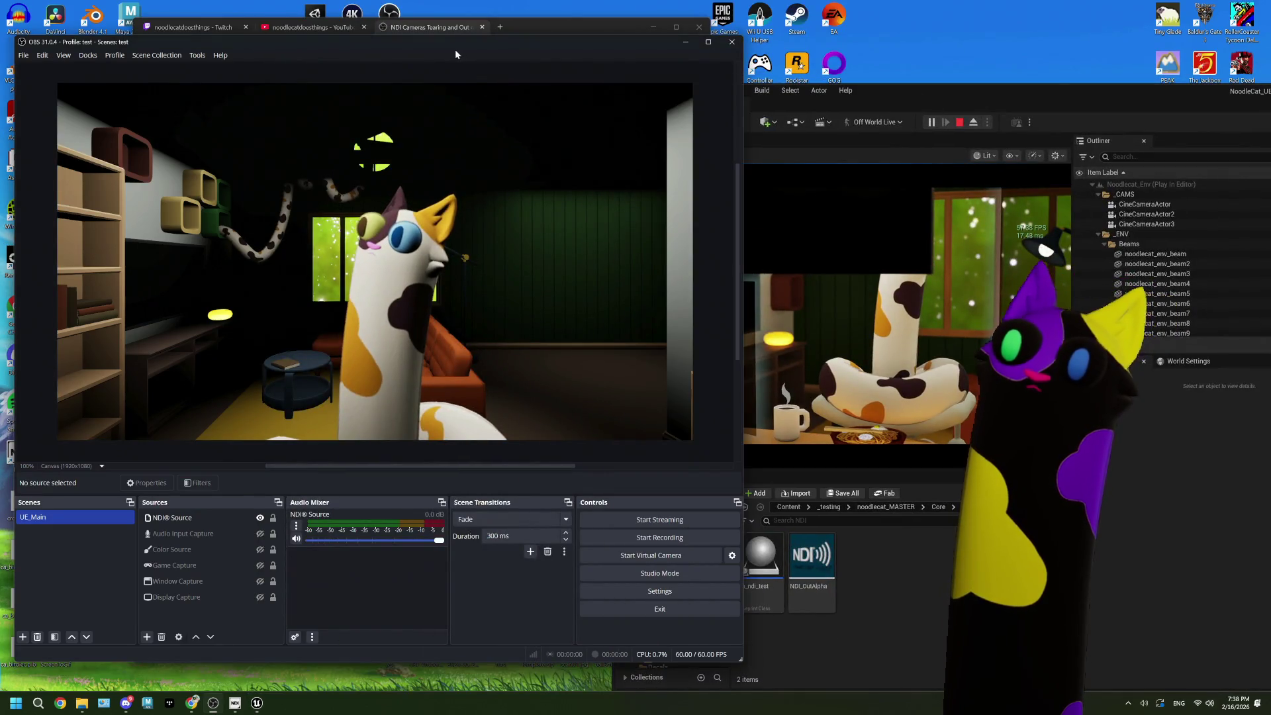
left_click(939, 100)
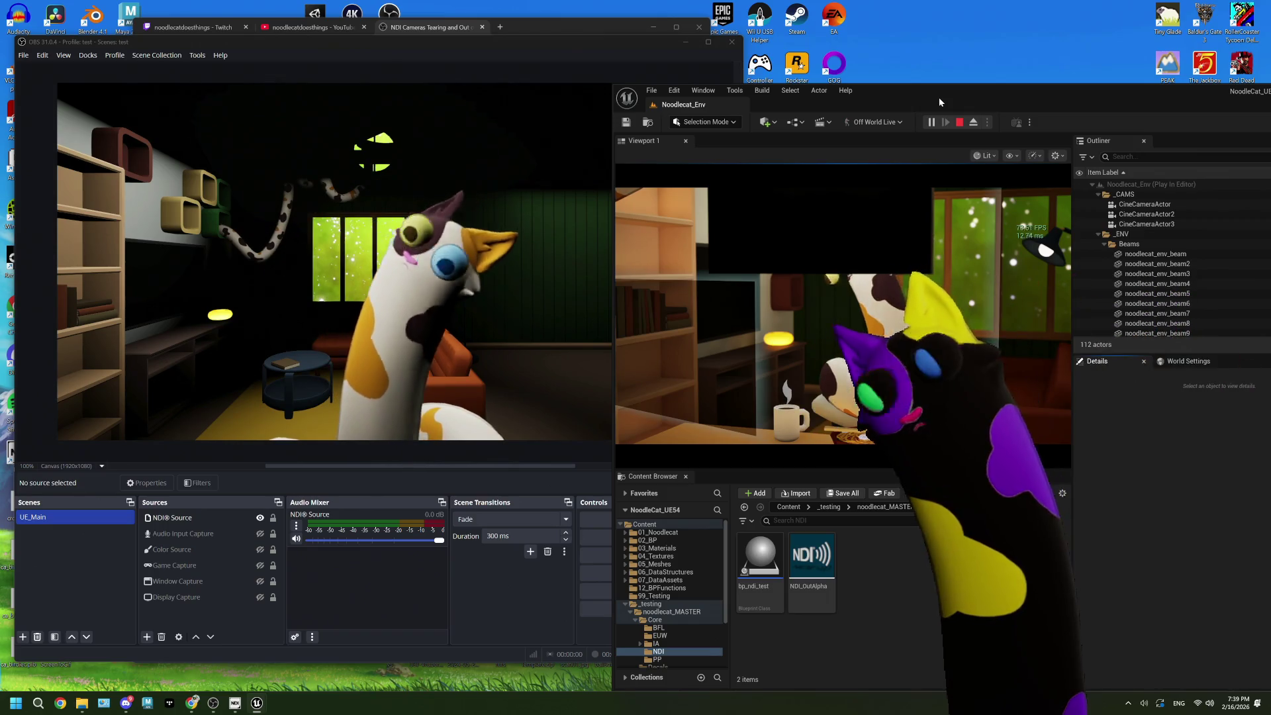
Step: Stop play, maximize Unreal, and open the NDI_OutAlpha broadcast asset
left_click(959, 123)
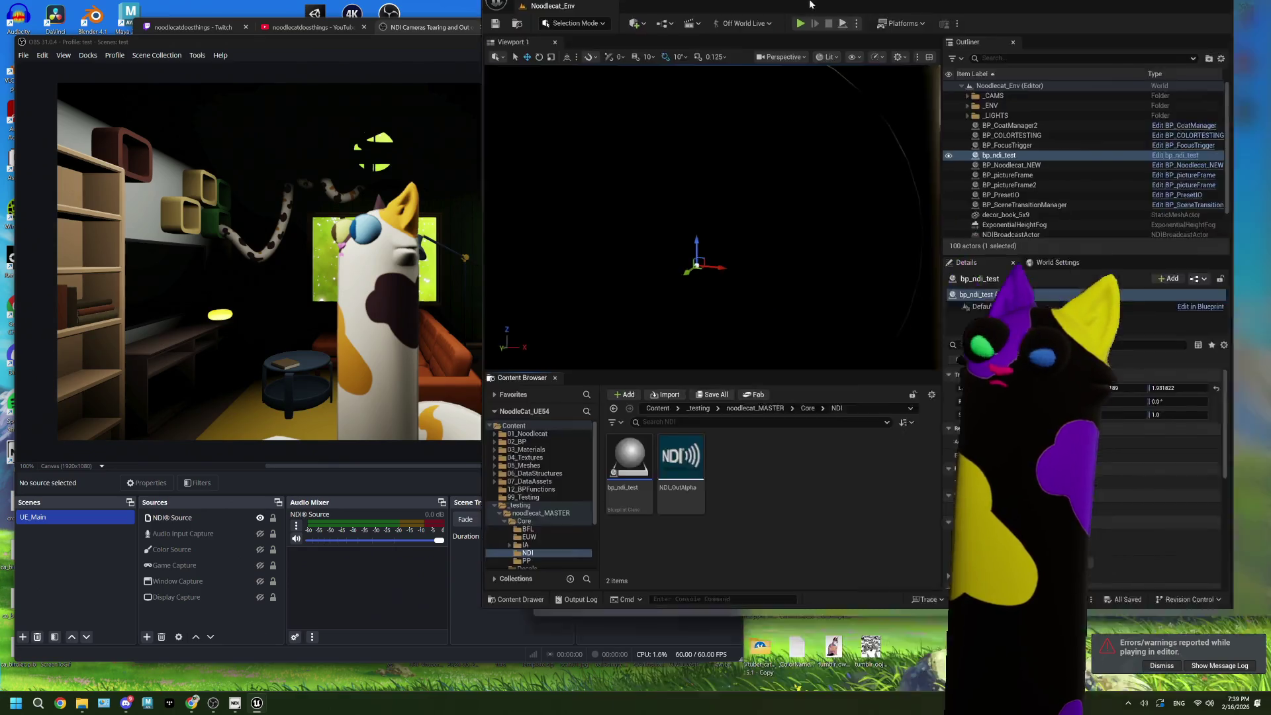
double_click(927, 99)
double_click(811, 557)
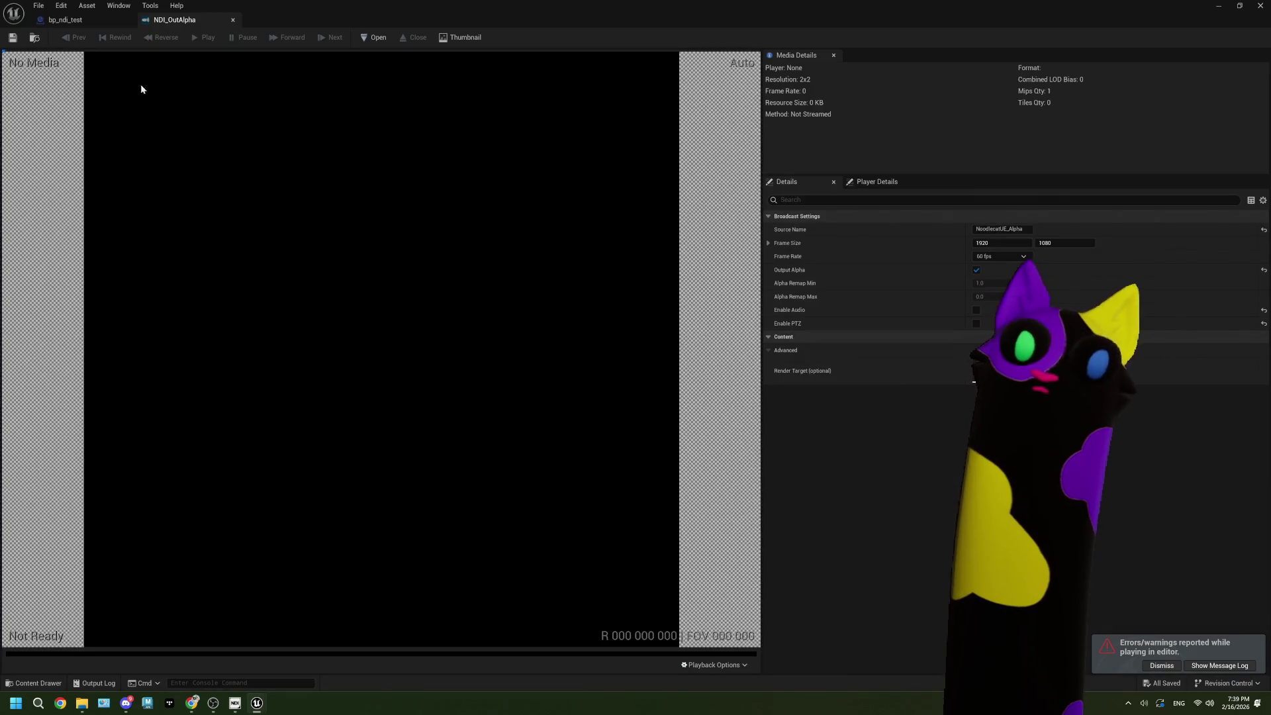
Step: Return to bp_ndi_test's event graph and pan over to the Capture Scene node
left_click(79, 23)
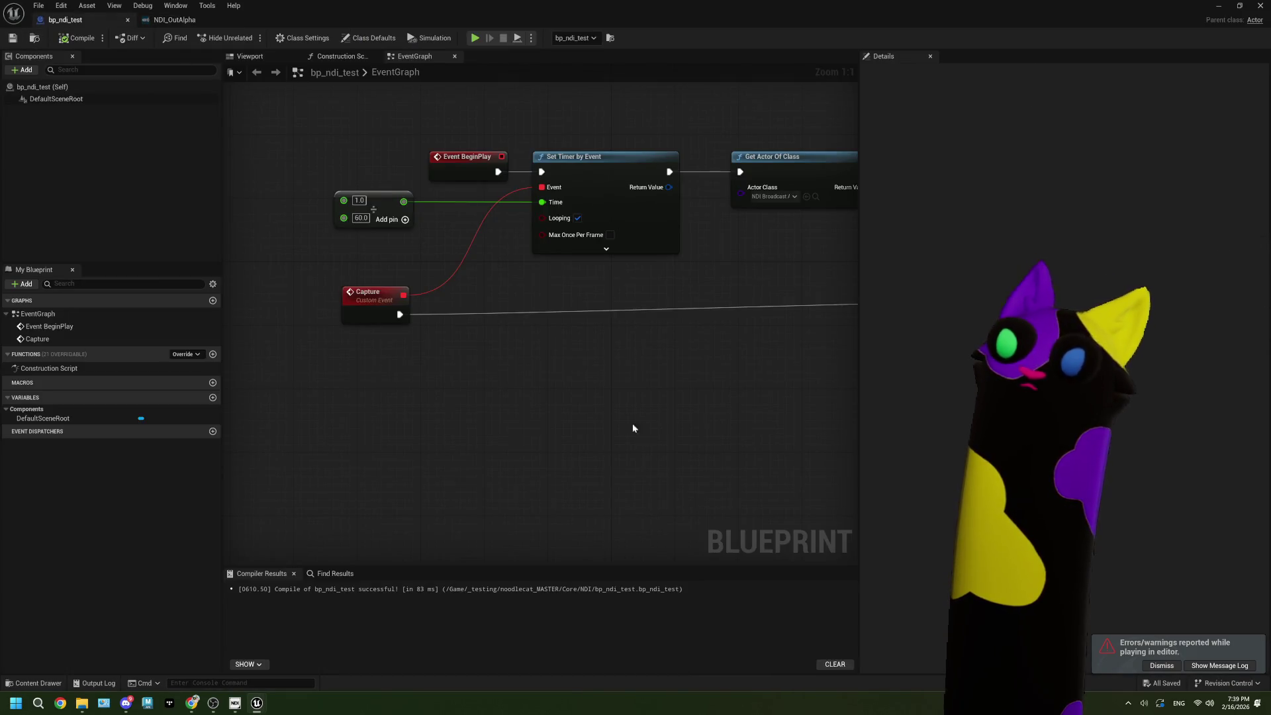
mouse_move(356, 238)
left_mouse_down()
mouse_move(562, 358)
mouse_move(646, 368)
mouse_move(468, 227)
left_mouse_up()
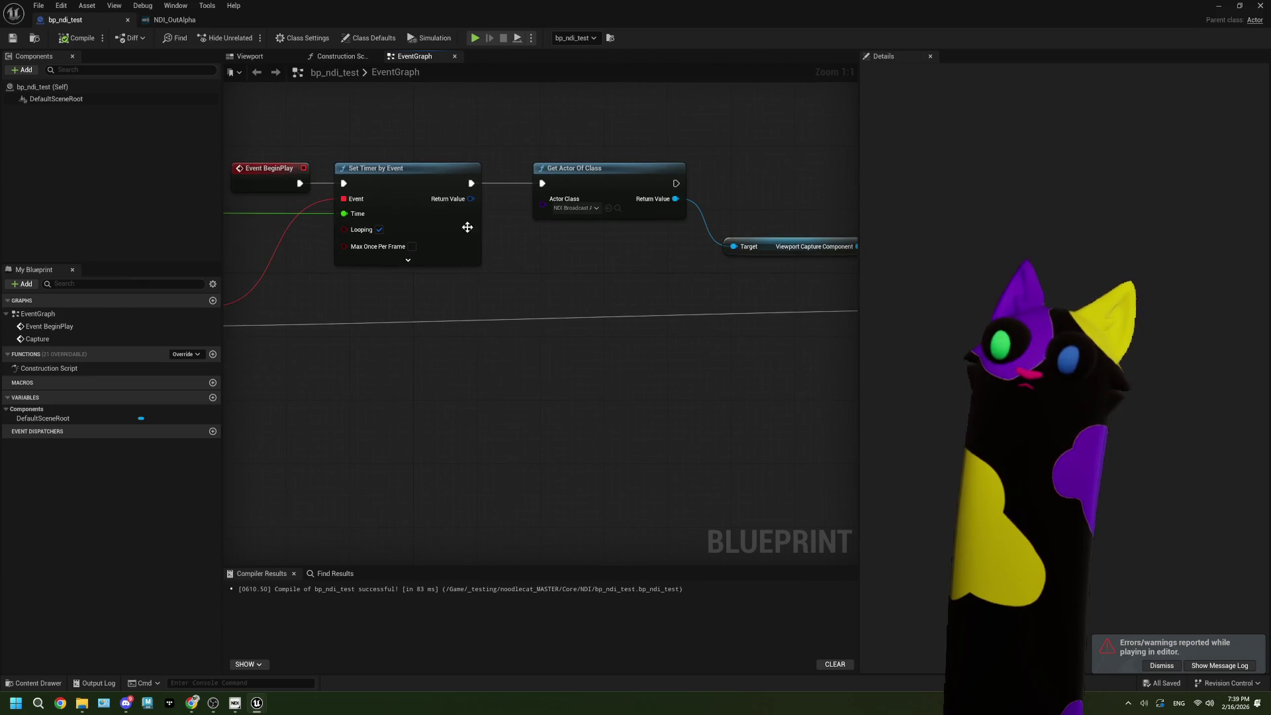
left_click_drag(739, 402, 580, 390)
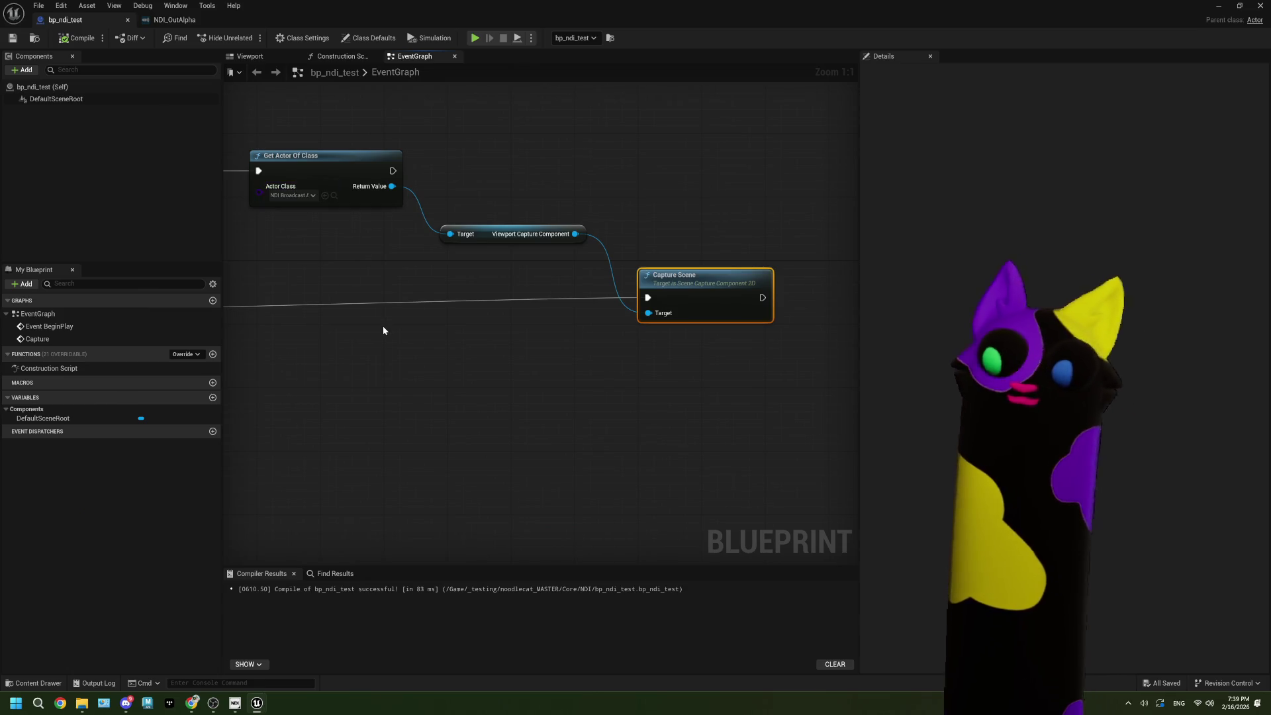
left_click_drag(403, 393, 349, 396)
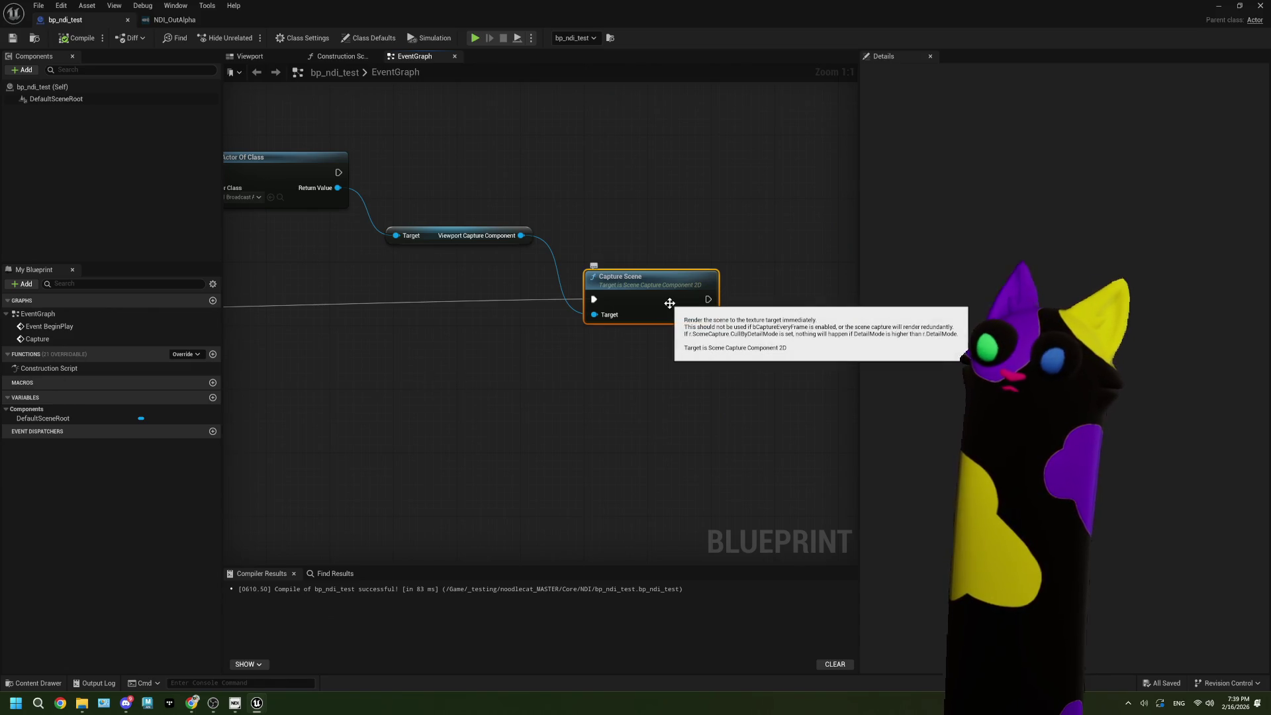
scroll(669, 303, "down", 1)
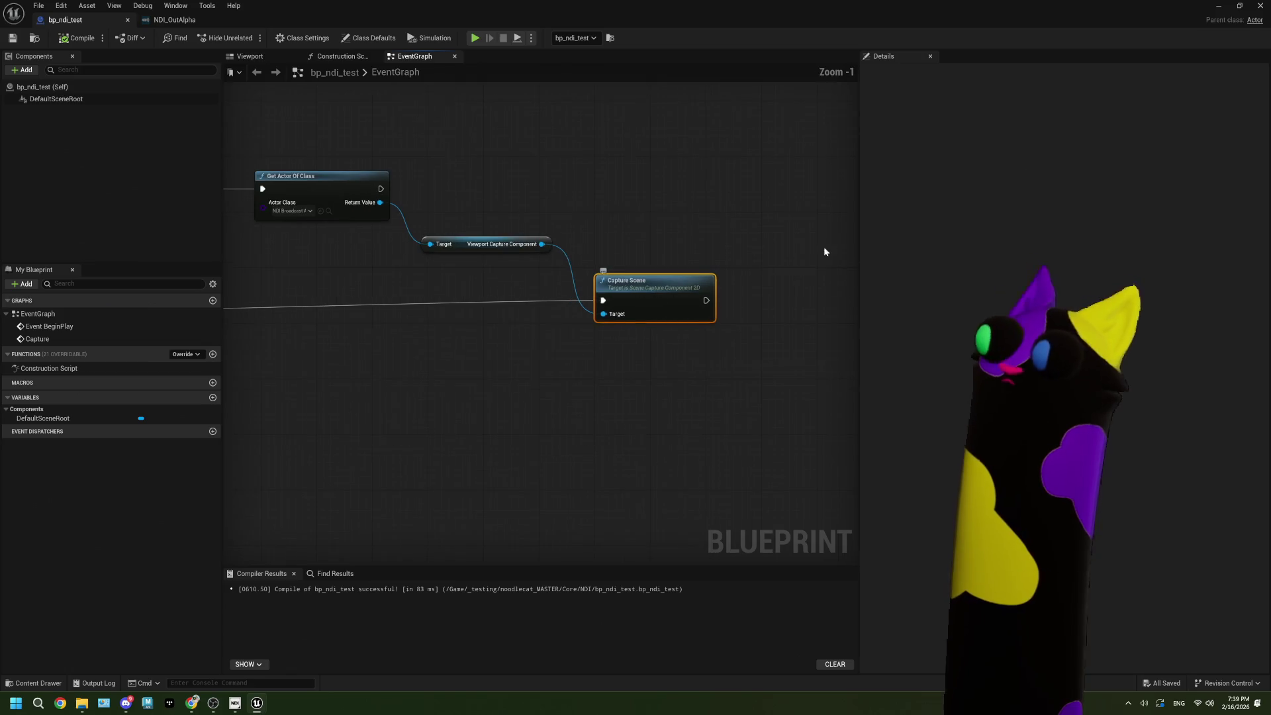
Step: Close the Blueprint editor, delete the bp_ndi_test actor, and save the level
left_click(1262, 5)
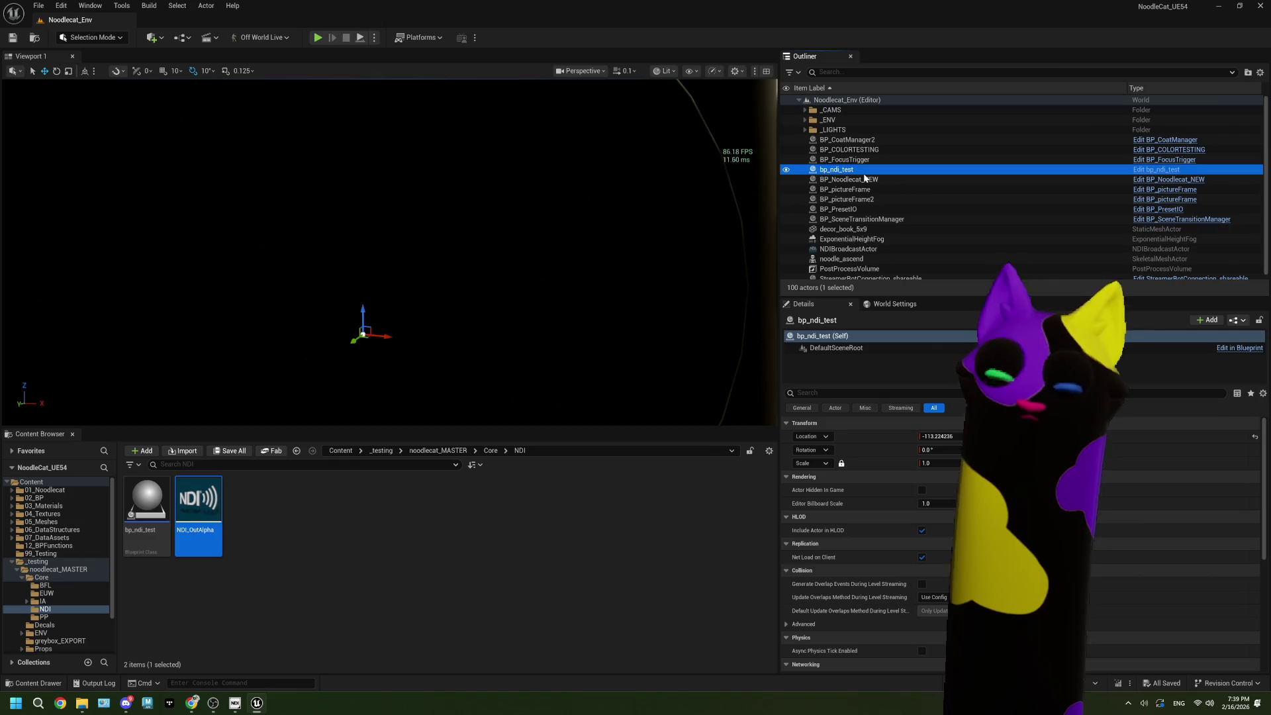
key("Delete")
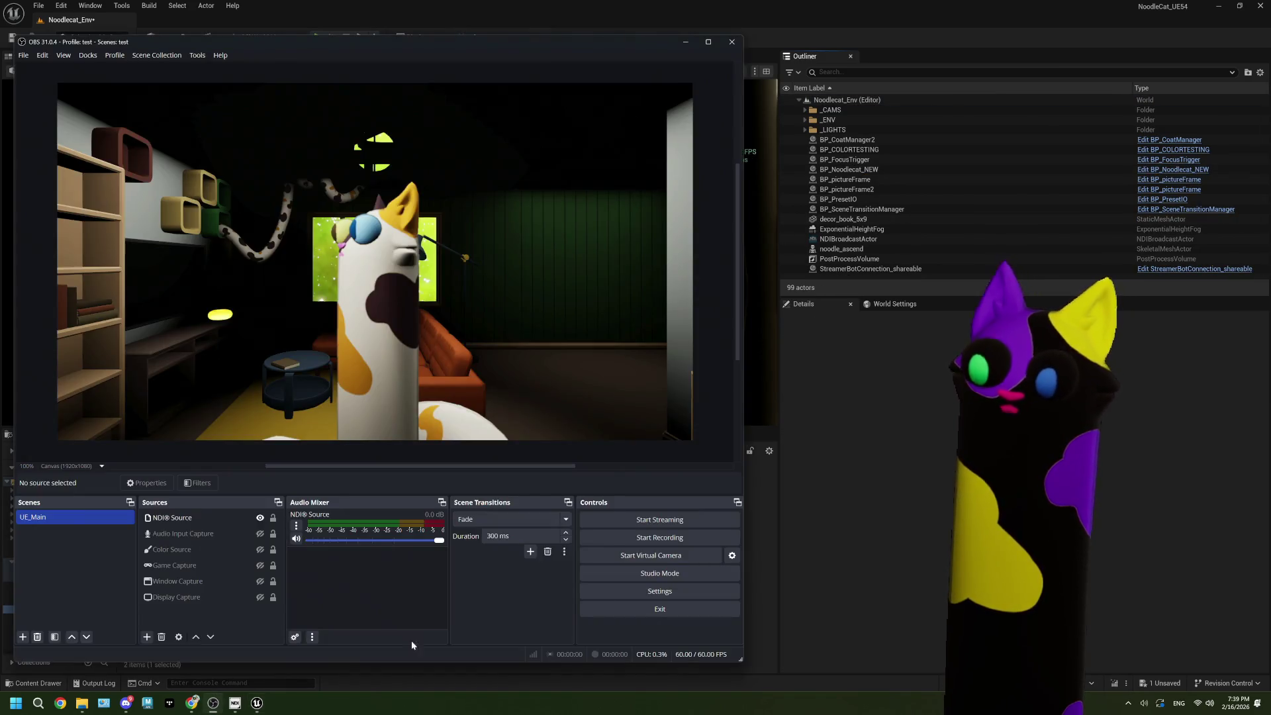
left_click(12, 37)
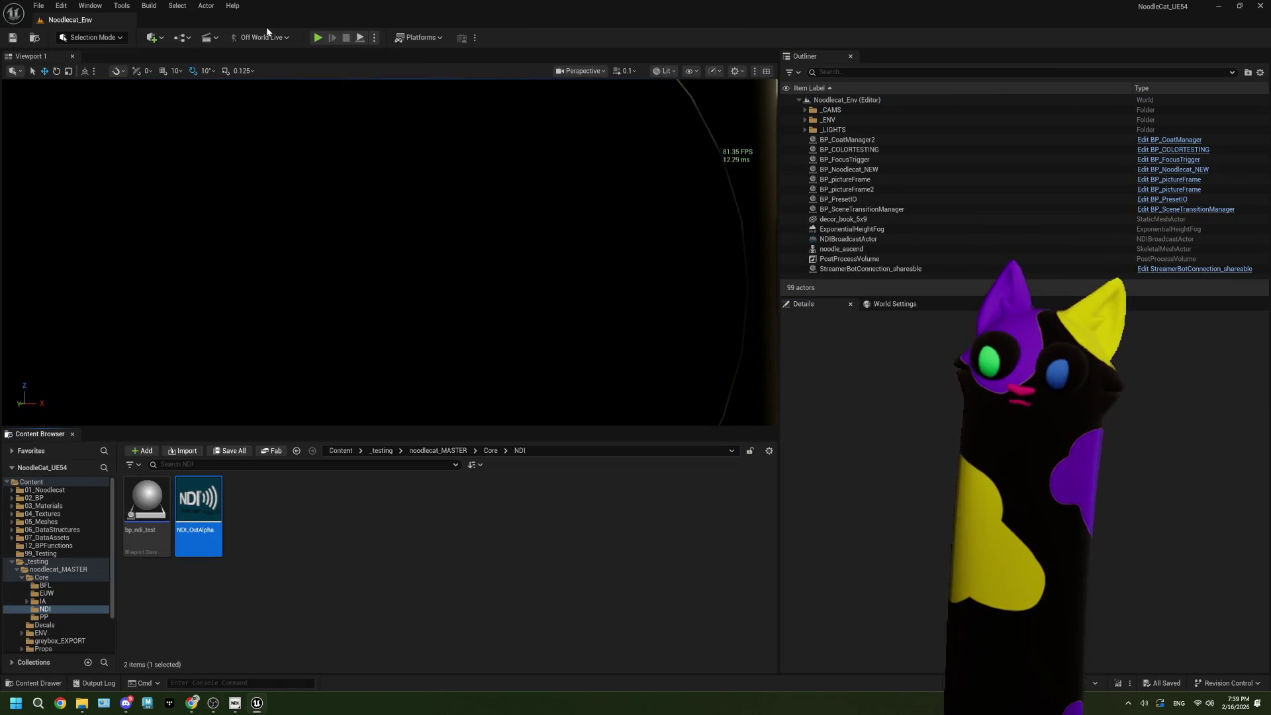
Step: Play the level, check the OBS feed, then stop the play session
left_click(317, 38)
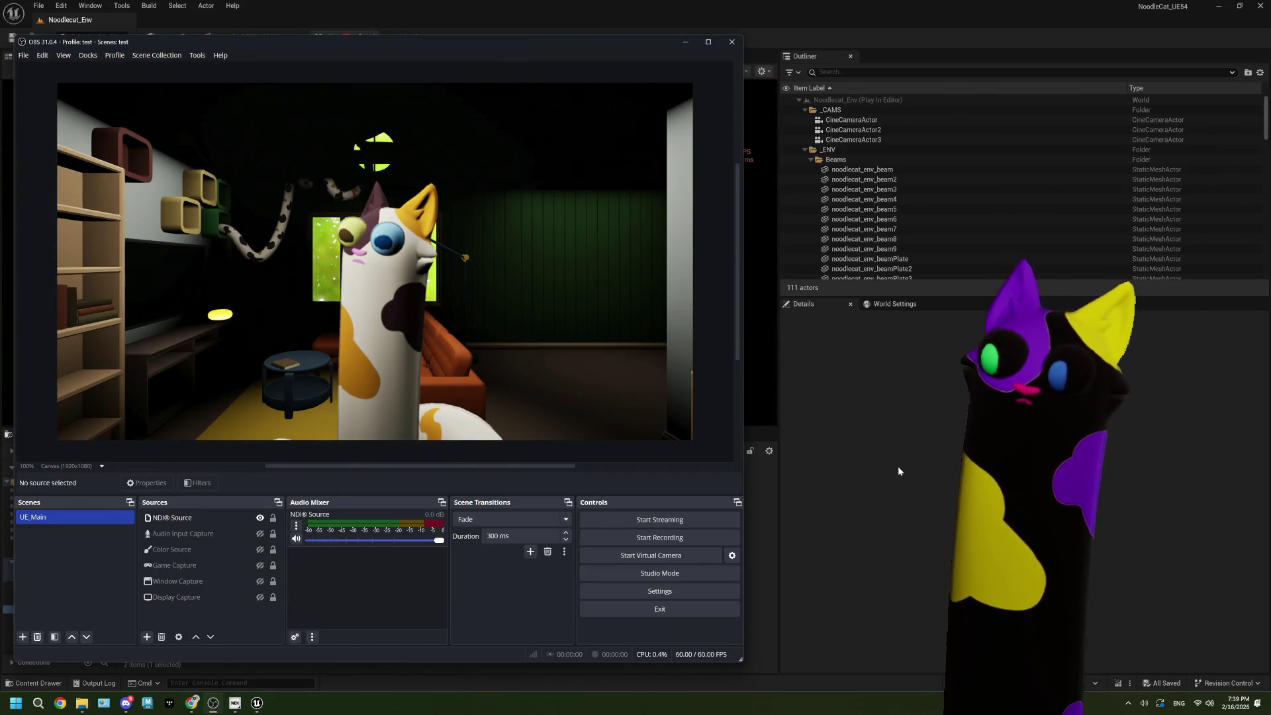
left_click(898, 471)
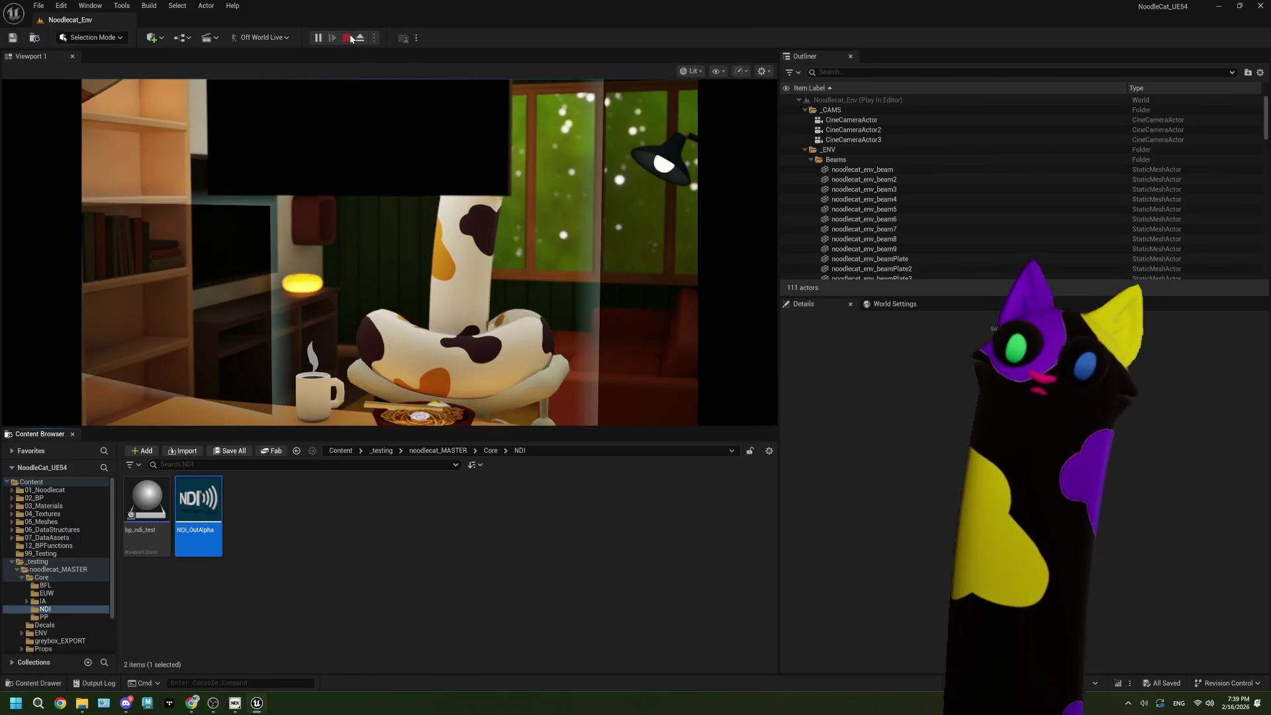
key("Escape")
Step: Clear the Message Log, then open and close the NDI_OutAlpha asset
left_click(562, 398)
double_click(147, 500)
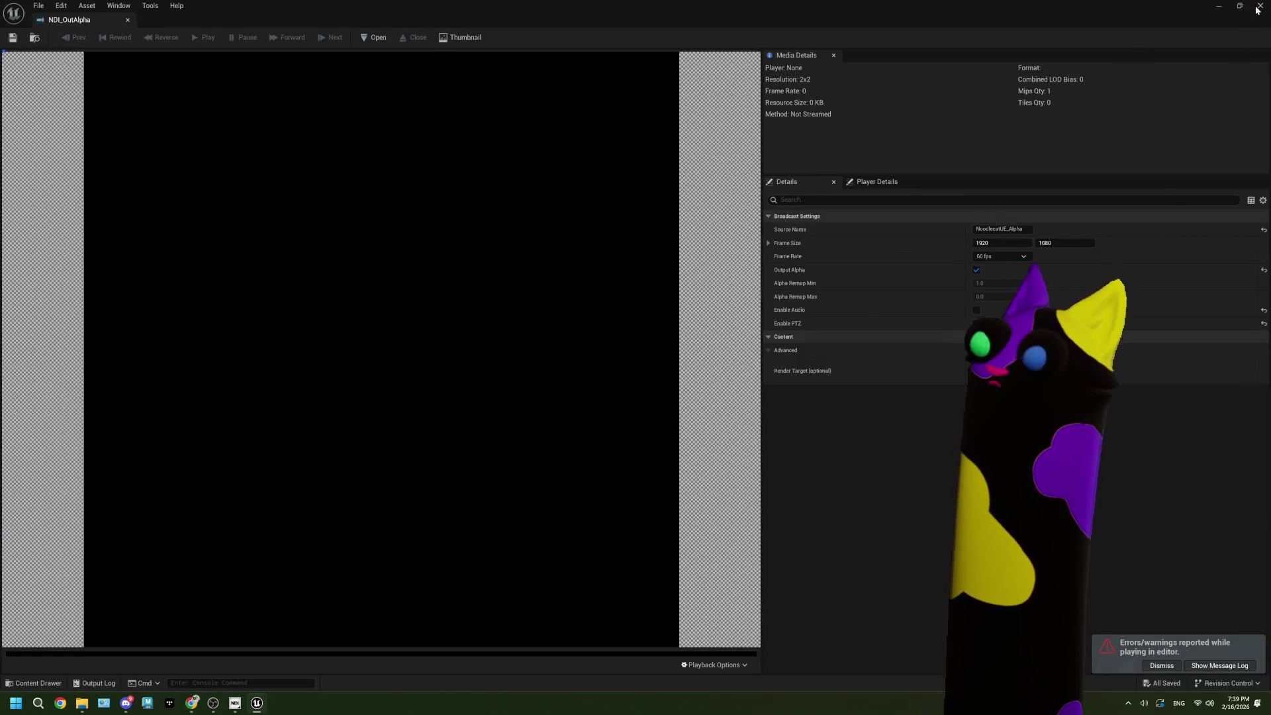
left_click(1258, 6)
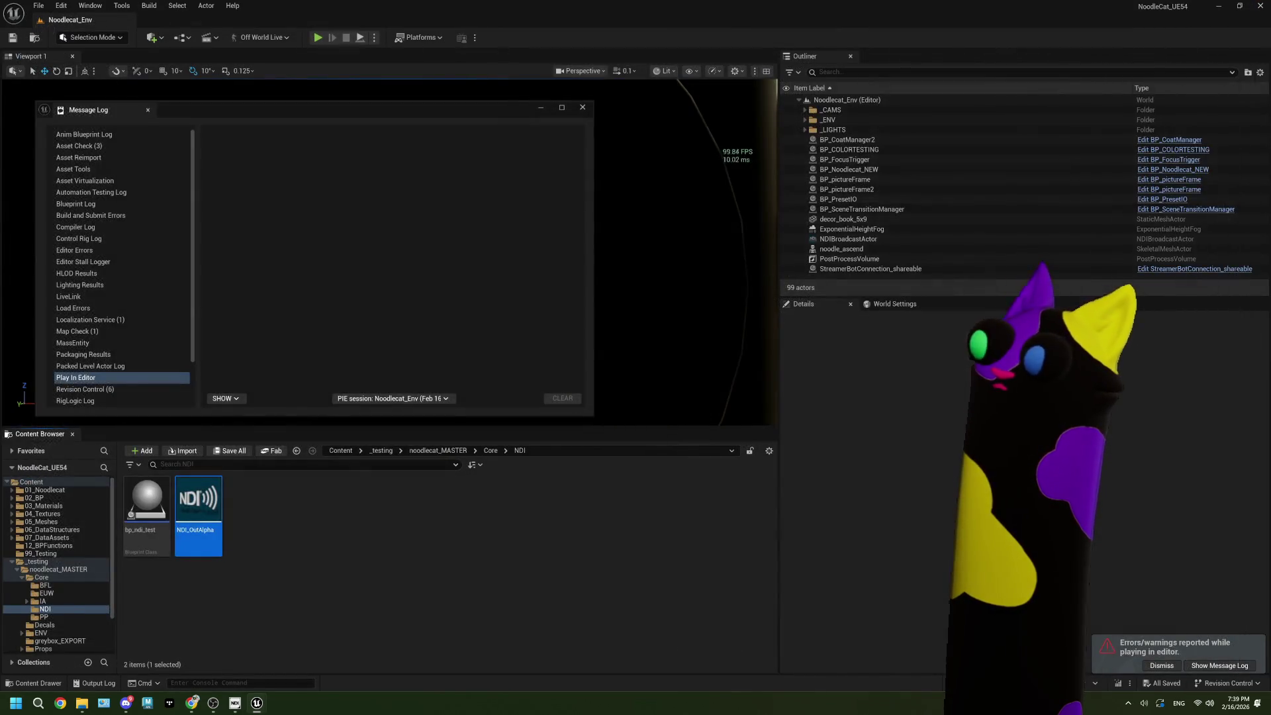
Step: Turn on Capture Every Frame for NDIBroadcastActor's ViewportCaptureComponent
left_click(848, 239)
scroll(922, 506, "down", 10)
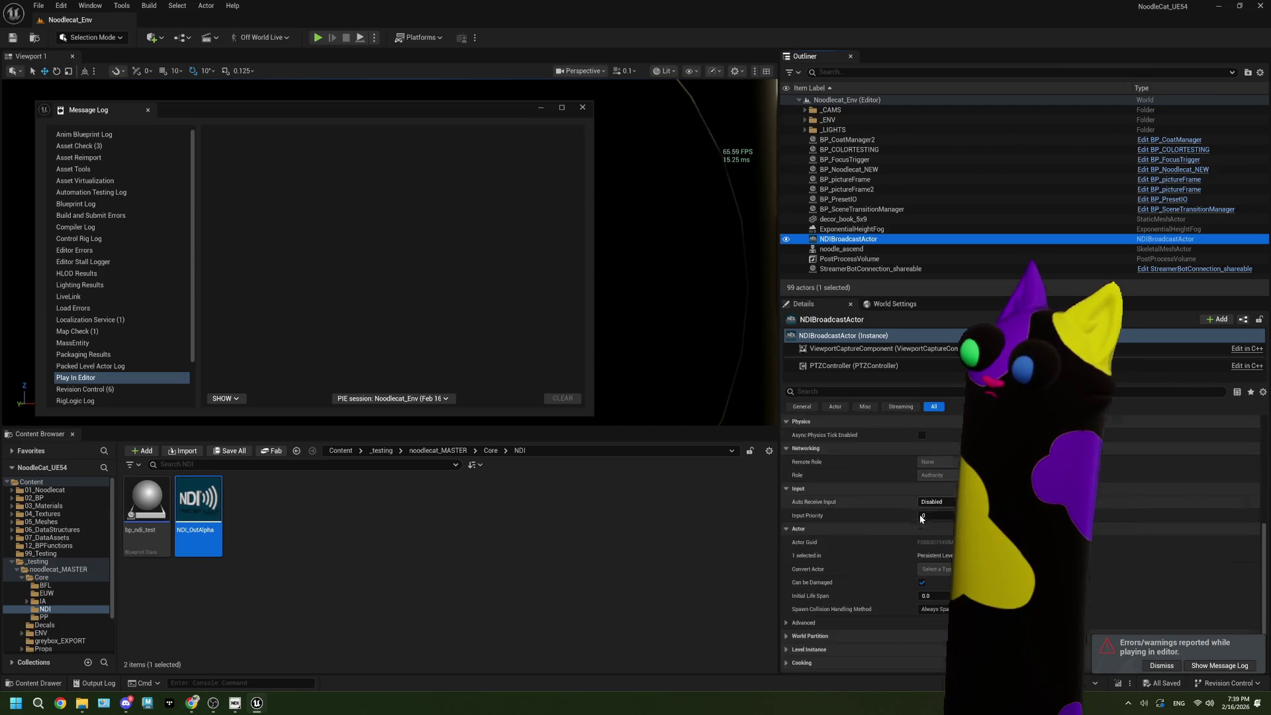
scroll(919, 533, "up", 2)
scroll(903, 624, "up", 3)
scroll(903, 623, "up", 5)
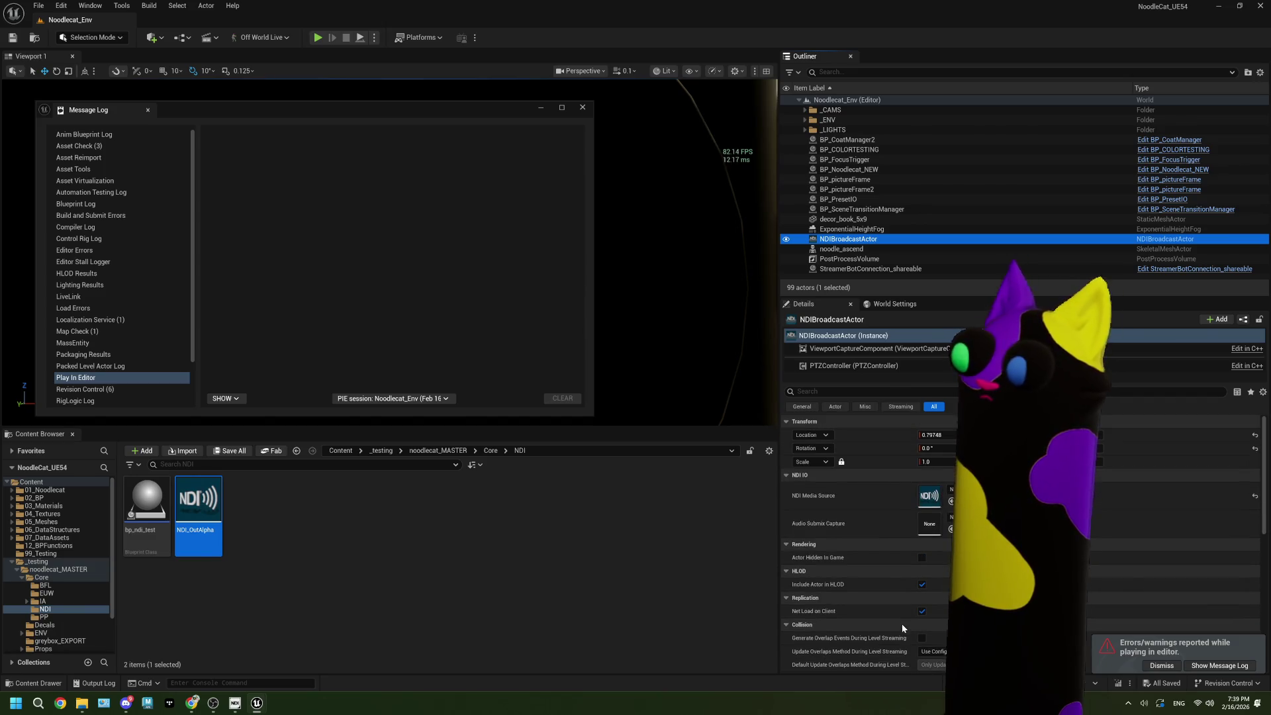
left_click(861, 349)
scroll(838, 552, "down", 3)
left_click(922, 508)
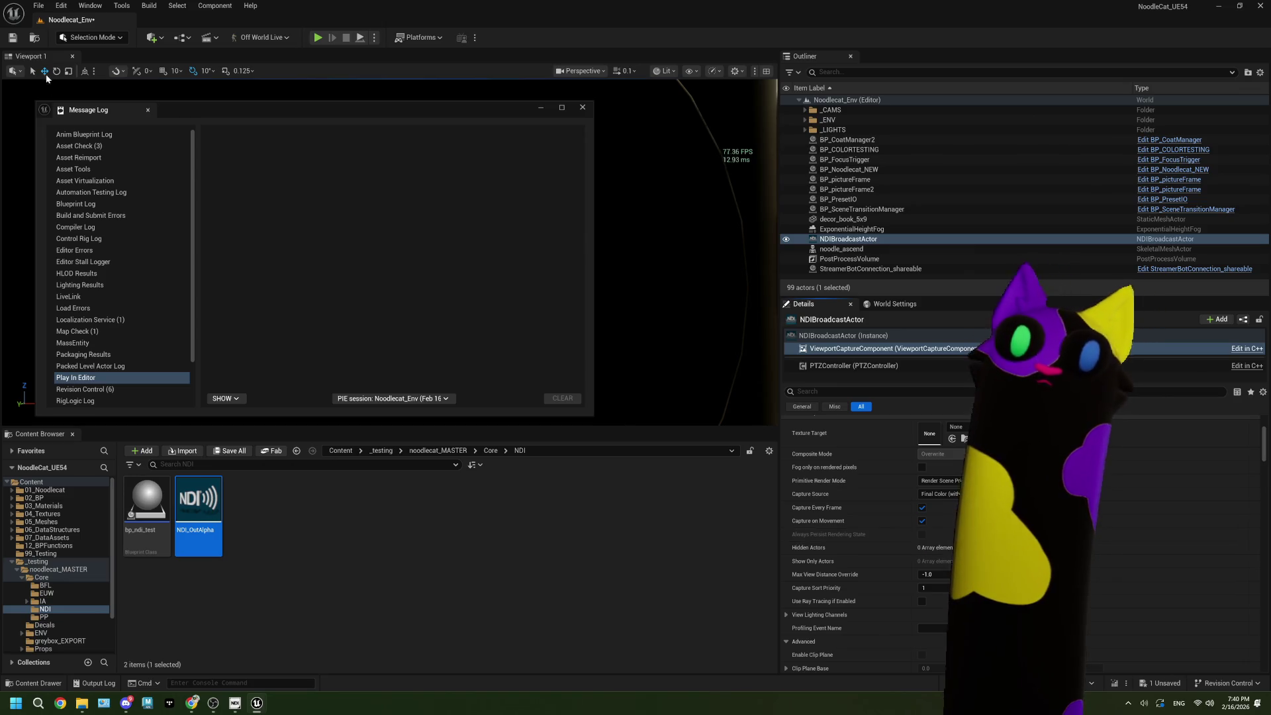
Step: Save the Noodlecat_Env level, close the Message Log, and start Play
key("ctrl+s")
left_click(583, 107)
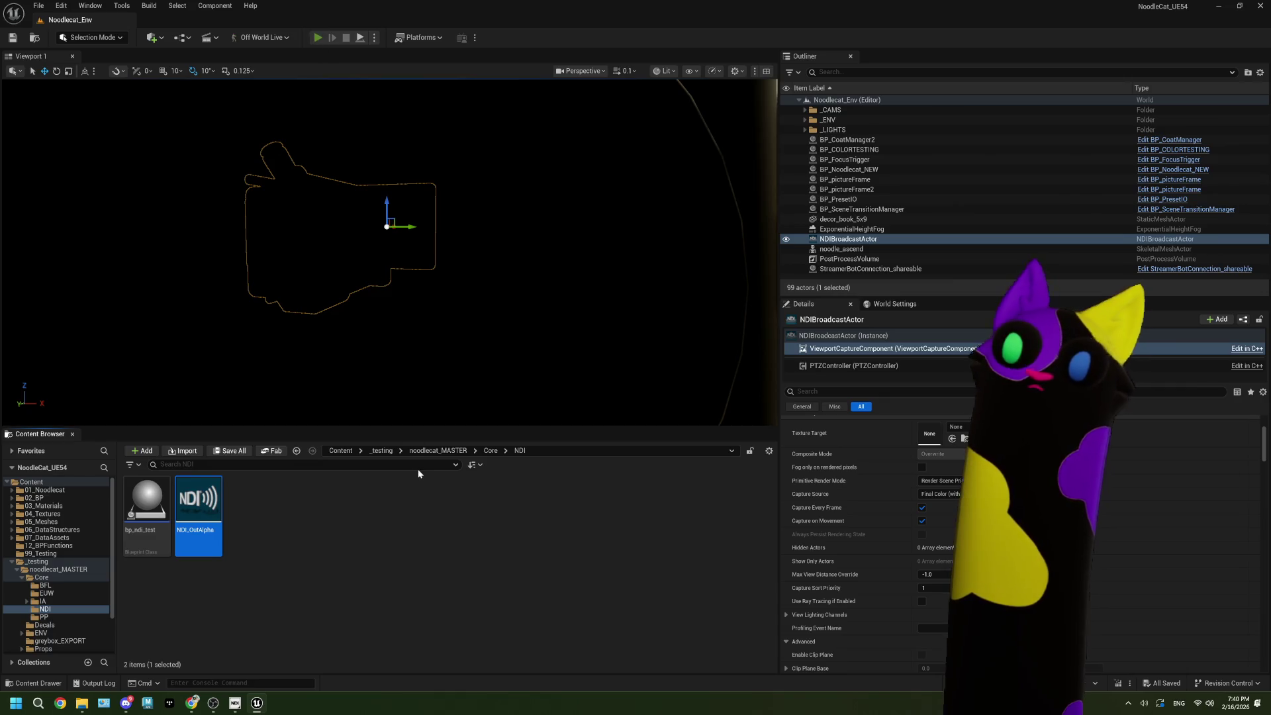
key("alt+p")
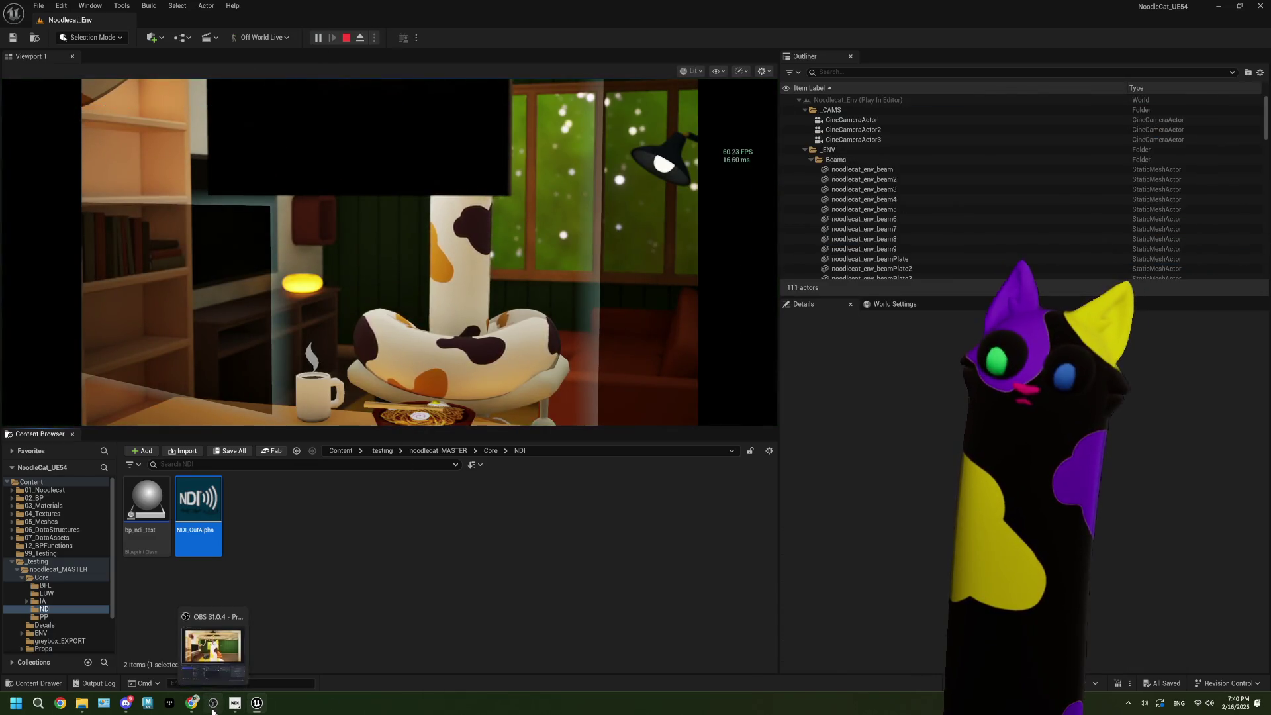
Step: Bring OBS forward and restore down the Unreal editor window beside it
left_click(213, 708)
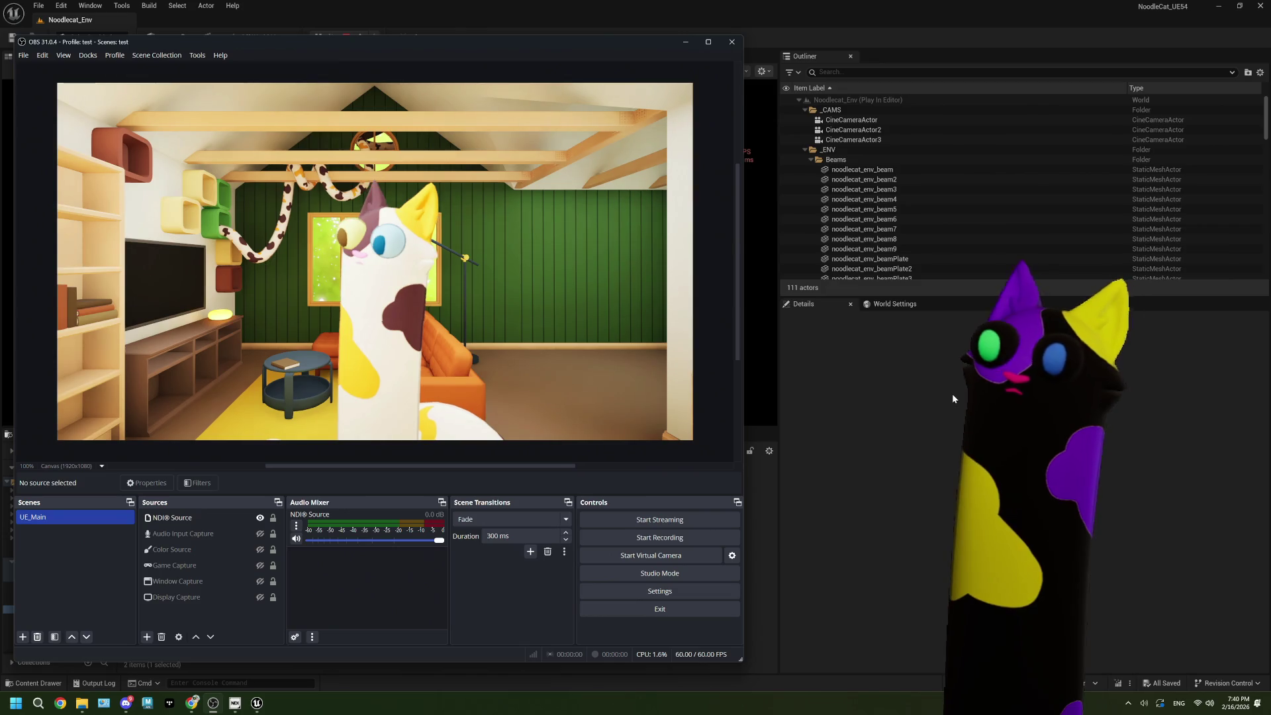
left_click(953, 396)
double_click(602, 19)
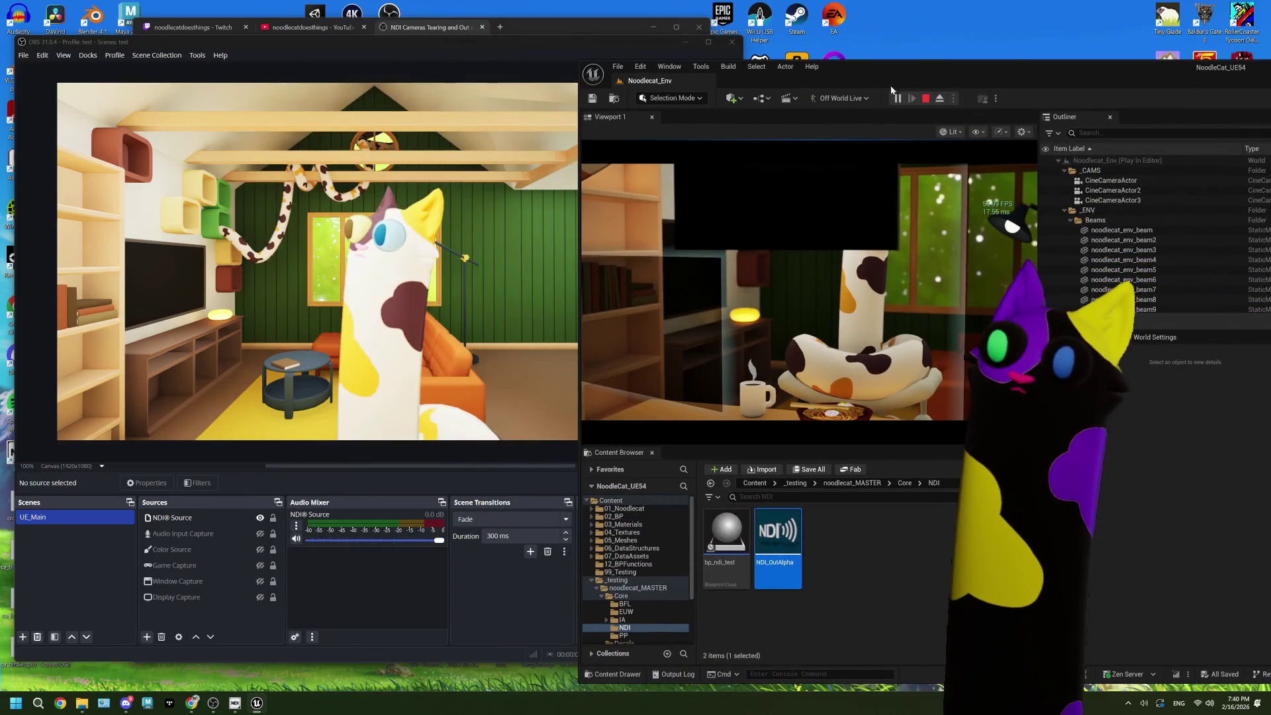
Step: Compare OBS's NDI Source feed with Unreal, then stop the play session
left_click(424, 51)
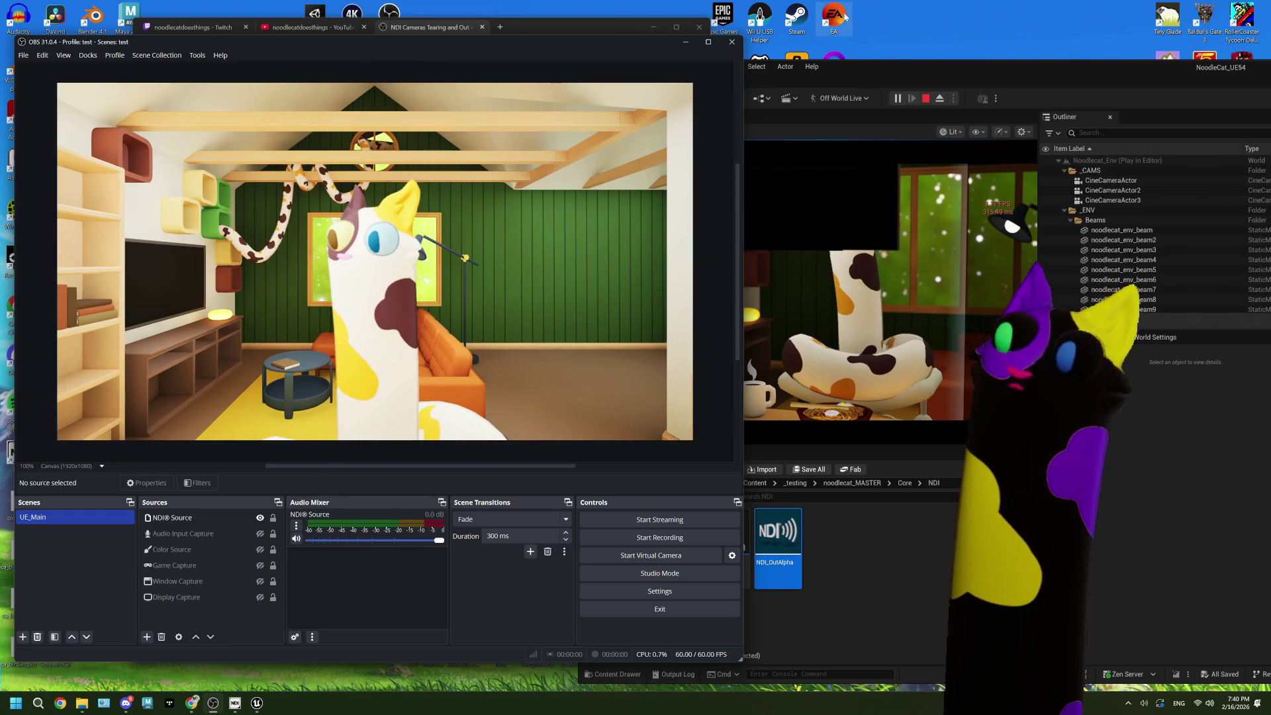
left_click(911, 70)
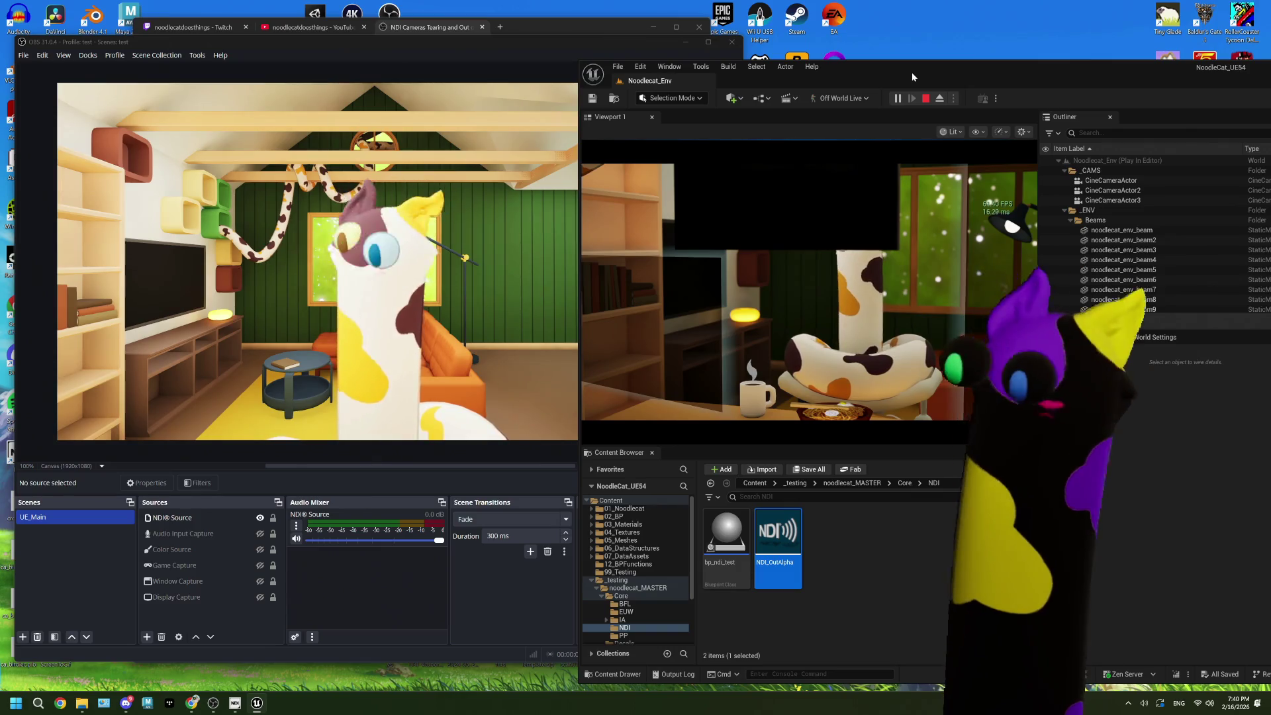
key("Escape")
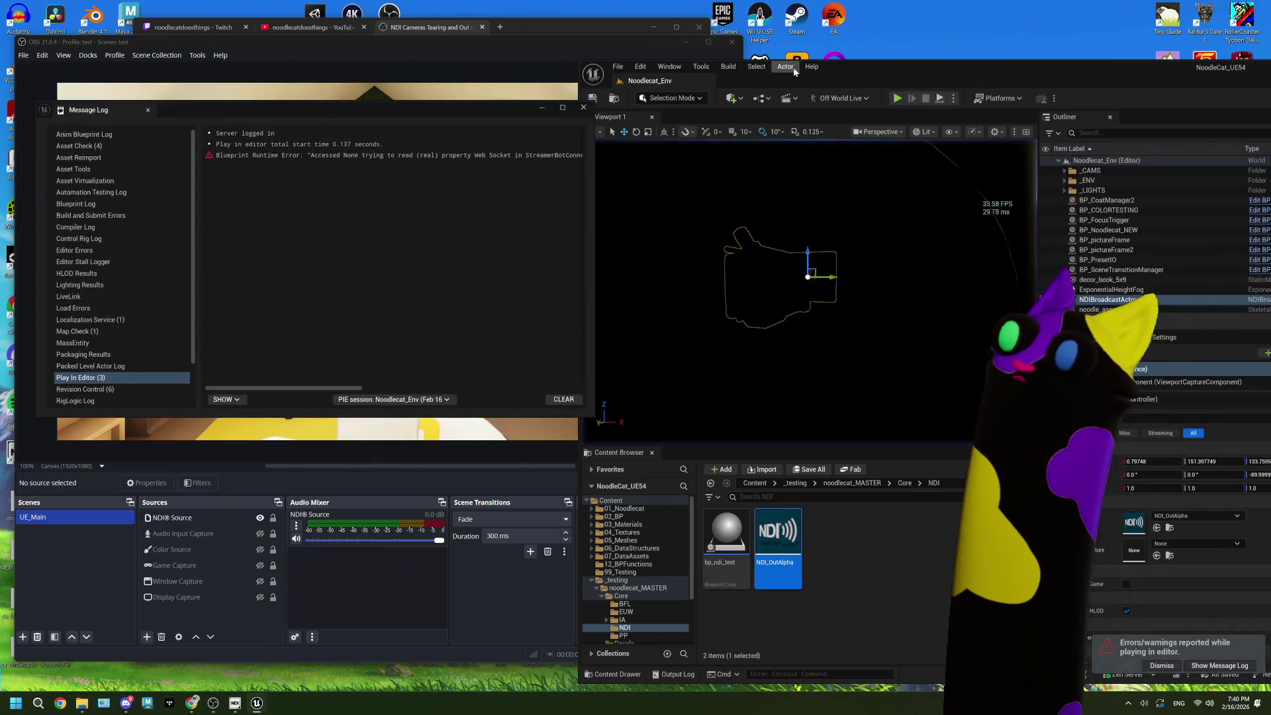
Step: Close the Message Log and open Project Settings from the Edit menu
left_click(587, 108)
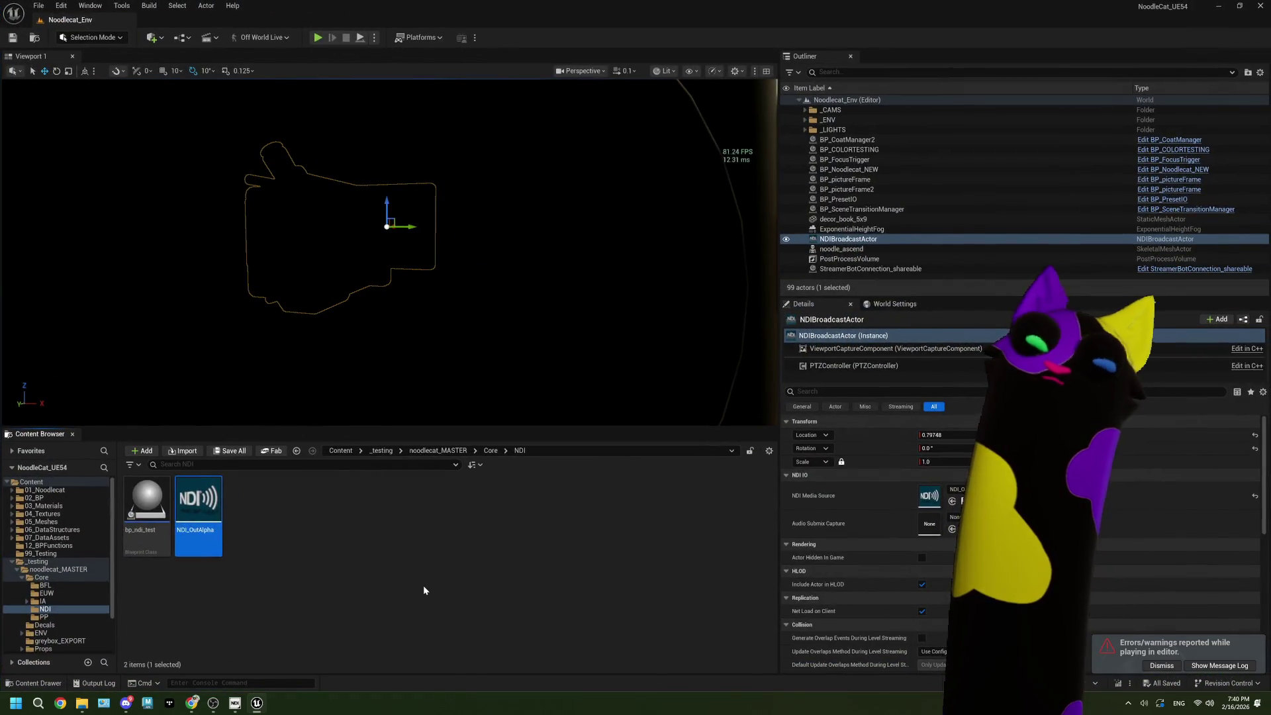
left_click(61, 5)
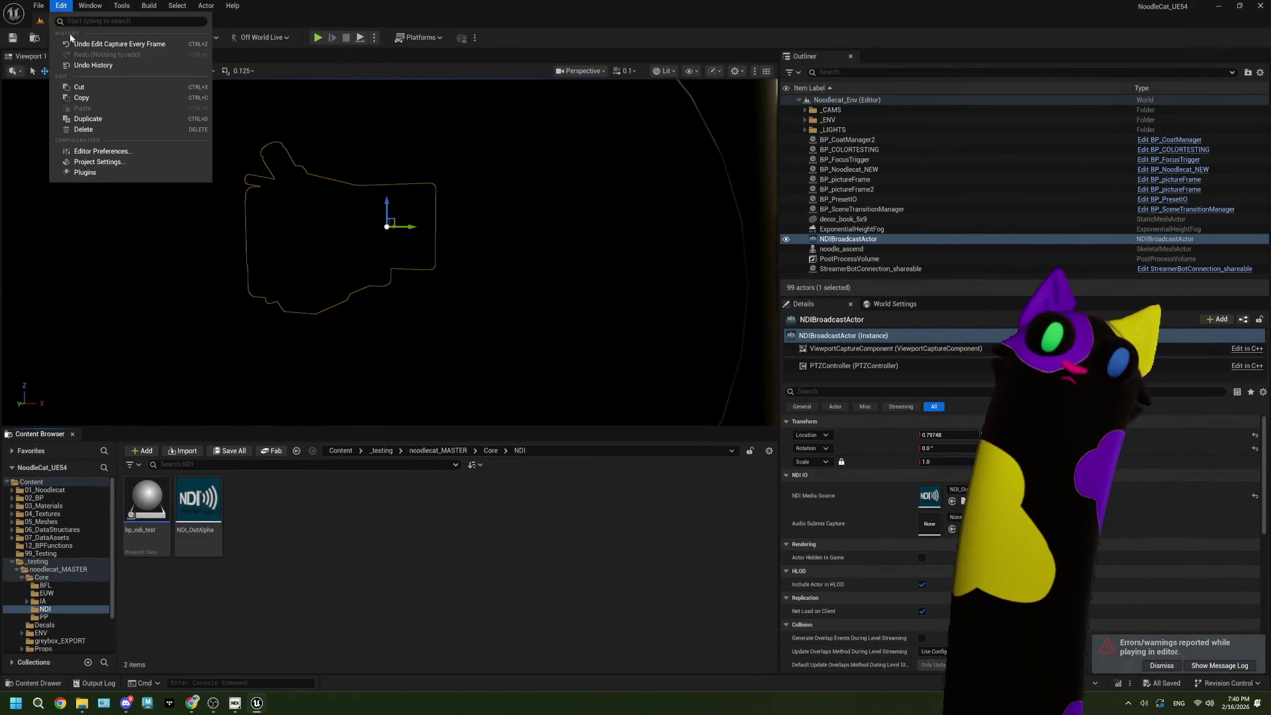
left_click(106, 163)
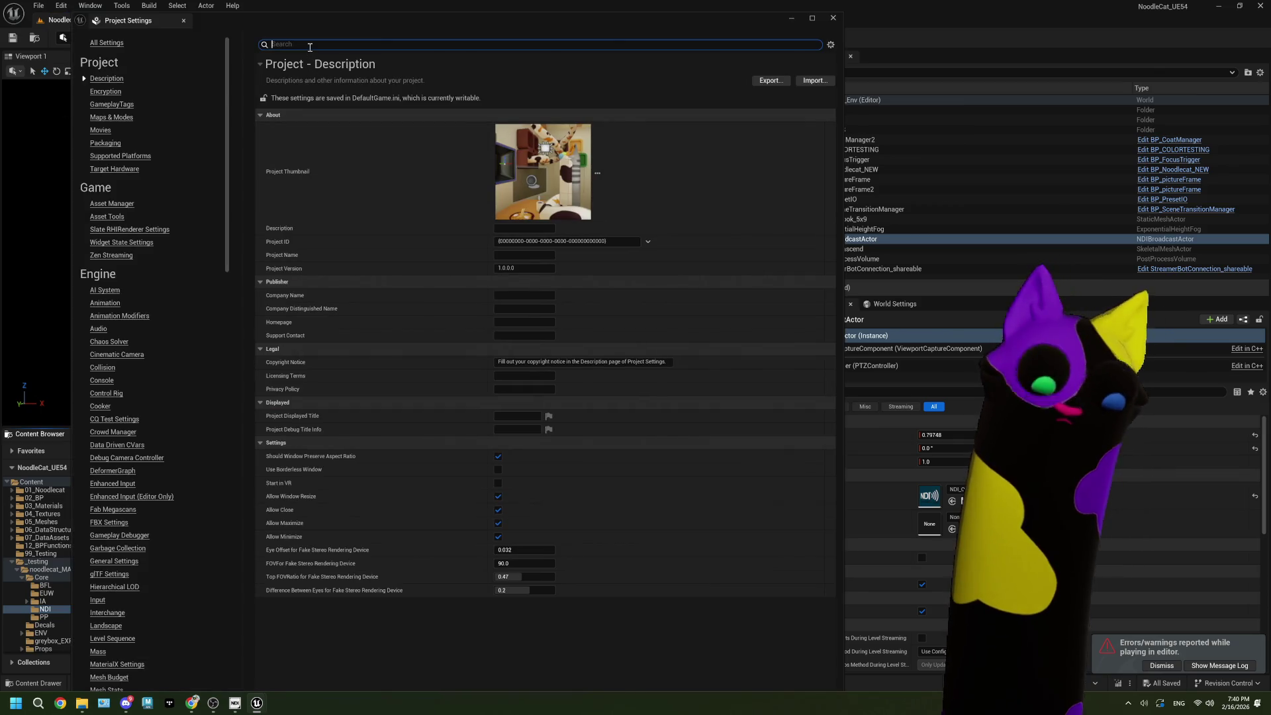
Step: Search Project Settings for 'frame', 'maxfps' and 'fps', clear it, then switch to Chrome
type("fra")
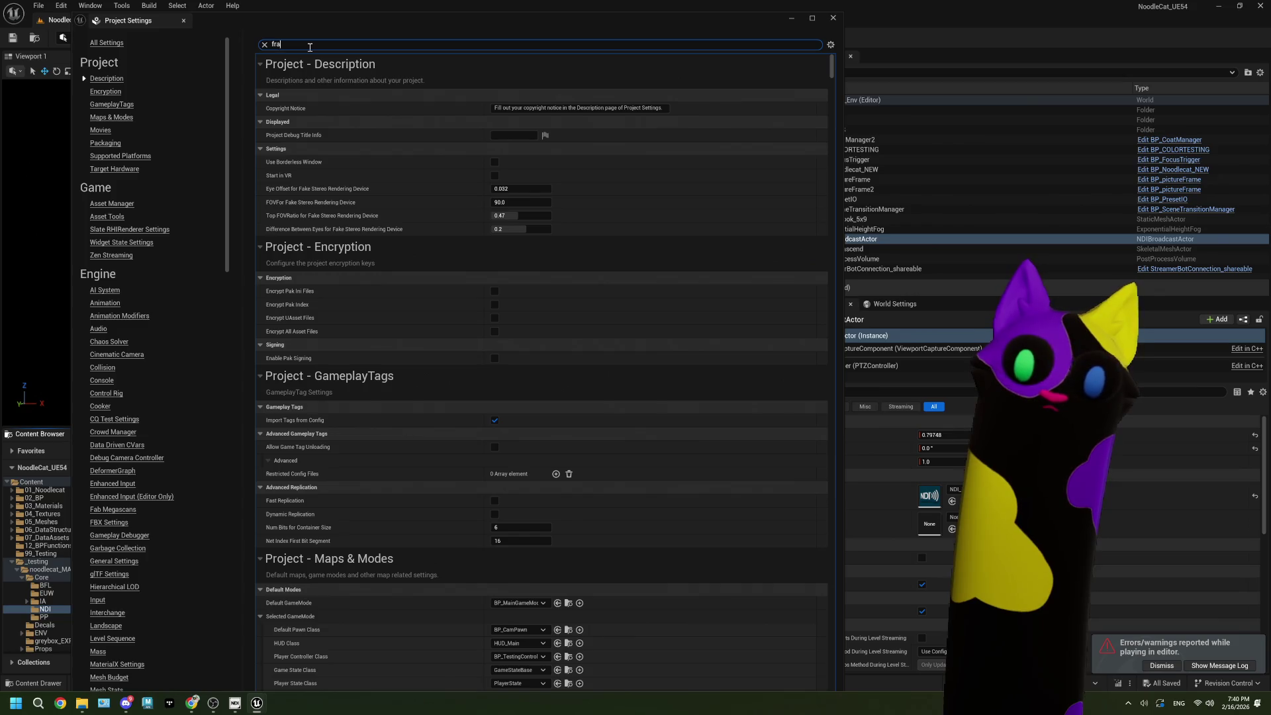
type("mew")
key("BackSpace")
key("BackSpace")
key("BackSpace")
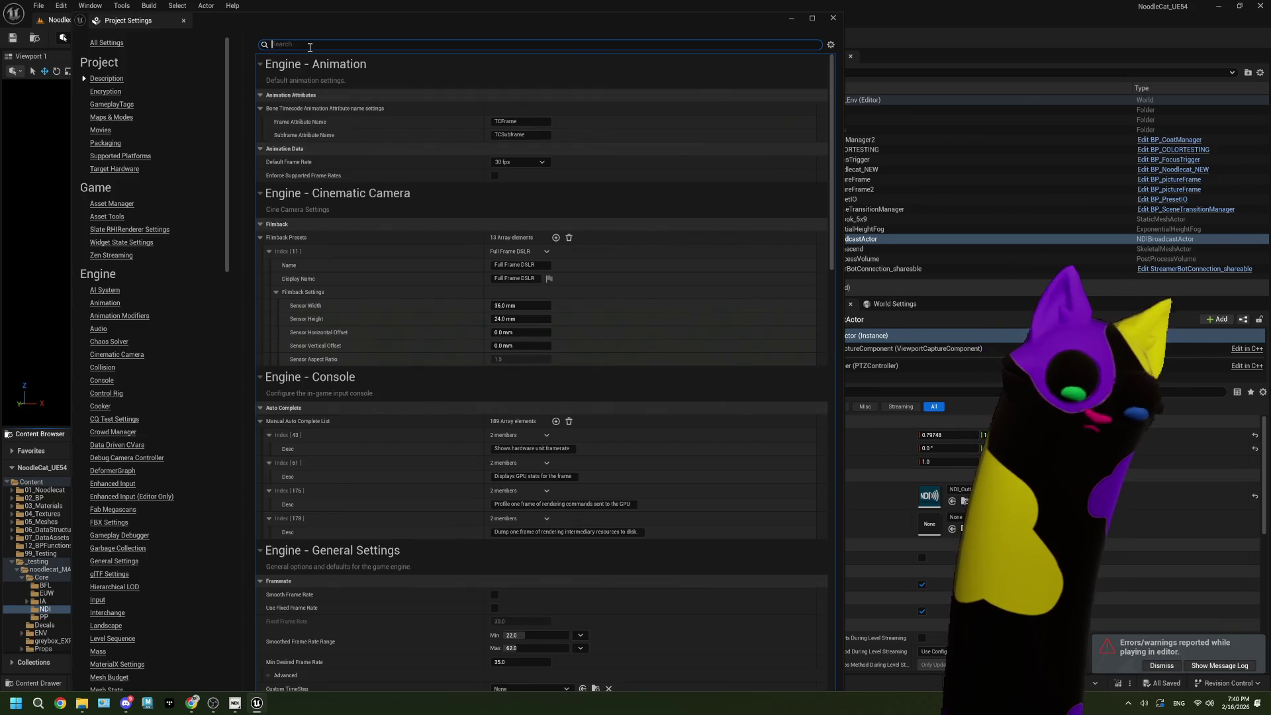
type("maxfp")
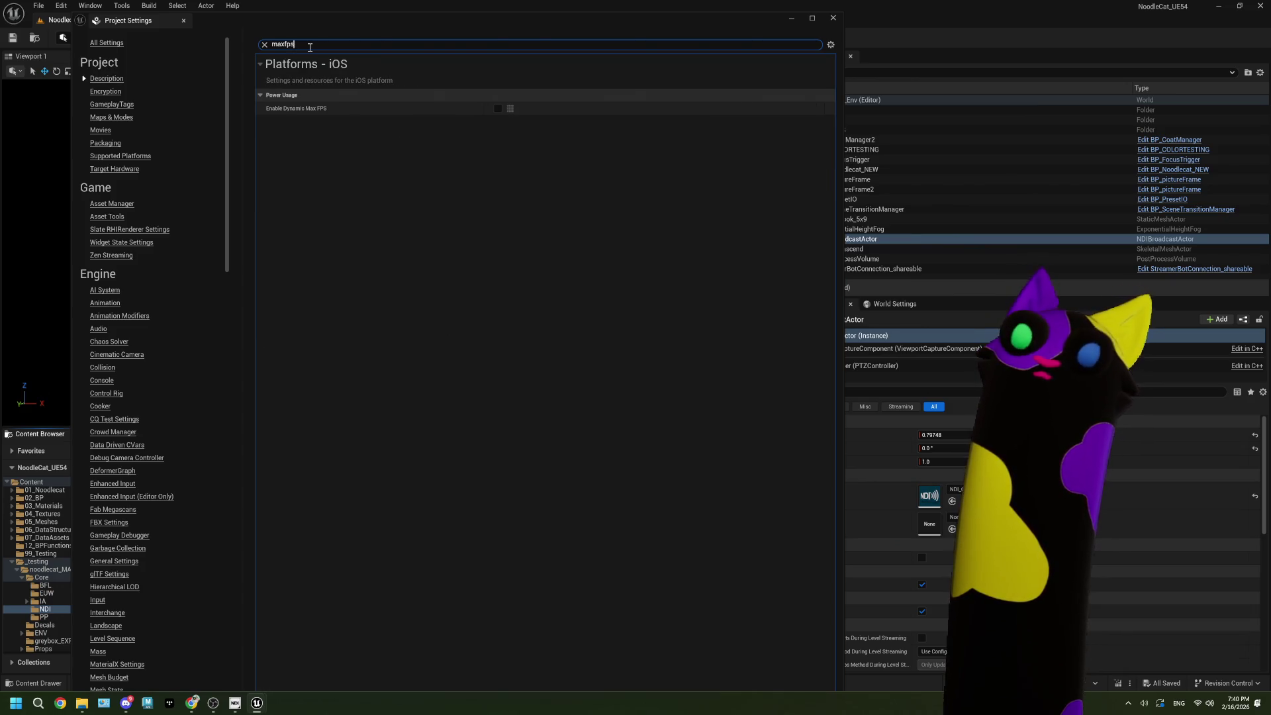
key("ctrl+a")
key("BackSpace")
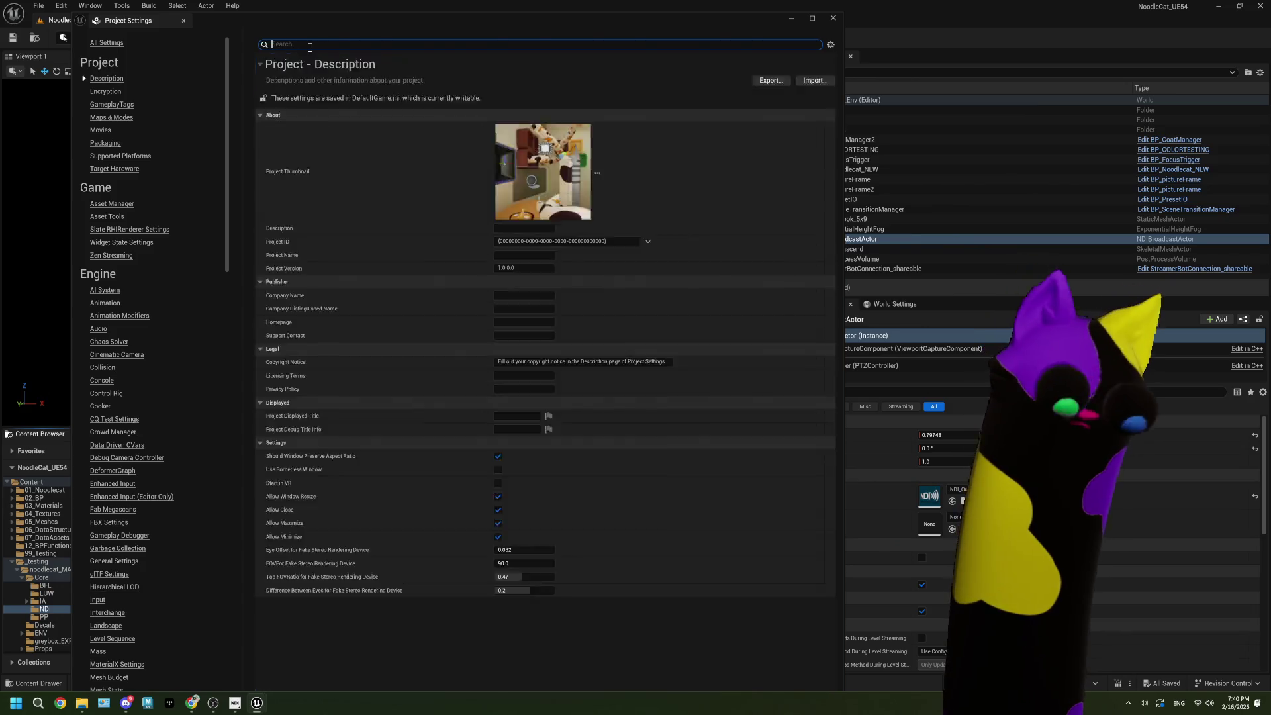
type("fps")
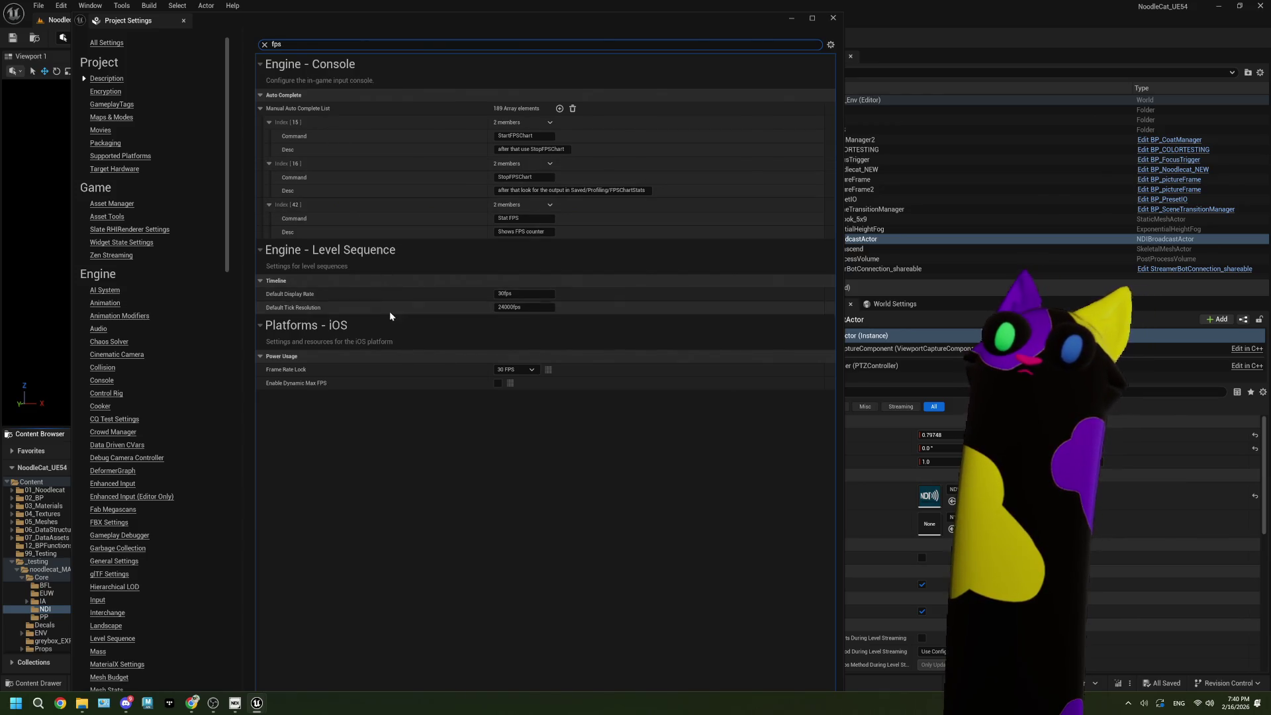
left_click(264, 44)
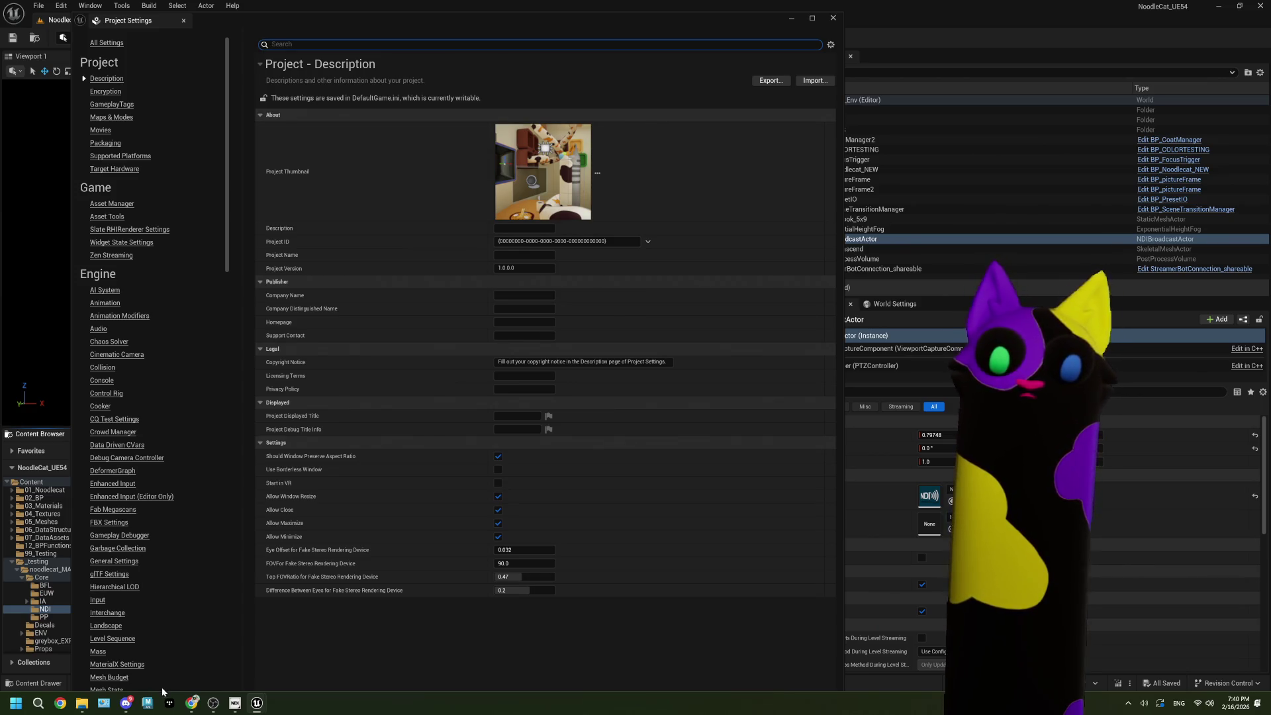
left_click(191, 706)
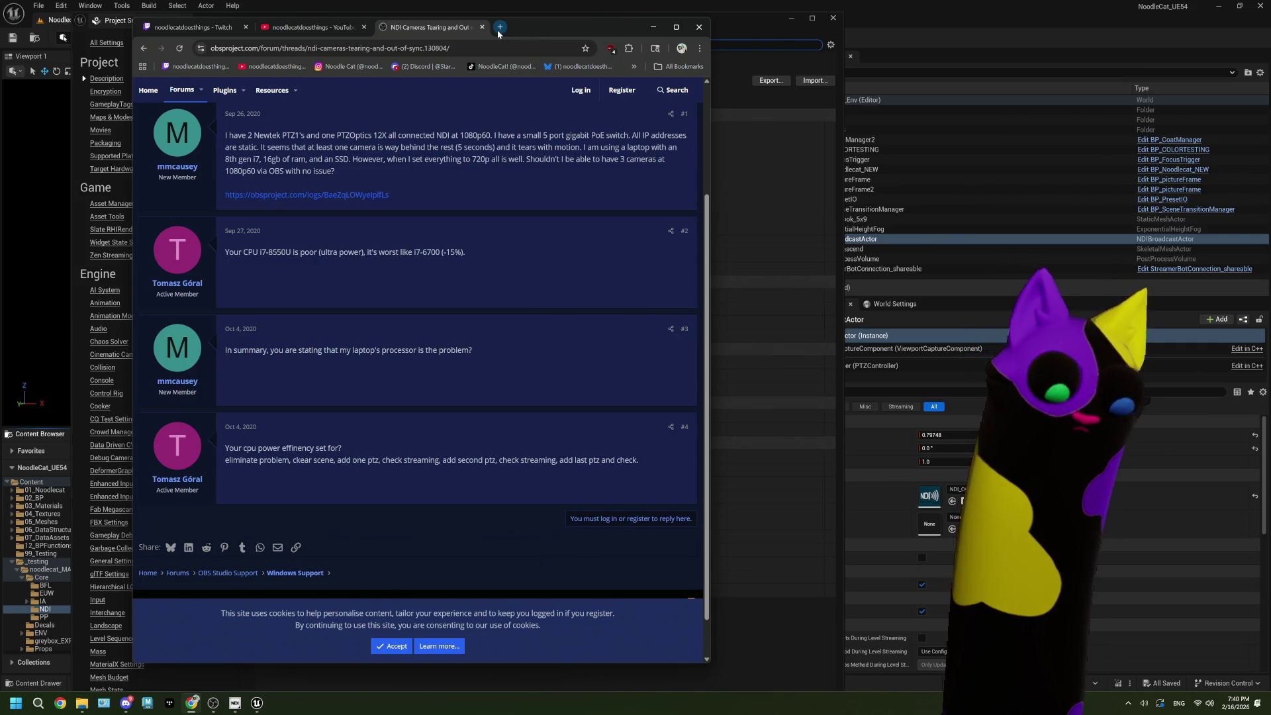
Step: Google 'ue5 force fps', open the Reddit framerate-capping thread, then return to Unreal
left_click(499, 27)
type("ue5 ")
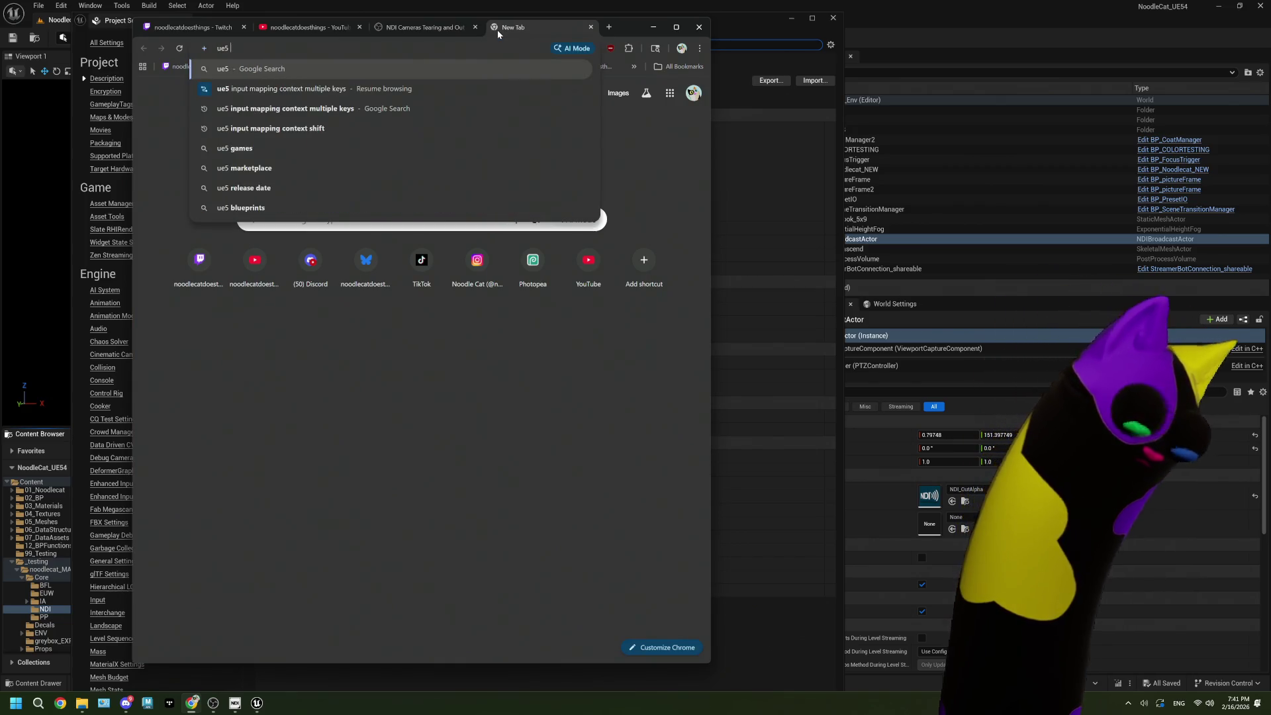
type("forc")
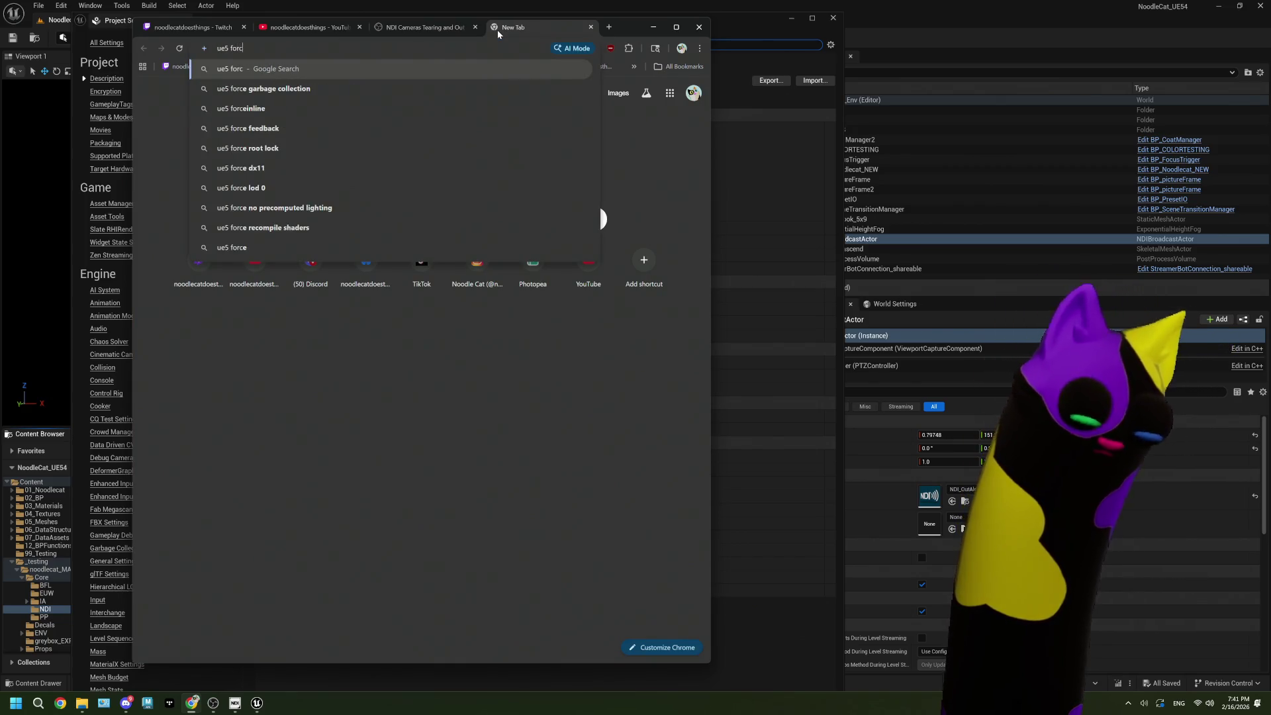
type("e fps")
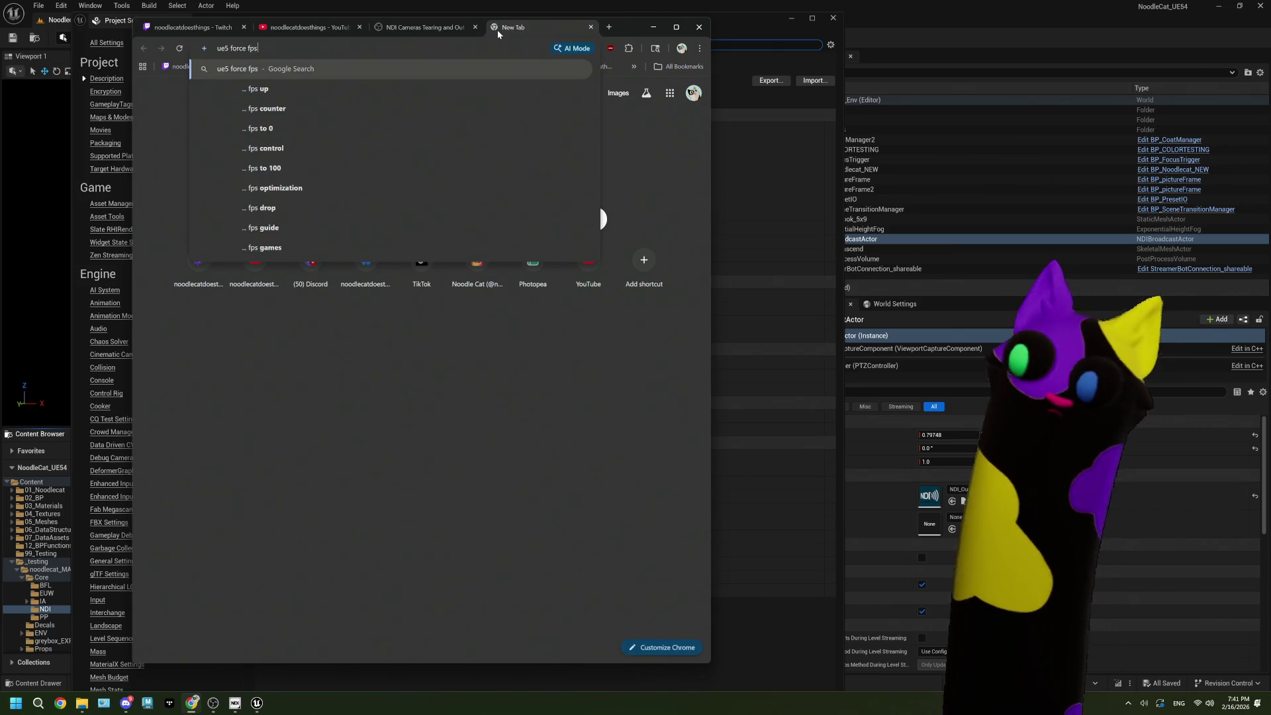
key("Return")
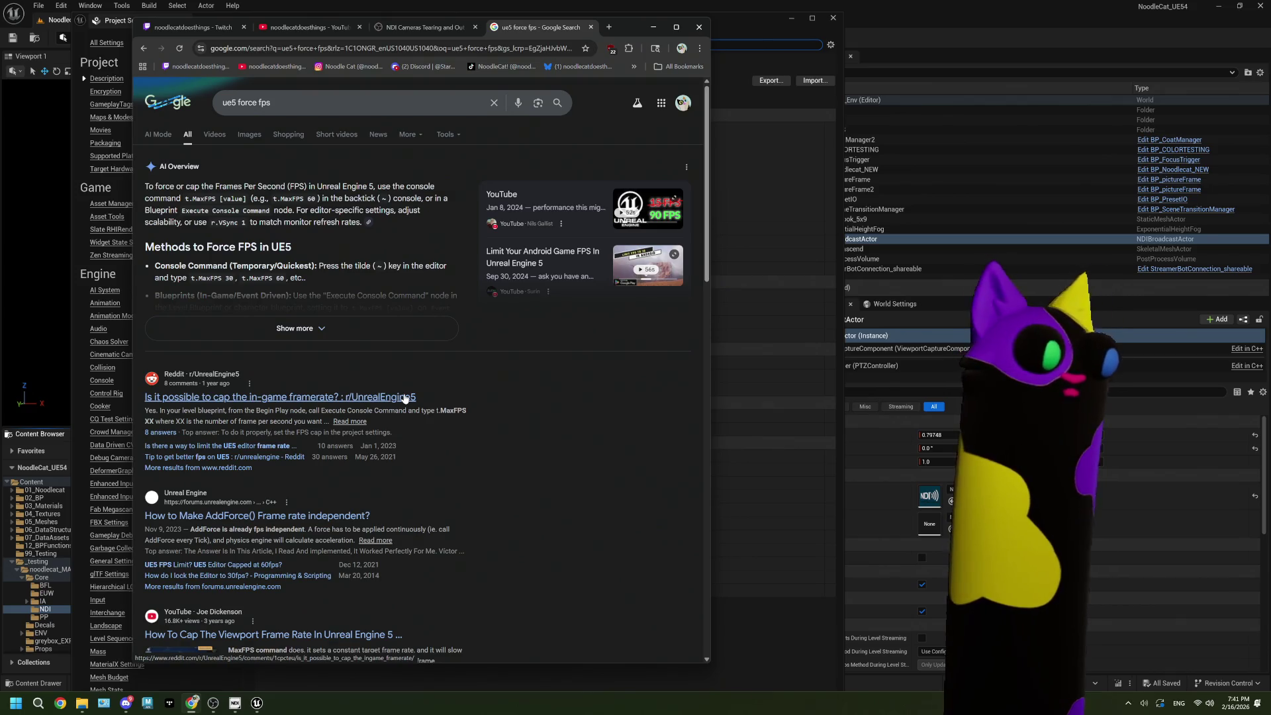
left_click(404, 397)
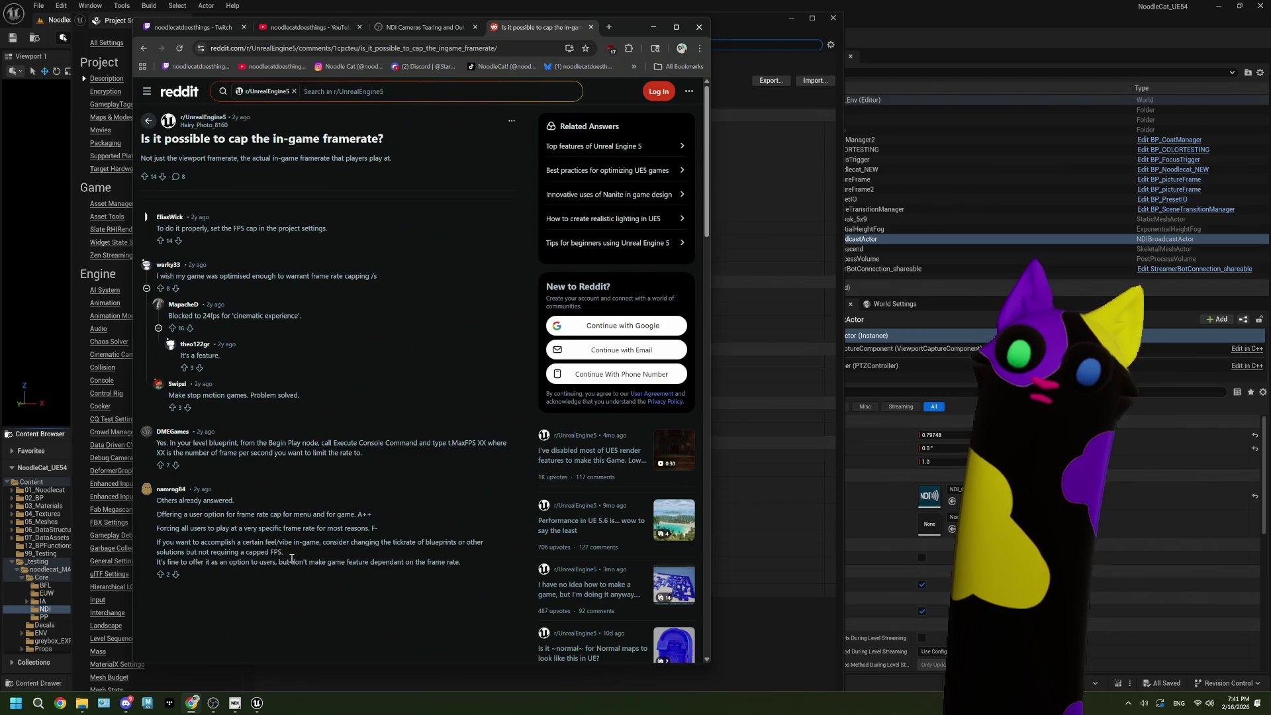
left_click(737, 25)
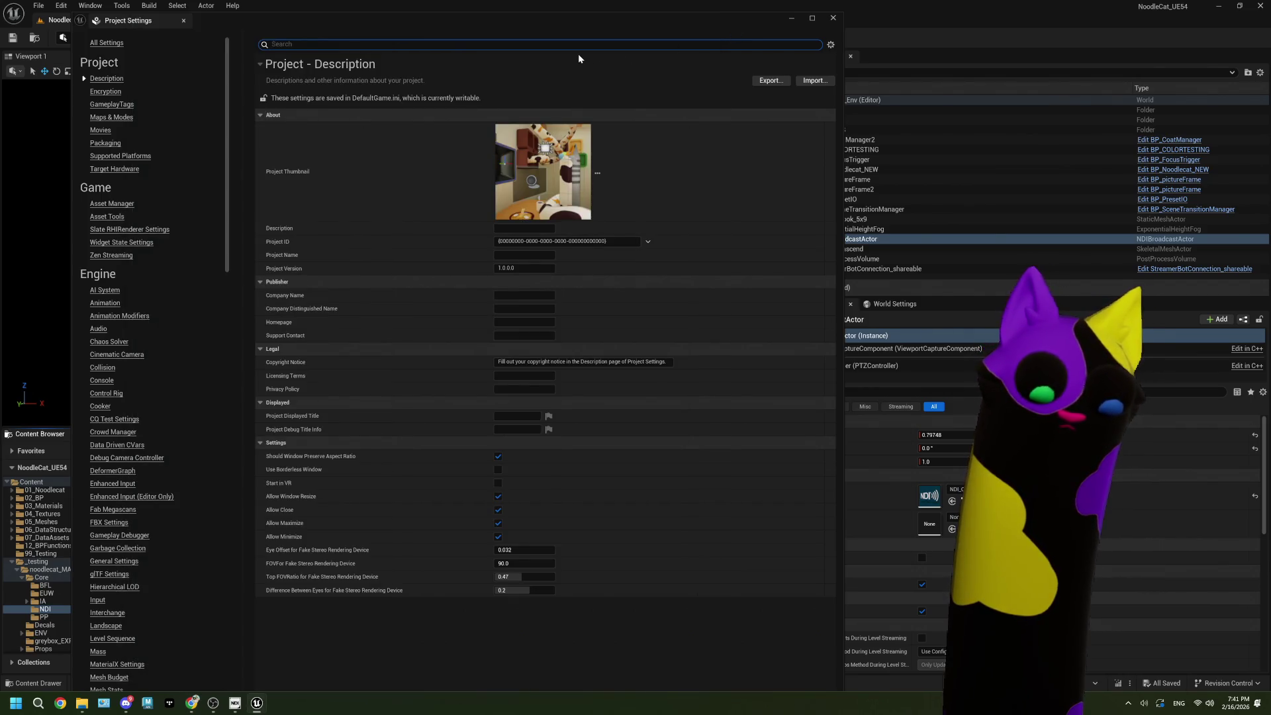
type("fpscap")
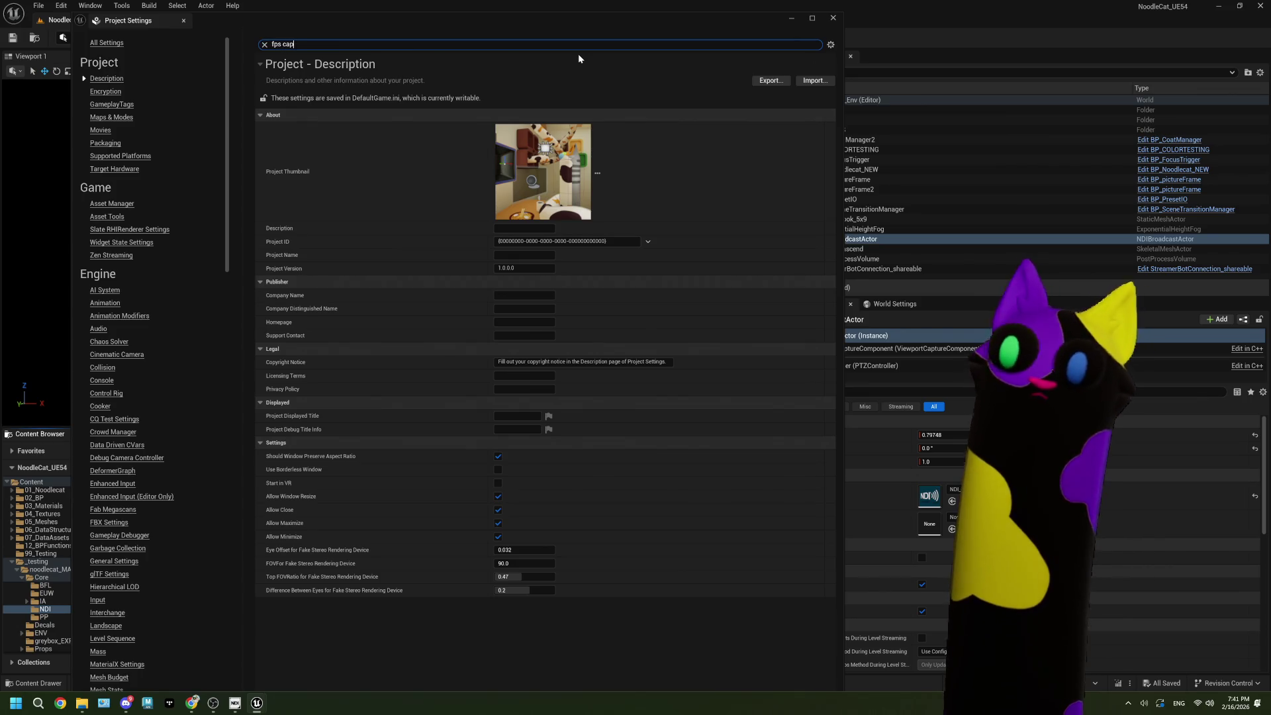
key("BackSpace")
key("BackSpace")
key("BackSpace")
type("cap fps")
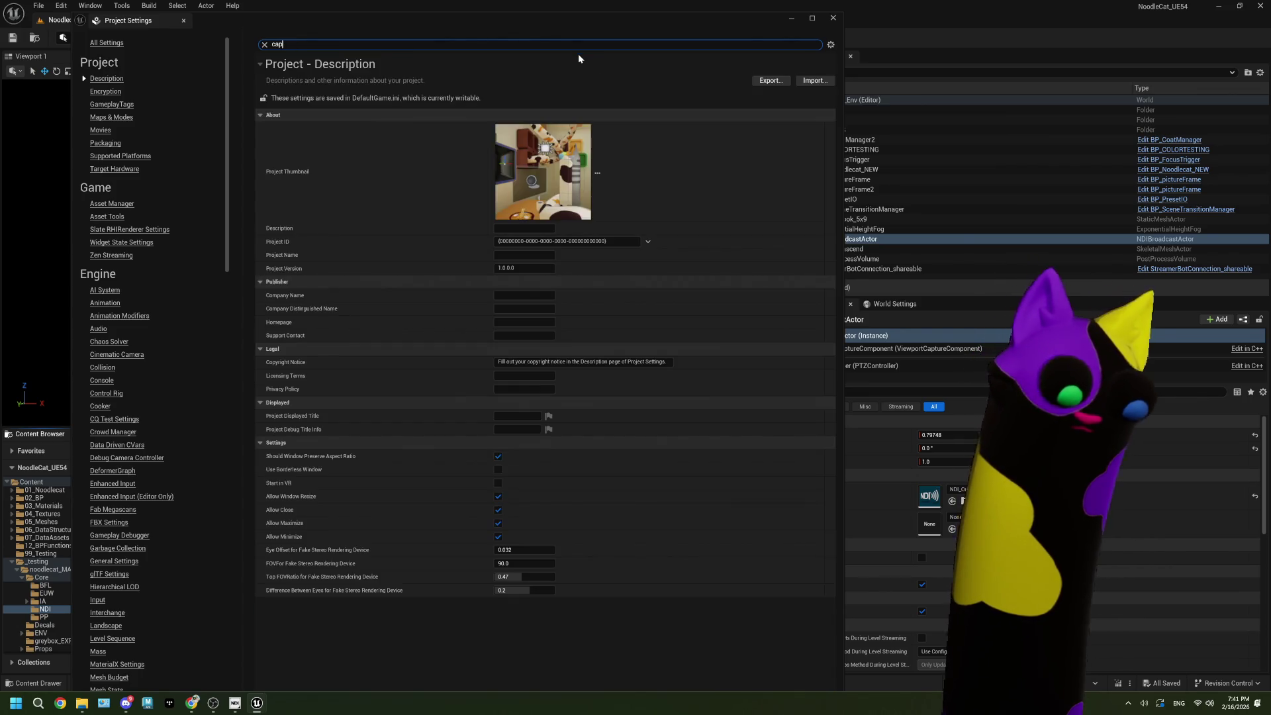
key("BackSpace")
key("BackSpace")
key("BackSpace")
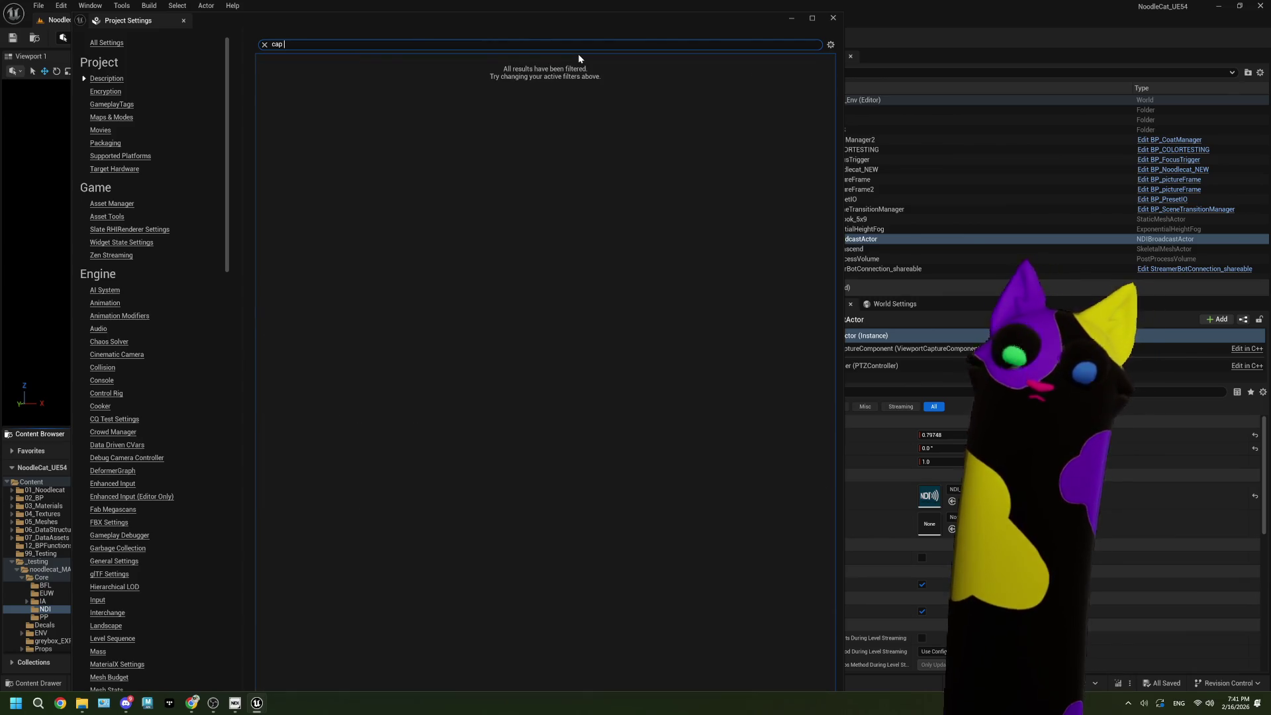
type("frame")
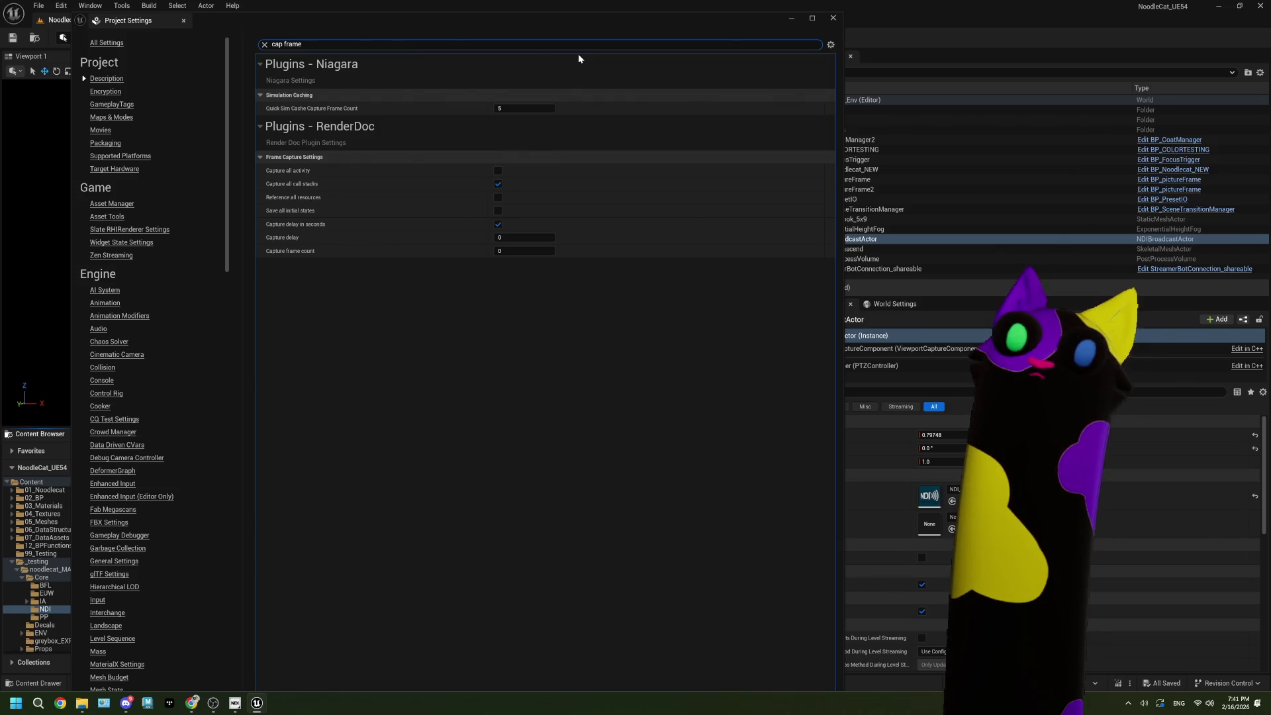
key("BackSpace")
key("BackSpace")
key("BackSpace")
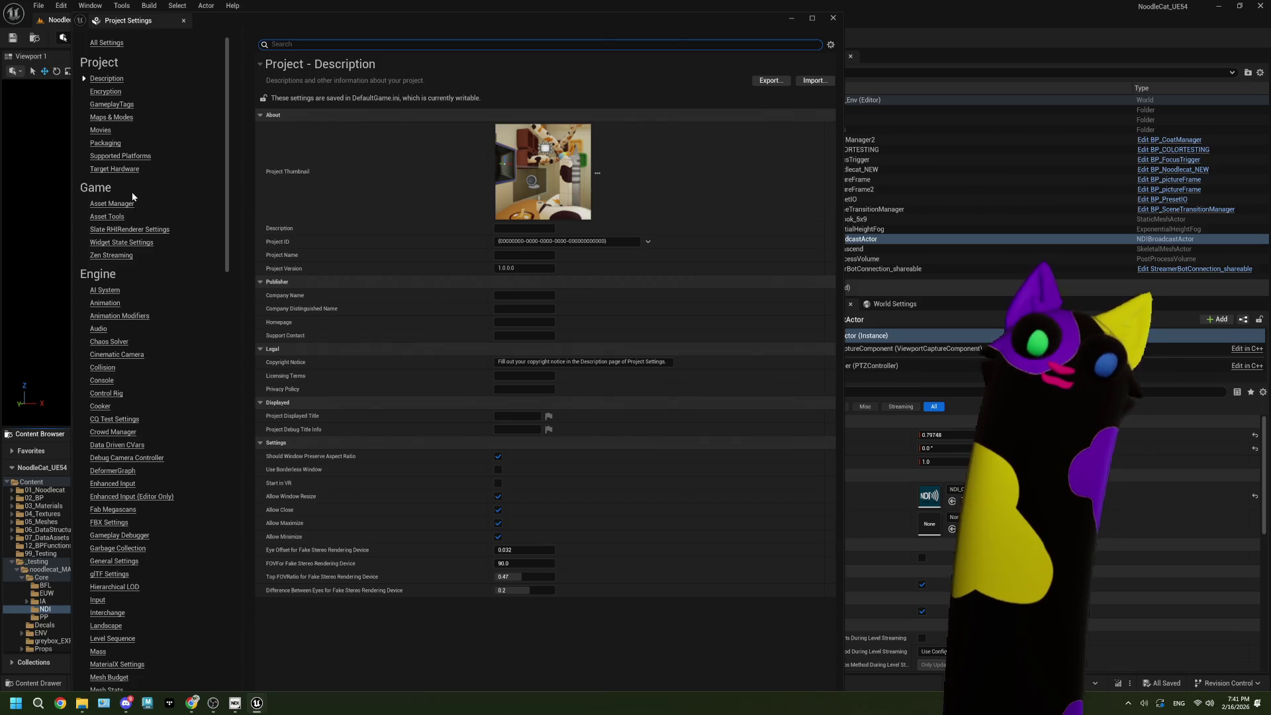
scroll(131, 192, "down", 4)
scroll(129, 193, "down", 1)
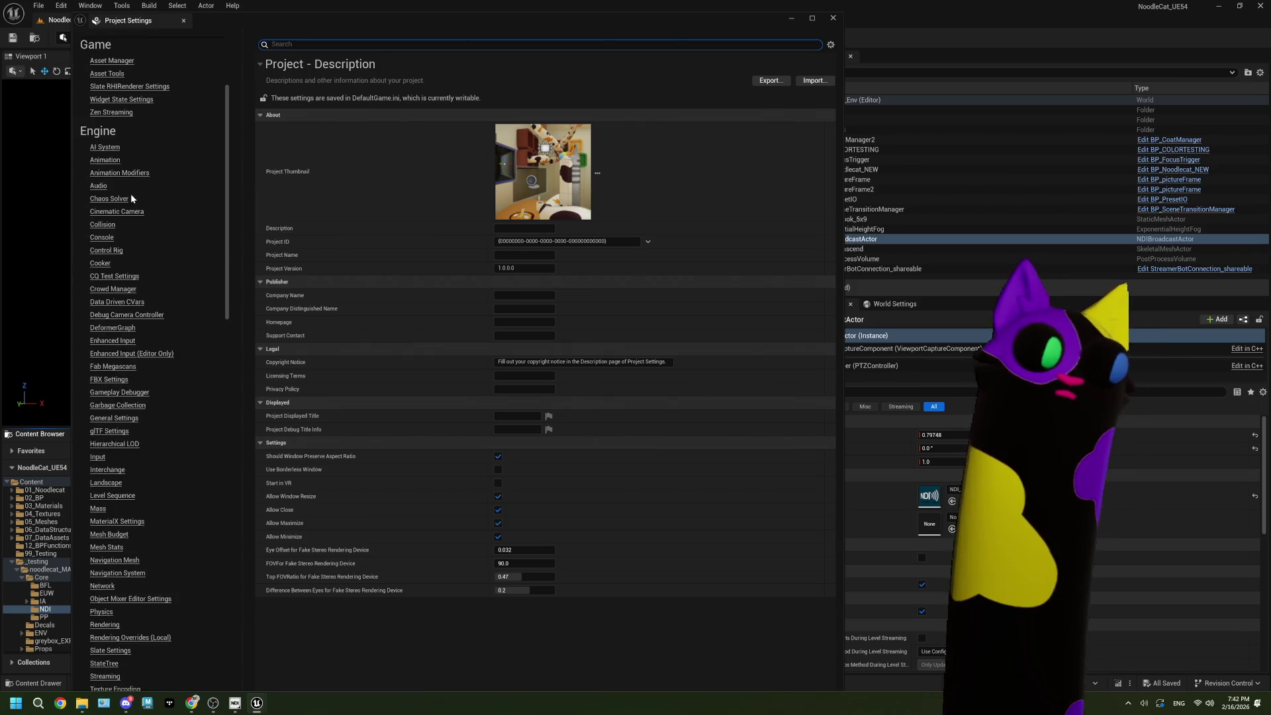
scroll(131, 197, "down", 7)
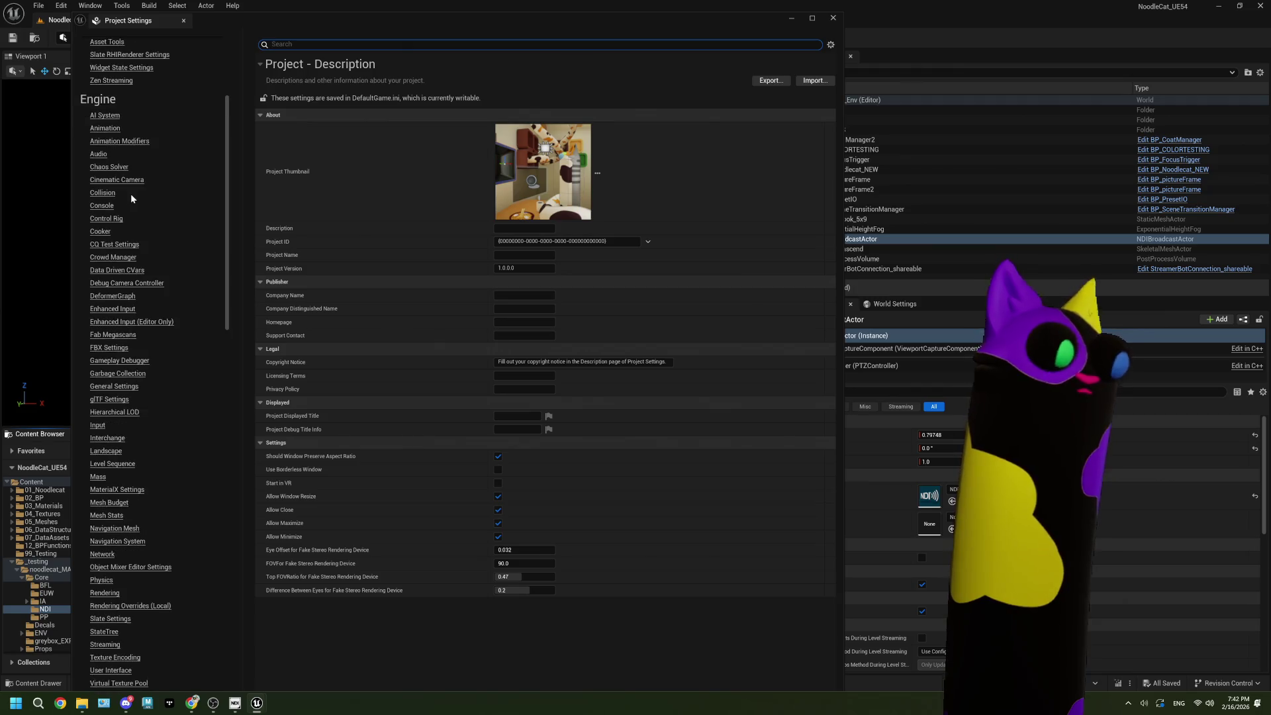
scroll(131, 197, "down", 2)
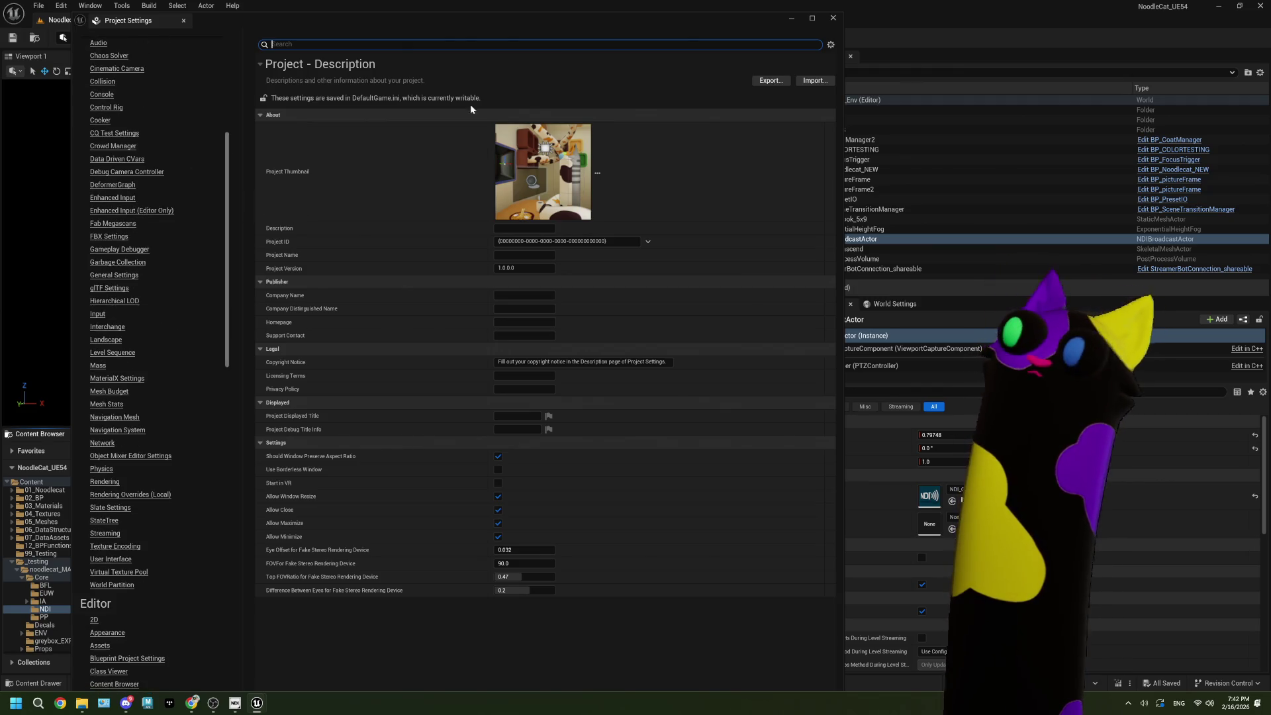
left_click(833, 19)
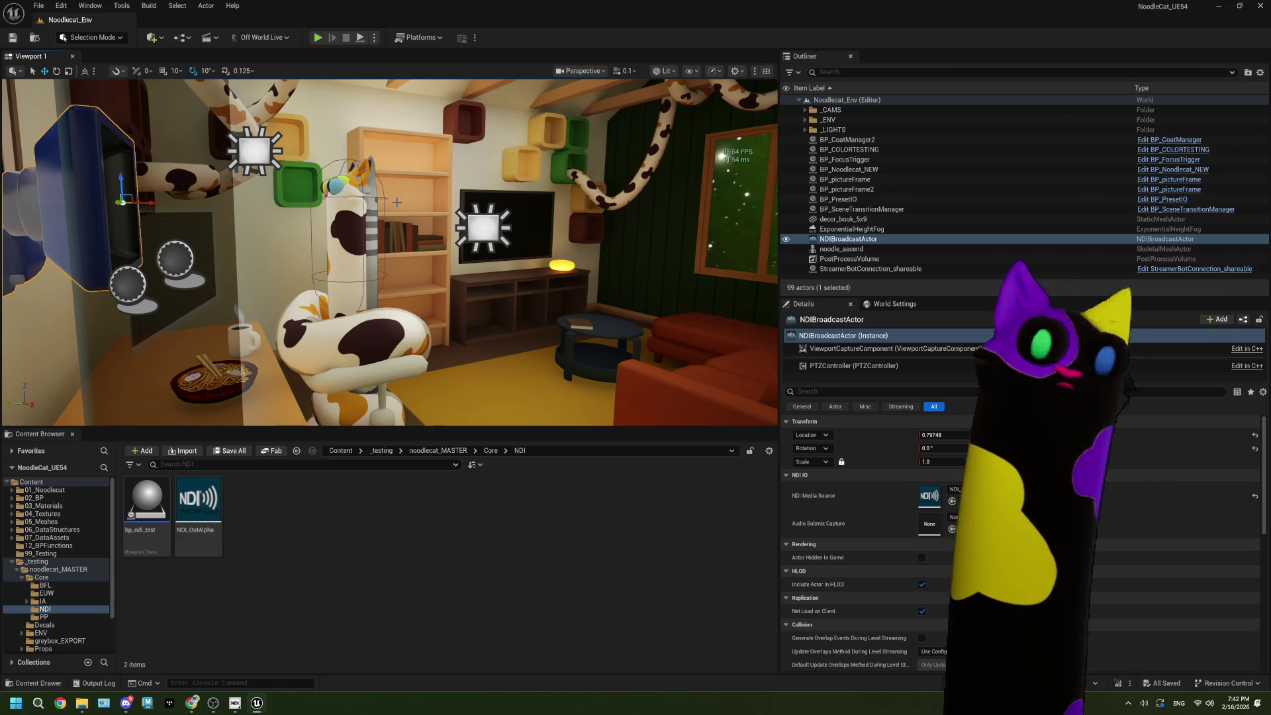
Step: Play the level and run the console command t.MaxFPS 60
left_click(320, 38)
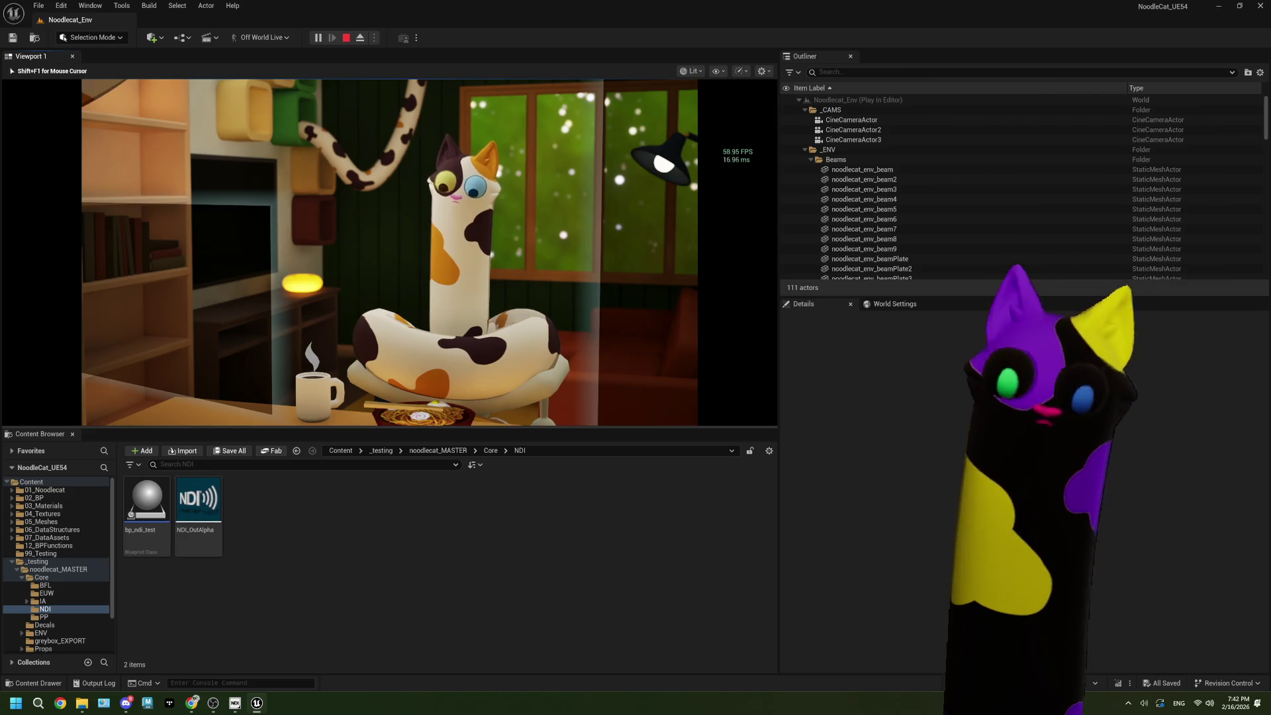
key("grave")
type("t.m")
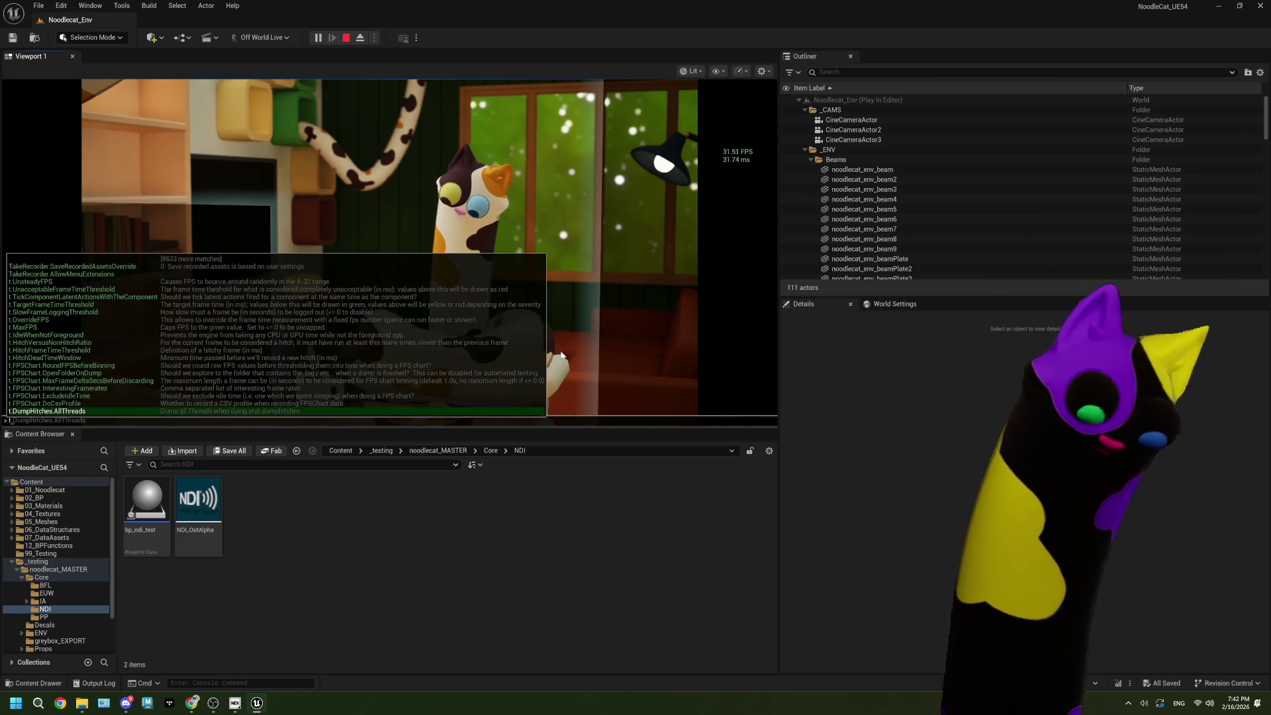
key("Tab")
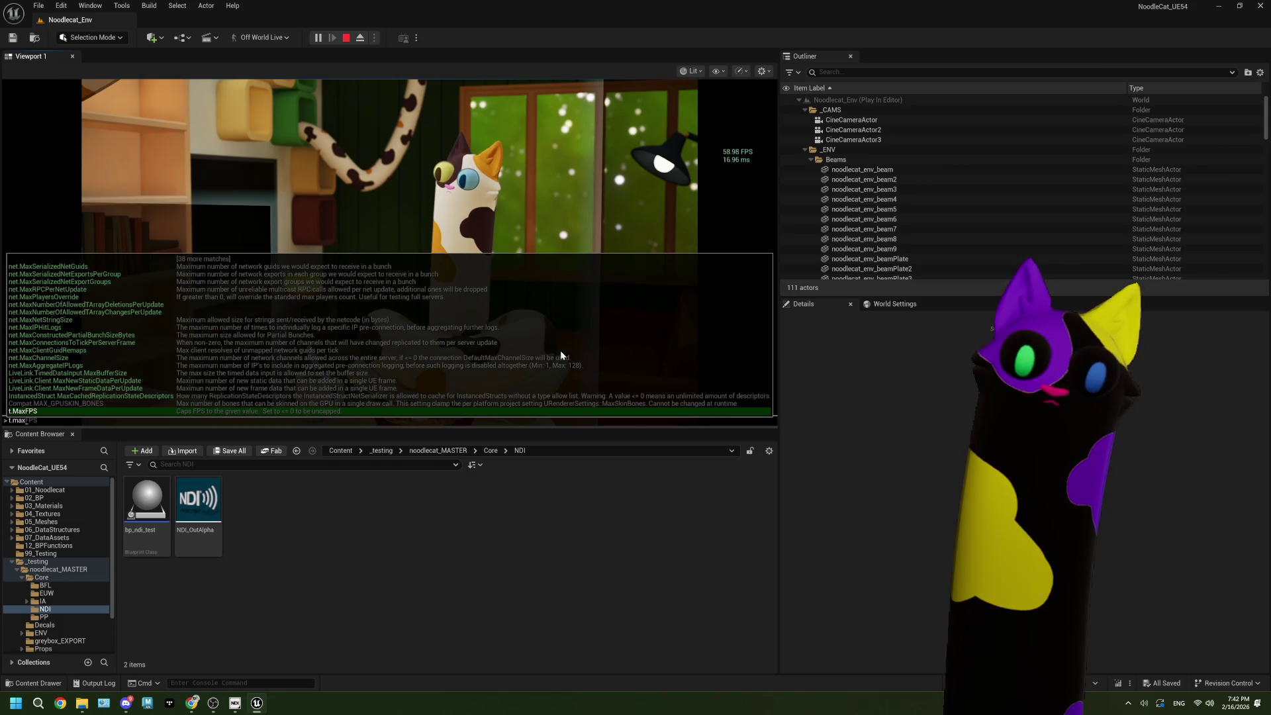
type("60")
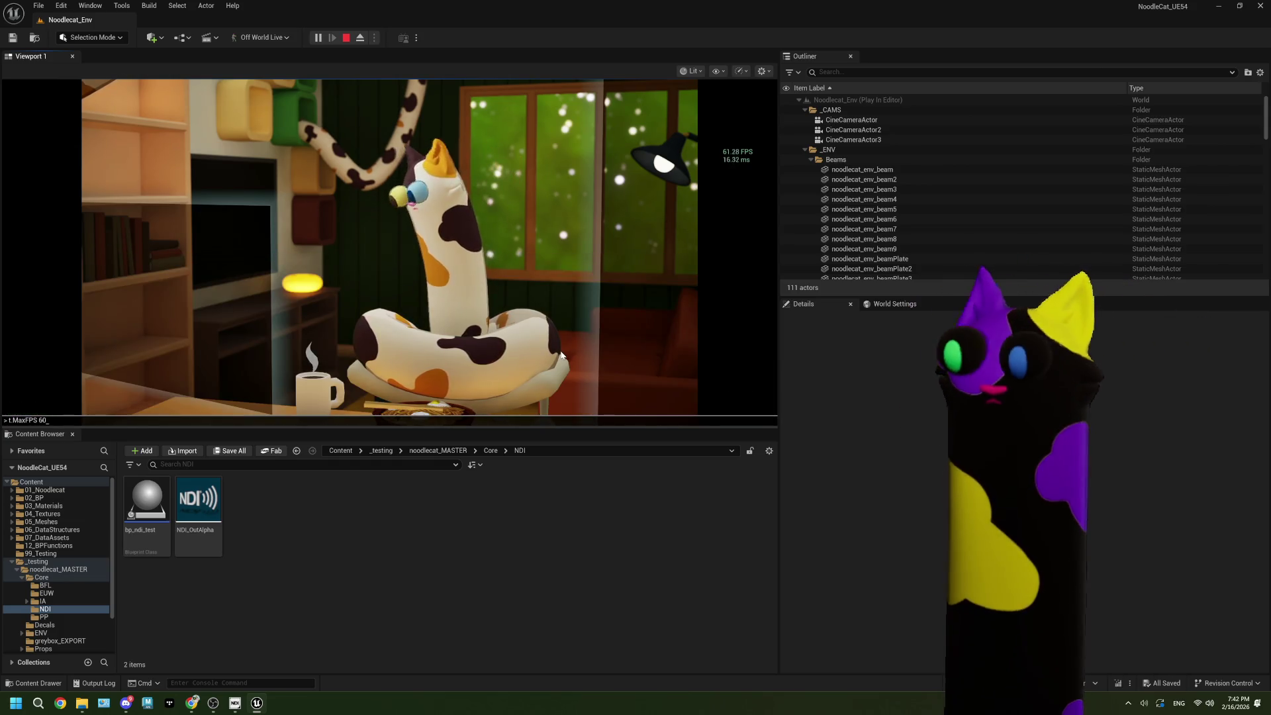
key("Return")
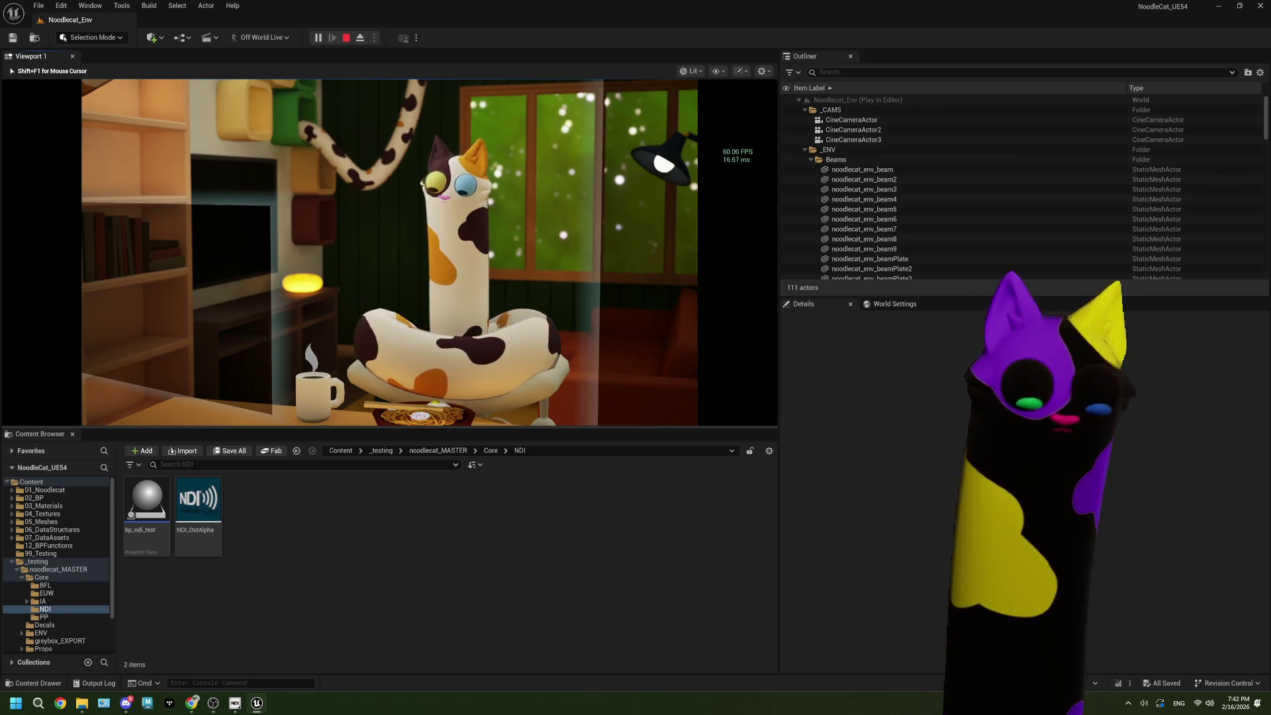
Step: Release the mouse with Shift+F1 and shrink the editor window aside, refocusing the game
key("shift+F1")
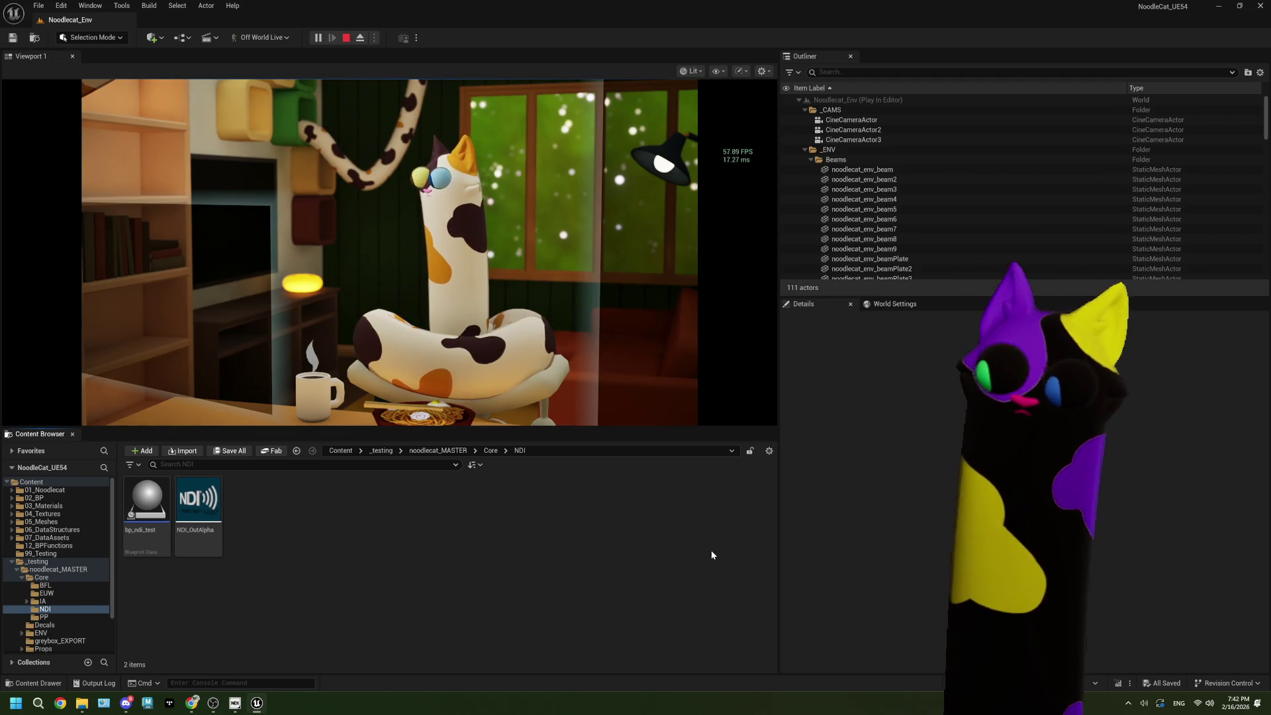
mouse_move(618, 20)
left_mouse_down()
mouse_move(885, 58)
mouse_move(871, 57)
left_mouse_up()
left_click(819, 221)
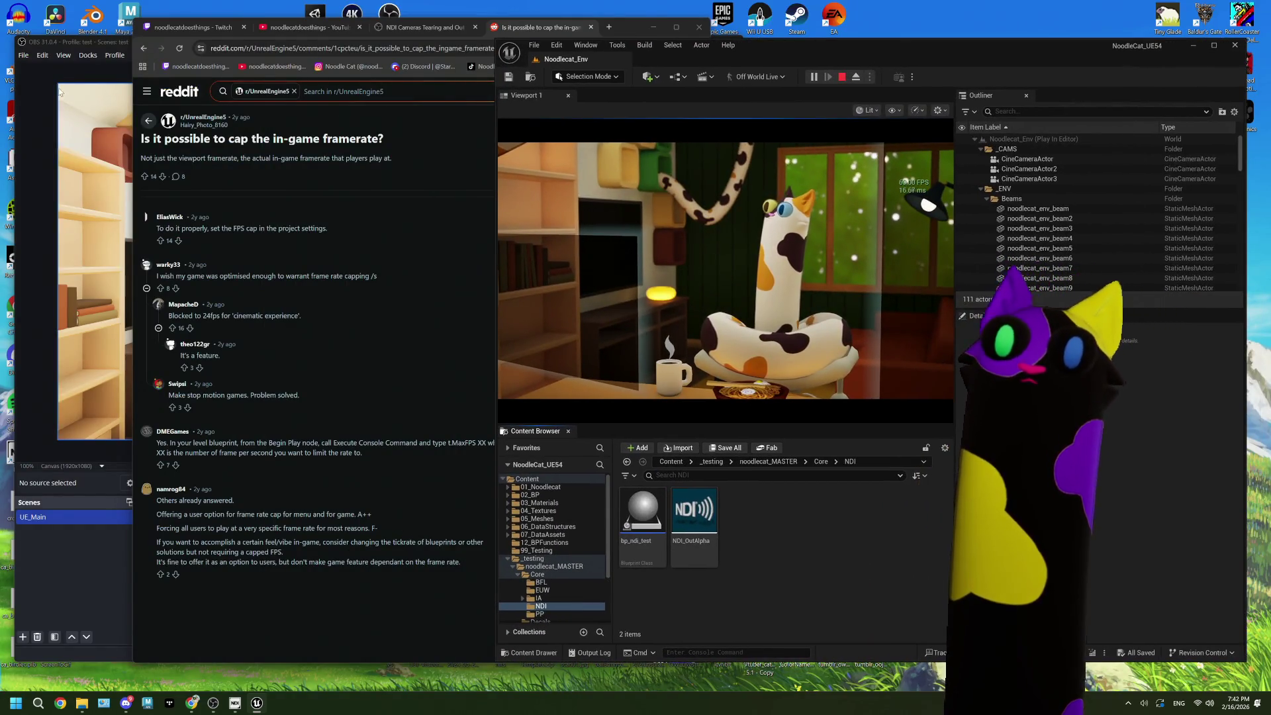
Step: Alt+Tab to OBS to check the NDI Source preview, then stop the play session
key("alt+Tab")
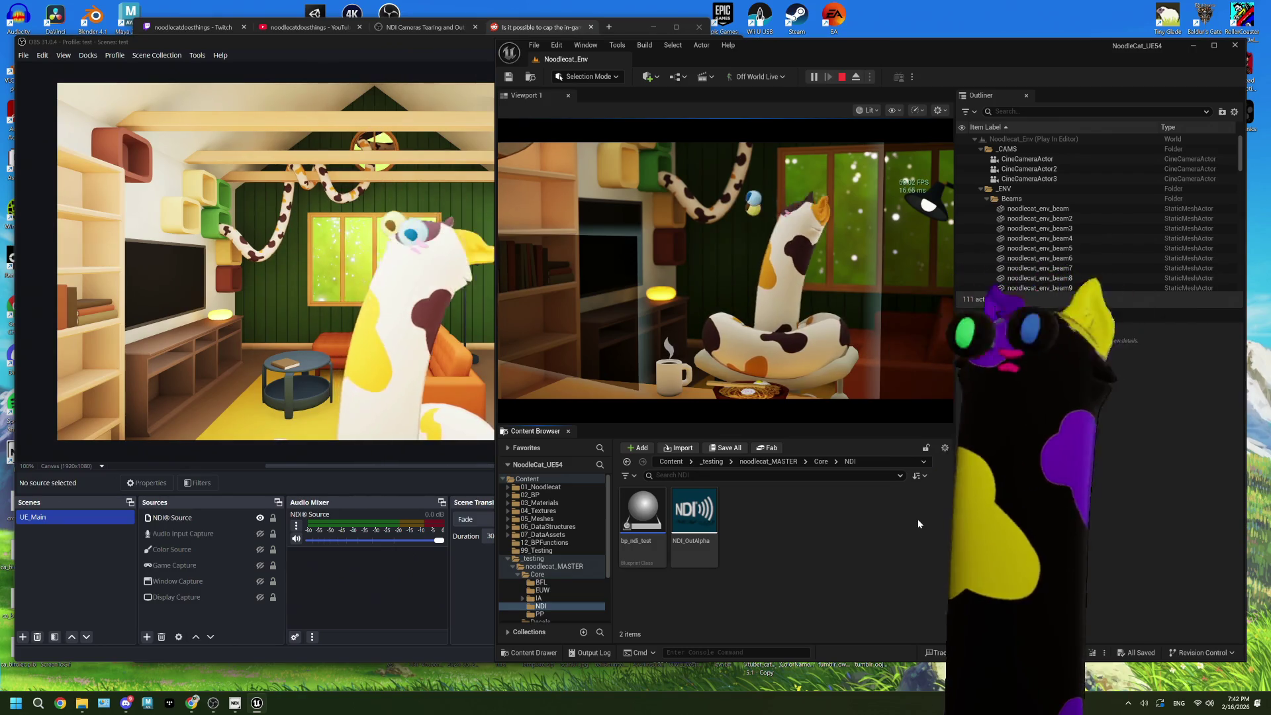
left_click(842, 77)
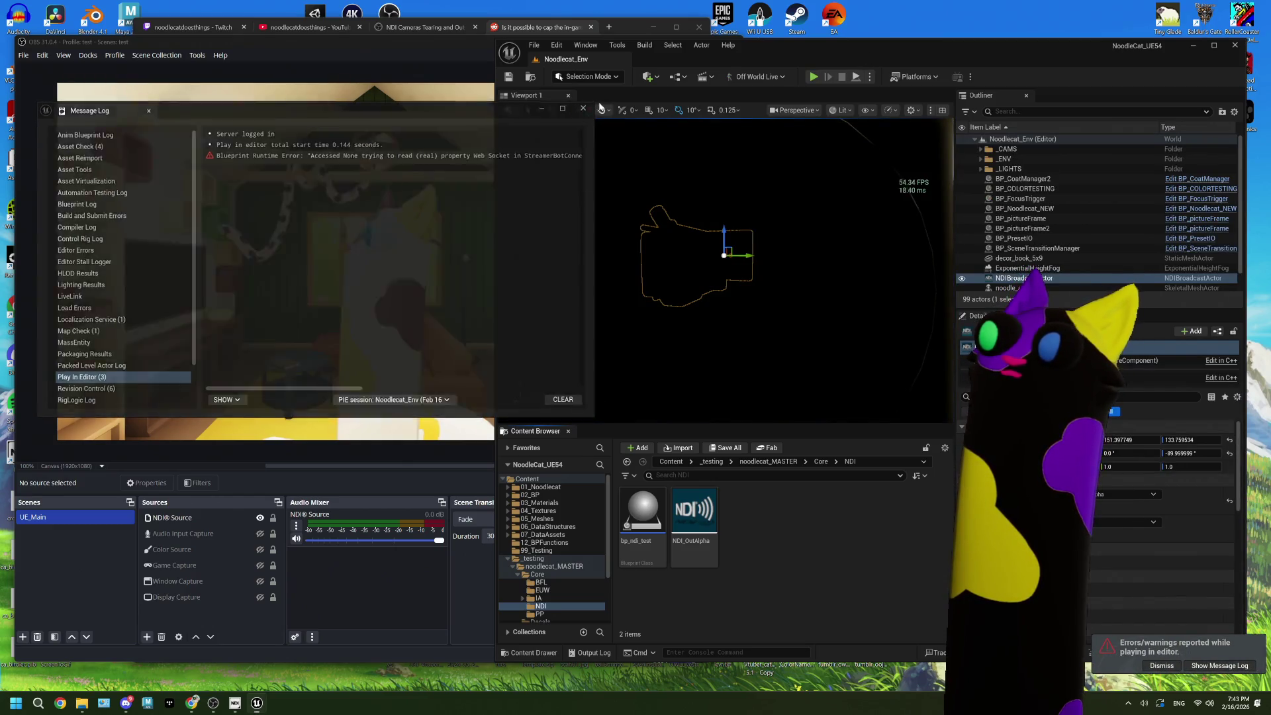
left_click(583, 108)
key("super+Up")
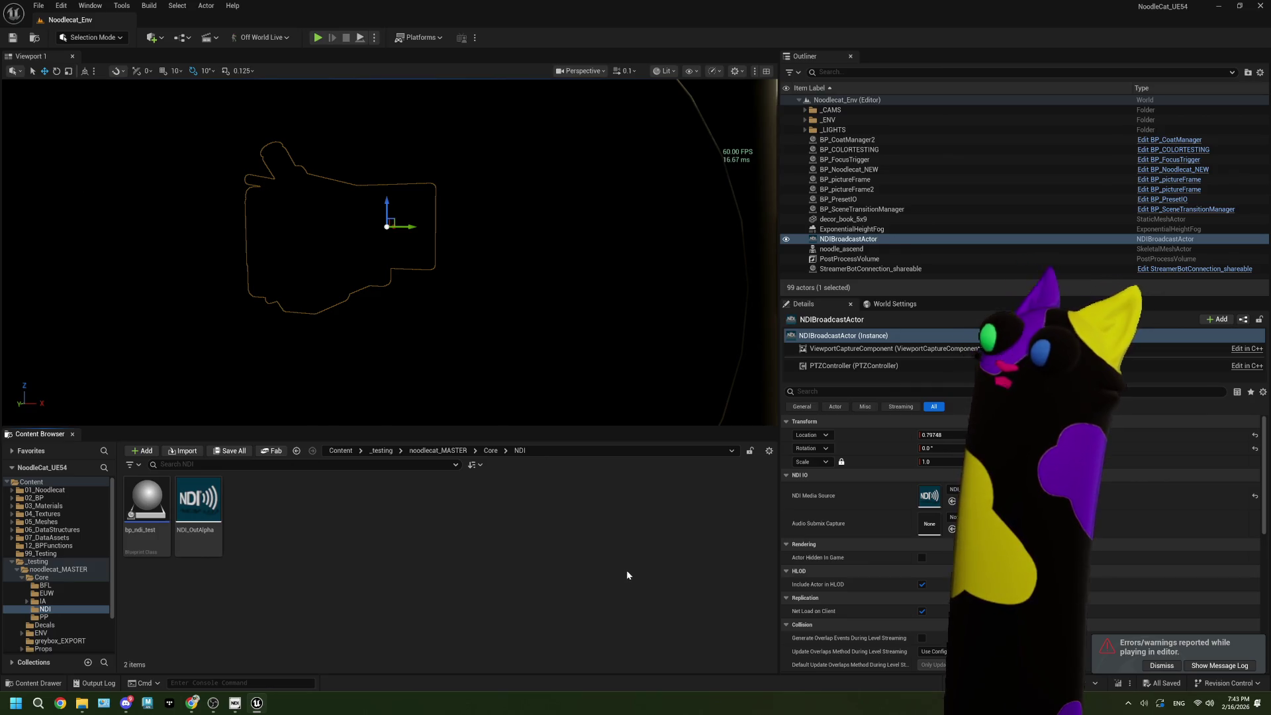
scroll(913, 606, "down", 5)
scroll(911, 594, "down", 3)
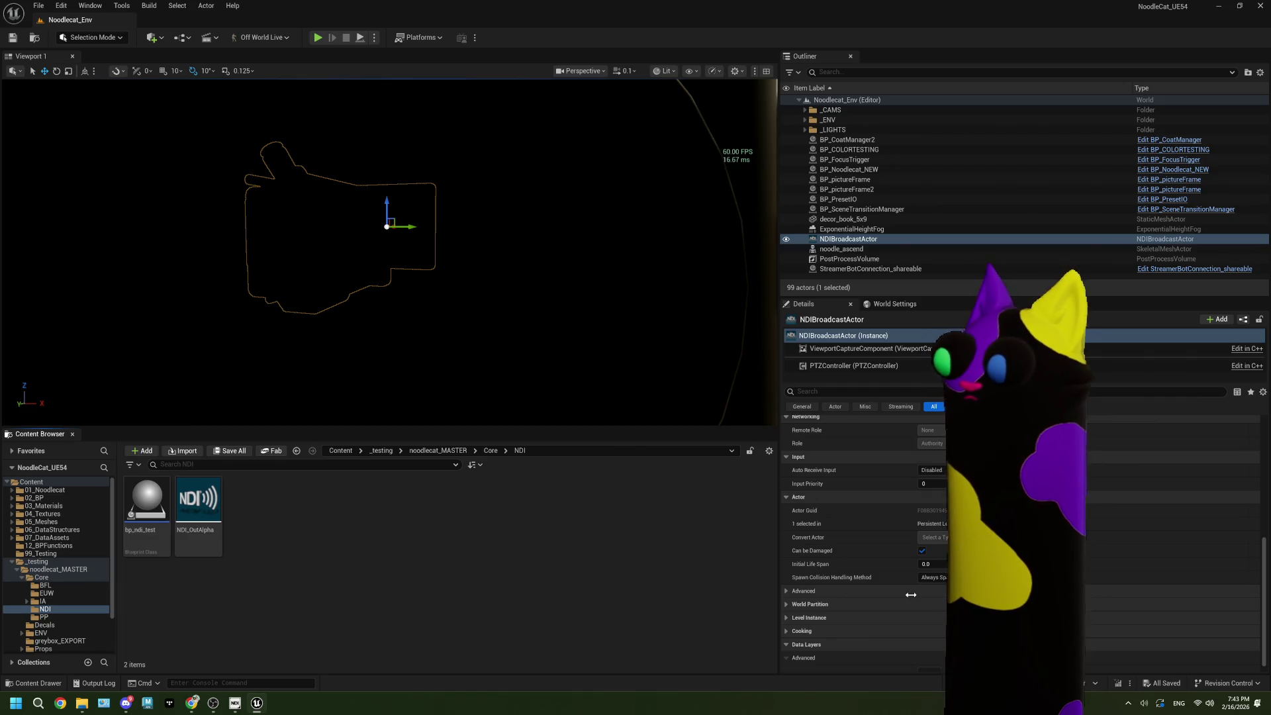
scroll(911, 595, "down", 1)
left_click(837, 570)
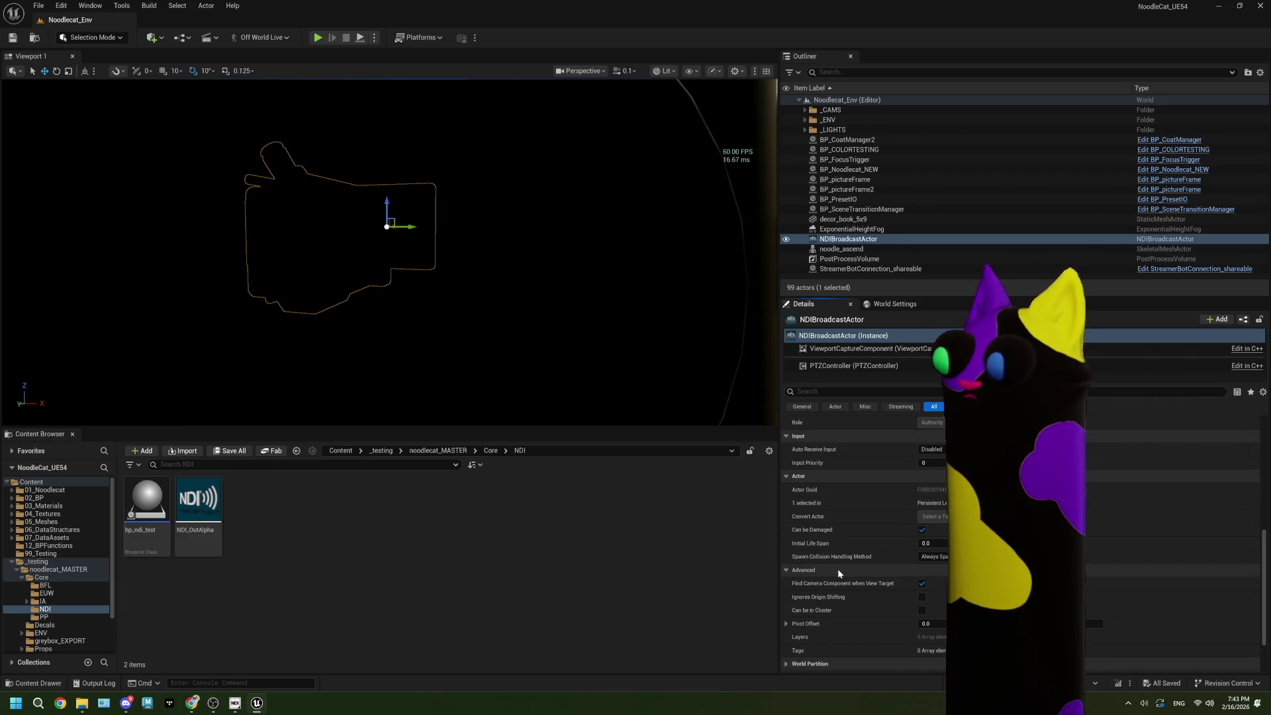
left_click(837, 570)
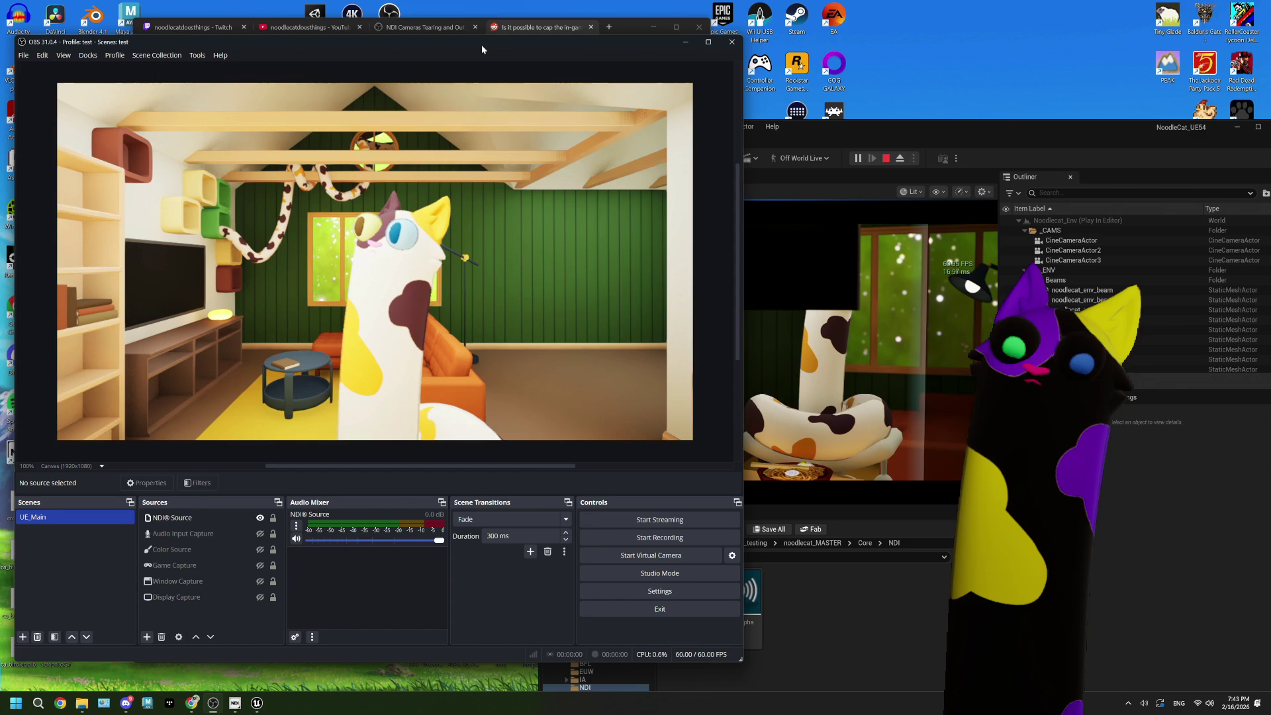
left_click(919, 132)
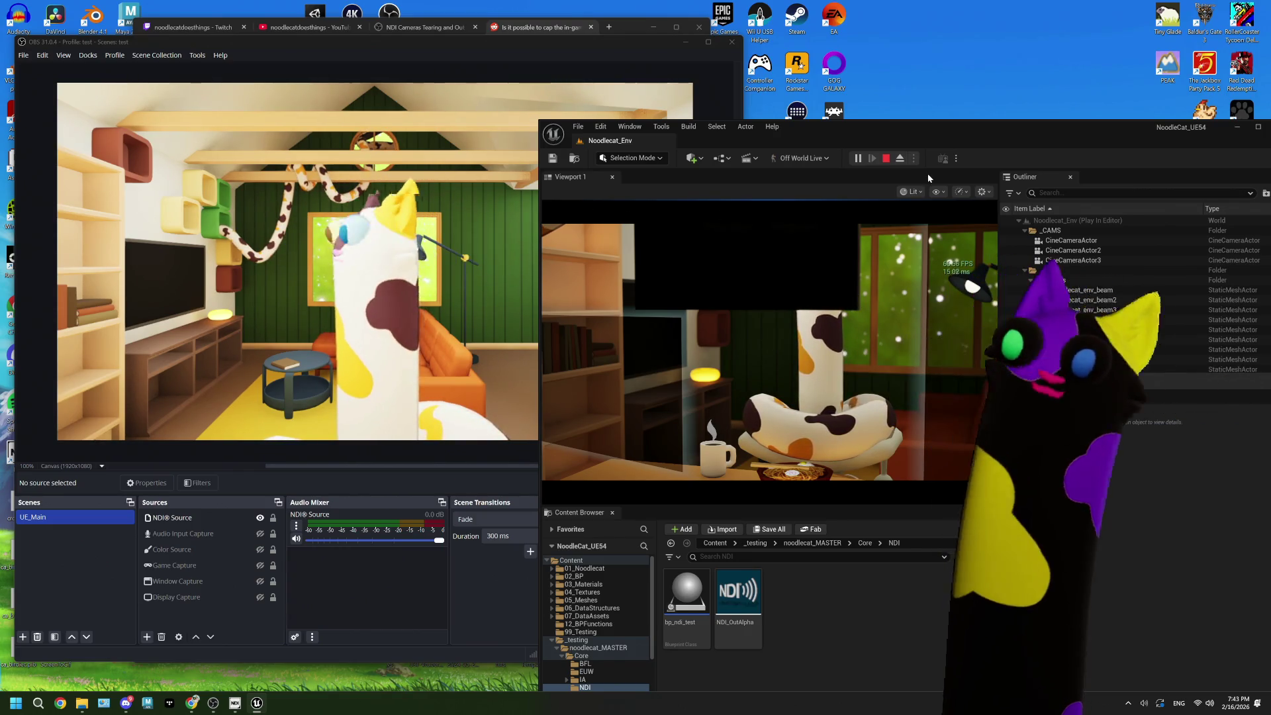
Step: Run t.MaxFPS 60 in the running game's console, then stop playing with Esc
left_click(928, 248)
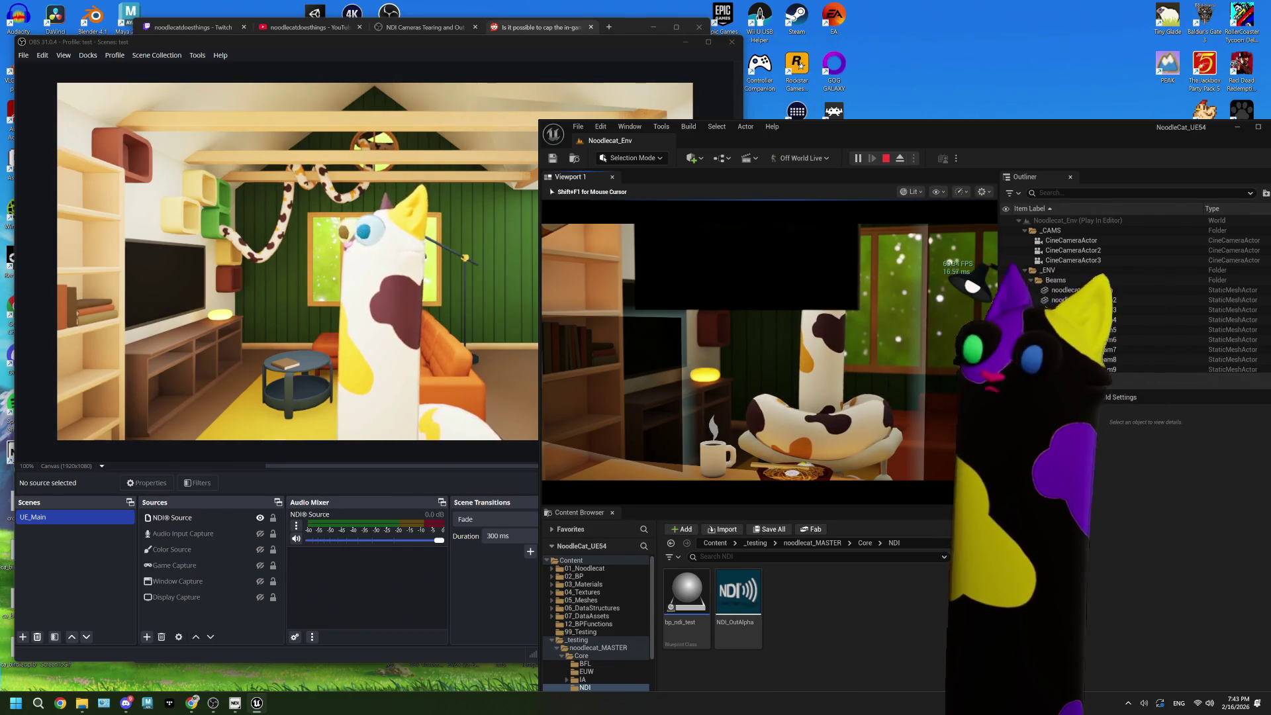
key("grave")
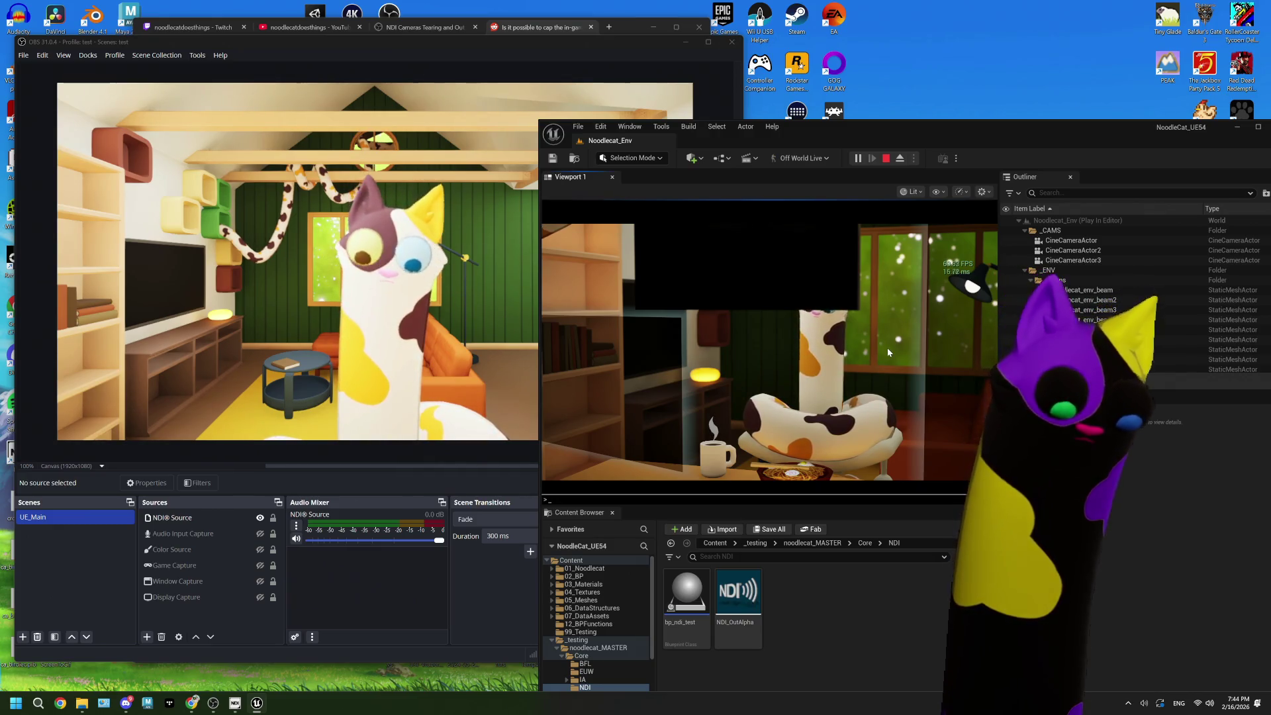
type("t.maxFPS")
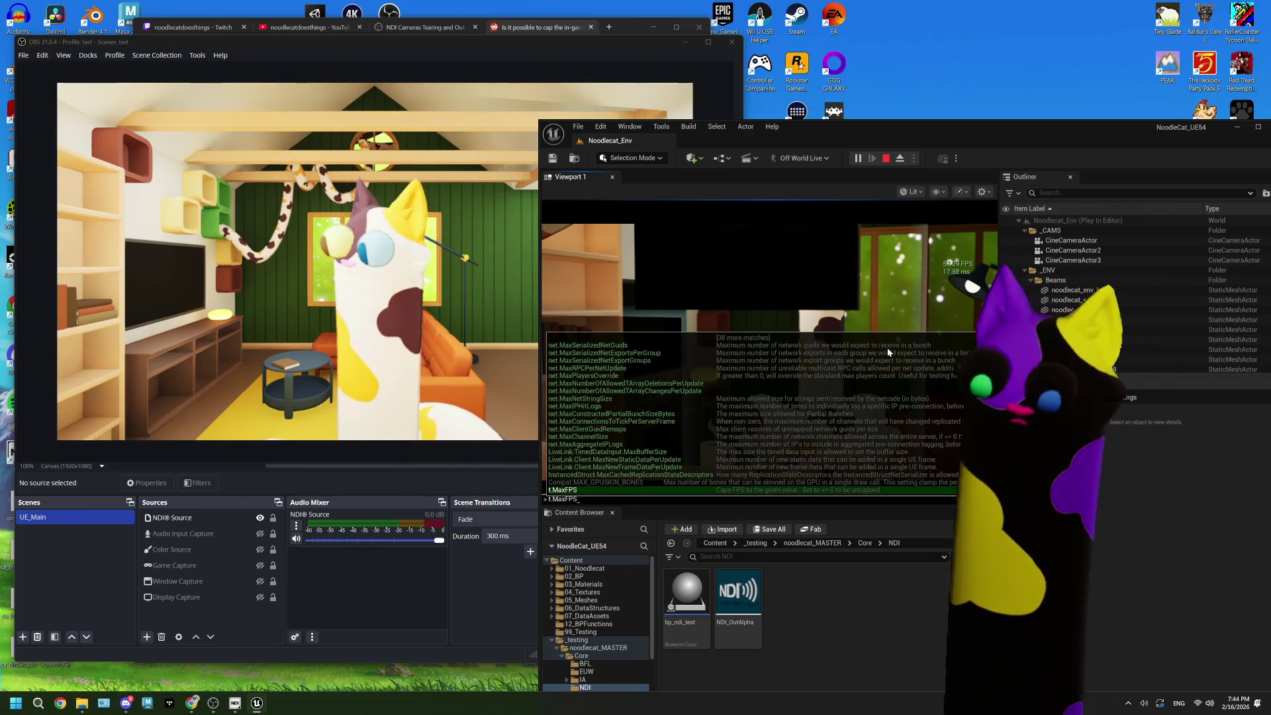
key("Tab")
type("60")
key("Return")
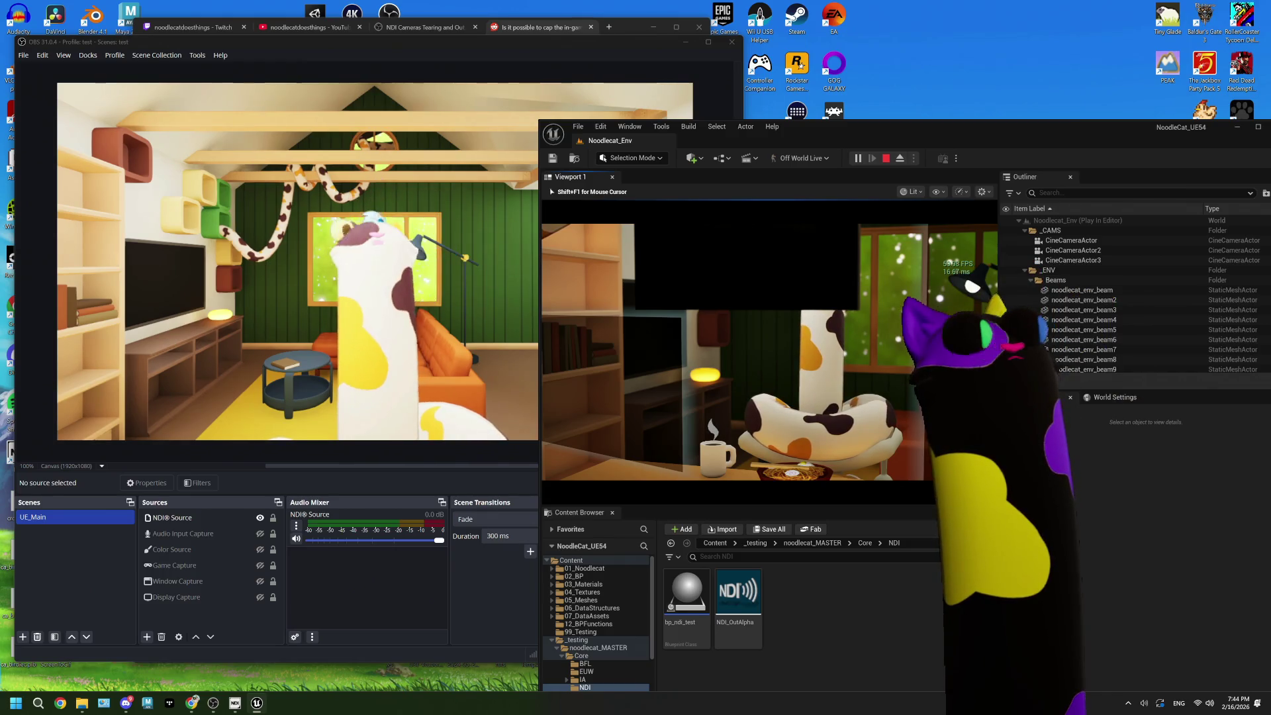
key("Escape")
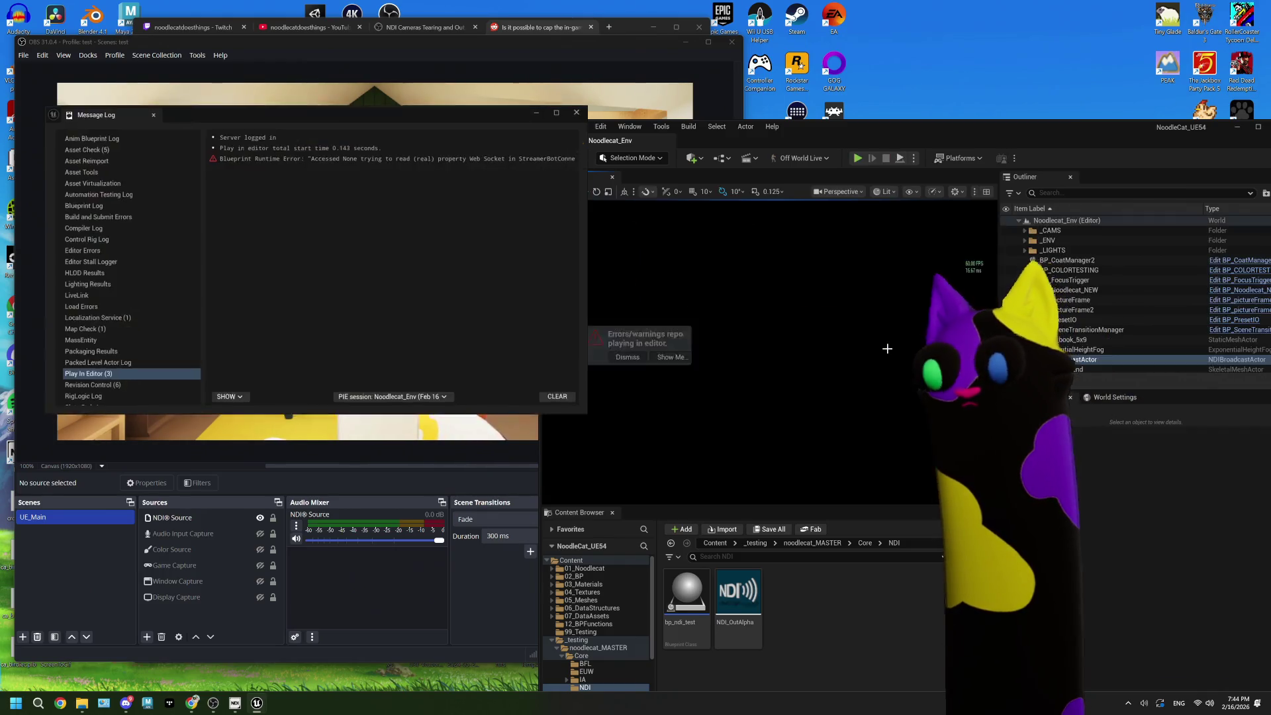
Step: Close the Message Log and maximize then restore the Unreal editor window
left_click(585, 108)
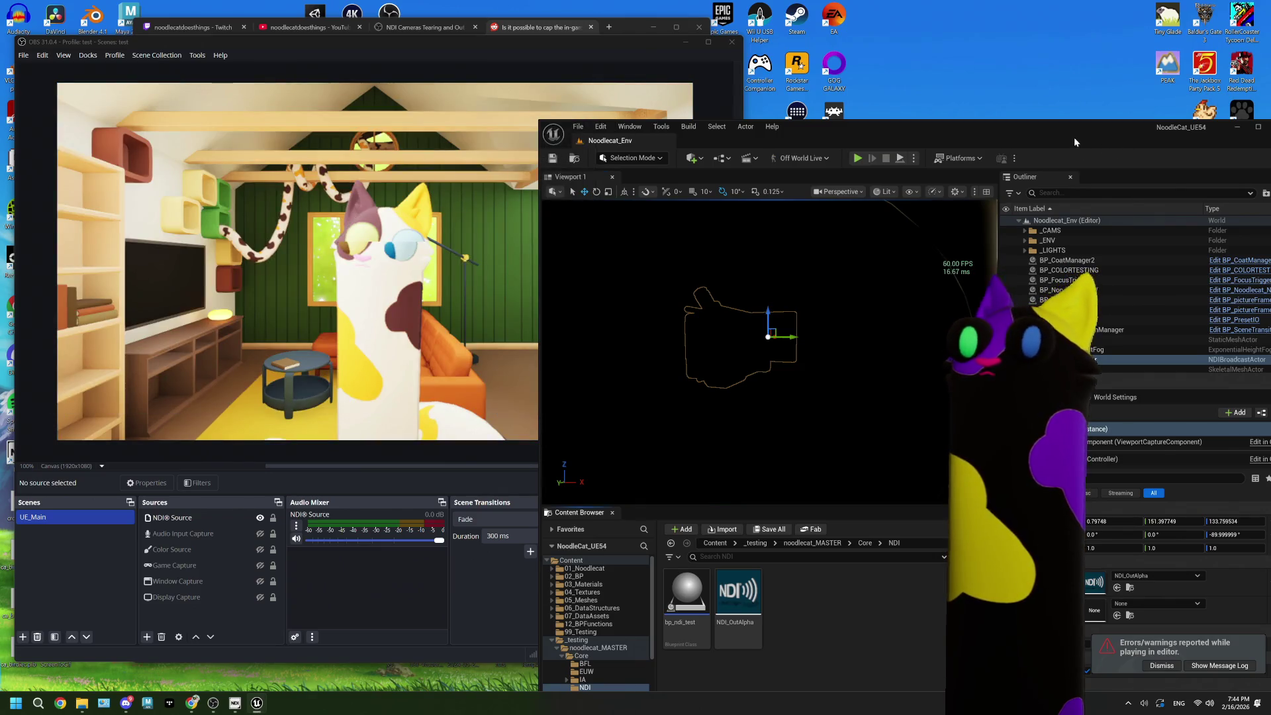
double_click(1074, 137)
double_click(424, 8)
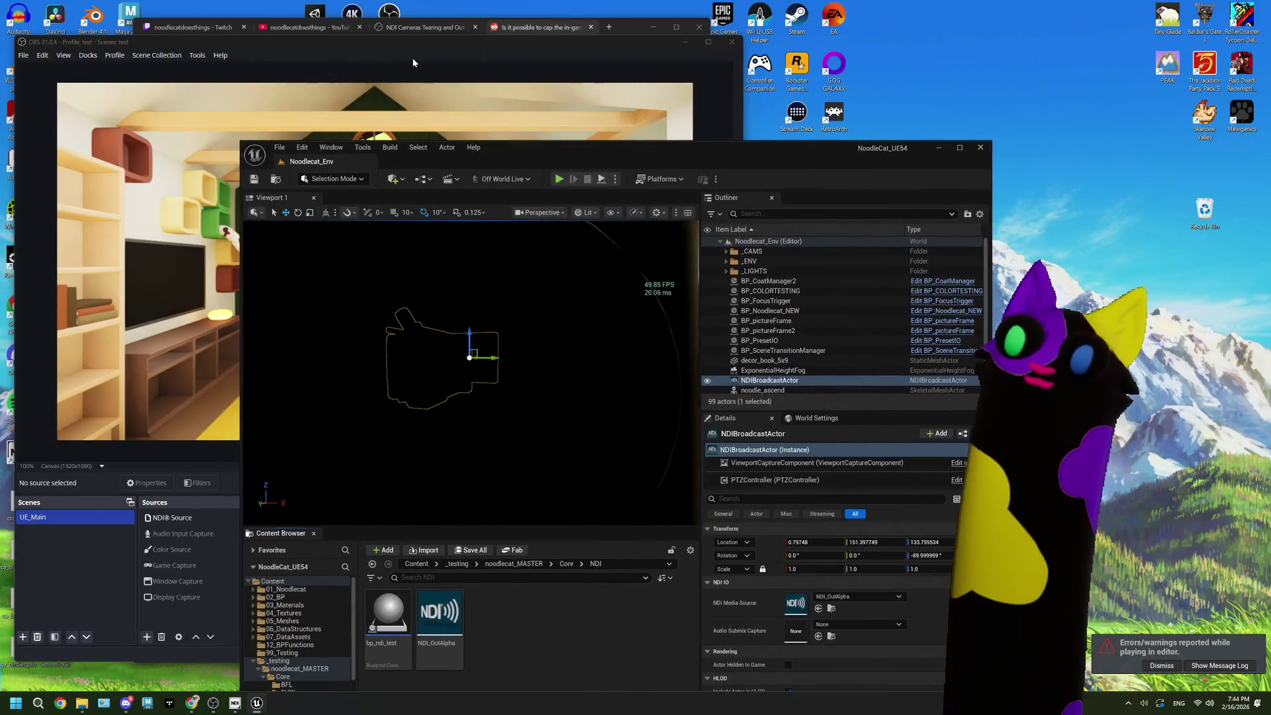
Step: Bring OBS forward, maximize it to check the NDI preview, then minimize it
left_click(412, 58)
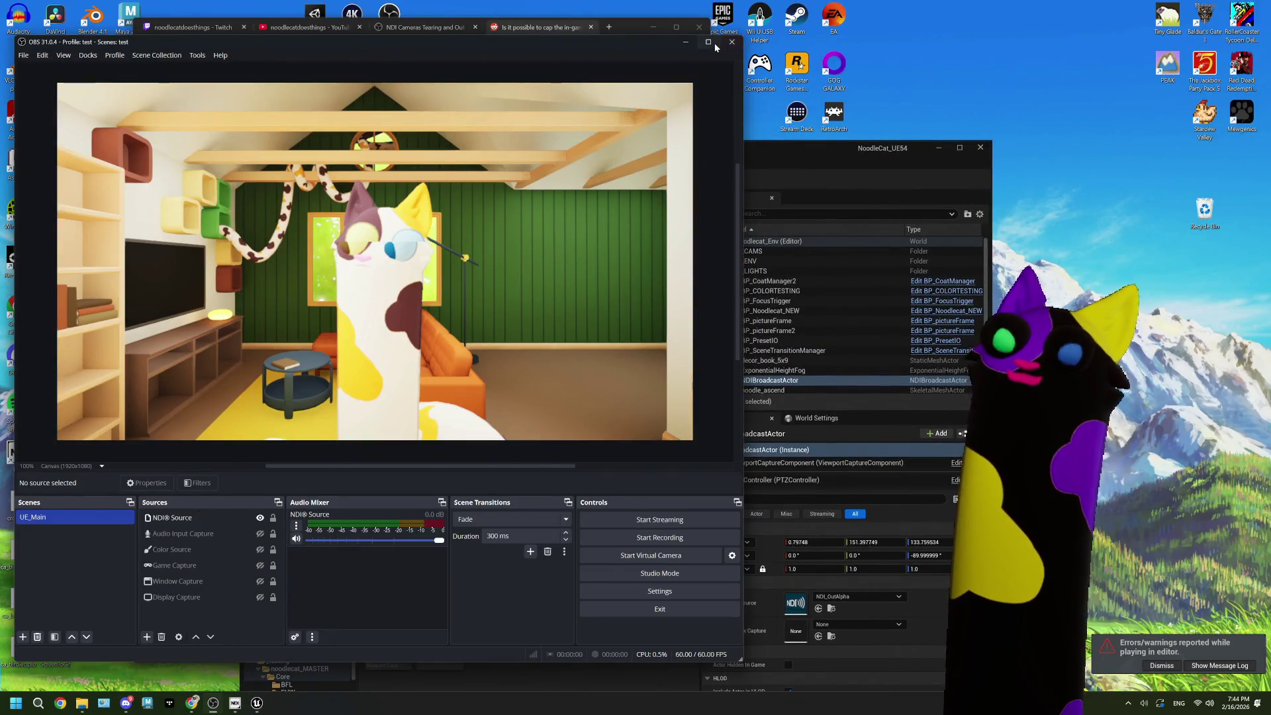
left_click(709, 42)
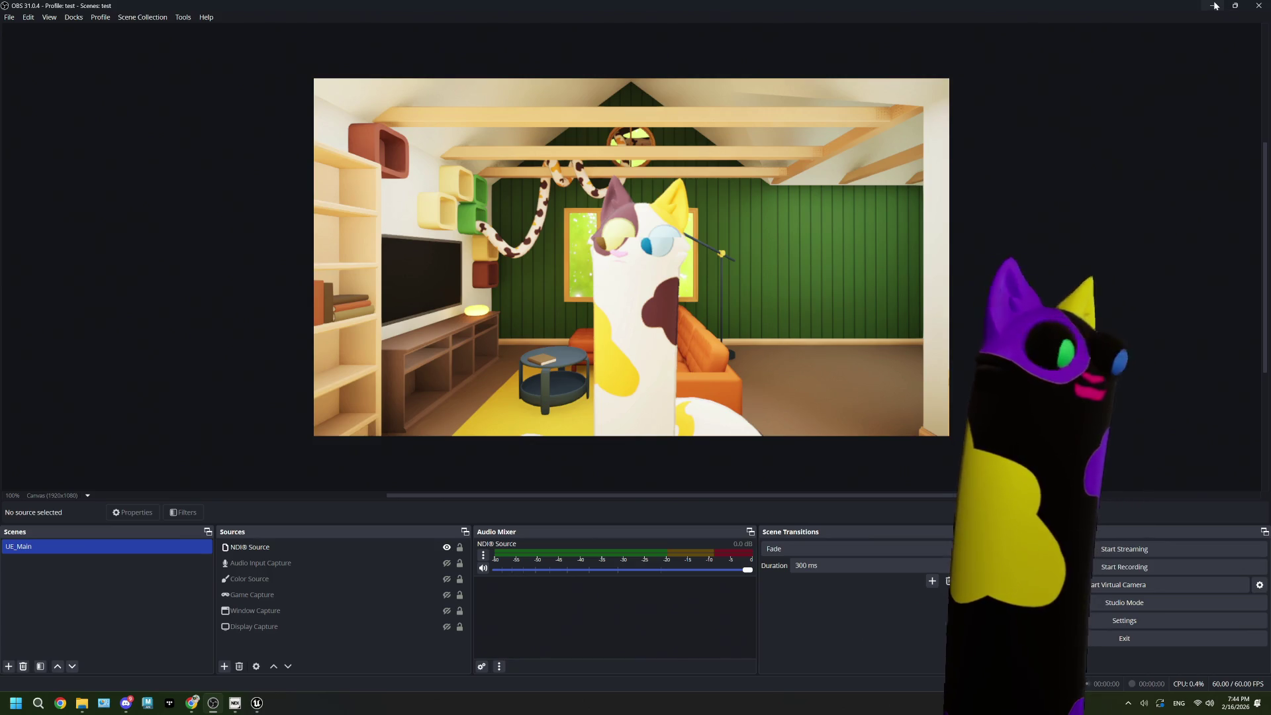
left_click(1215, 6)
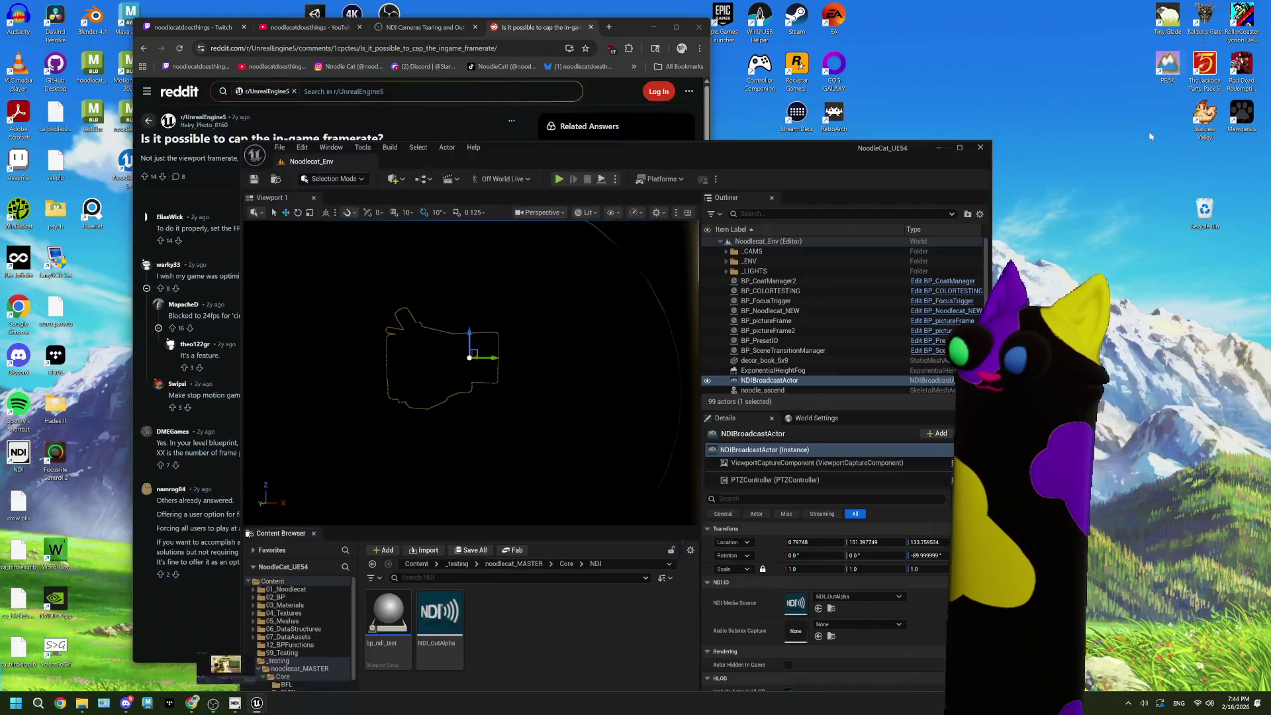
Step: Maximize the Unreal editor and open Project Settings
left_click(951, 148)
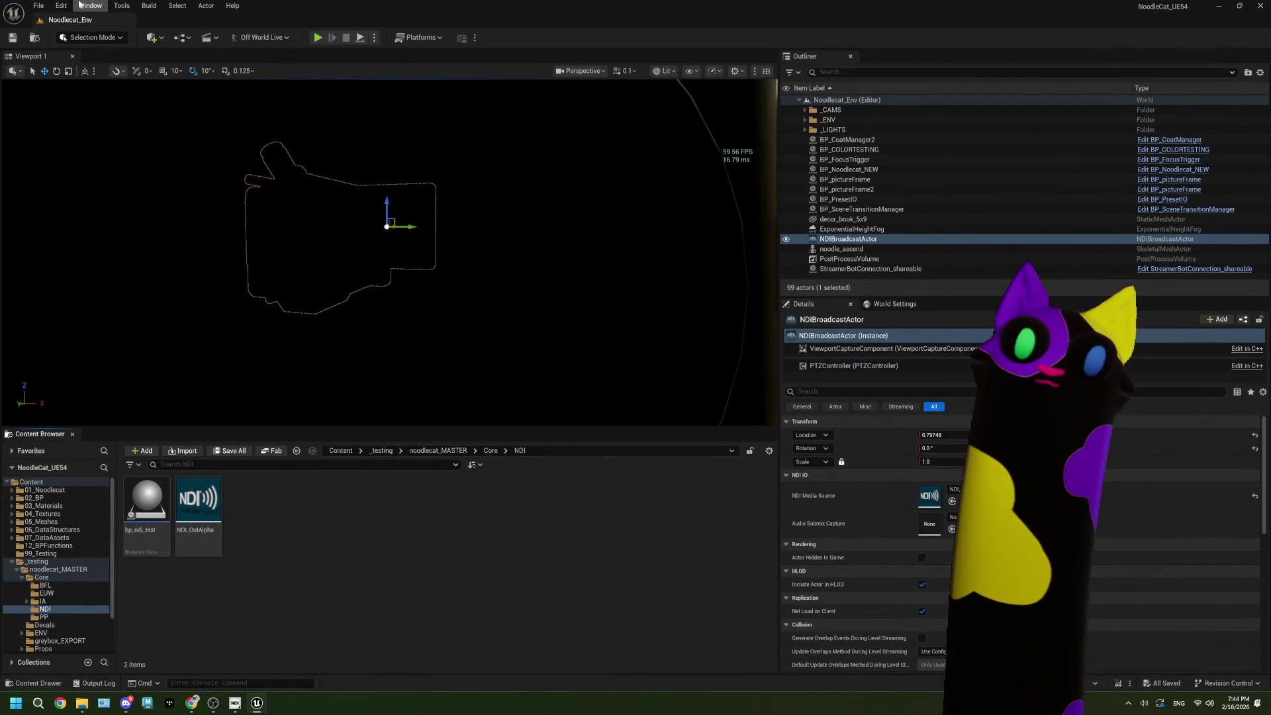
left_click(39, 5)
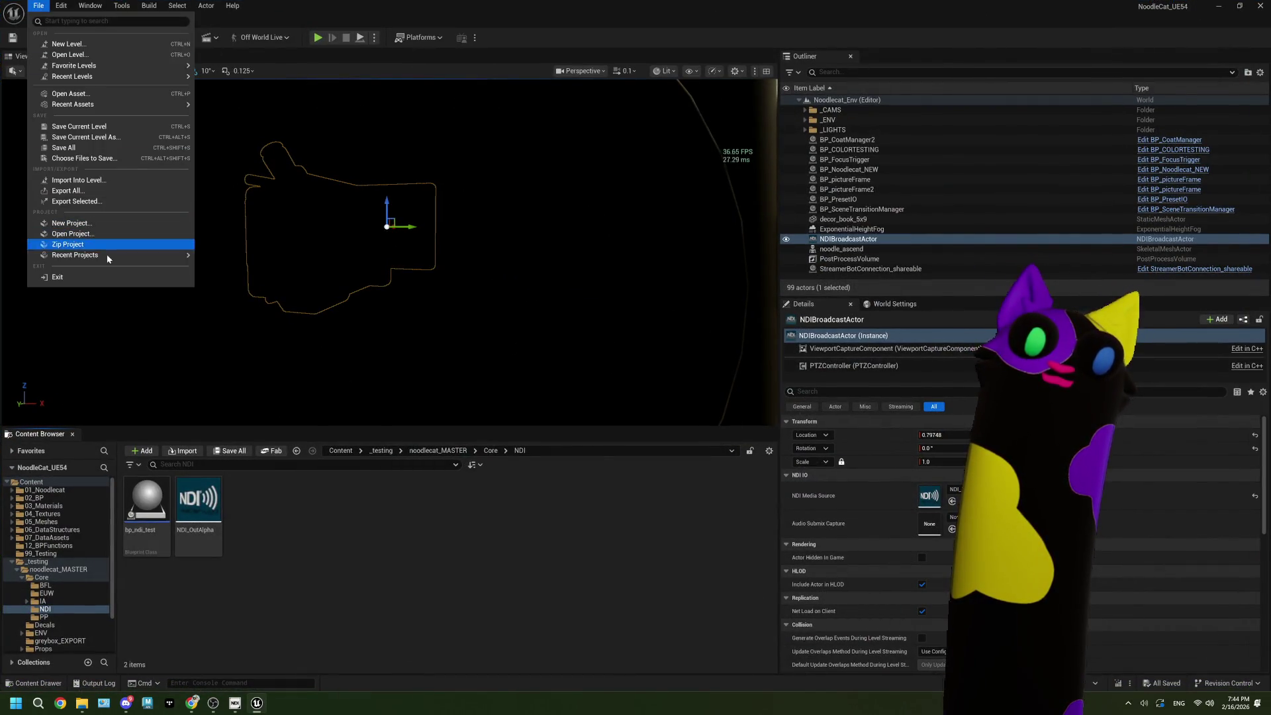
left_click(86, 162)
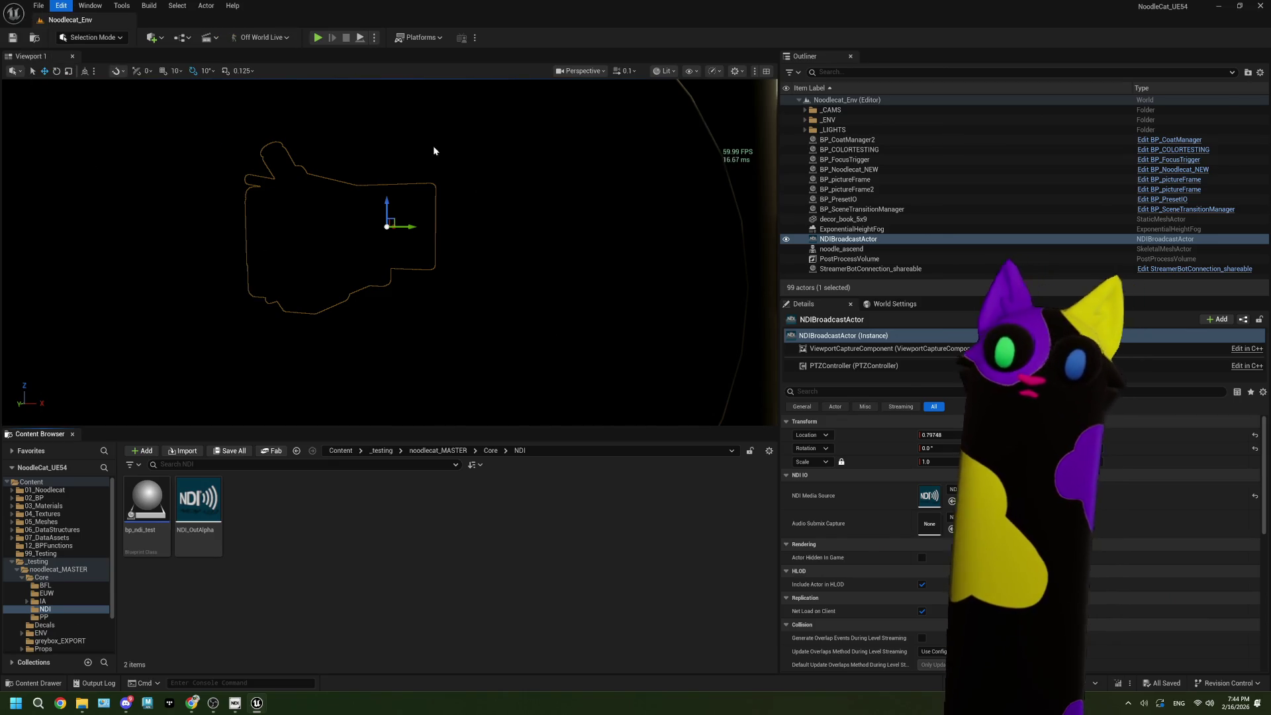
Step: Search Project Settings for 'vertical sync' and scroll through the results
left_click(308, 45)
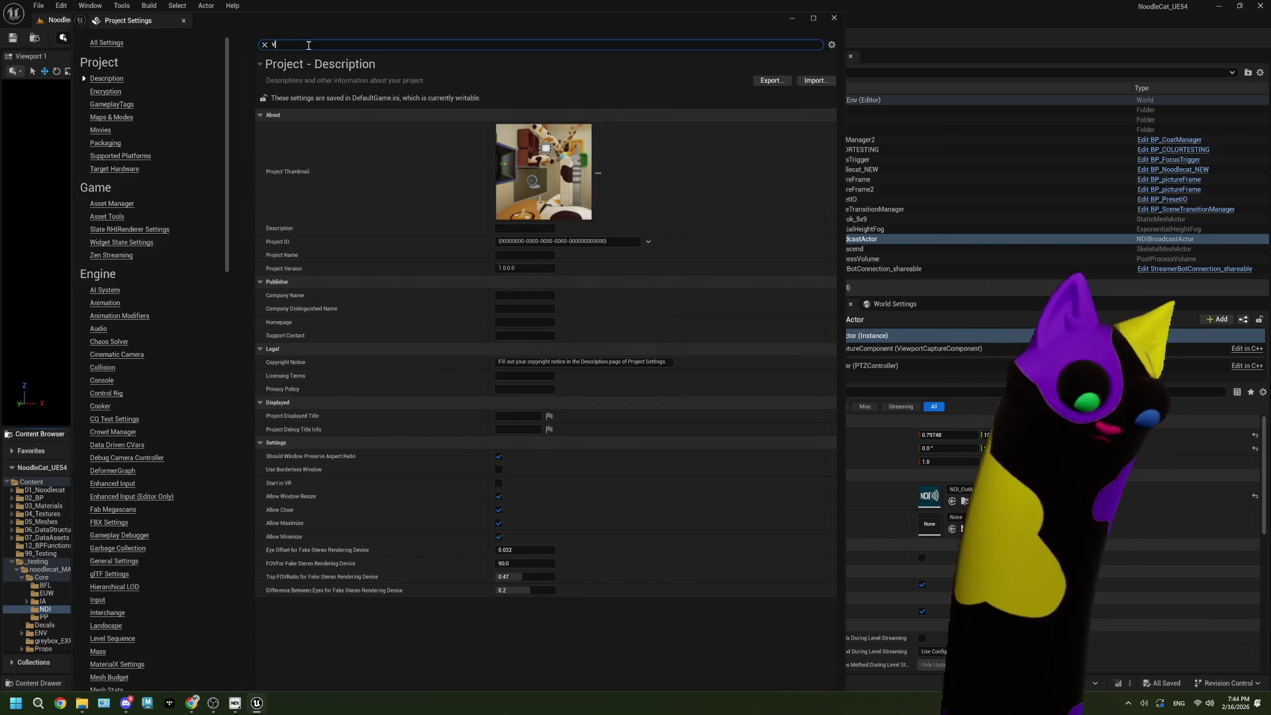
type("ertical sy")
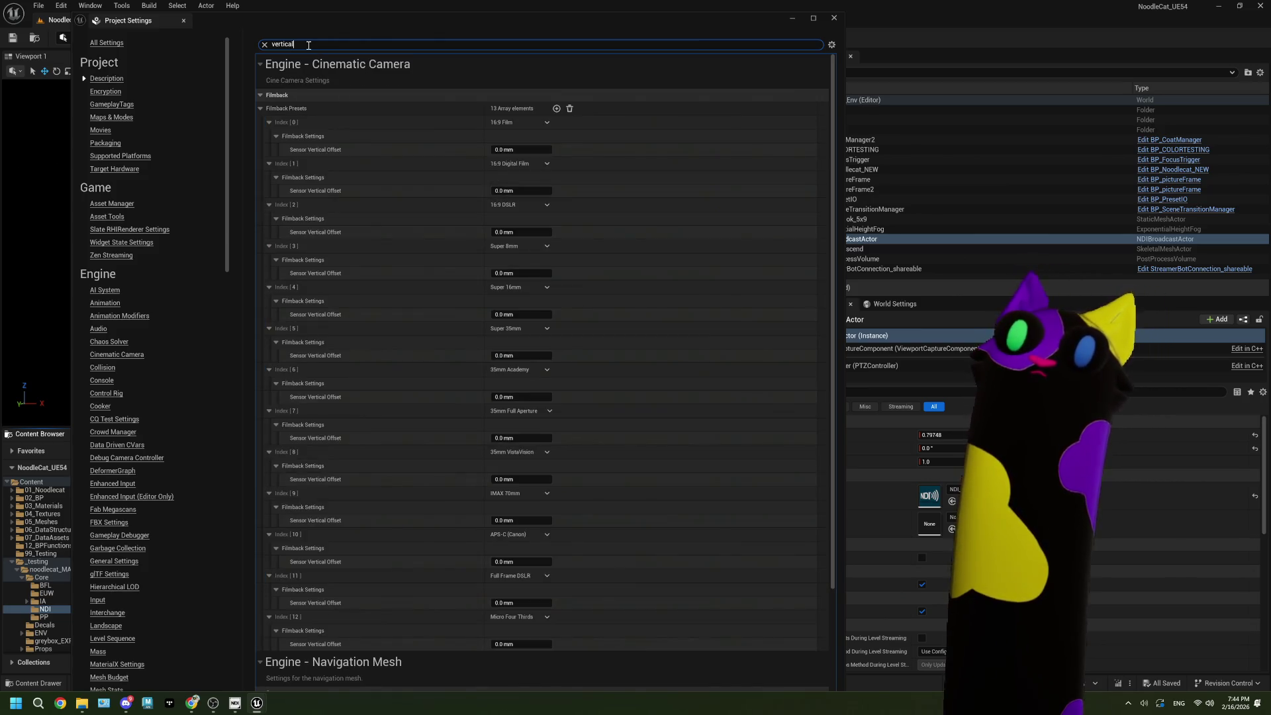
type("b")
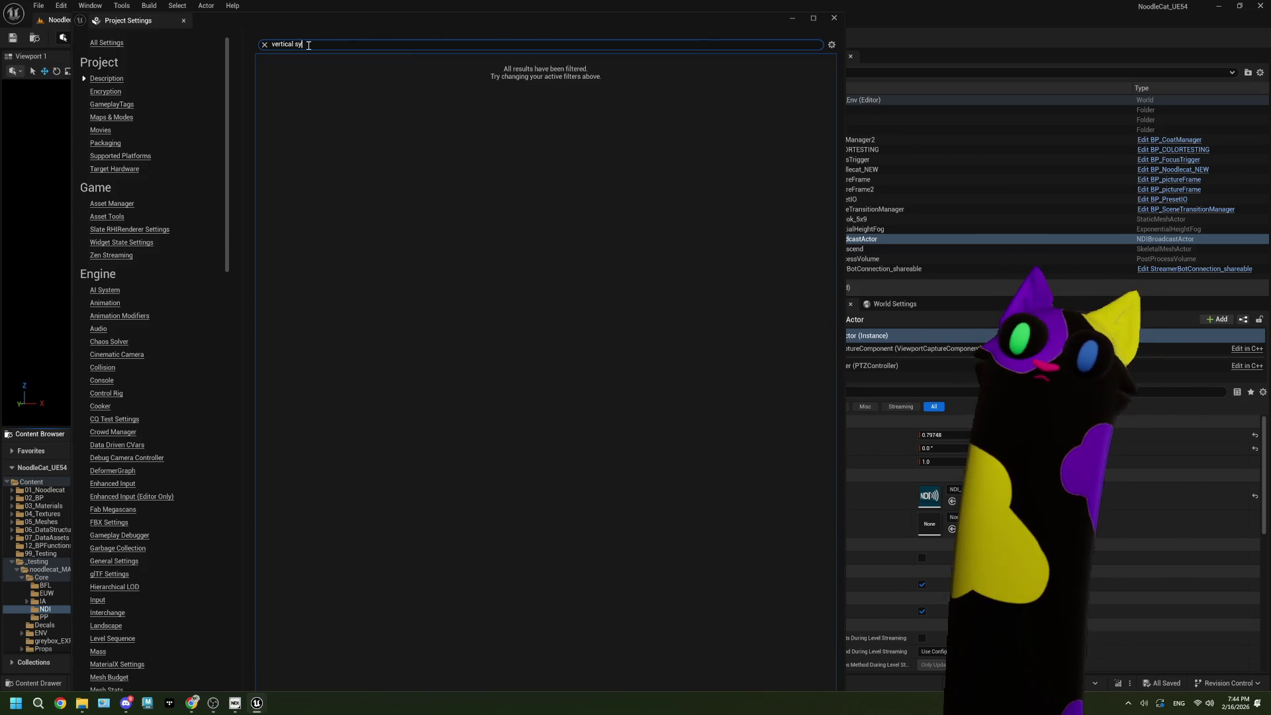
key("BackSpace")
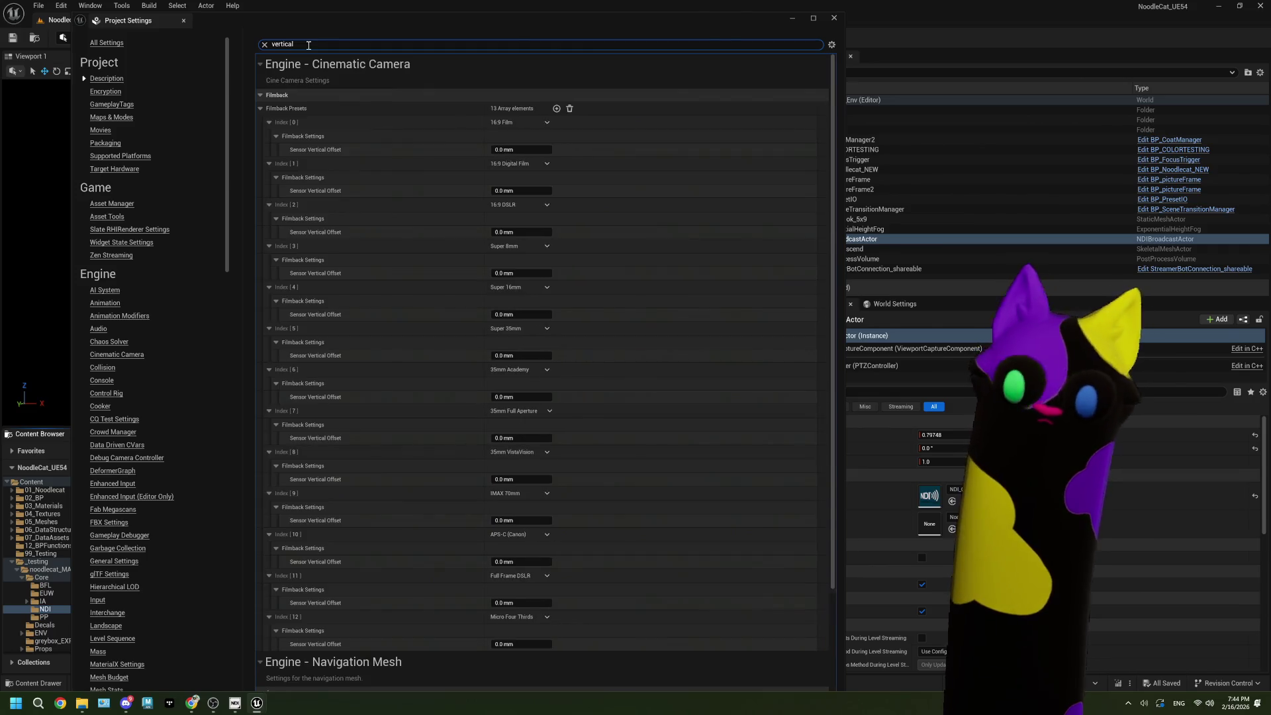
type("sync")
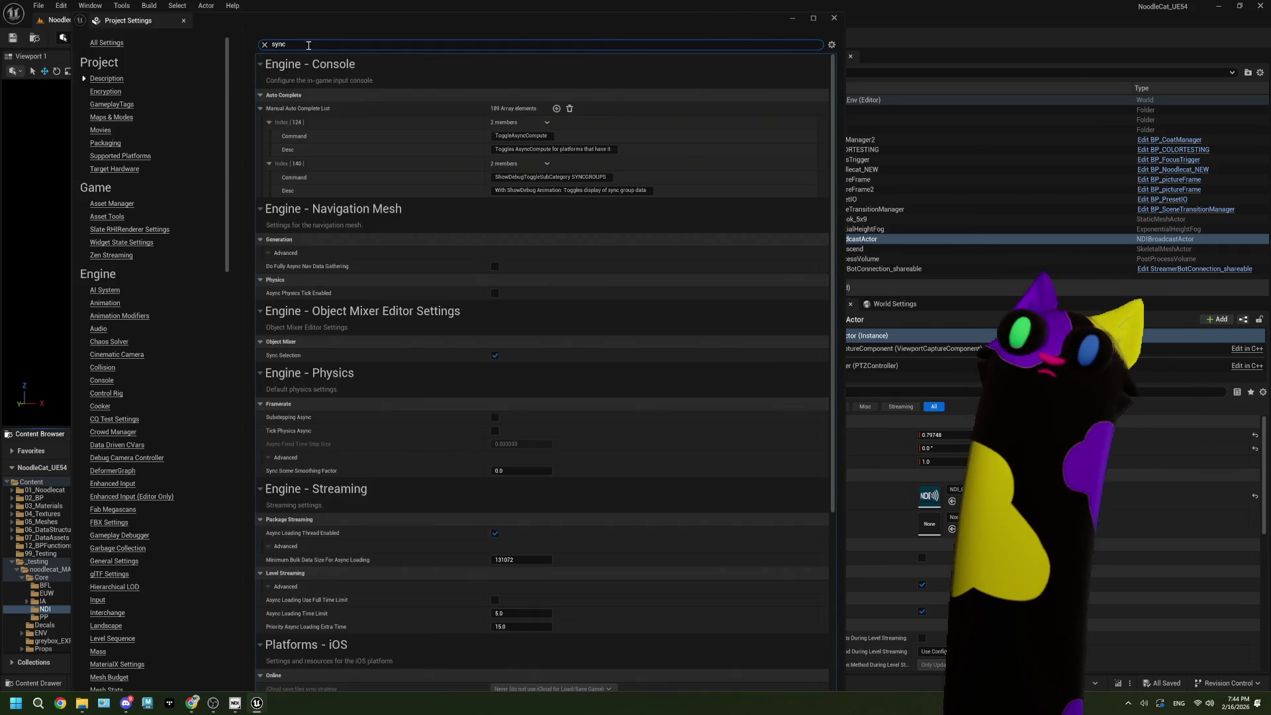
scroll(406, 191, "down", 5)
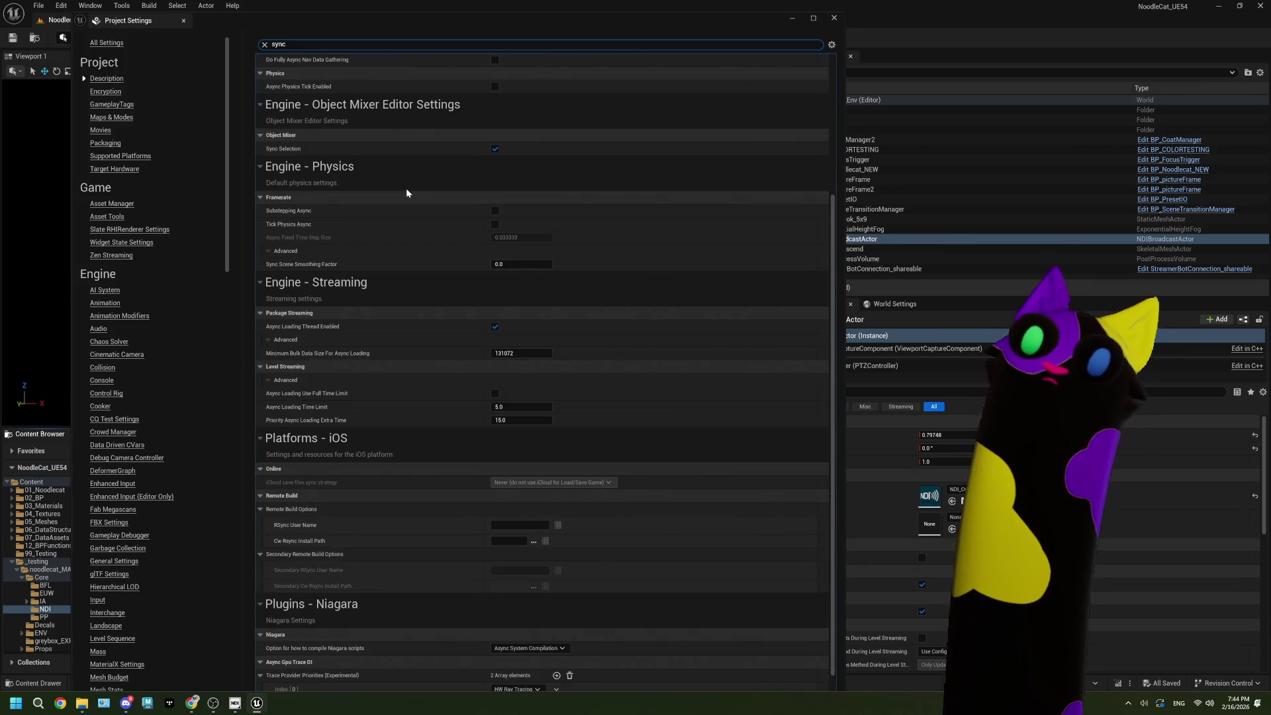
scroll(407, 191, "down", 1)
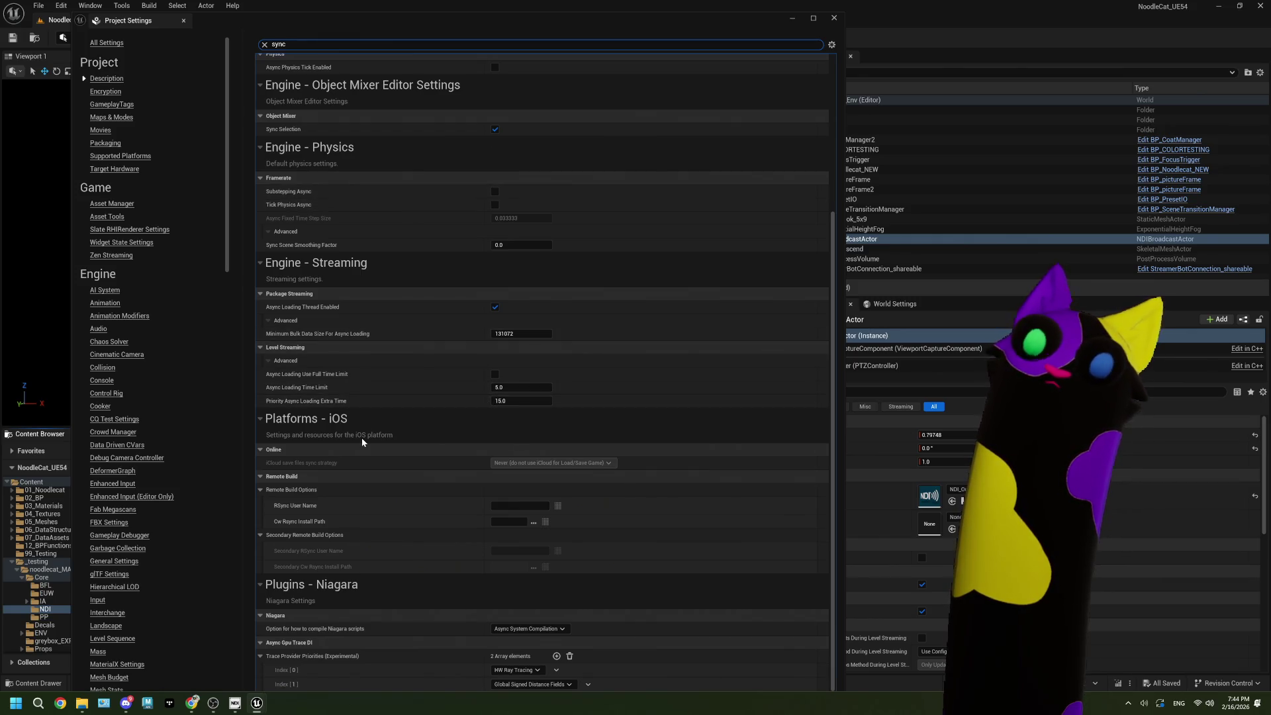
scroll(362, 439, "up", 5)
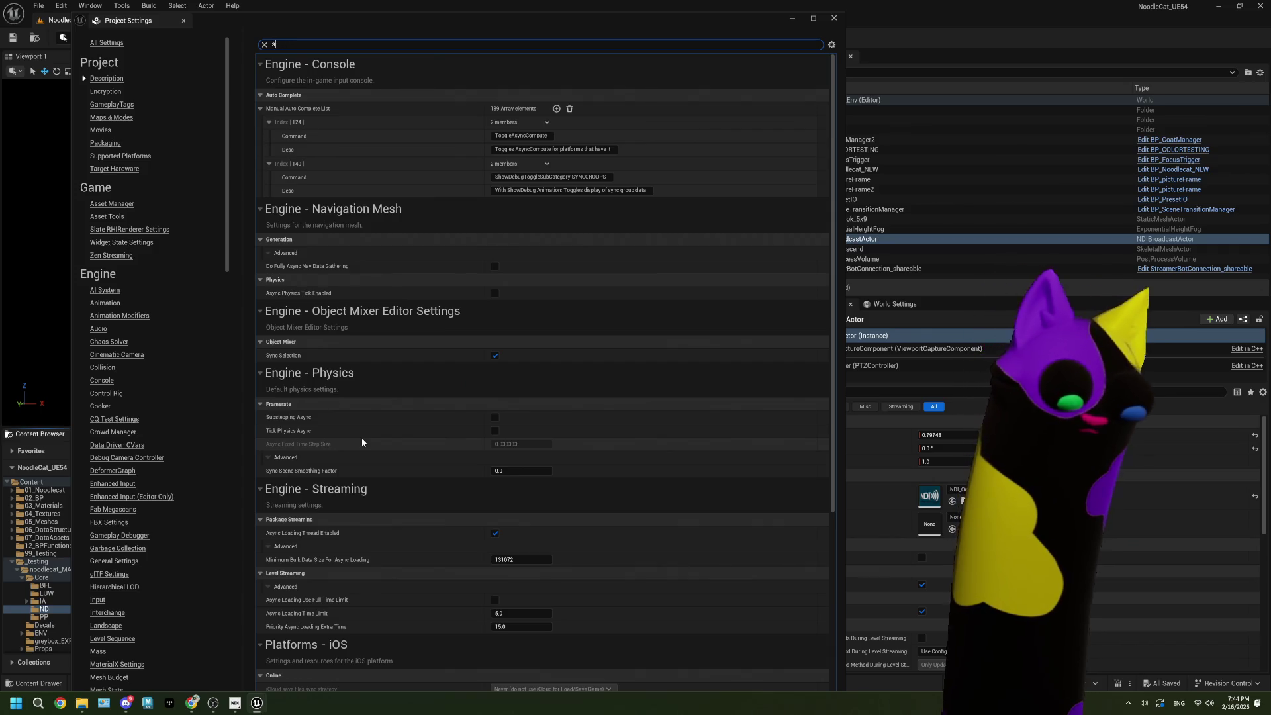
Step: Retry the search as 'v sync', scan the results, and close Project Settings
key("BackSpace")
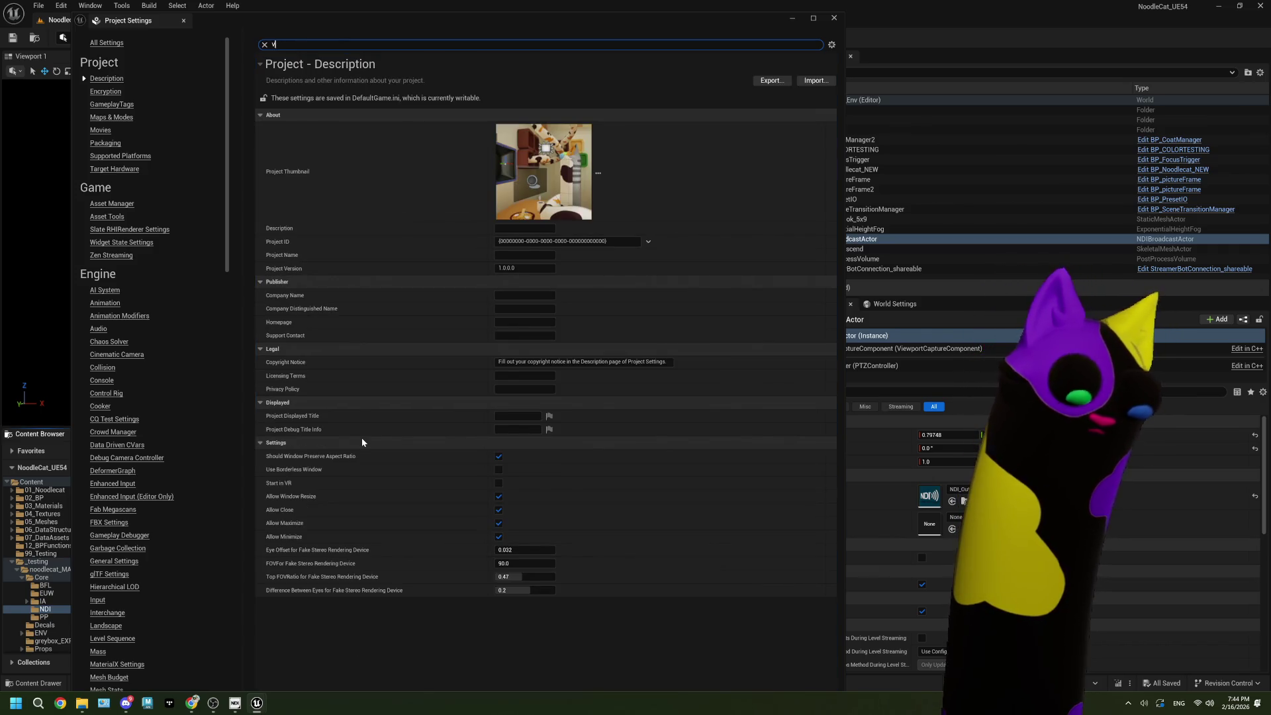
type("sync")
key("BackSpace")
key("BackSpace")
type("sy")
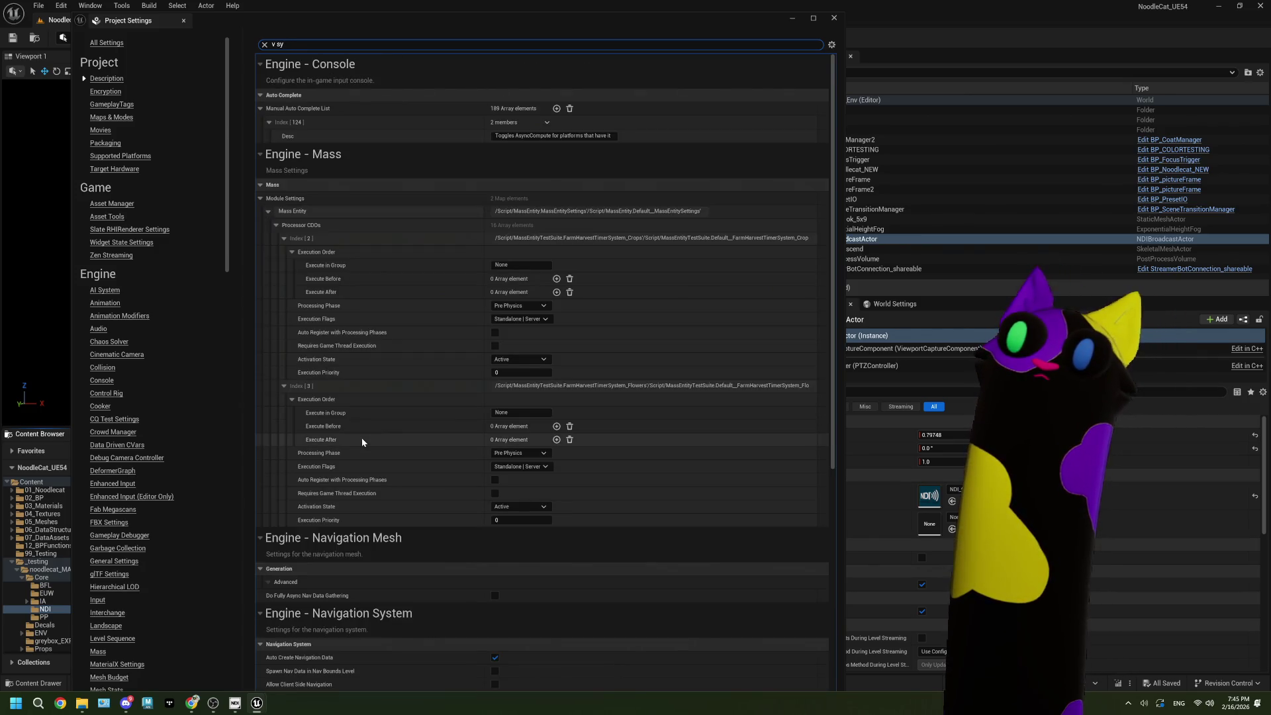
type("nc")
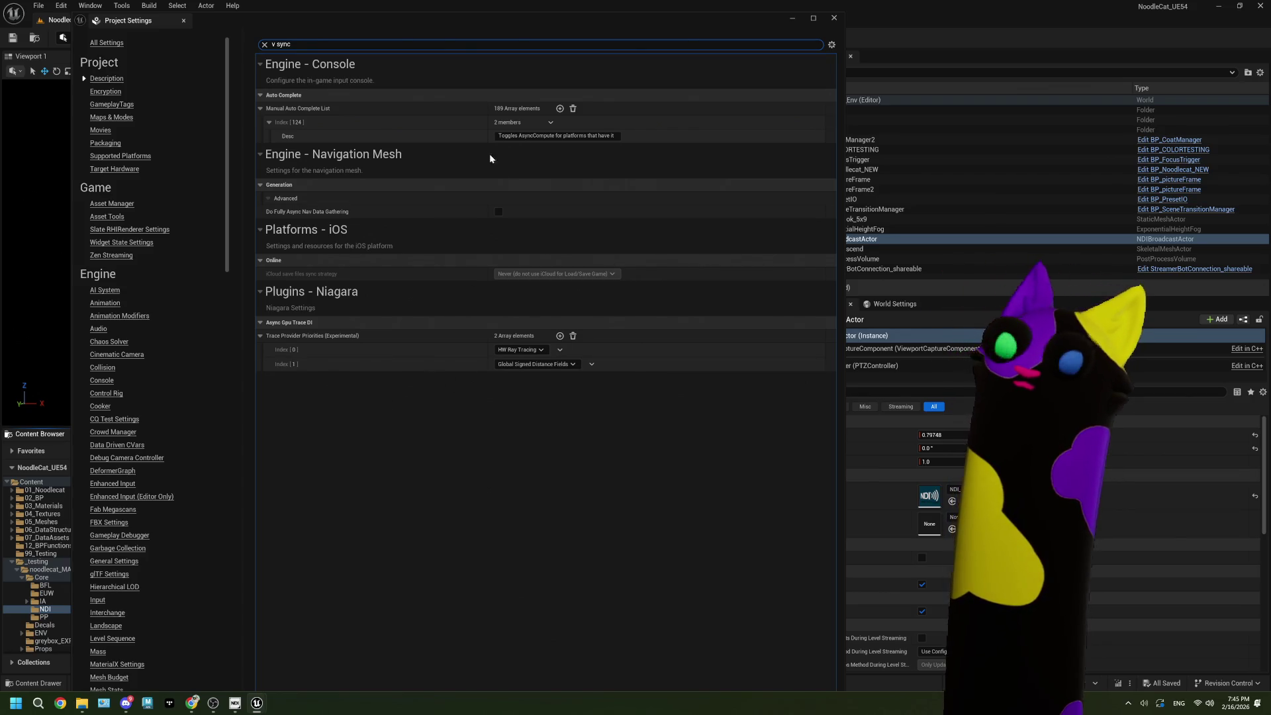
scroll(184, 391, "down", 4)
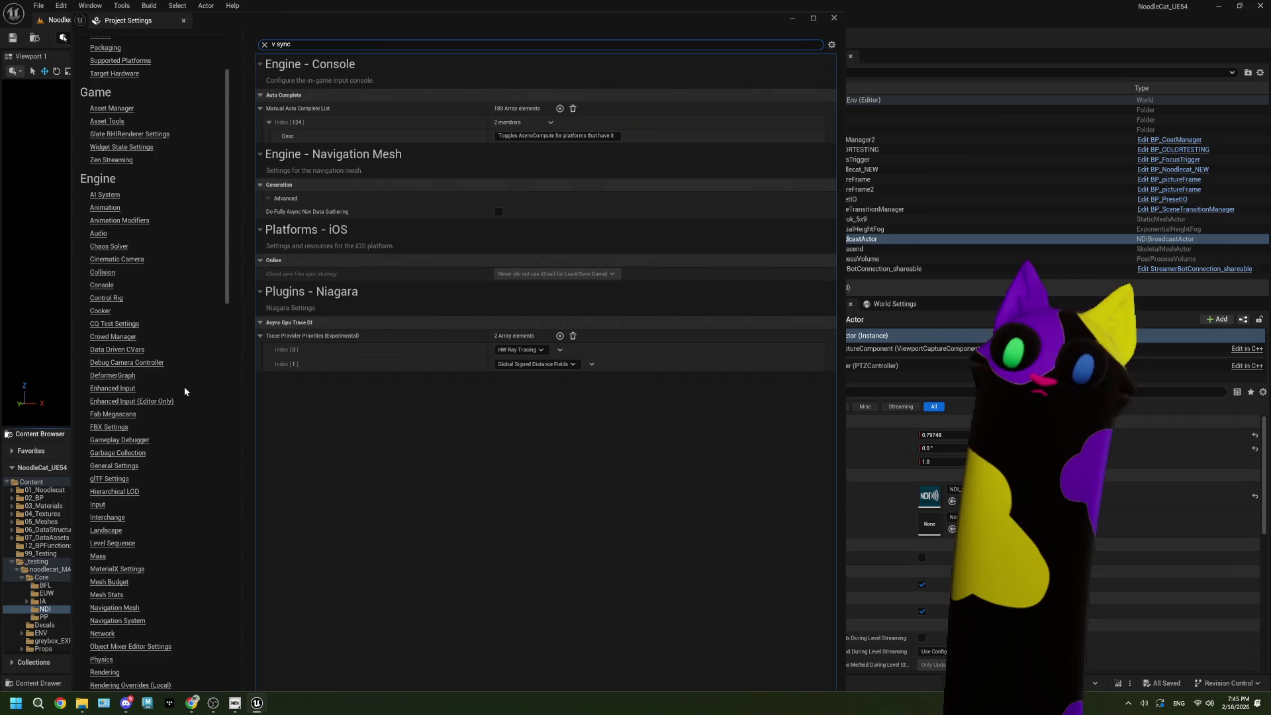
scroll(184, 391, "up", 4)
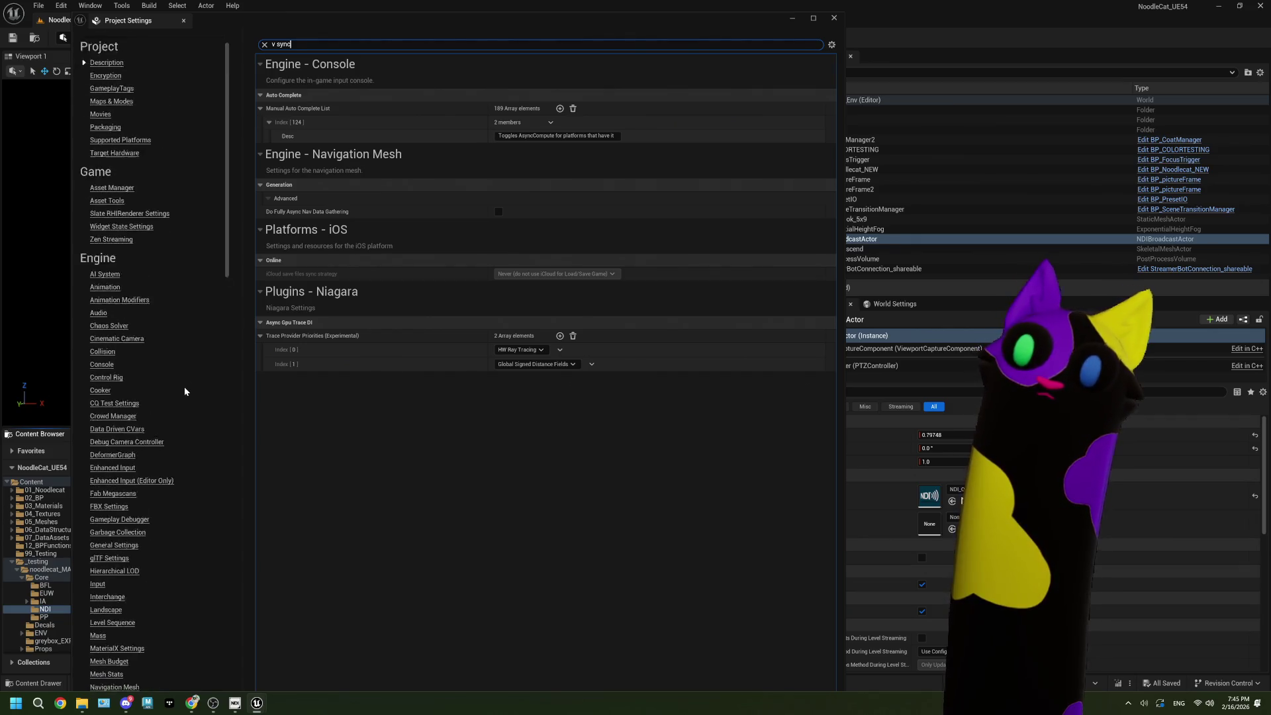
left_click(831, 17)
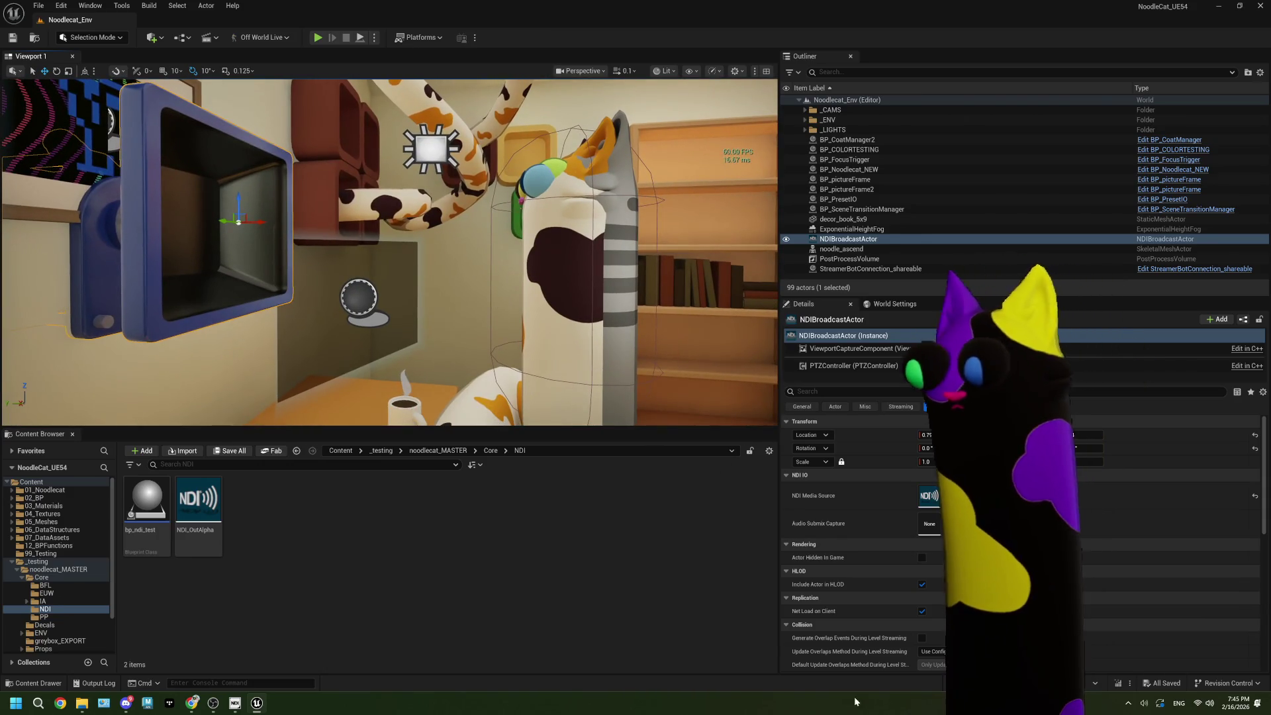
Step: Set the ViewportCaptureComponent's Capture Size width to 1920
scroll(845, 631, "down", 10)
scroll(846, 634, "down", 5)
scroll(846, 635, "up", 15)
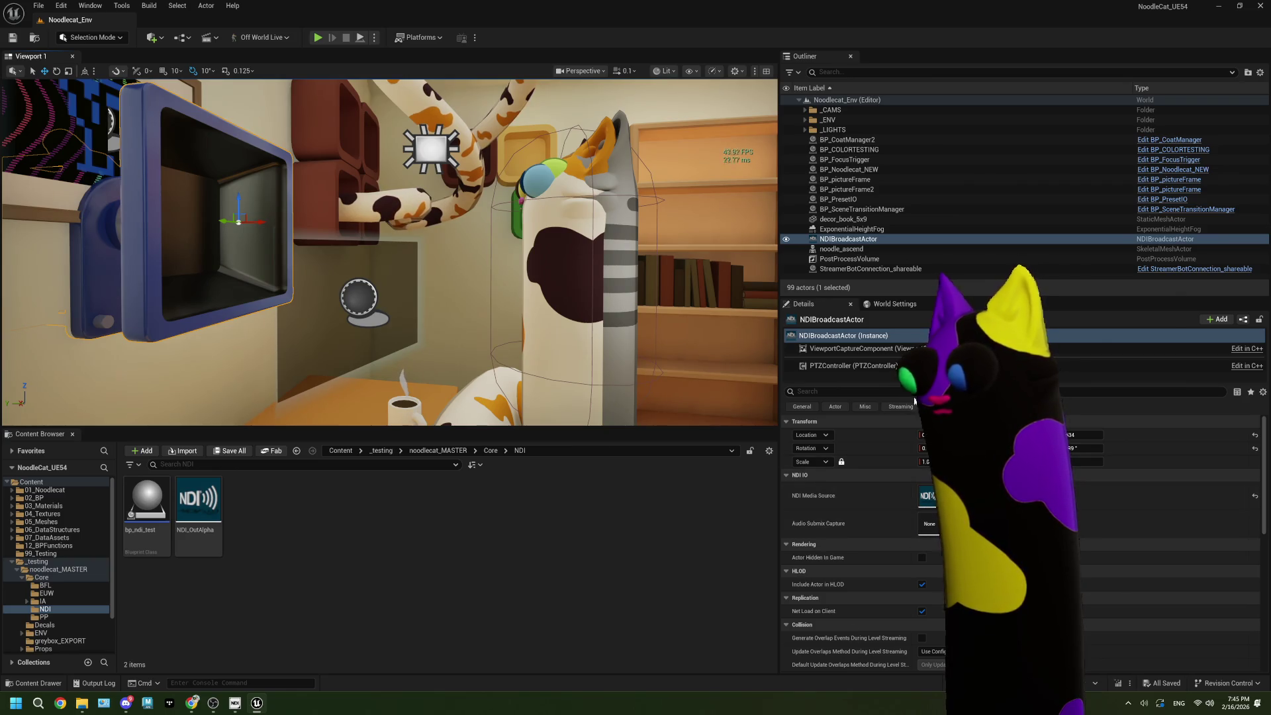
left_click(861, 349)
left_click(947, 502)
type("192")
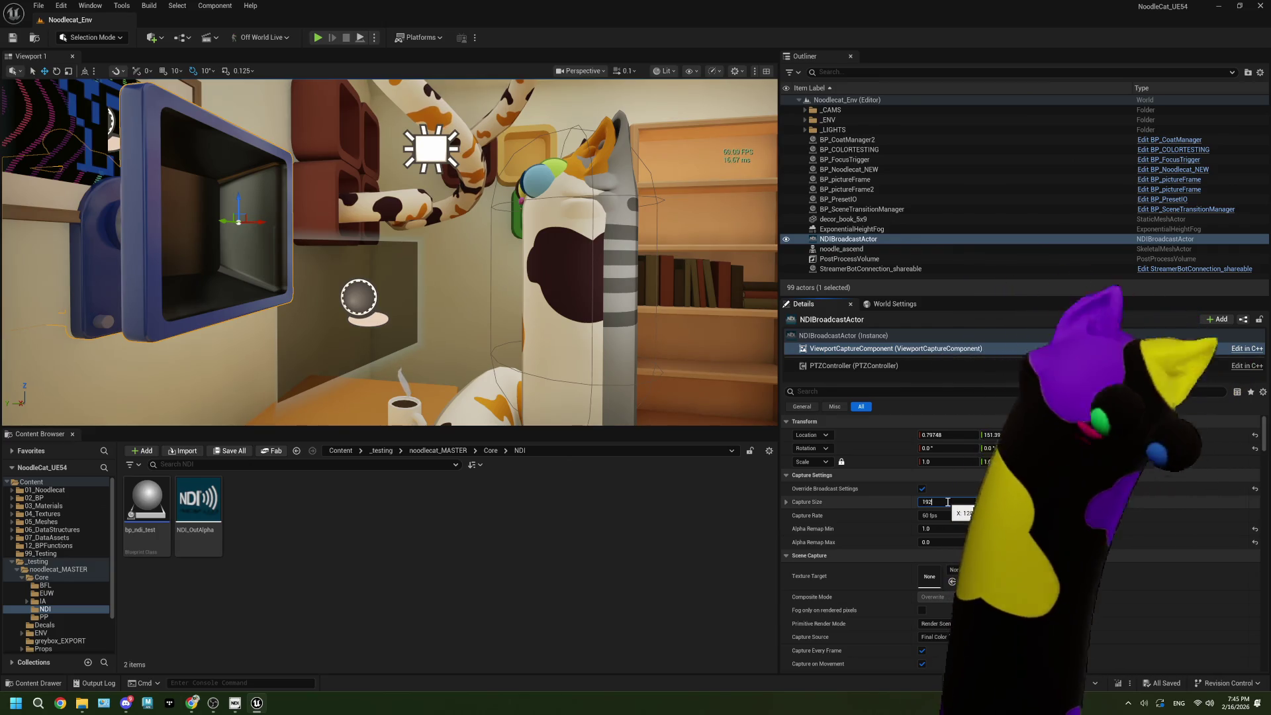
type("0")
key("Return")
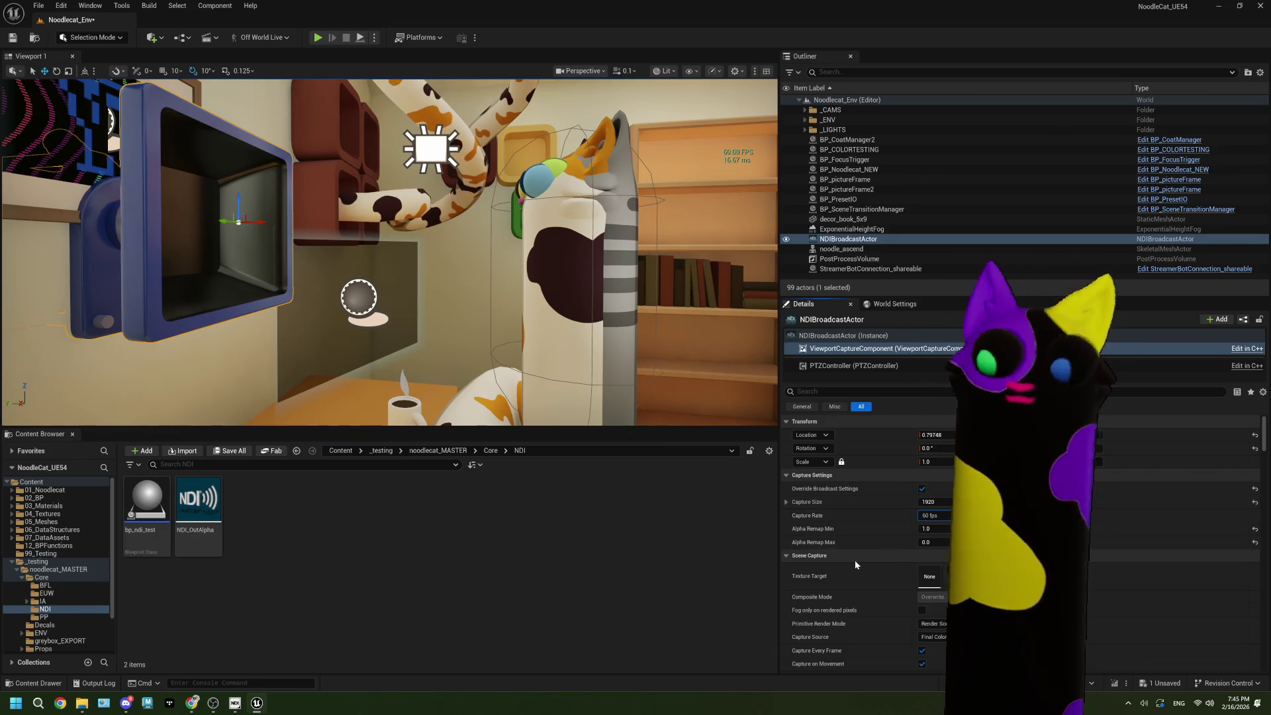
Step: Save the level
scroll(855, 560, "down", 2)
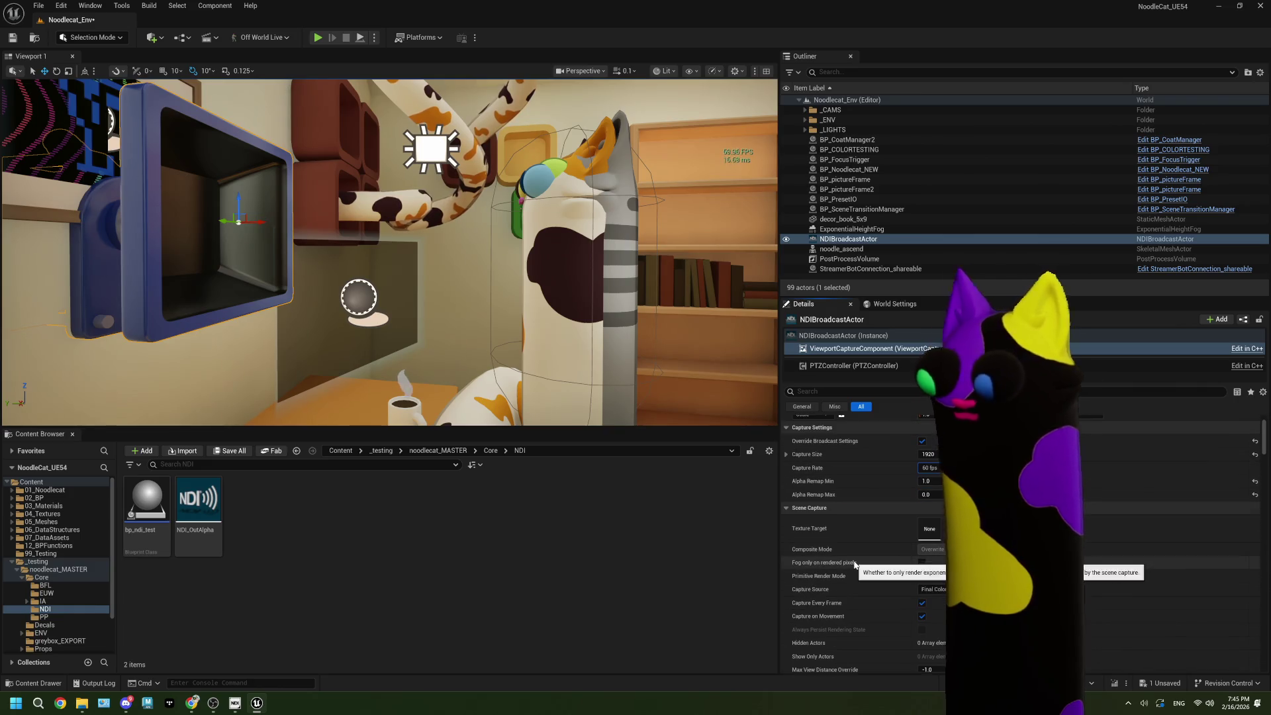
scroll(855, 563, "down", 1)
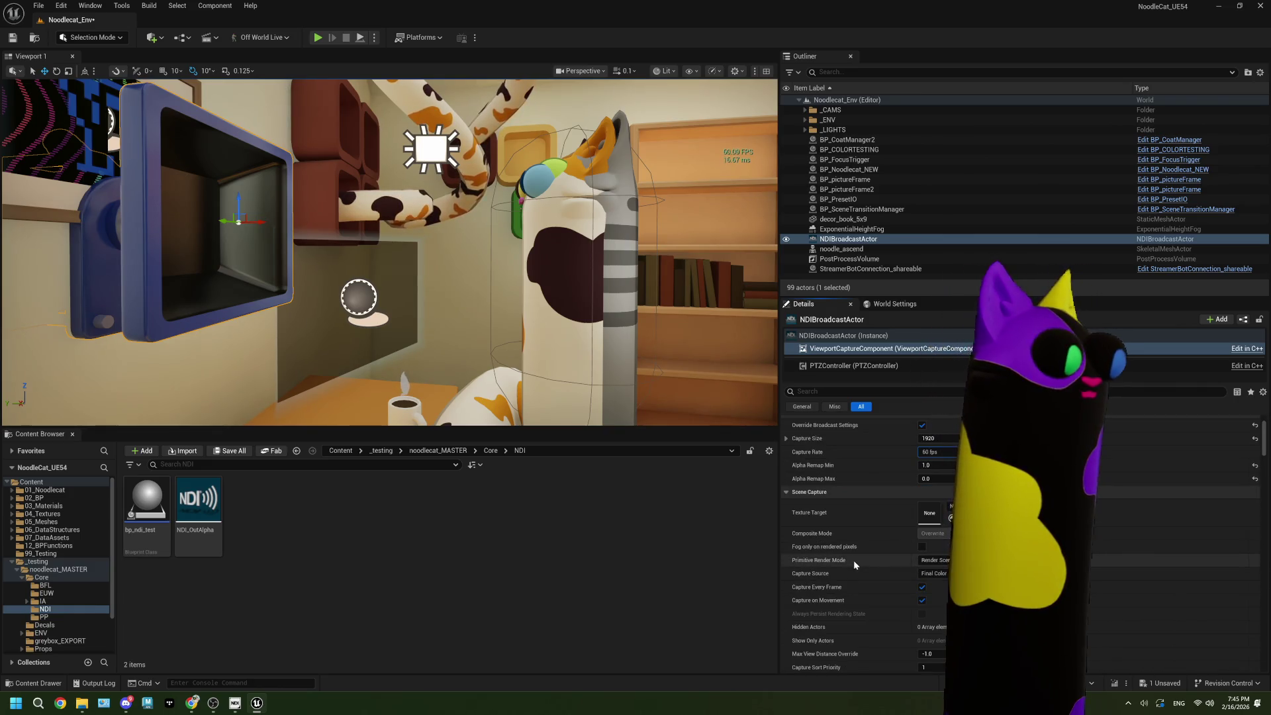
left_click(10, 37)
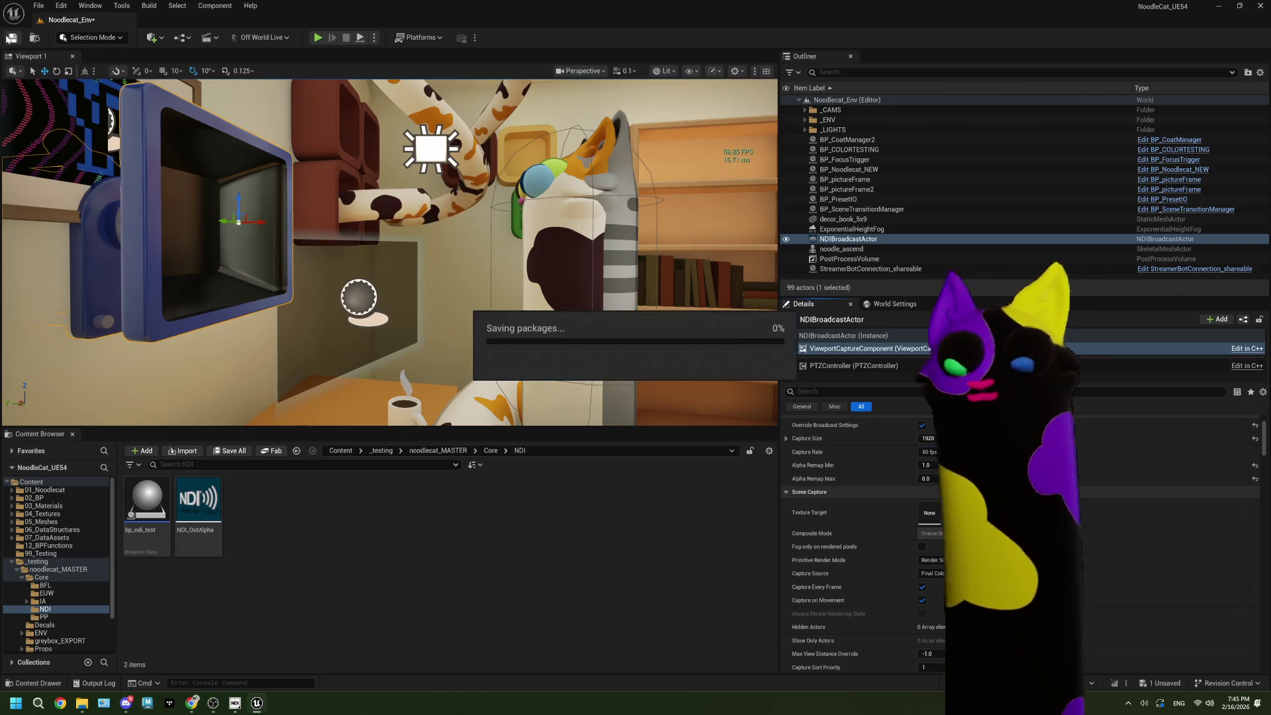
Step: Review the Capture Settings, Show Flags and Projection sections, then select the PTZController component
scroll(836, 558, "down", 4)
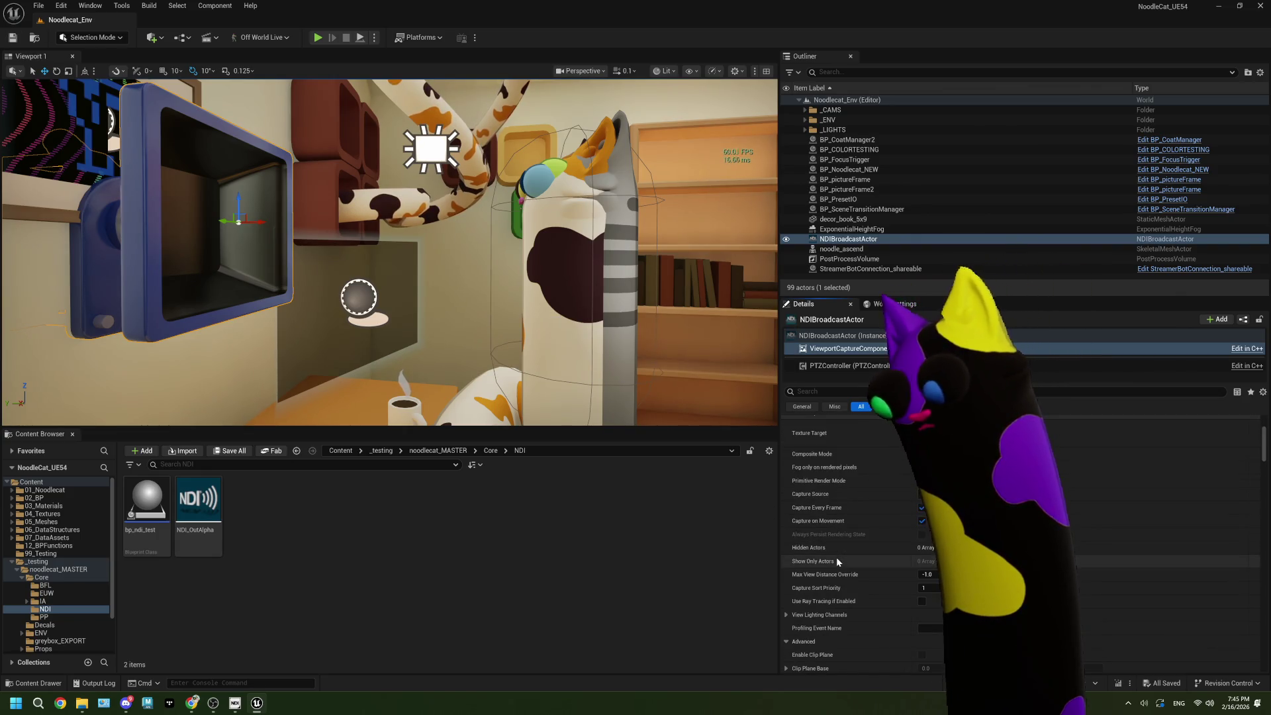
scroll(836, 561, "down", 4)
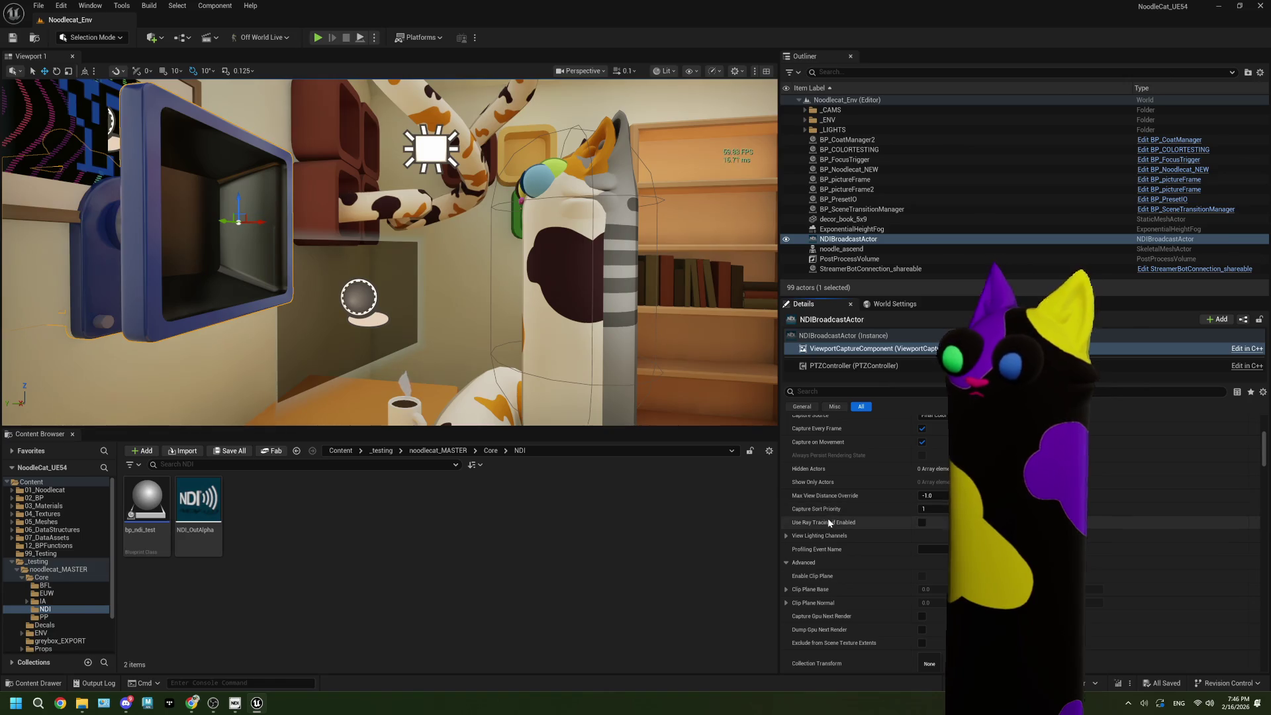
scroll(828, 517, "down", 4)
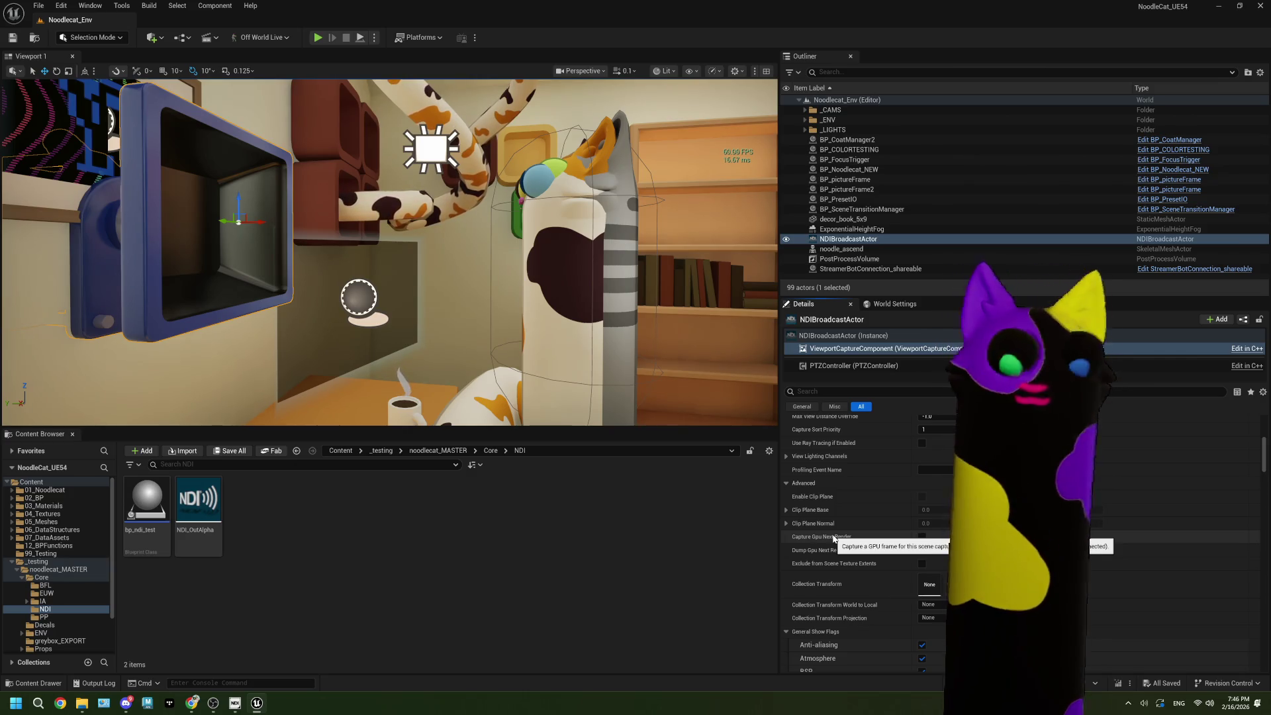
scroll(868, 512, "down", 2)
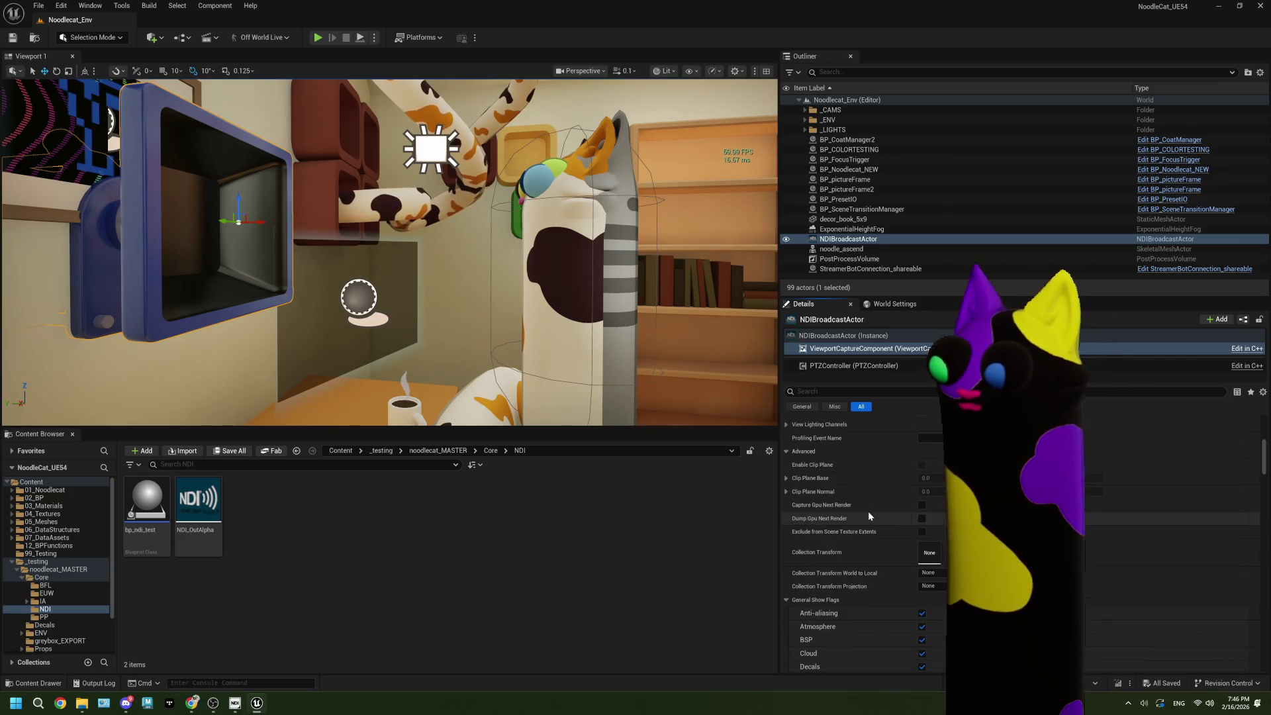
scroll(868, 512, "down", 7)
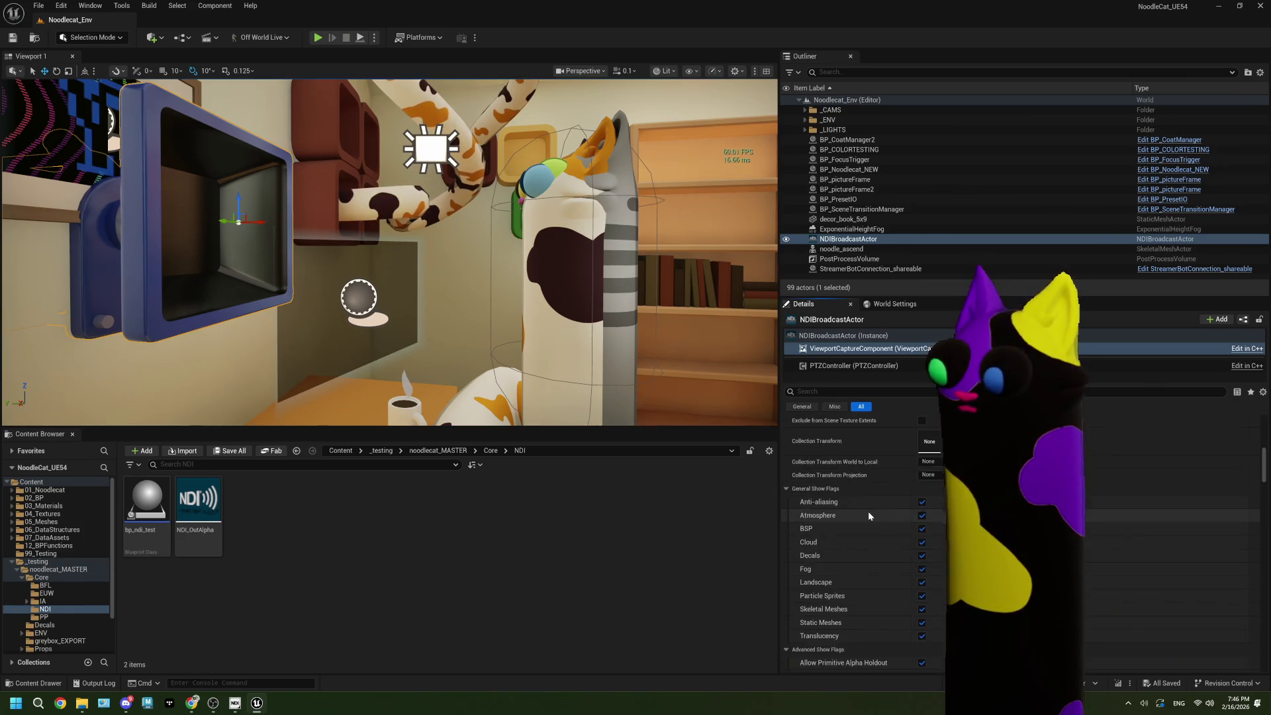
scroll(868, 511, "down", 15)
scroll(869, 516, "down", 20)
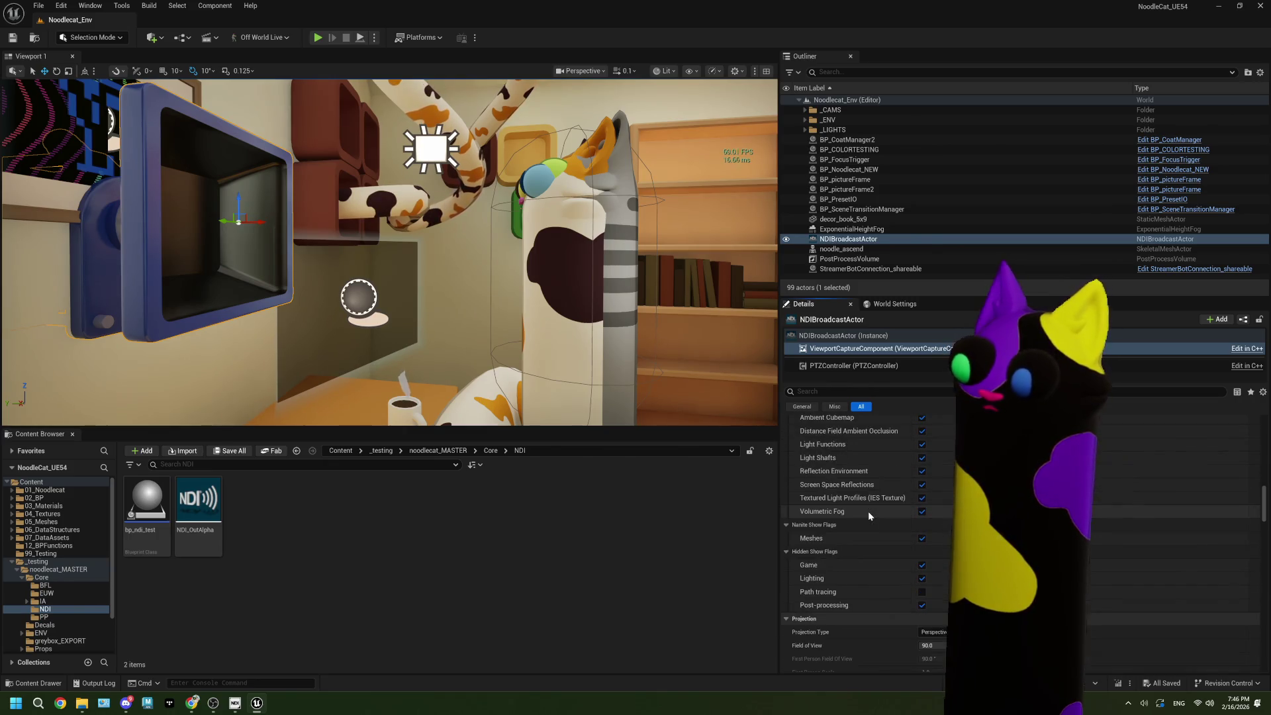
scroll(868, 511, "down", 9)
scroll(868, 511, "down", 20)
scroll(868, 511, "up", 20)
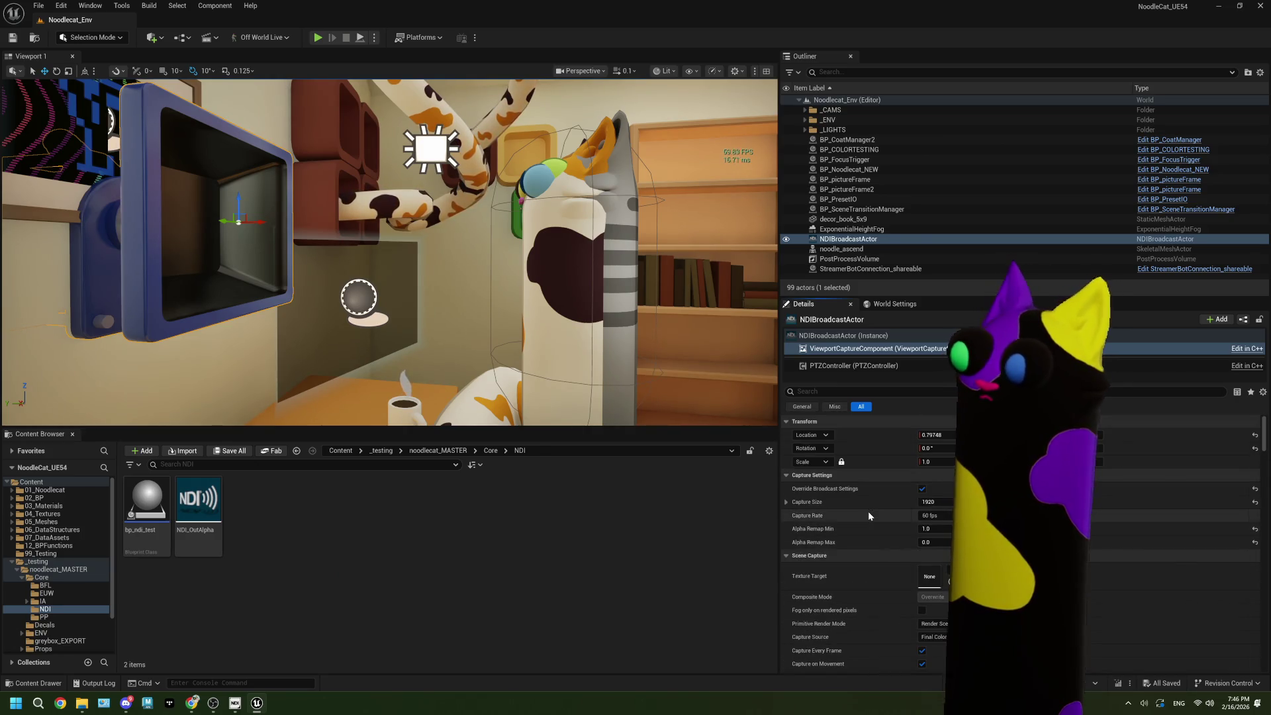
left_click(877, 373)
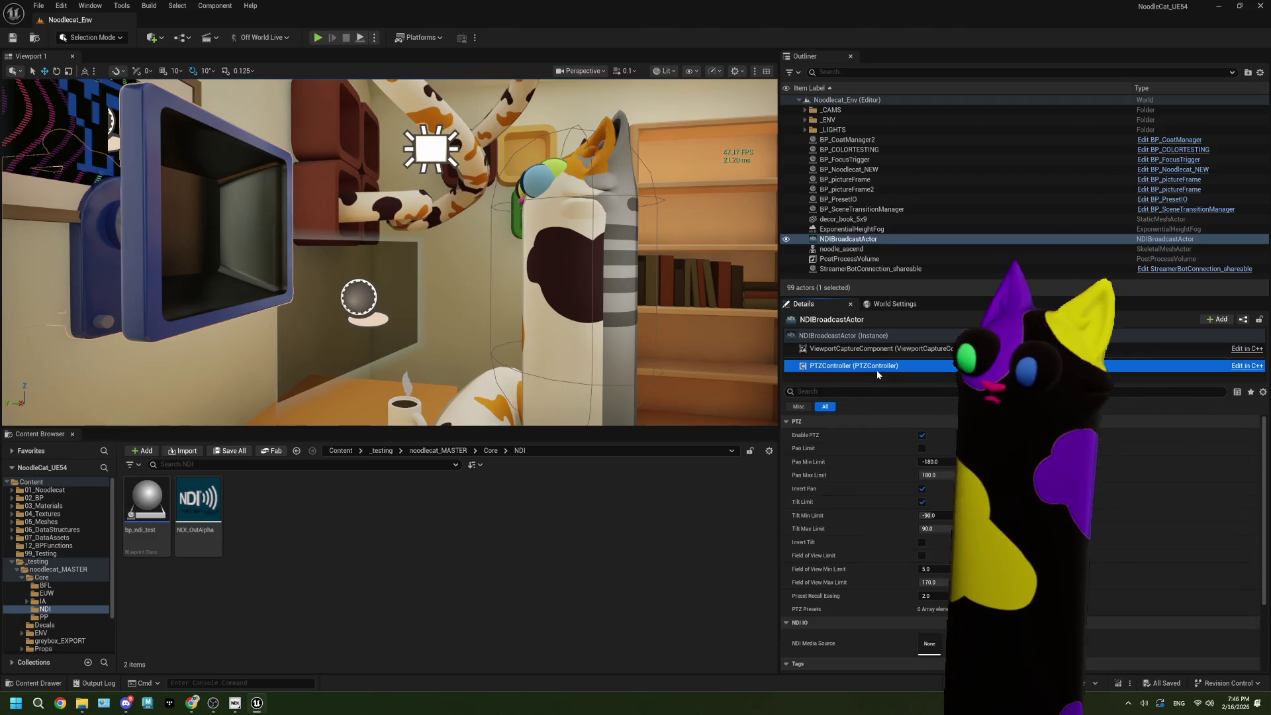
Step: Turn off Enable PTZ, reselect ViewportCaptureComponent and save the level
left_click(922, 435)
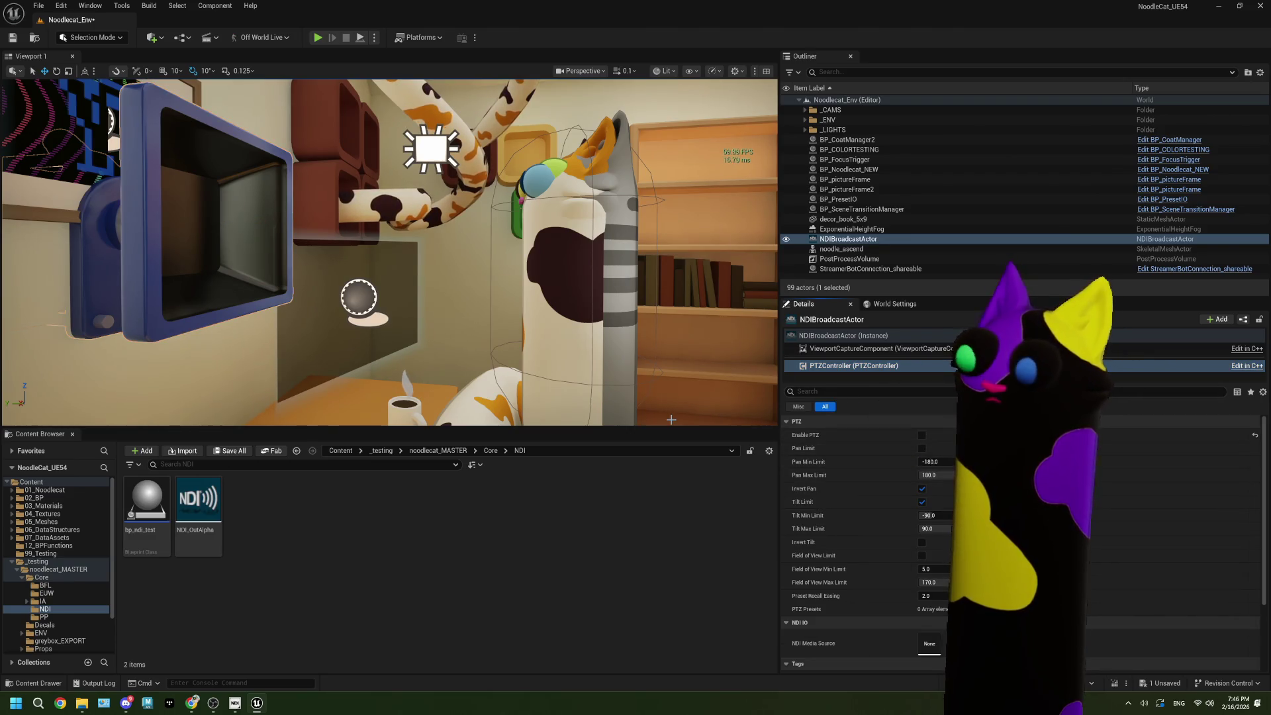
left_click(880, 349)
left_click(12, 38)
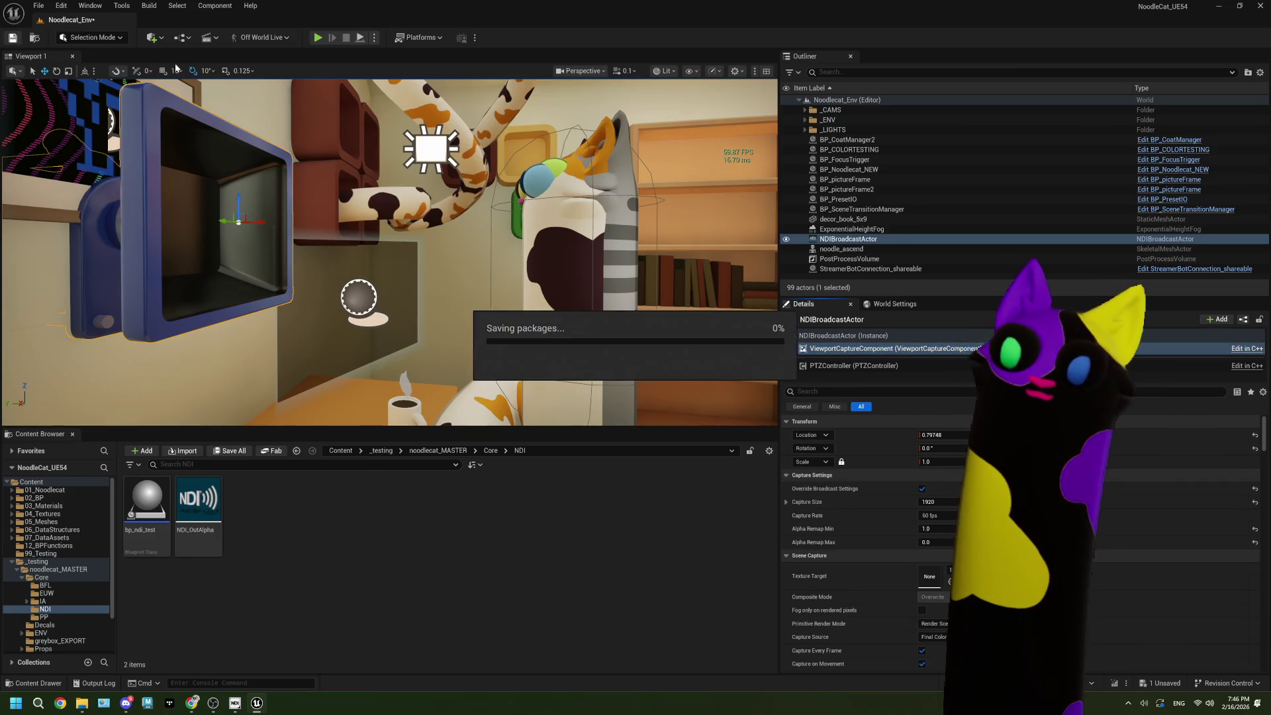
Step: Play the level with OBS beside Unreal to check the NDI feed, then stop
left_click(318, 37)
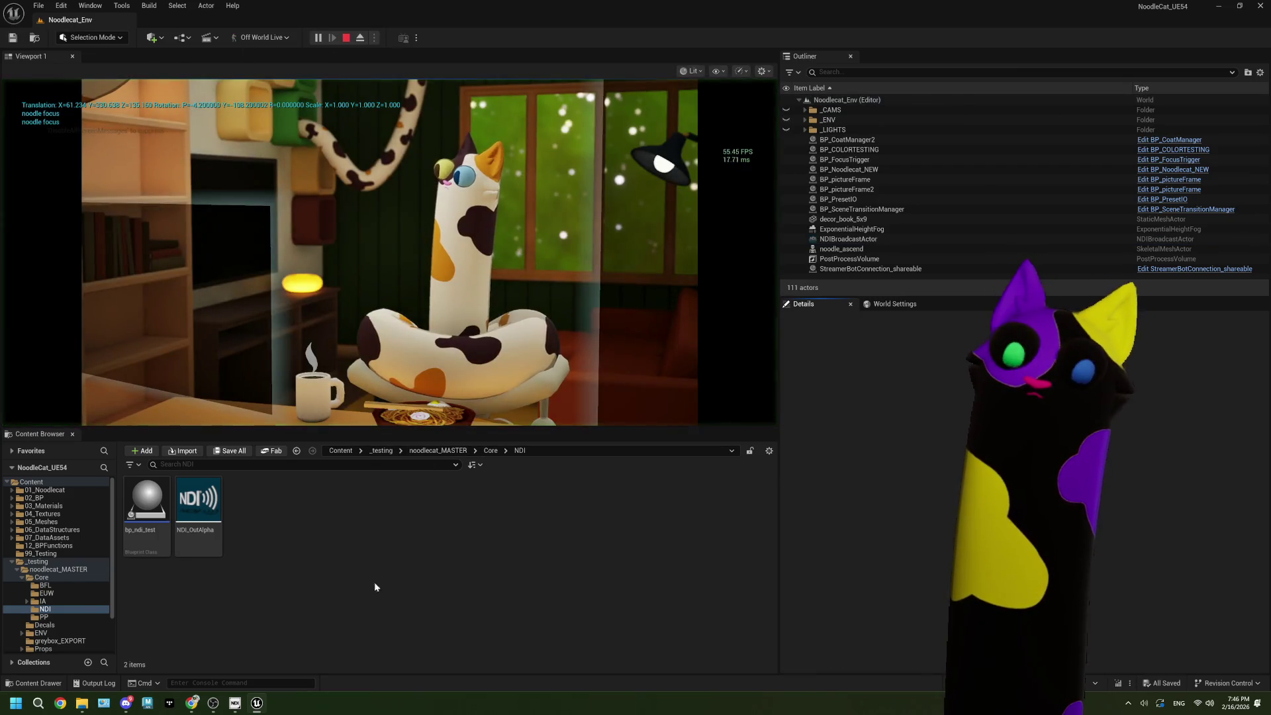
left_click(213, 703)
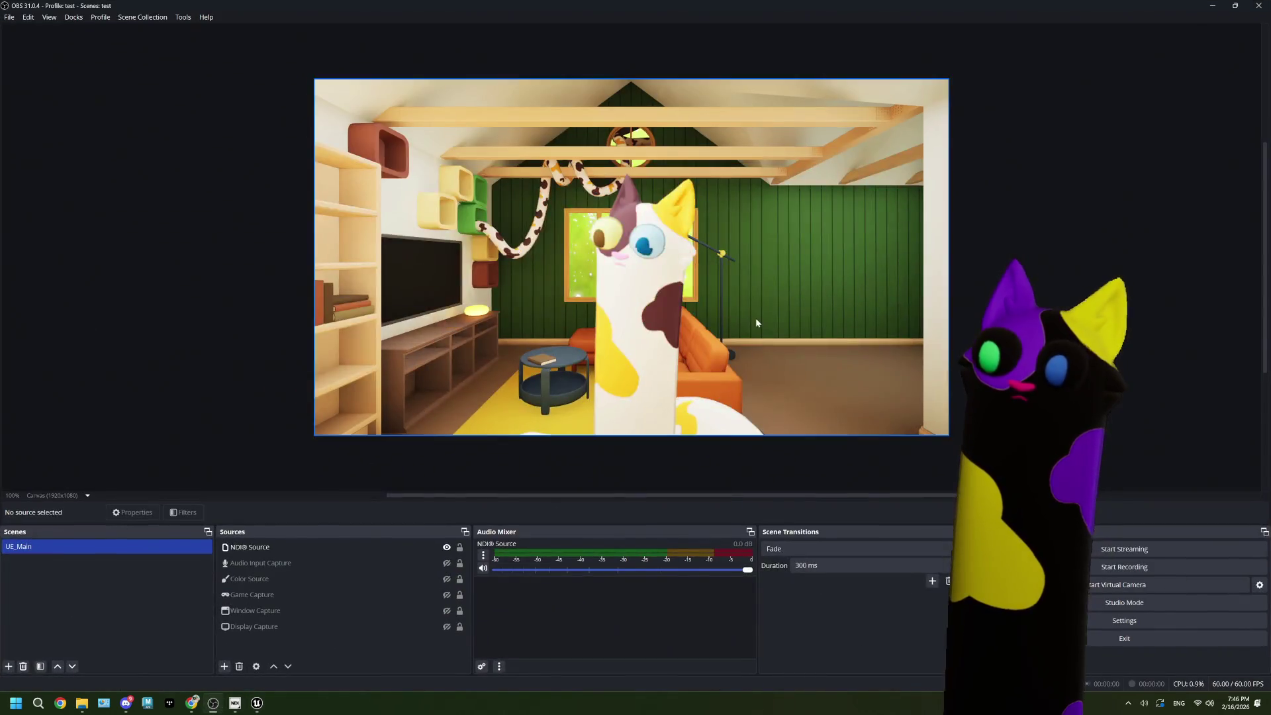
double_click(728, 10)
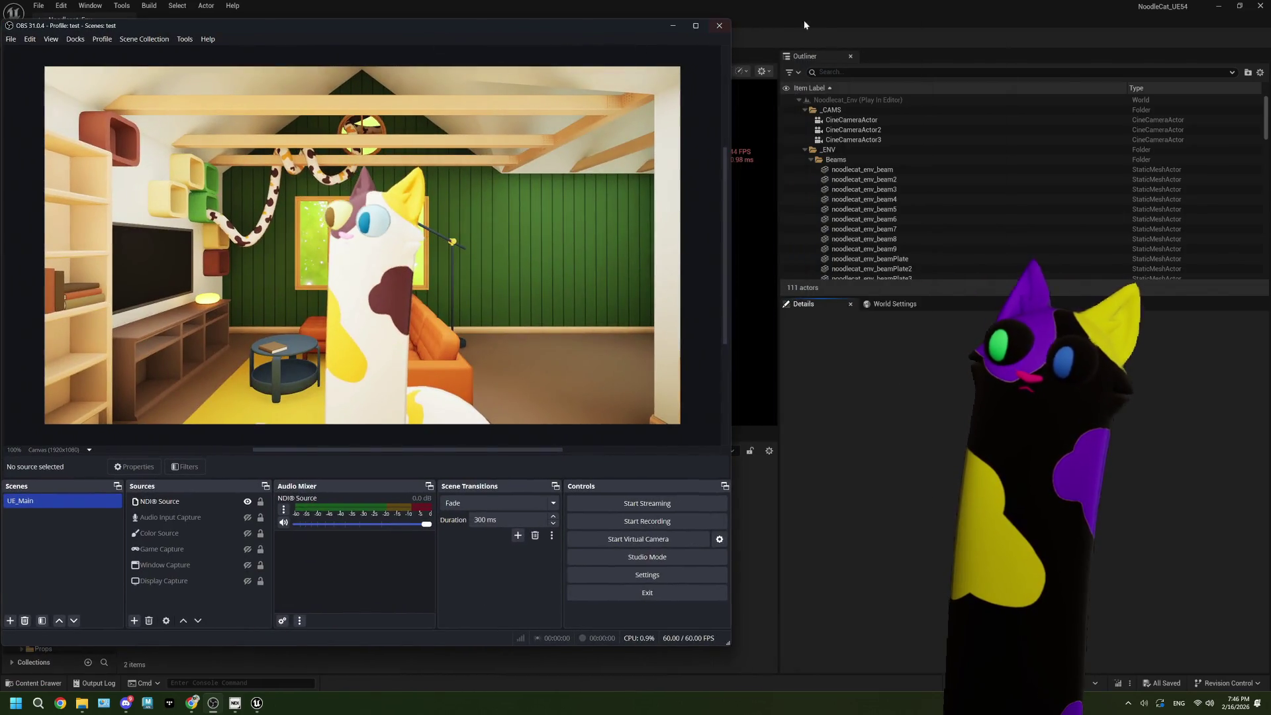
left_click(750, 12)
left_click_drag(750, 12, 963, 30)
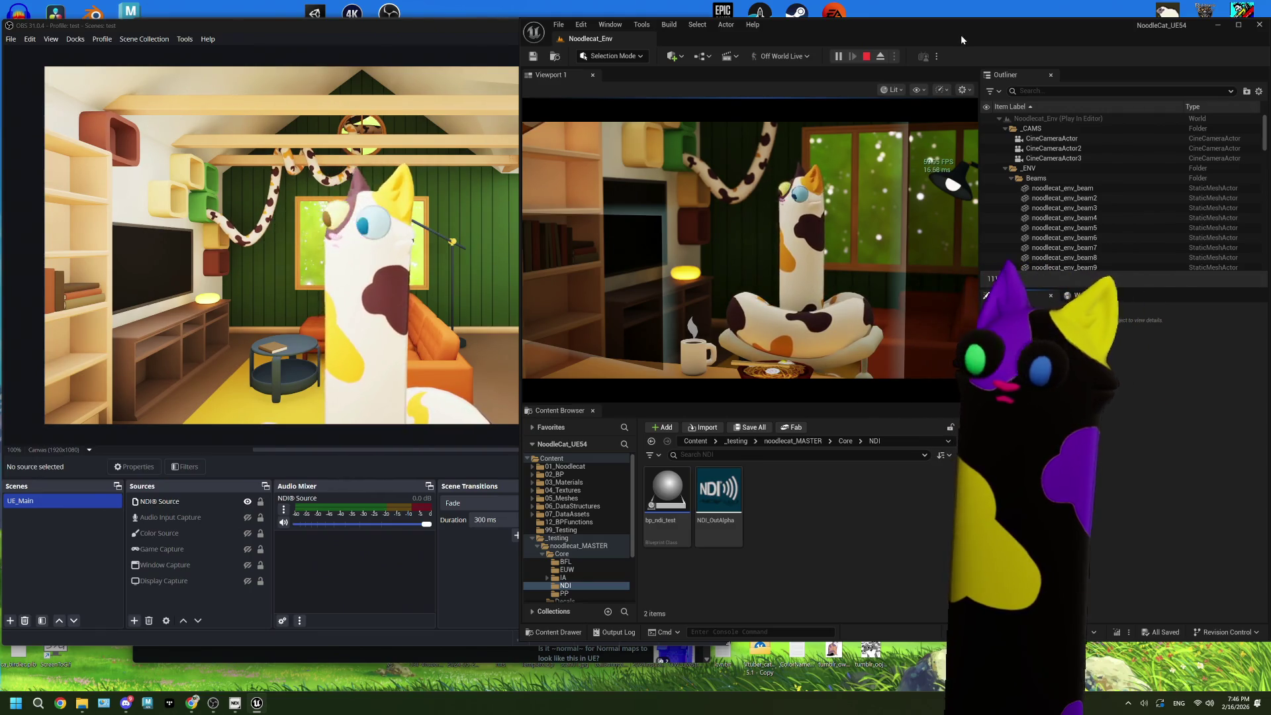
double_click(960, 34)
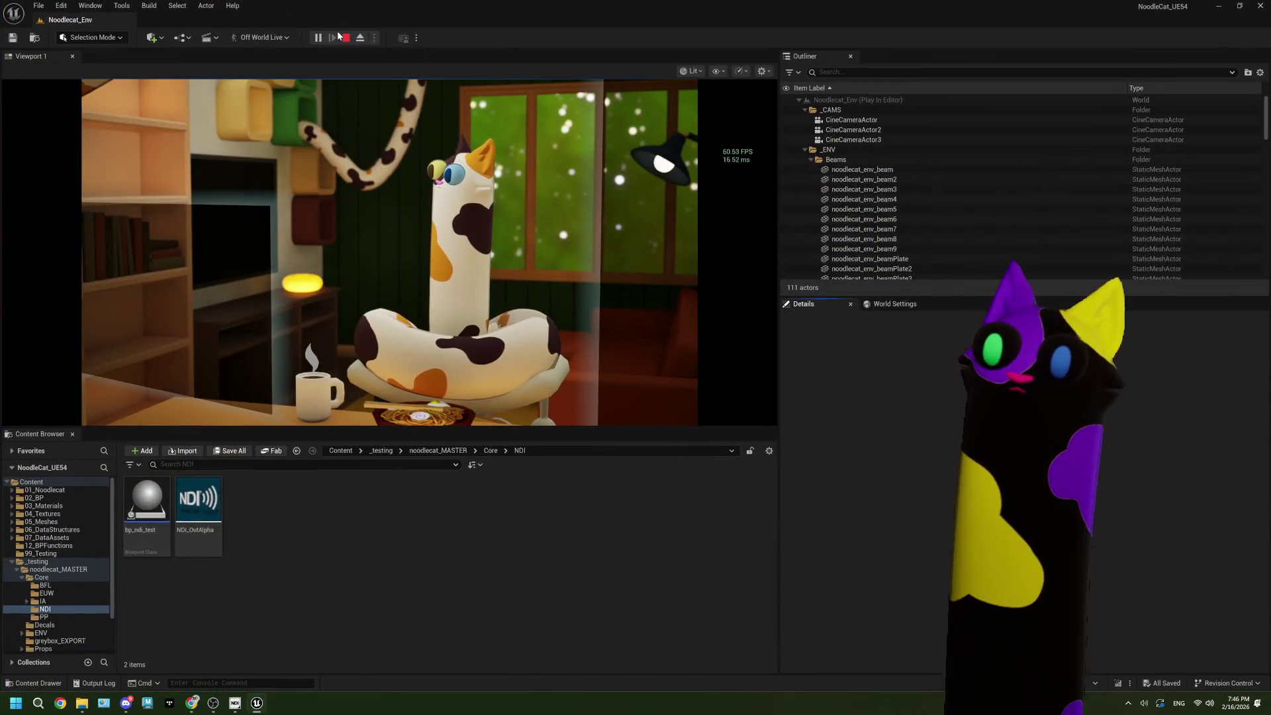
key("Escape")
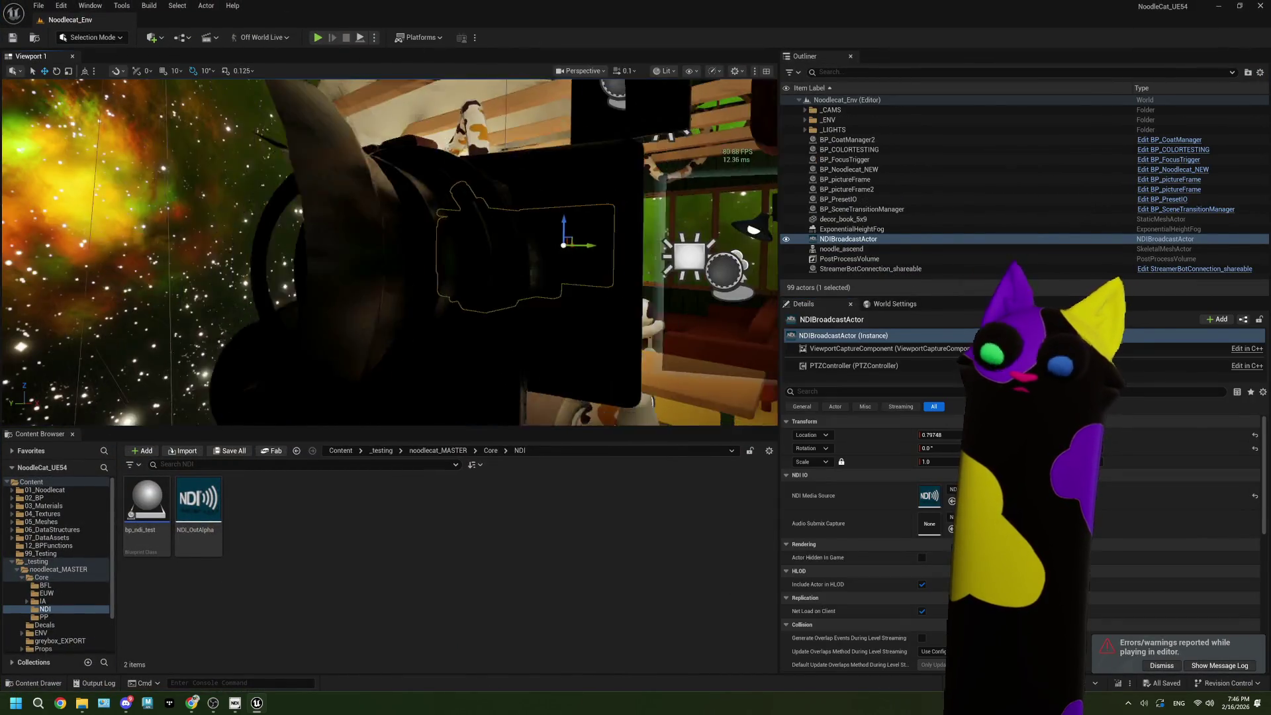
Step: Raise the NDIBroadcastActor beside the ceiling lights, shift it along X, save, and play
mouse_move(407, 91)
left_mouse_down()
mouse_move(407, 185)
mouse_move(407, 97)
left_mouse_up()
mouse_move(399, 265)
left_mouse_down()
mouse_move(397, 136)
mouse_move(437, 139)
mouse_move(574, 218)
mouse_move(444, 223)
mouse_move(410, 252)
left_mouse_up()
left_click_drag(297, 259, 415, 255)
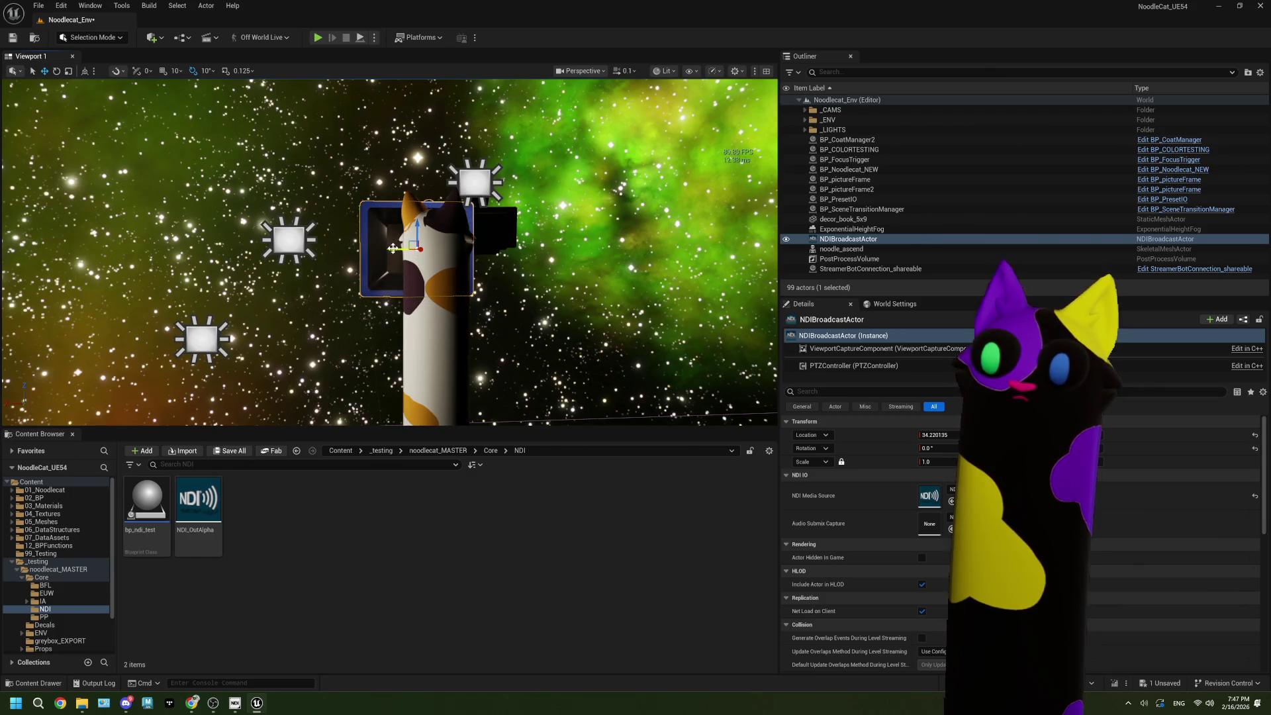
left_click_drag(401, 249, 360, 250)
key("ctrl+s")
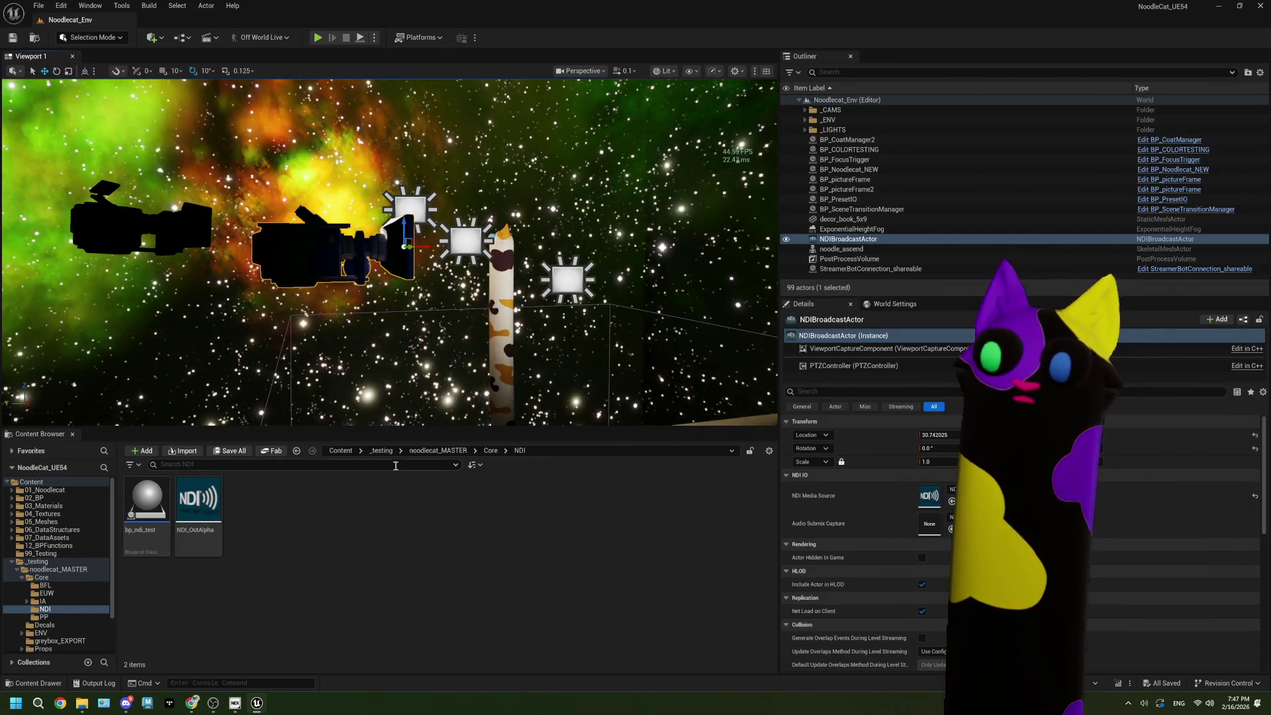
left_click(319, 37)
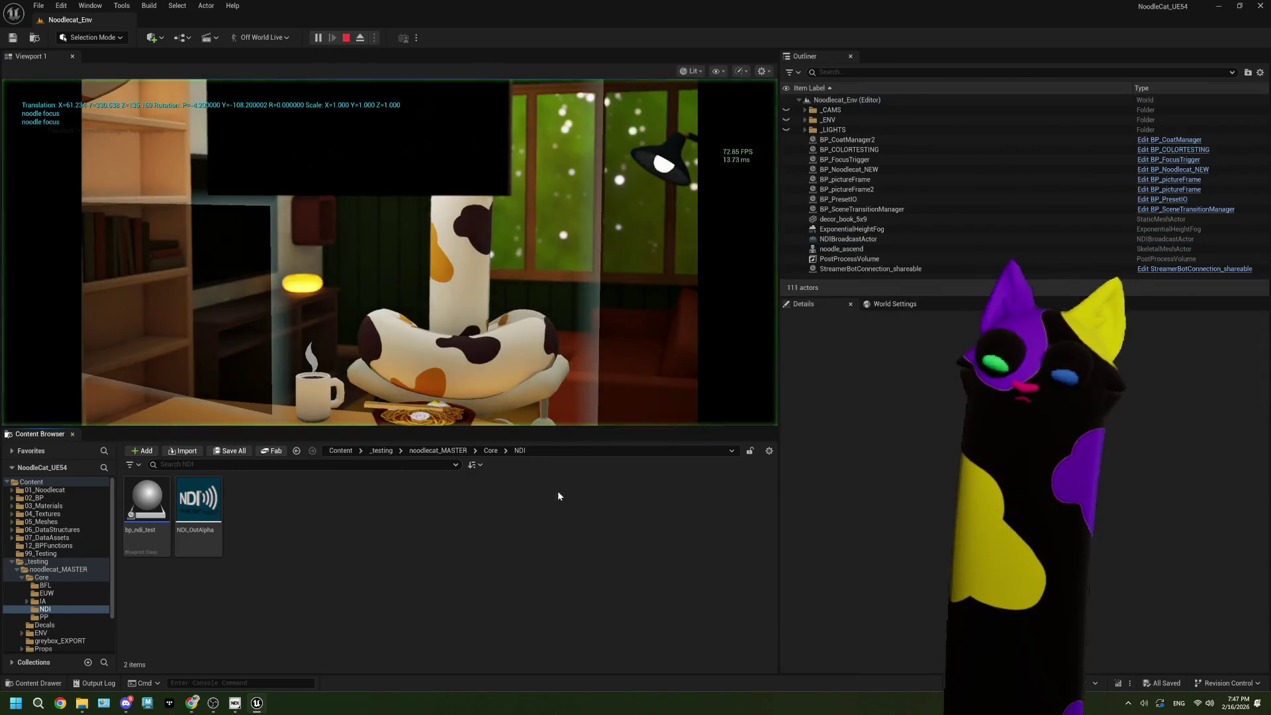
Step: Free the mouse, snap Unreal to the right half, and select Color Source in OBS
left_click(213, 703)
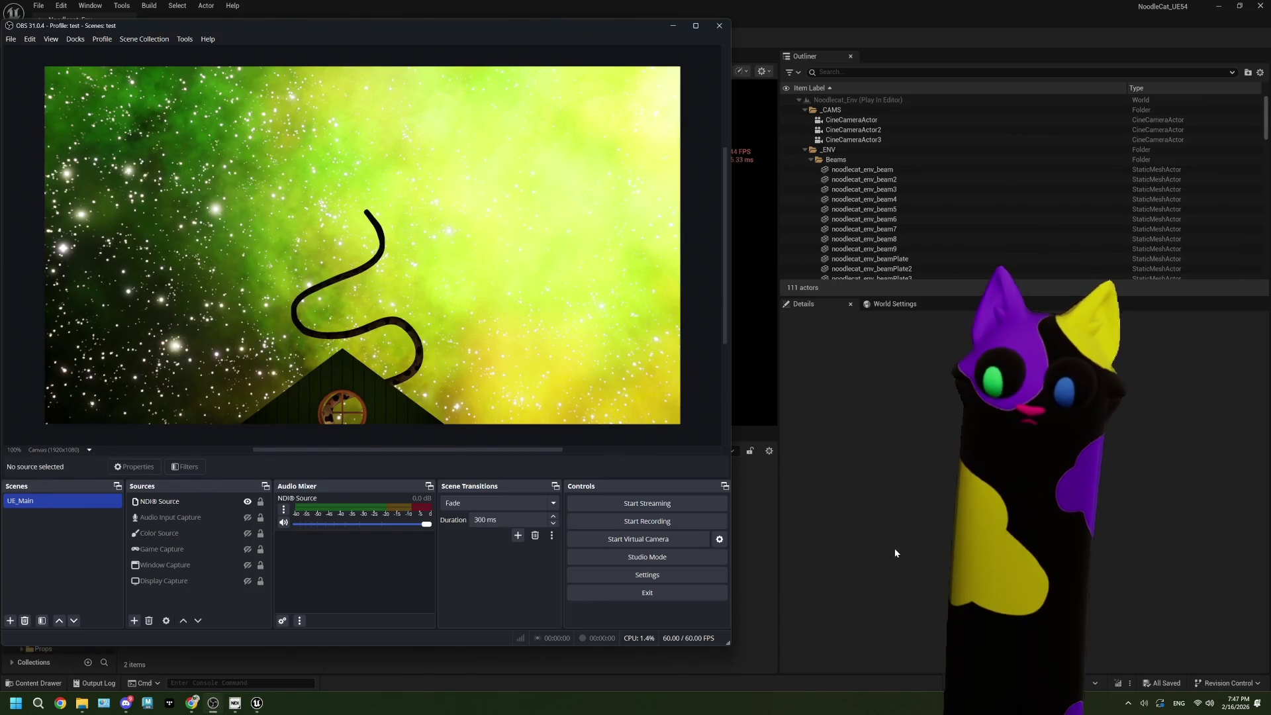
left_click(895, 553)
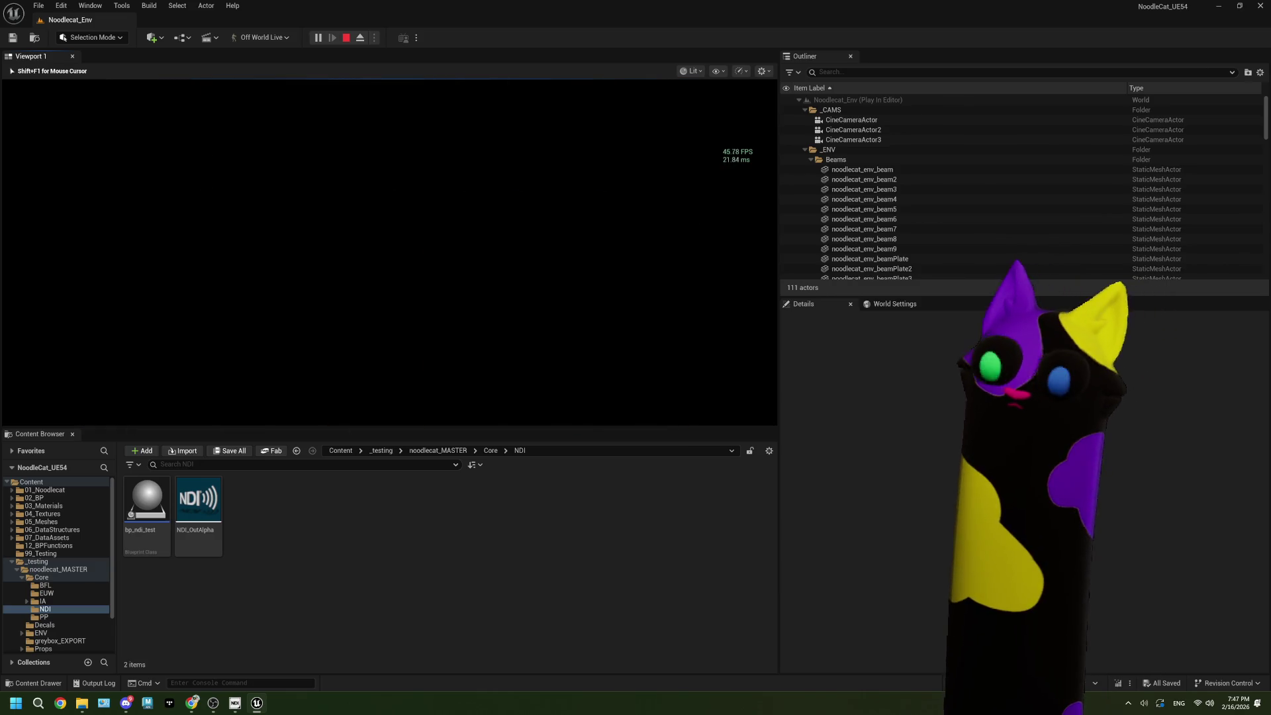
key("super")
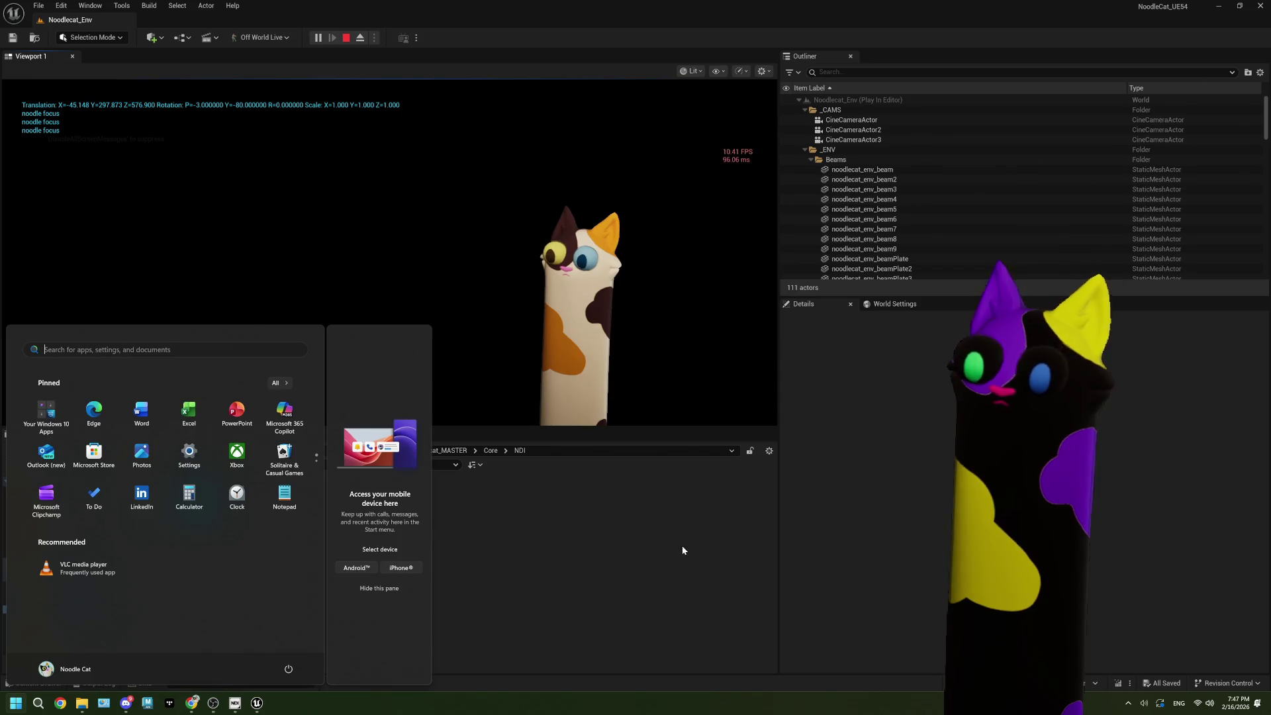
key("Escape")
left_click(213, 703)
left_click_drag(745, 41, 1016, 46)
left_click(563, 384)
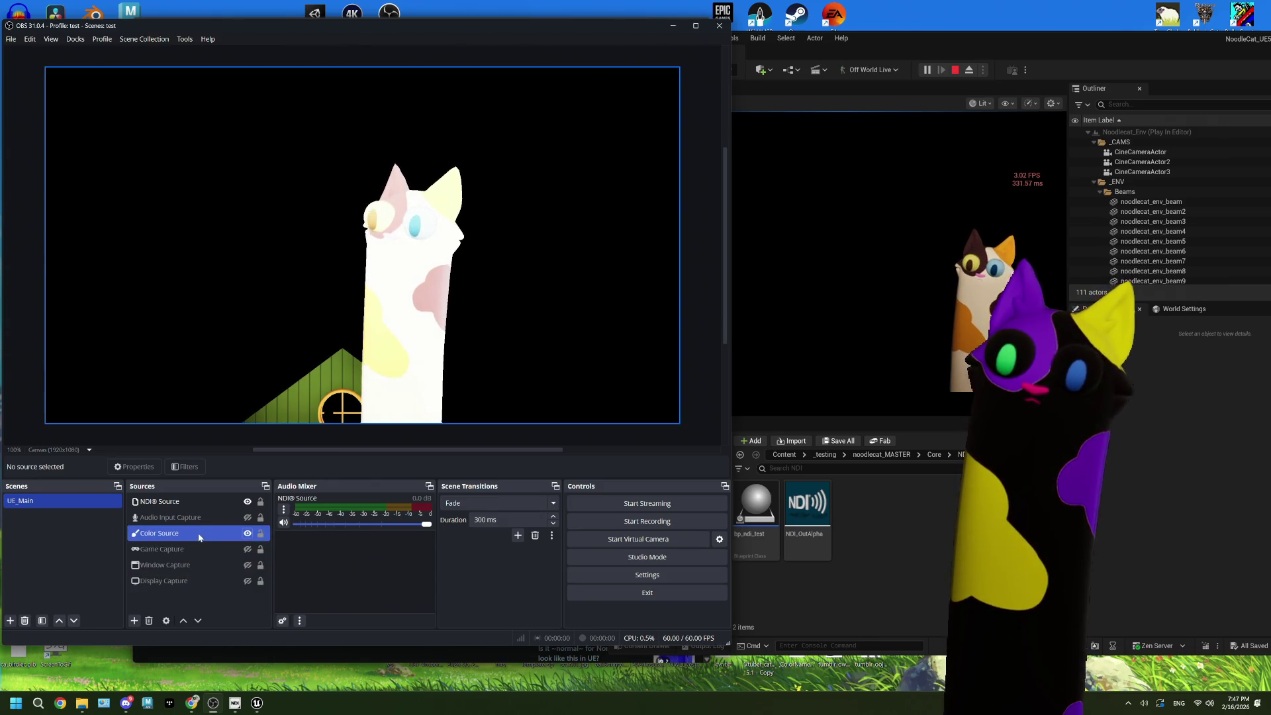
left_click(199, 537)
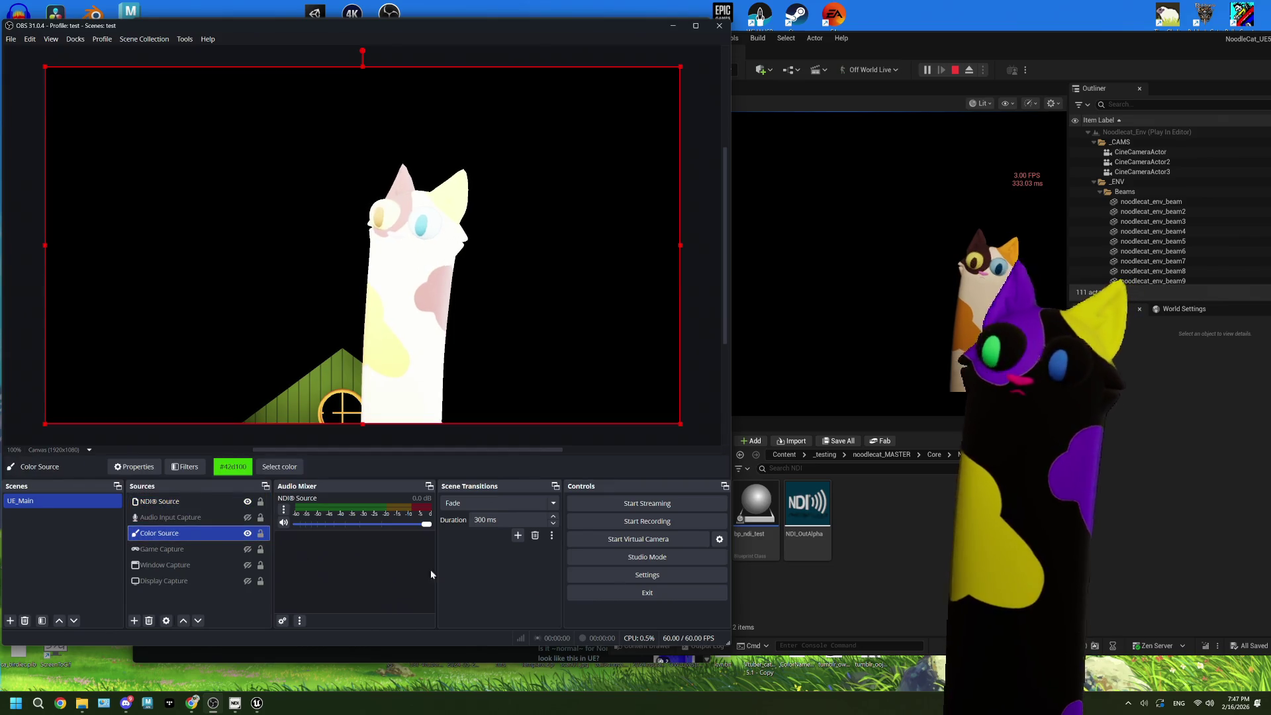
left_click(943, 588)
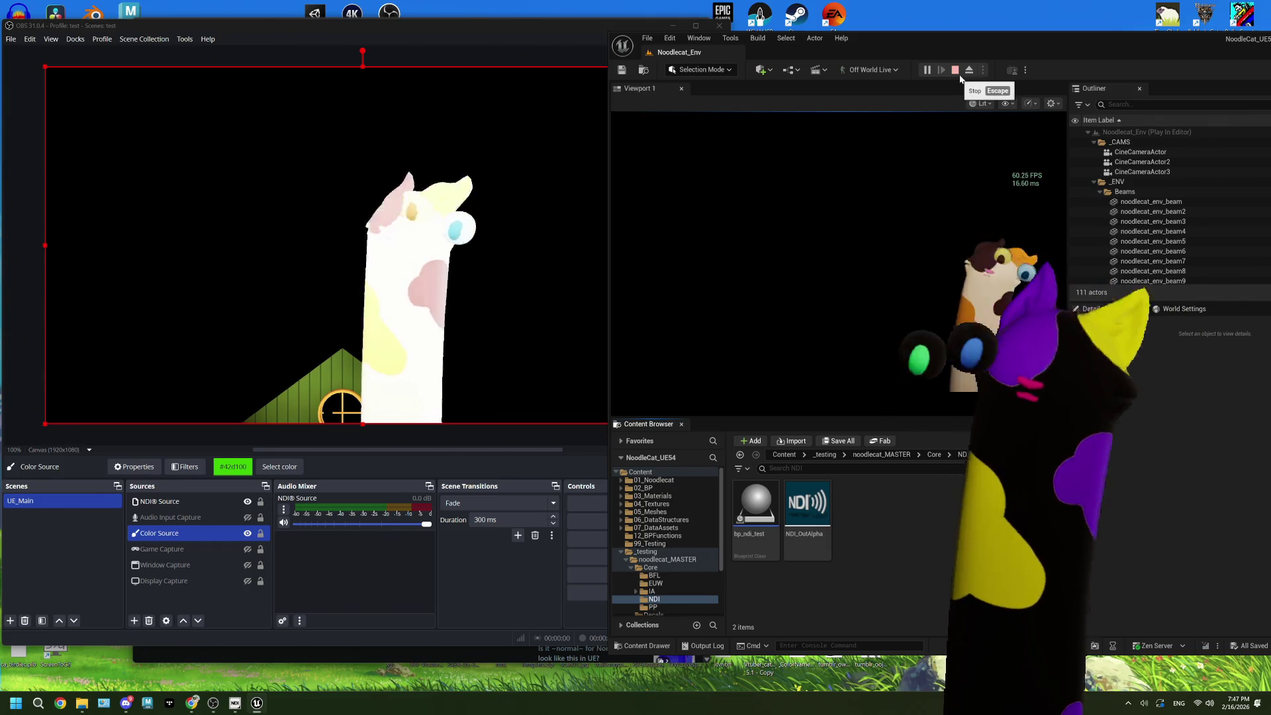
Step: Stop play, untick Override Broadcast Settings on ViewportCaptureComponent, save, and play again
left_click(960, 76)
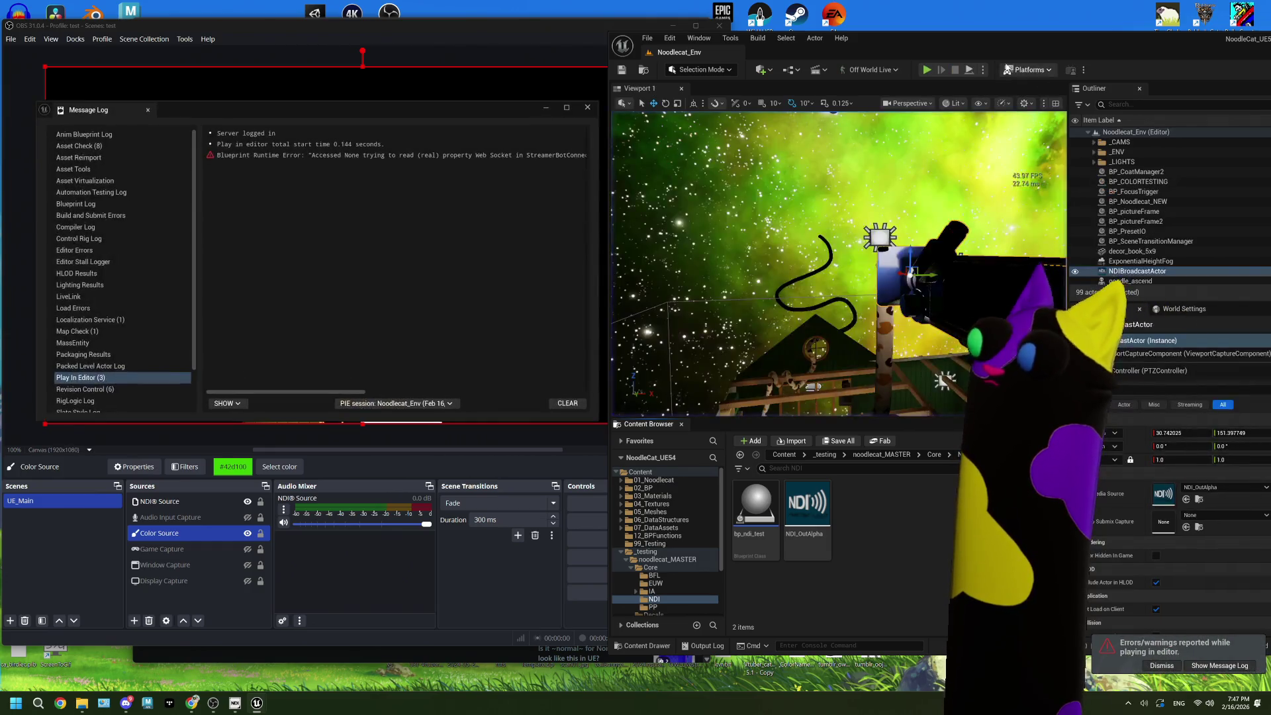
double_click(922, 61)
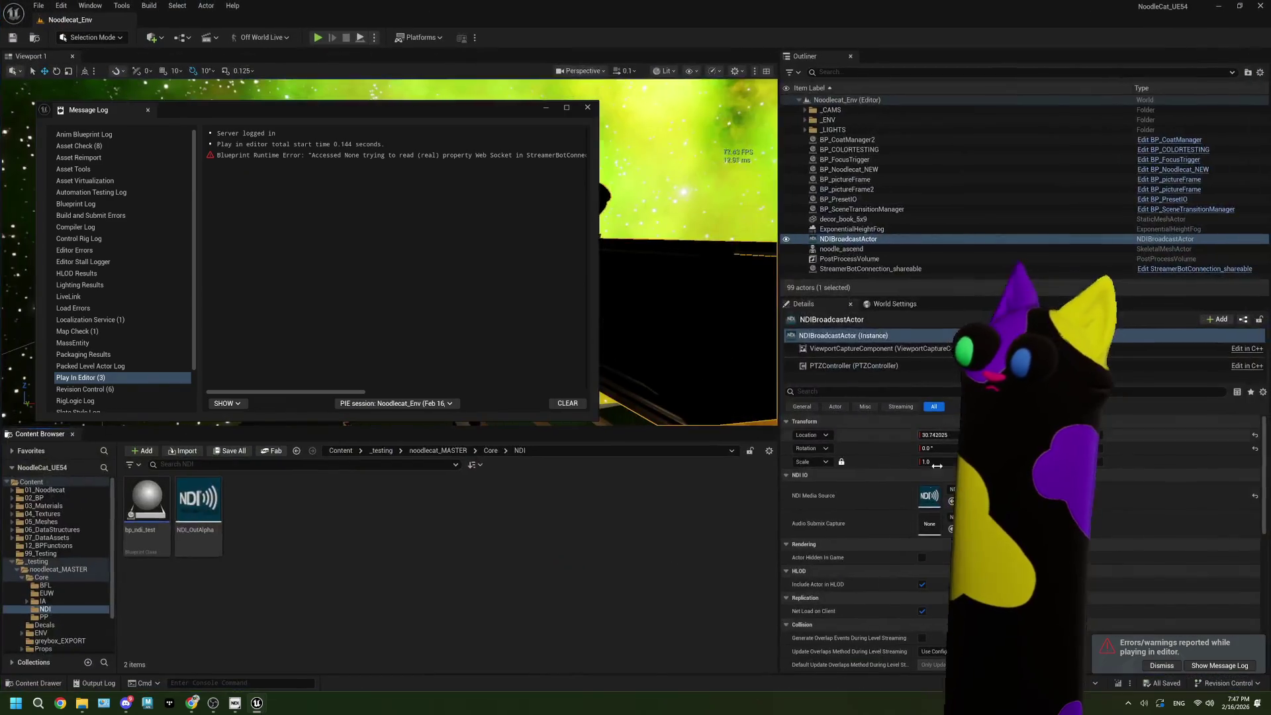
left_click(862, 351)
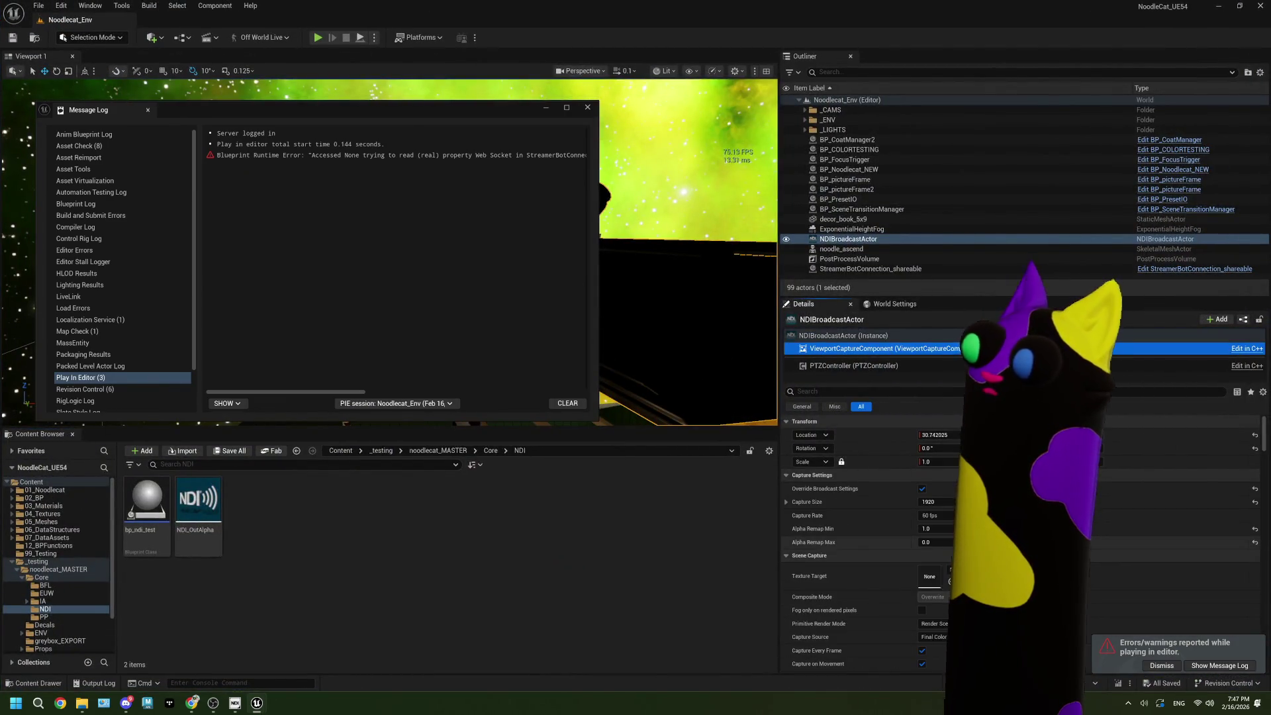
left_click(922, 489)
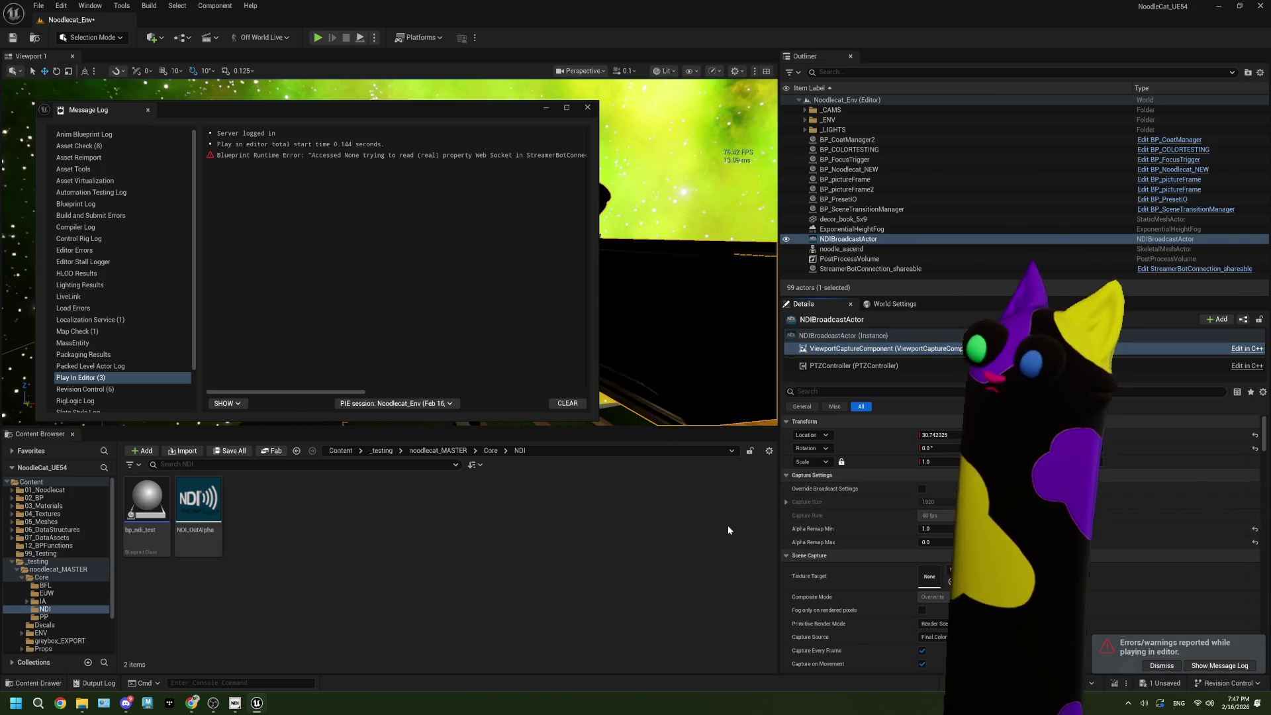
left_click(13, 38)
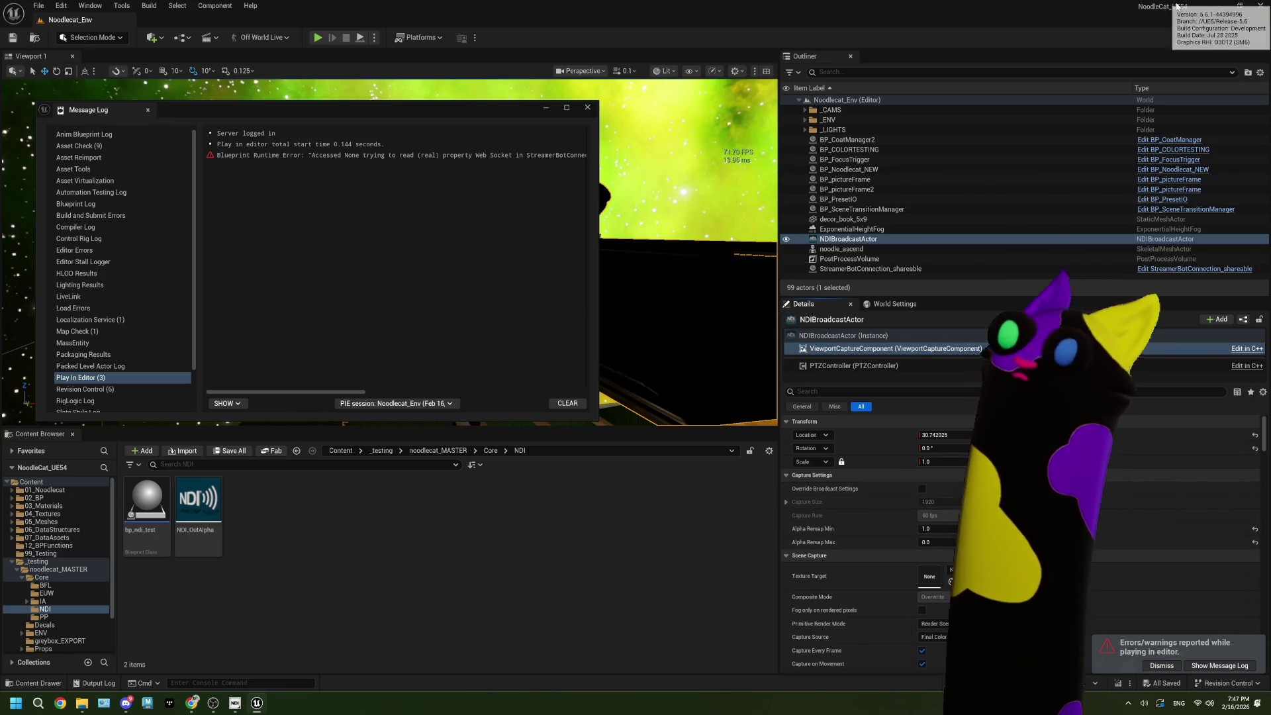
left_click(320, 38)
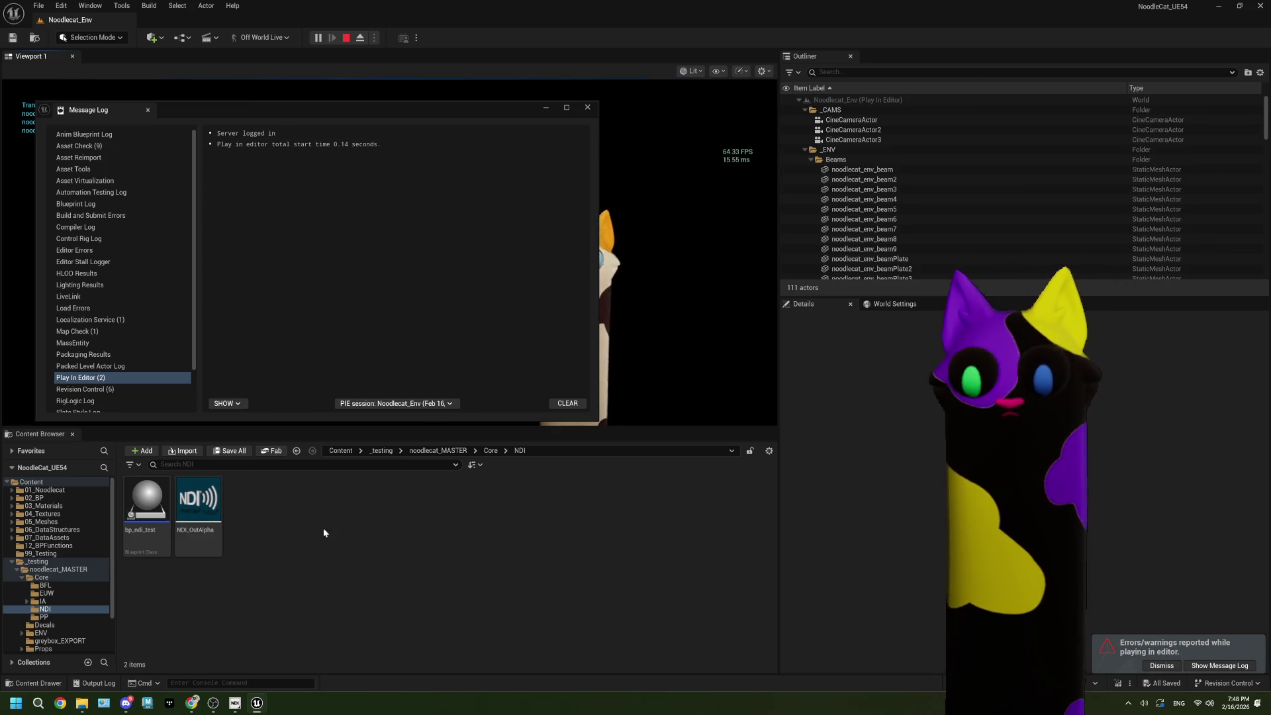
left_click(222, 702)
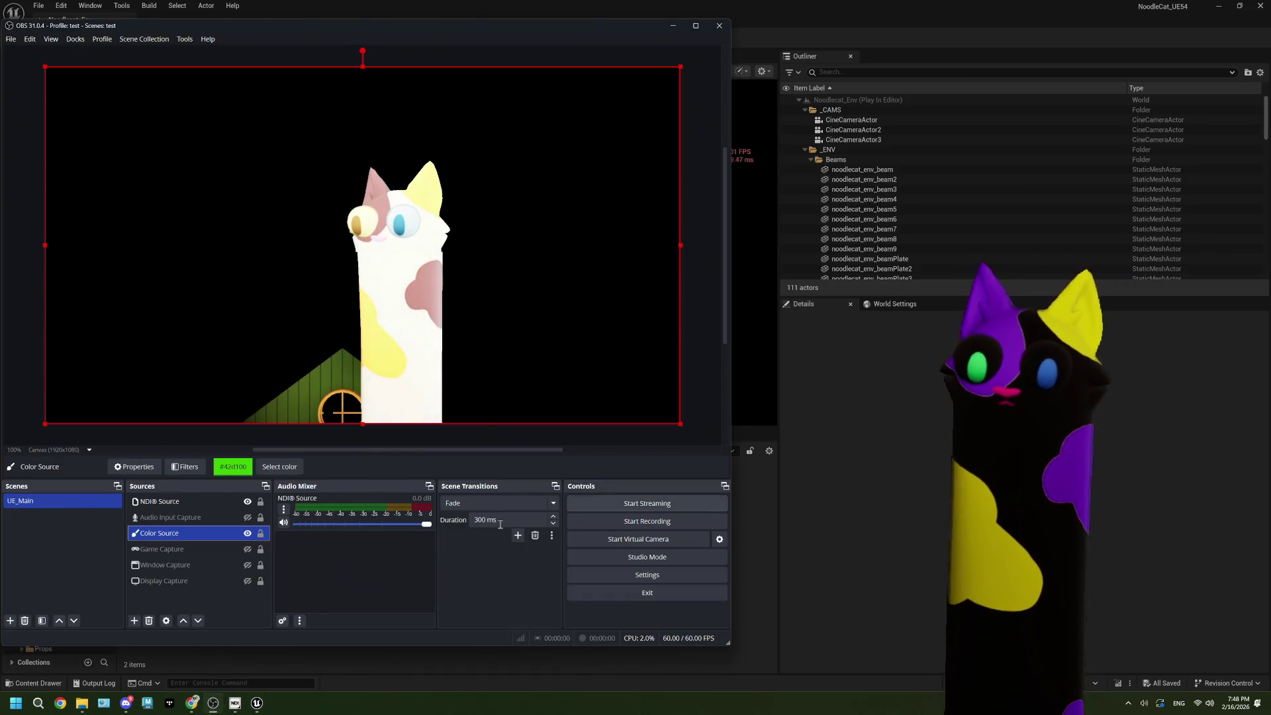
Step: Hide the Color Source in UE_Main so only the NDI Source shows, then stop play
left_click(248, 534)
left_click(247, 534)
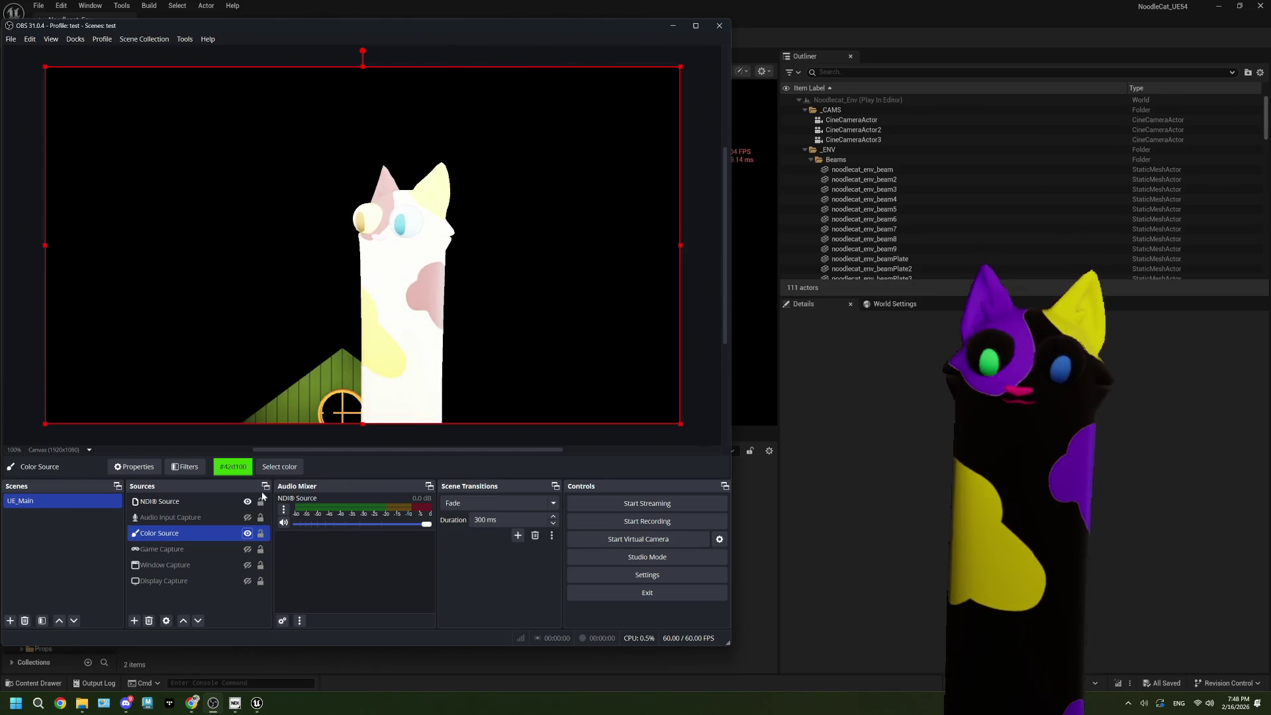
left_click(187, 502)
left_click(194, 518, "ctrl")
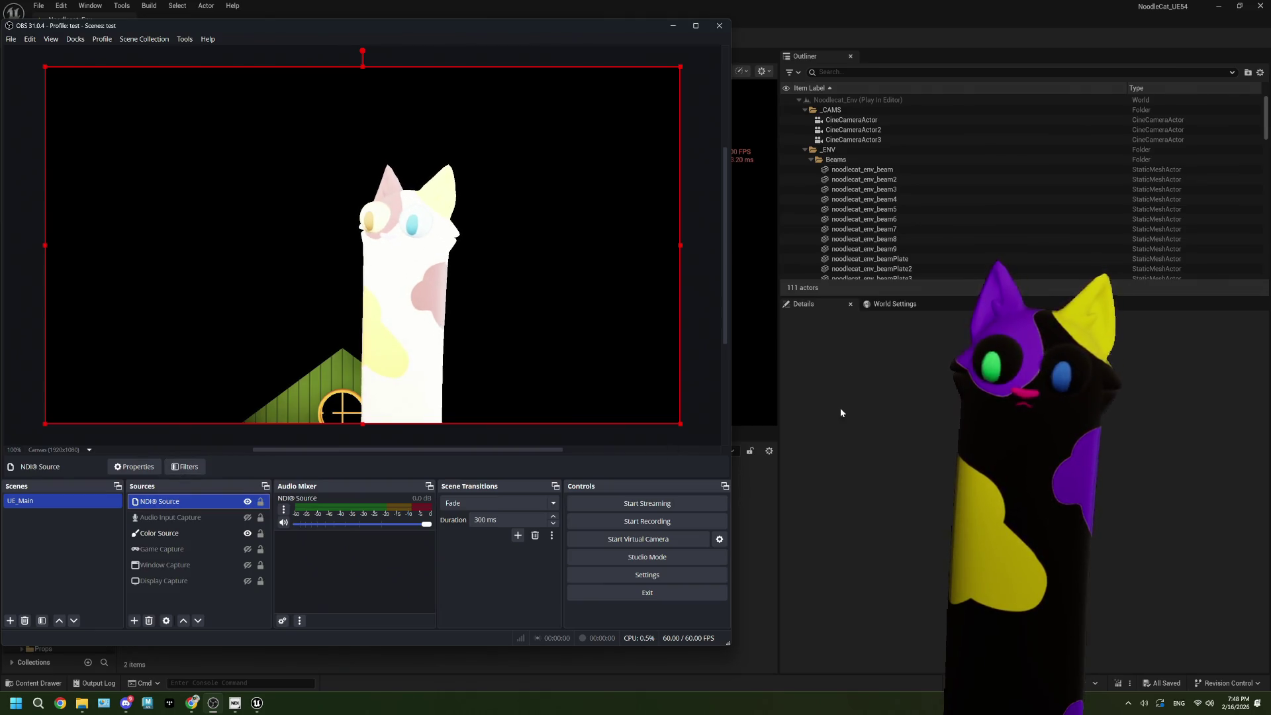
left_click(185, 523, "ctrl")
left_click(206, 534, "ctrl")
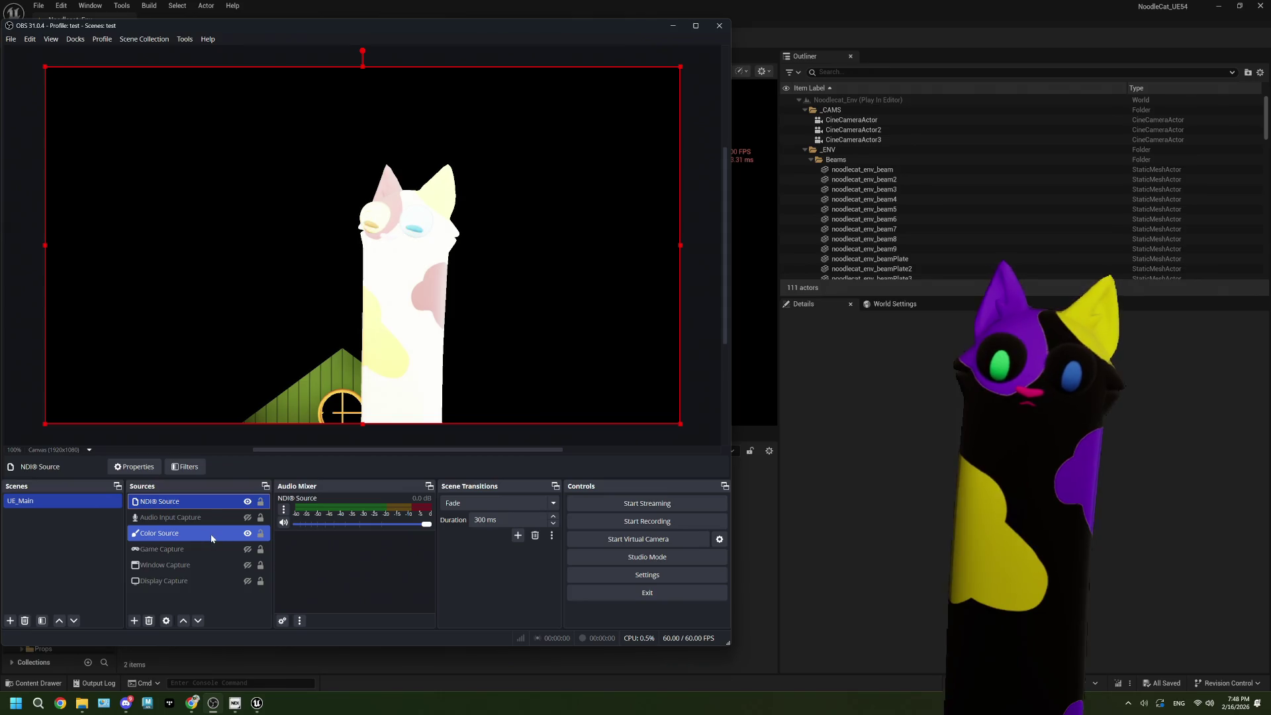
left_click(248, 533)
left_click(248, 575)
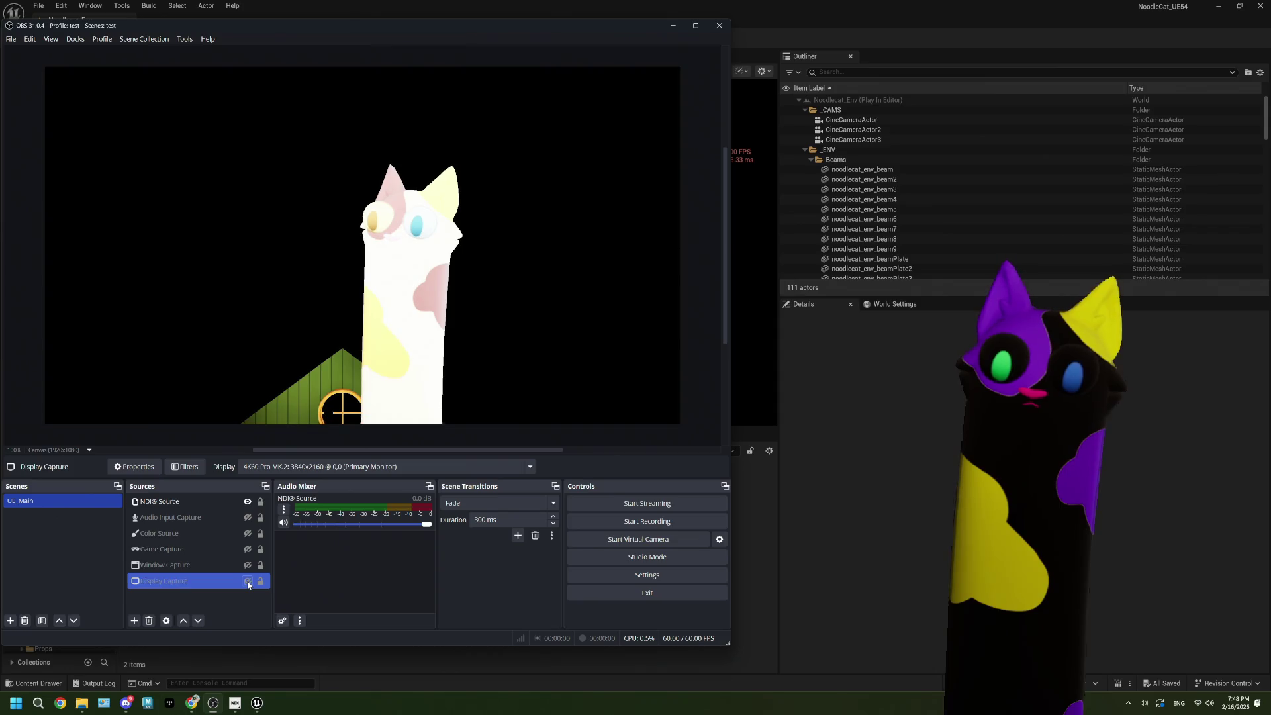
key("Escape")
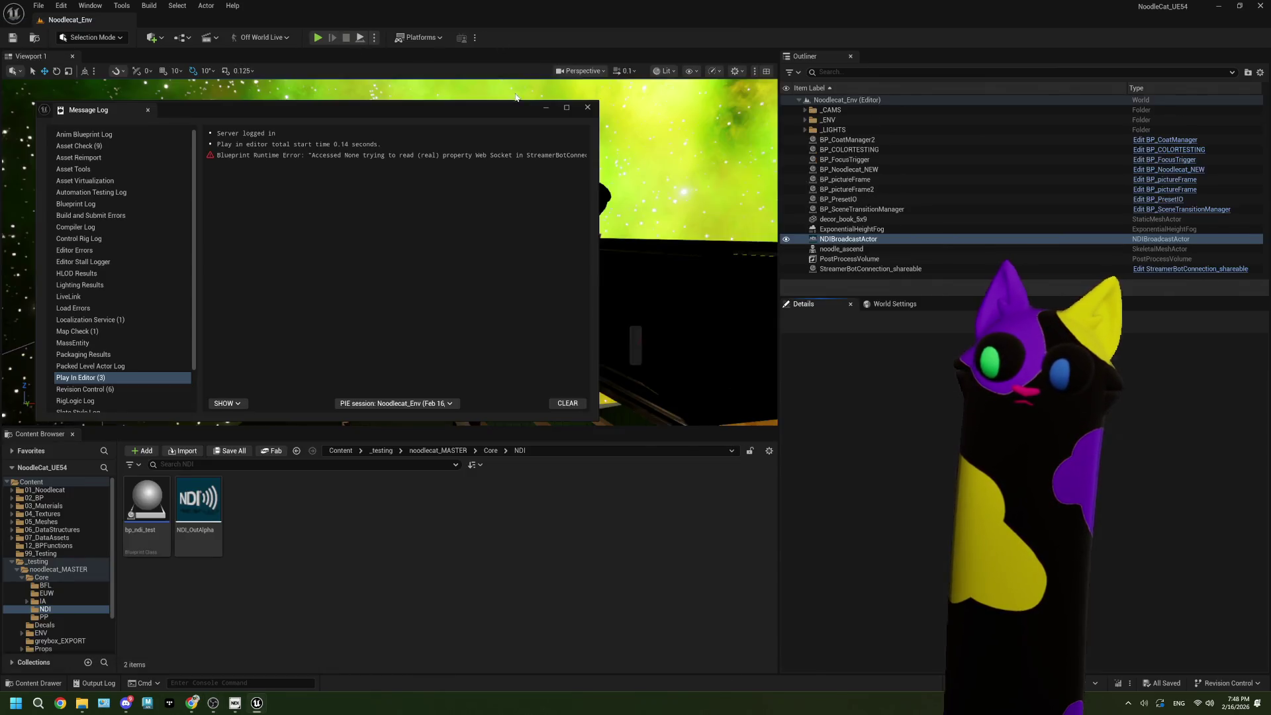
Step: Inspect the NDI_OutAlpha asset's broadcast settings and close its editor
left_click(587, 107)
double_click(198, 500)
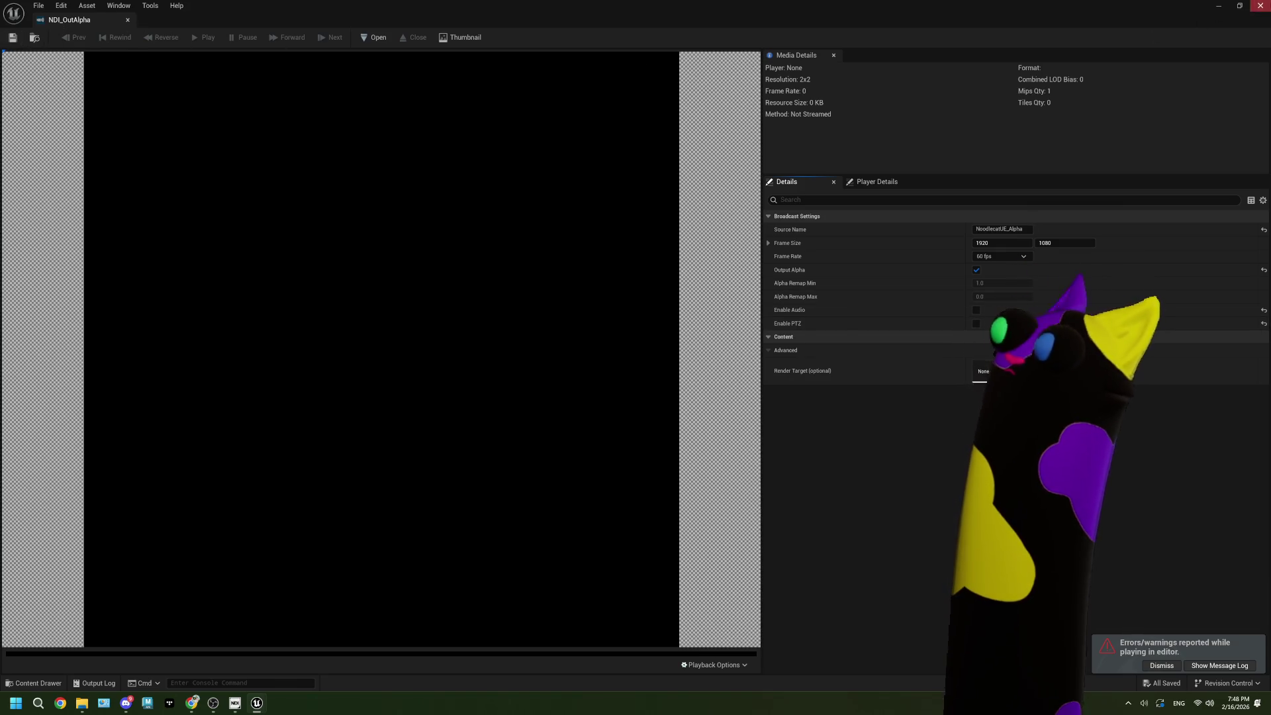
left_click(1261, 5)
Step: Review ViewportCaptureComponent's Alpha Remap values (Min 1.0, Max 0.0) and select bp_ndi_test
left_click(882, 351)
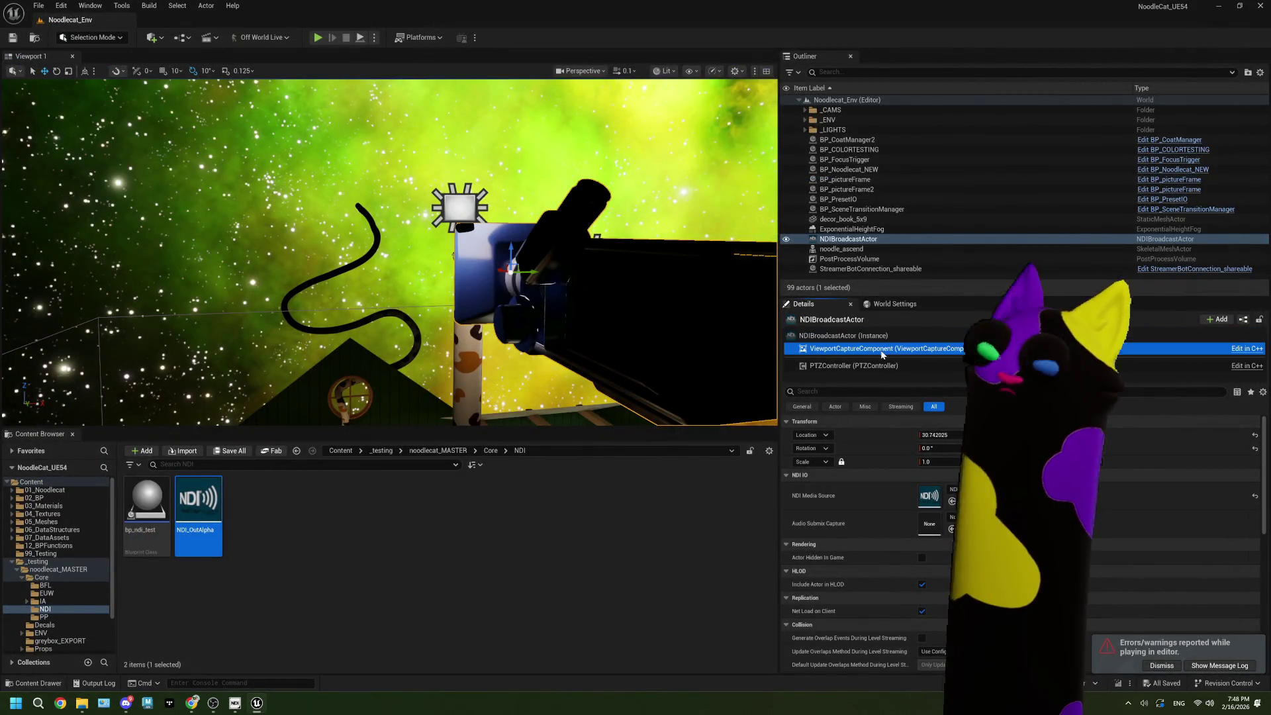
left_click(882, 354)
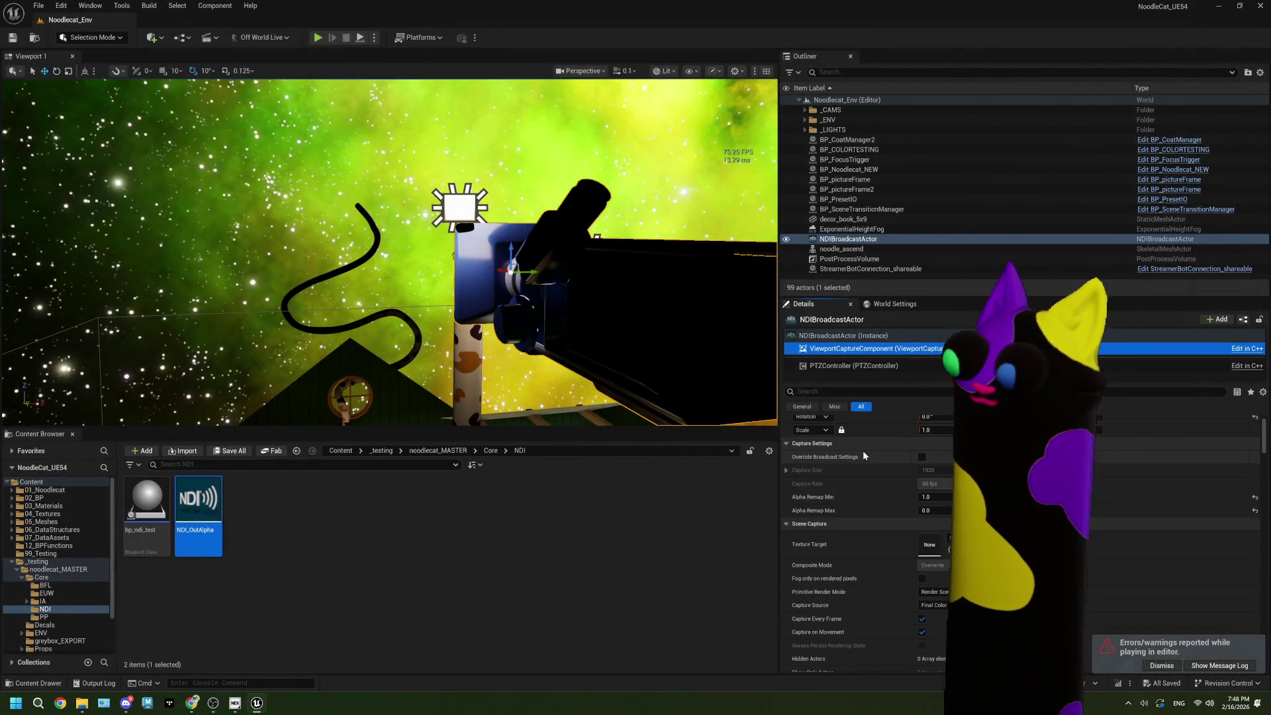
scroll(864, 450, "down", 2)
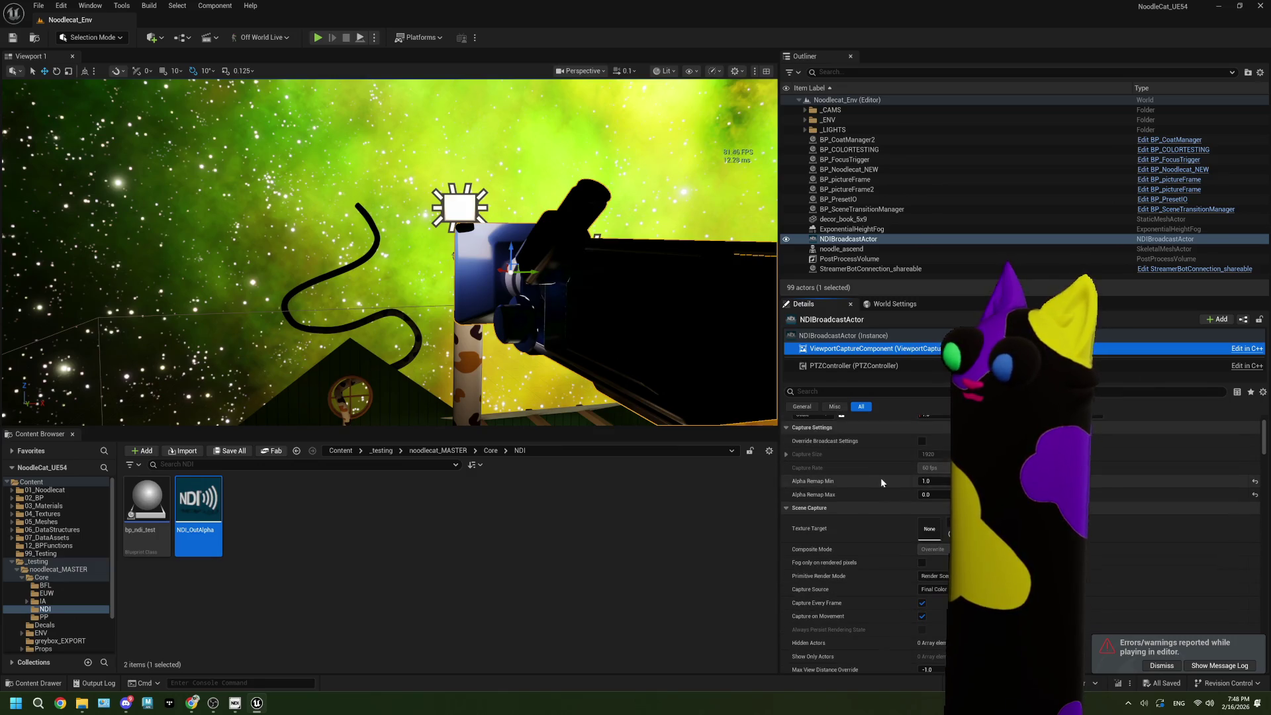
left_click(934, 481)
scroll(853, 483, "down", 2)
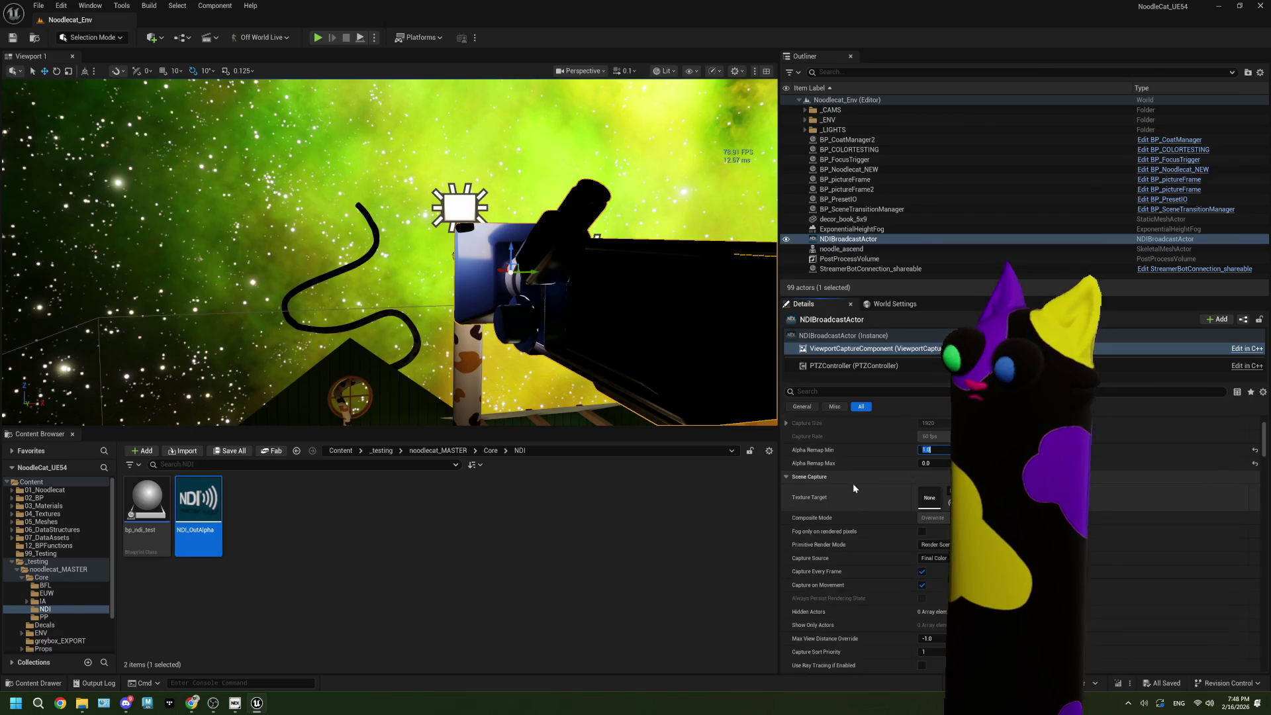
scroll(853, 488, "down", 1)
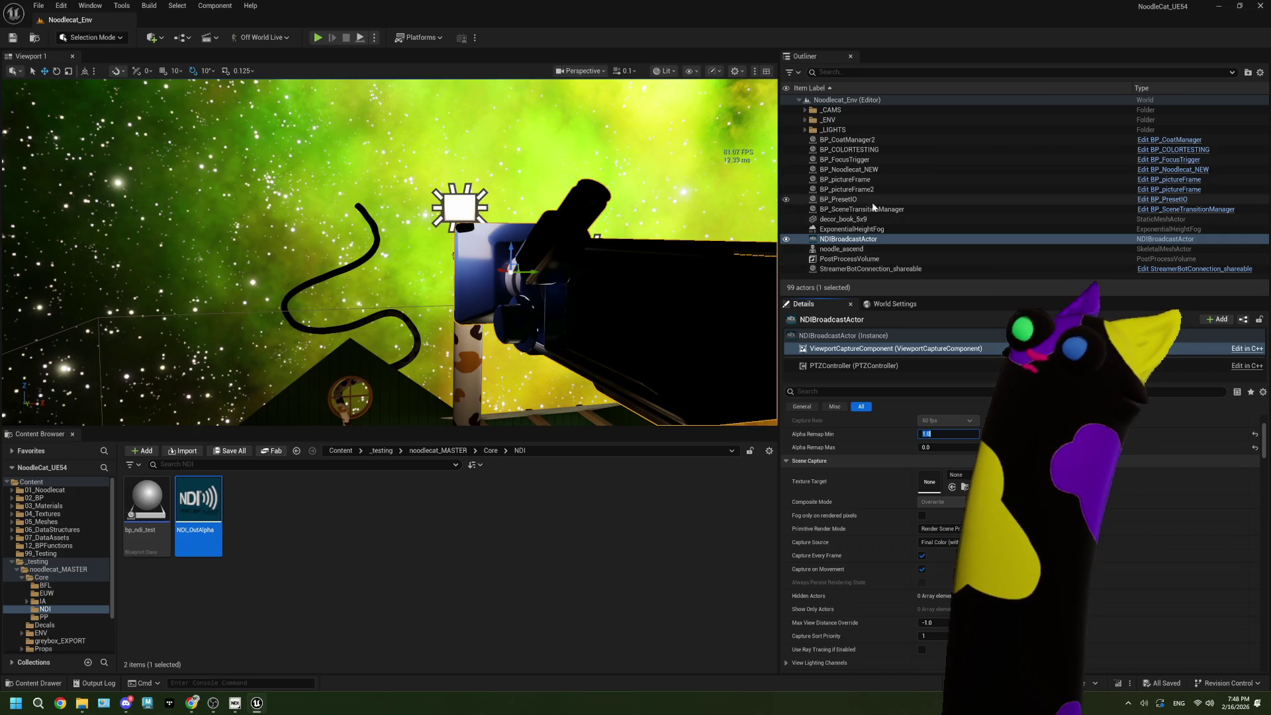
left_click(144, 511)
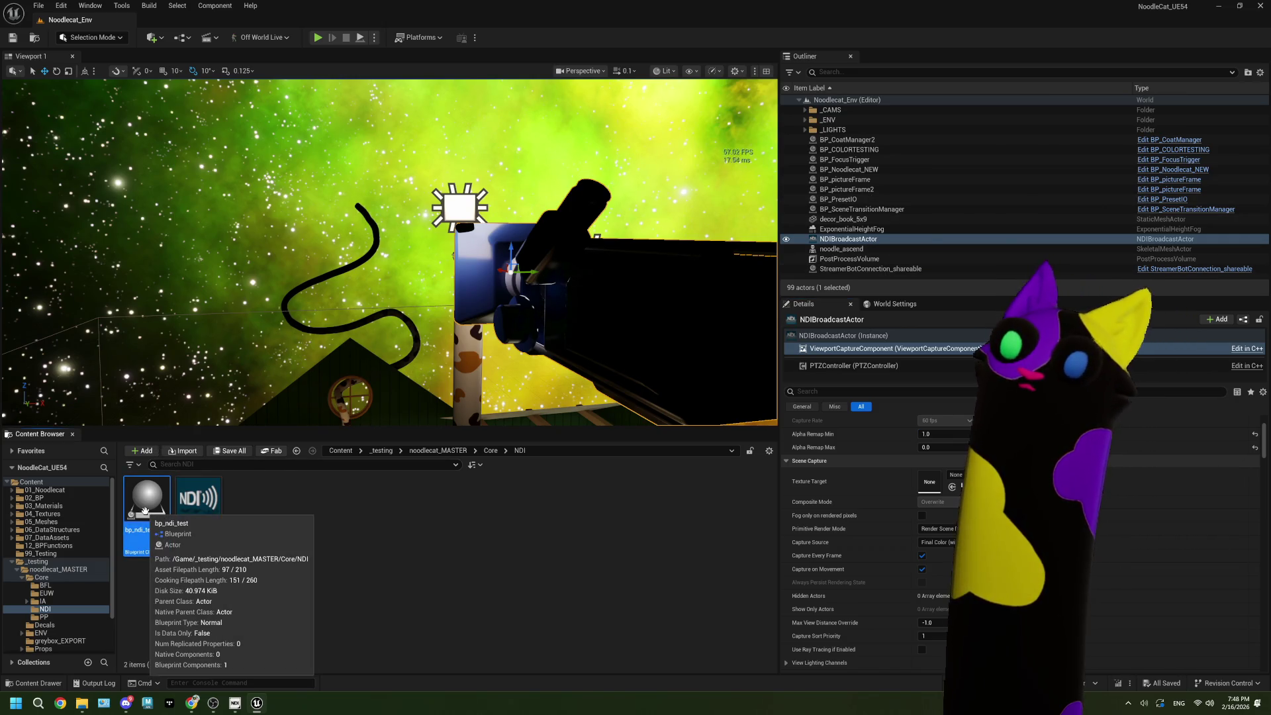
Step: Force-delete the bp_ndi_test blueprint and start Play In Editor with Alt+P
key("Delete")
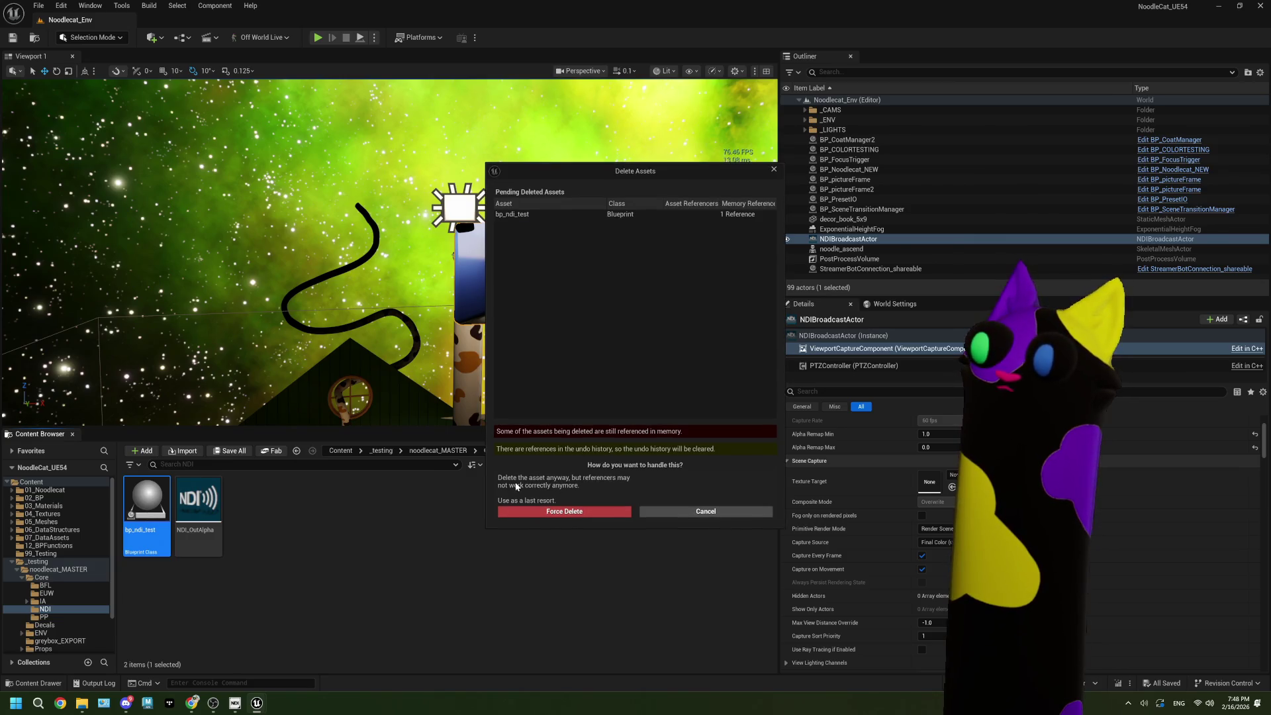
left_click(551, 511)
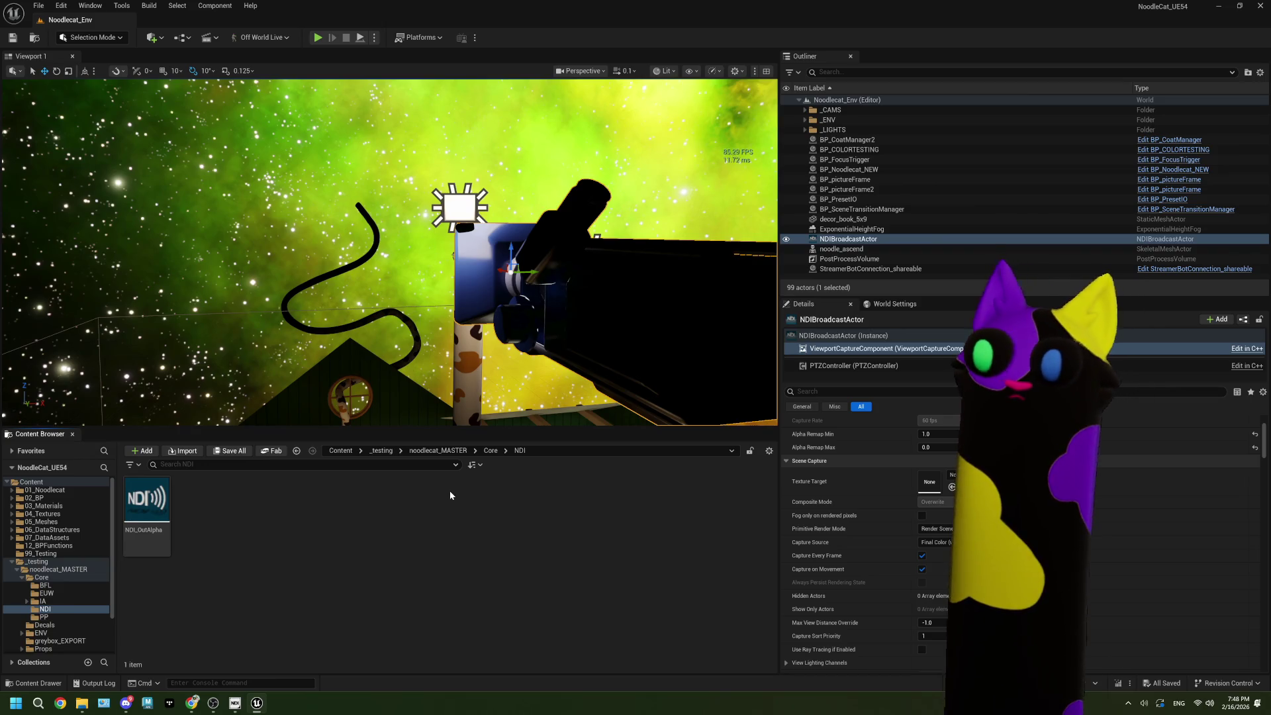
key("alt+p")
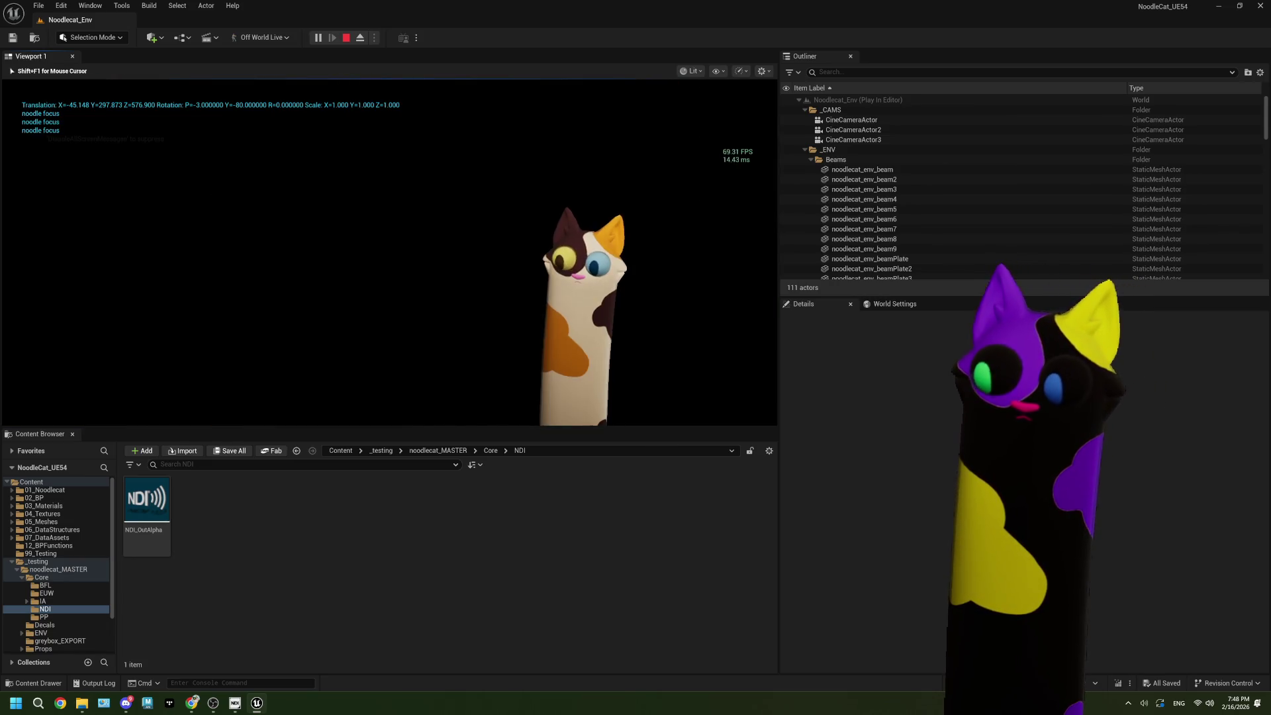
Step: In OBS, hide Display Capture, show the green Color Source, and open its properties
key("super")
left_click(215, 703)
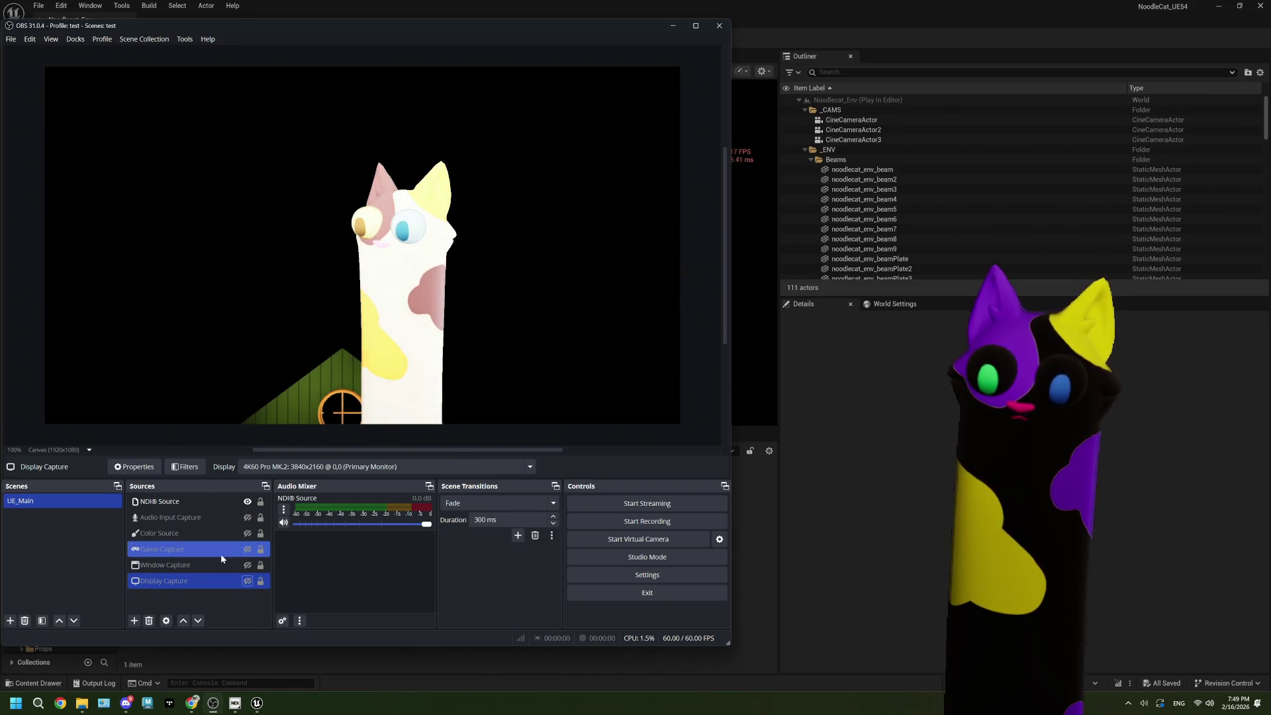
left_click(248, 582)
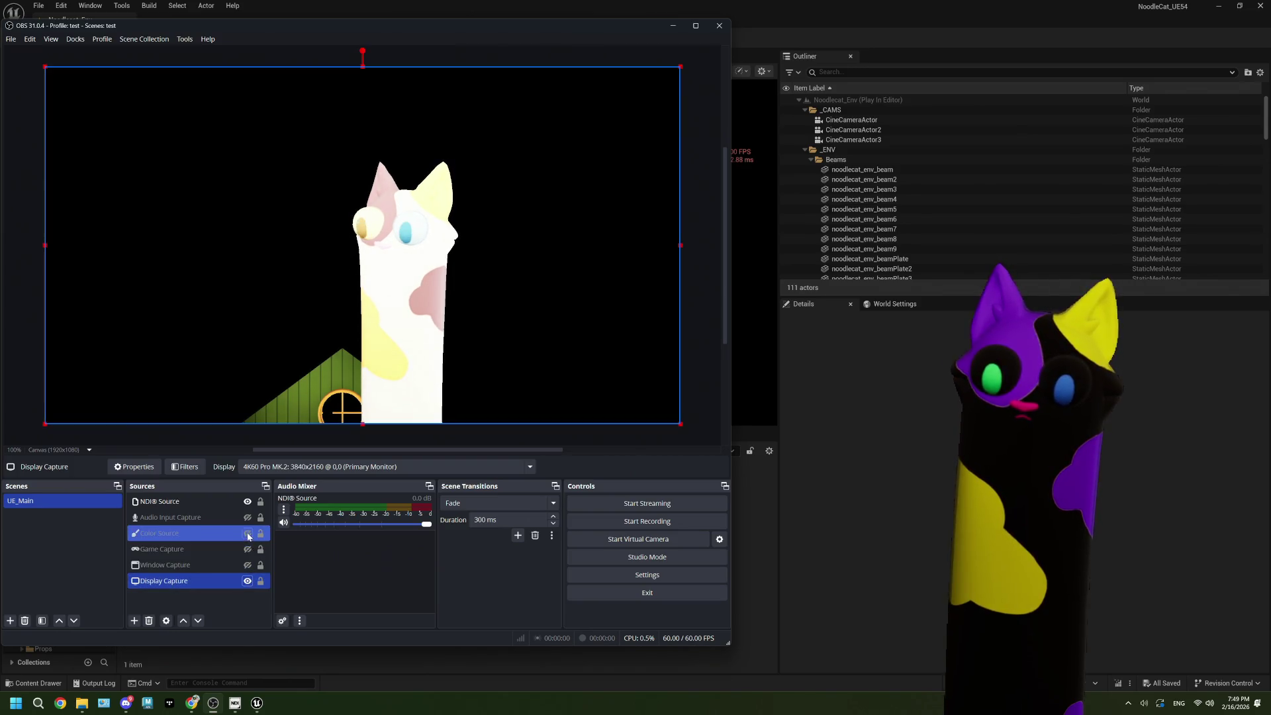
left_click(248, 581)
left_click(248, 534)
left_click(249, 502)
left_click(248, 502)
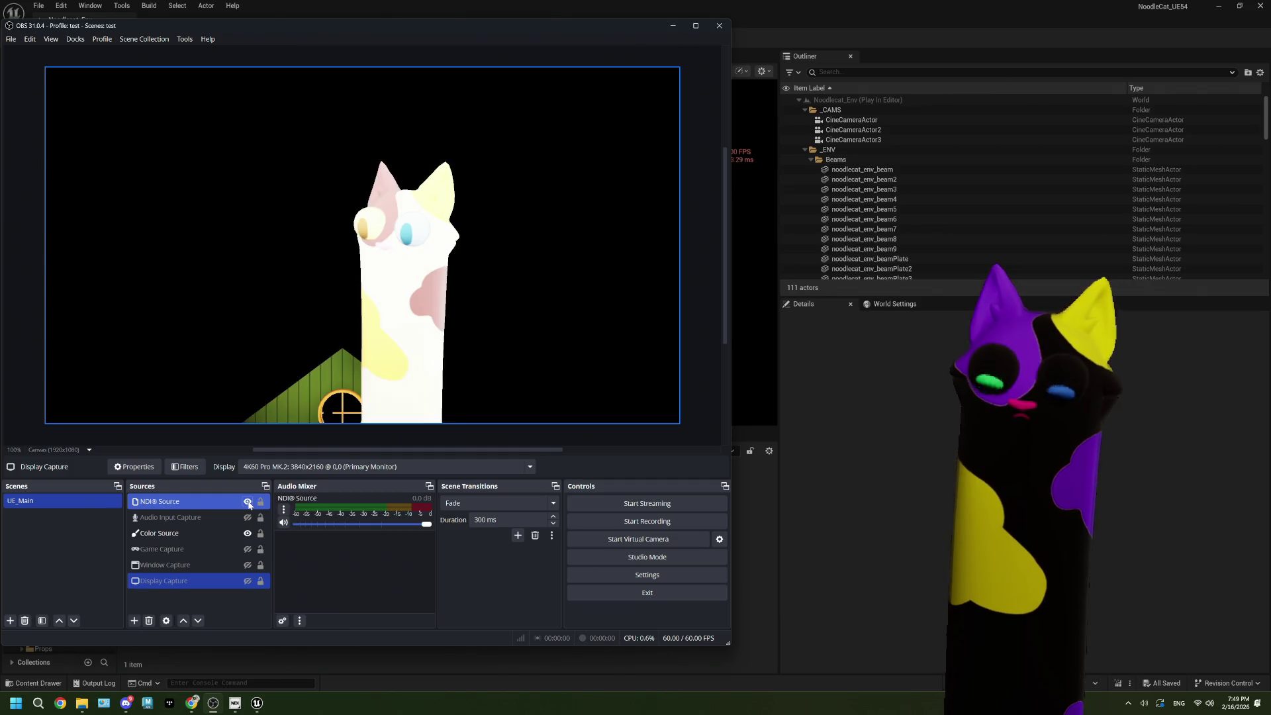
left_click(198, 528)
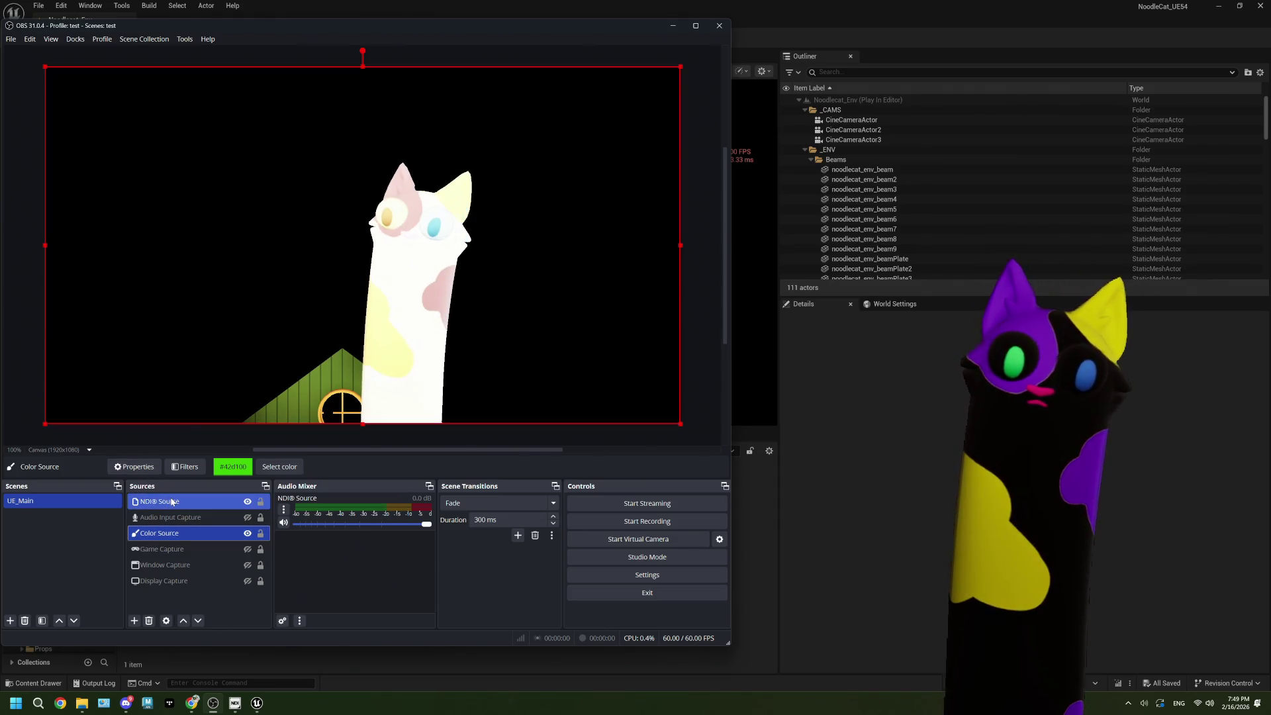
left_click(151, 471)
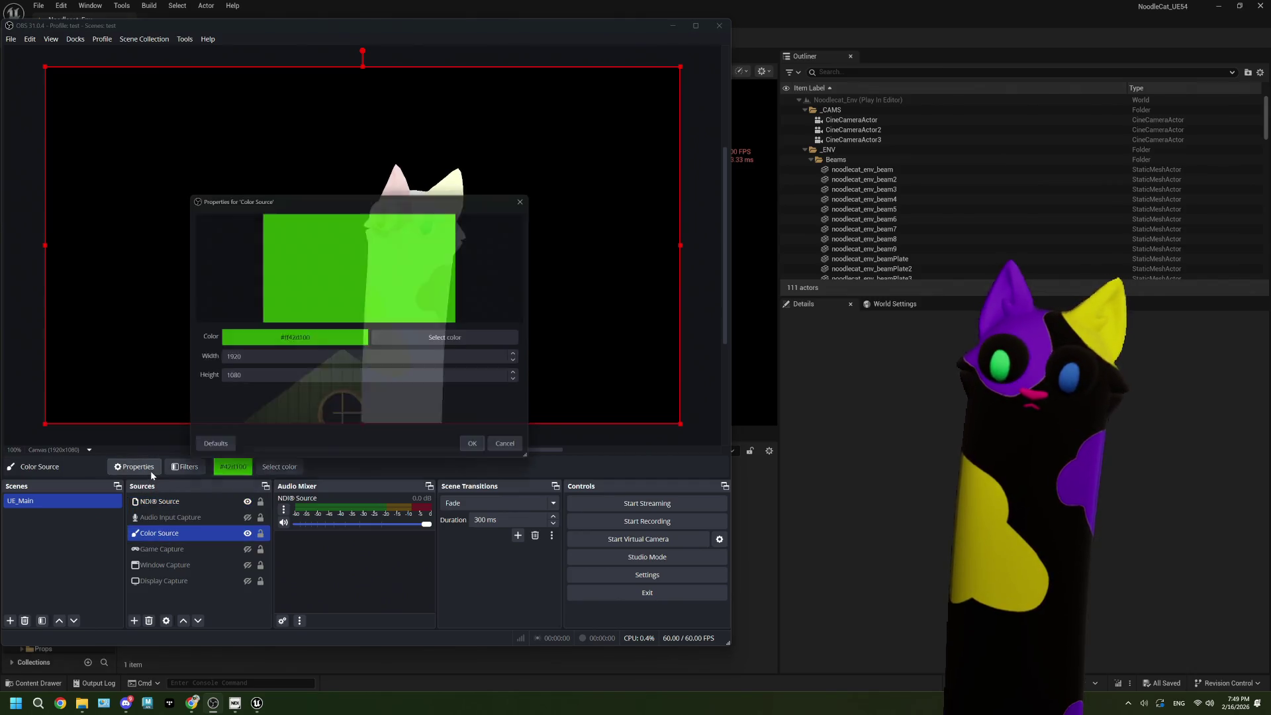
Step: Delete the Advanced Mask filter from the Color Source's filters
left_click(515, 453)
right_click(163, 534)
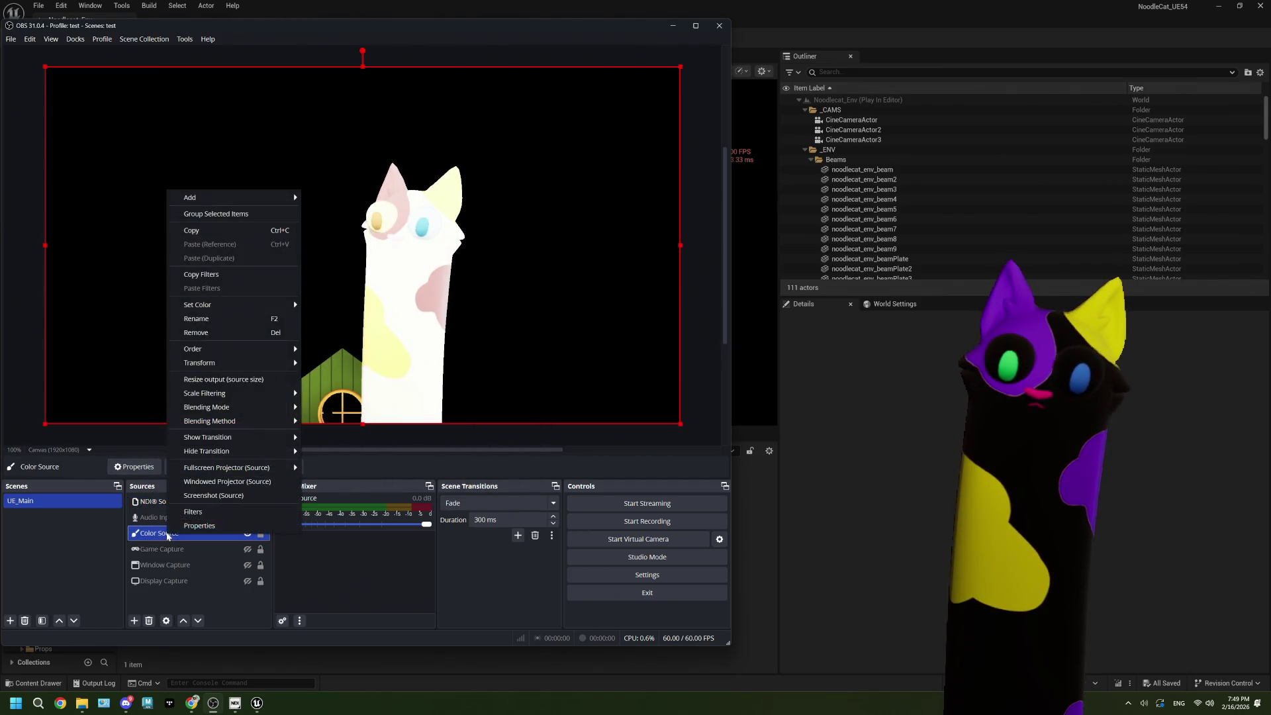
left_click(199, 515)
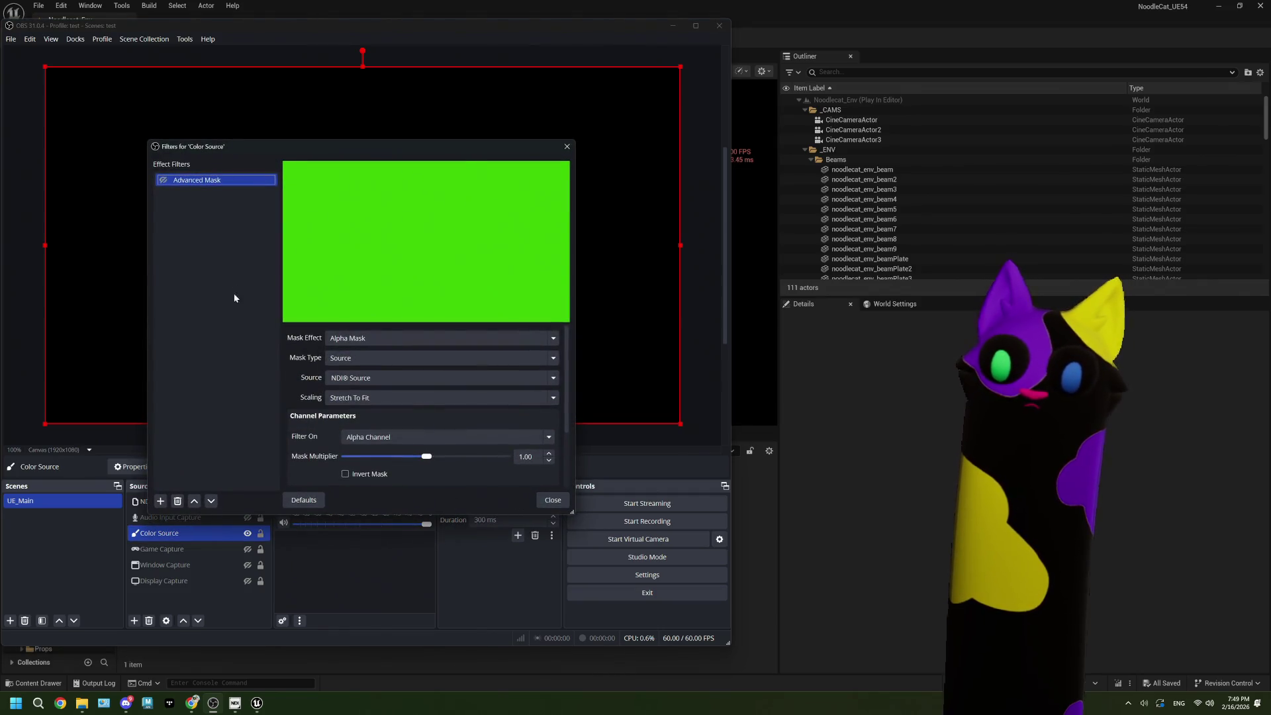
left_click(178, 501)
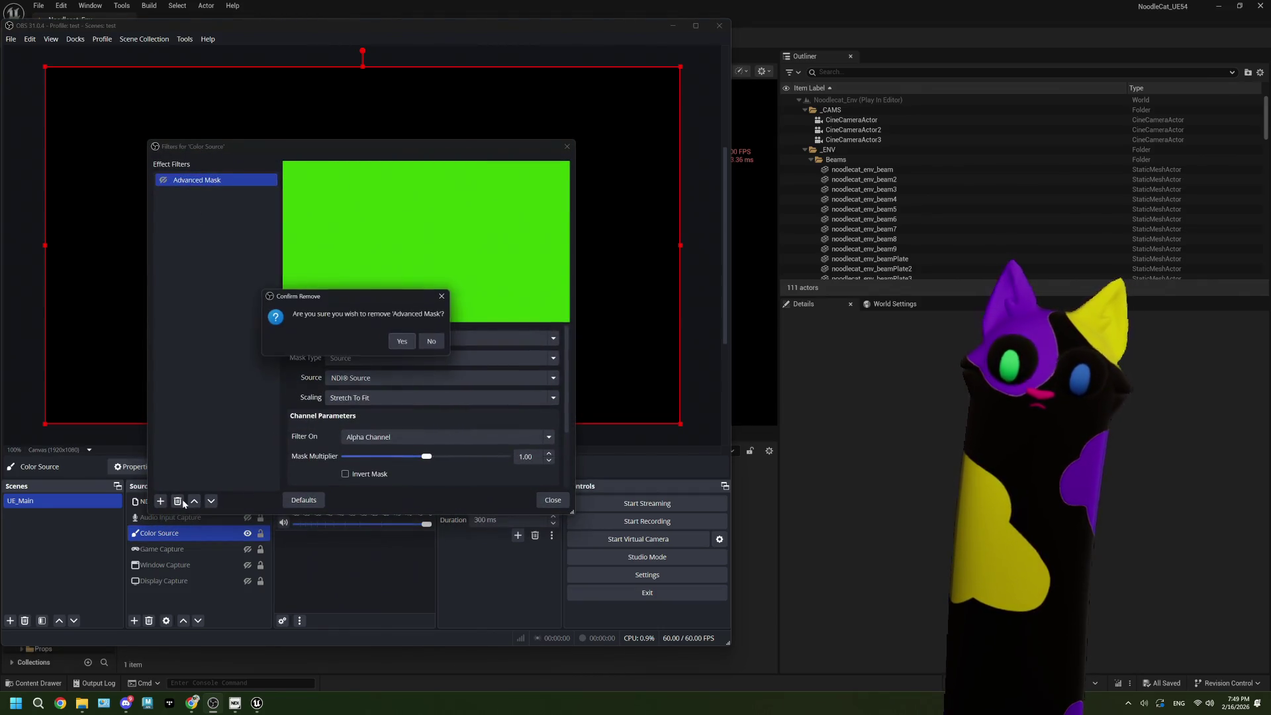
left_click(403, 341)
left_click(553, 500)
Step: Confirm the NDI® Source has no filters, then open its properties
left_click(174, 501)
left_click(181, 471)
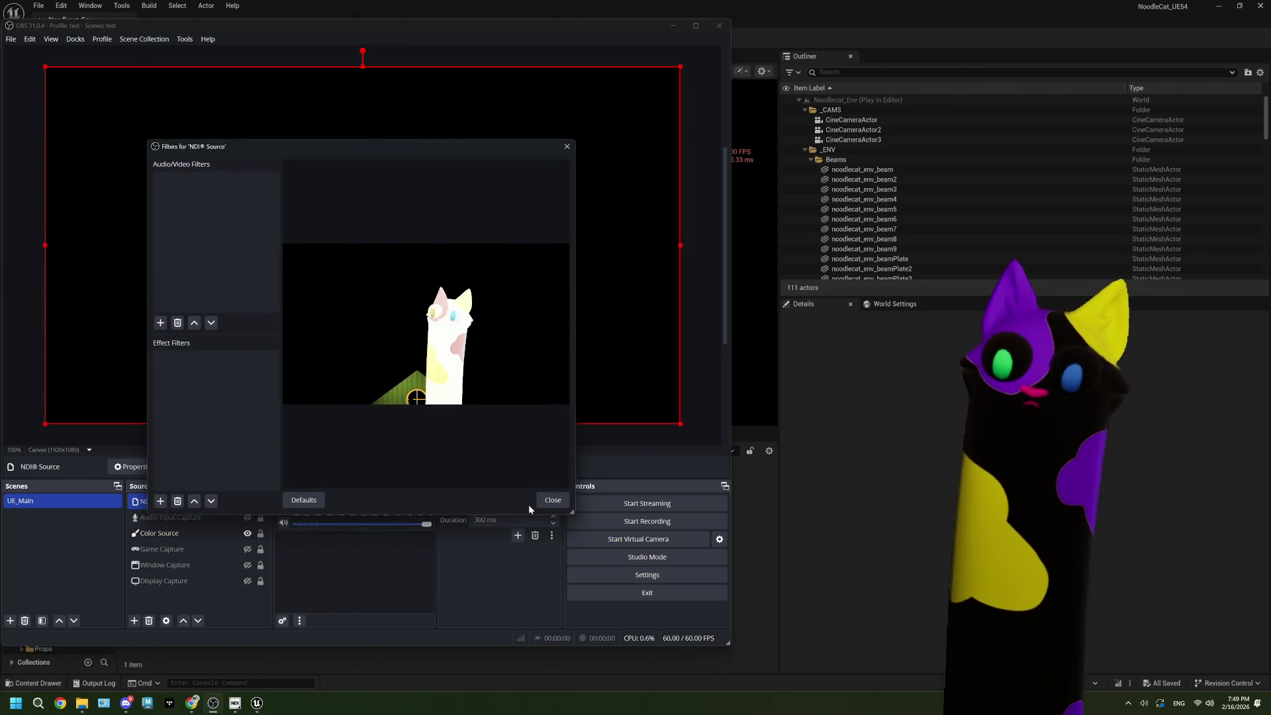
left_click(551, 502)
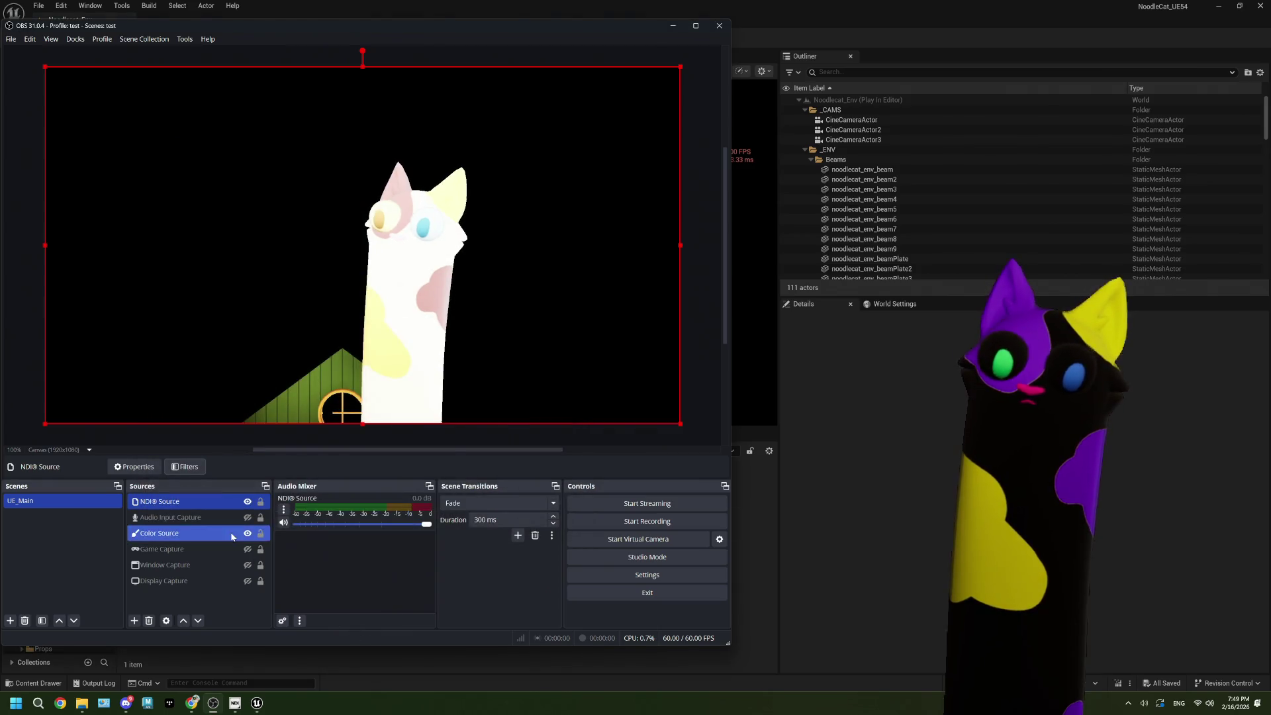
left_click(166, 621)
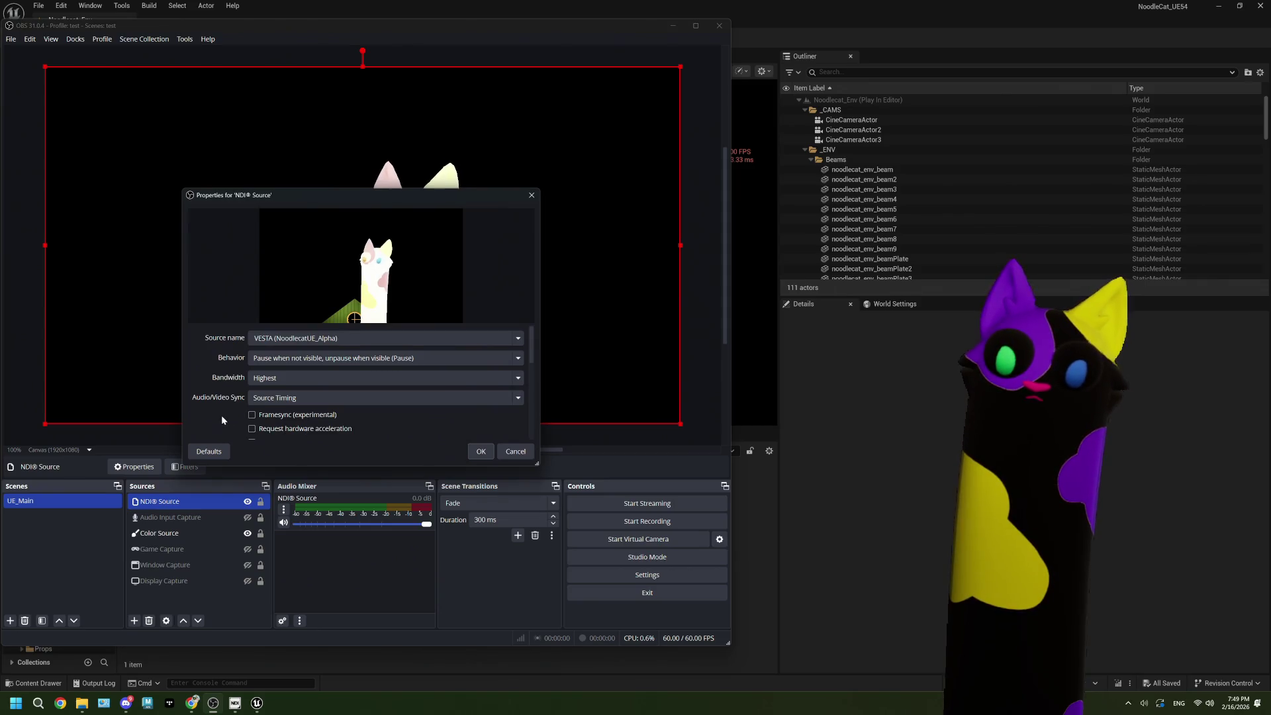
Step: Enable Framesync and set Latency Mode to Normal (safe) in the NDI Source properties
scroll(221, 416, "down", 1)
left_click(252, 385)
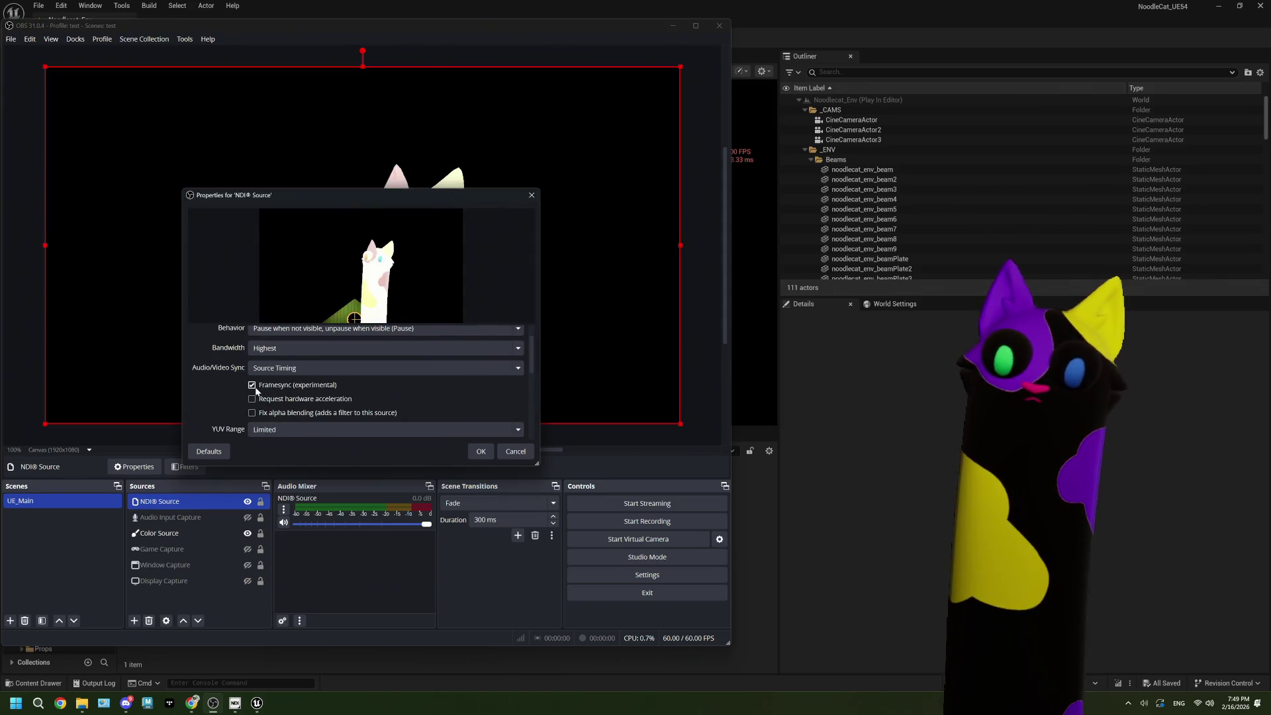
scroll(232, 396, "down", 2)
left_click(271, 408)
left_click(282, 426)
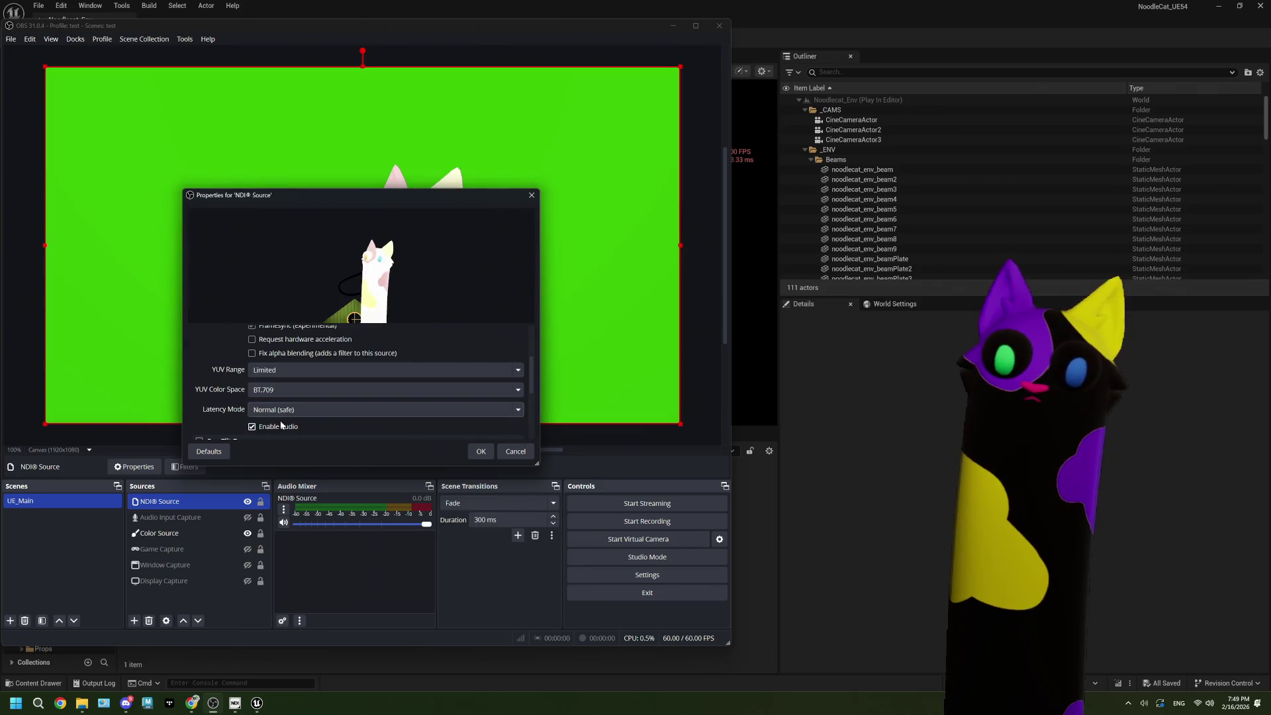
left_click(481, 451)
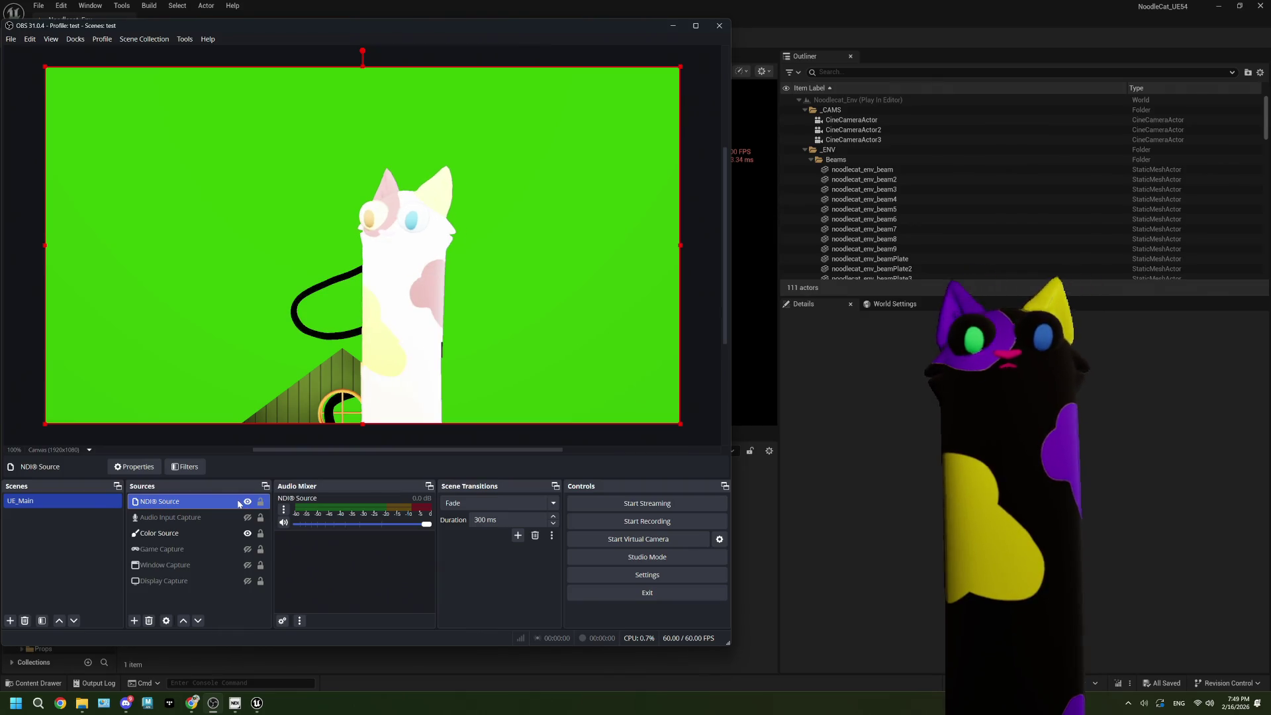
Step: Recheck the NDI Source properties, then hide the green Color Source in OBS
left_click(151, 468)
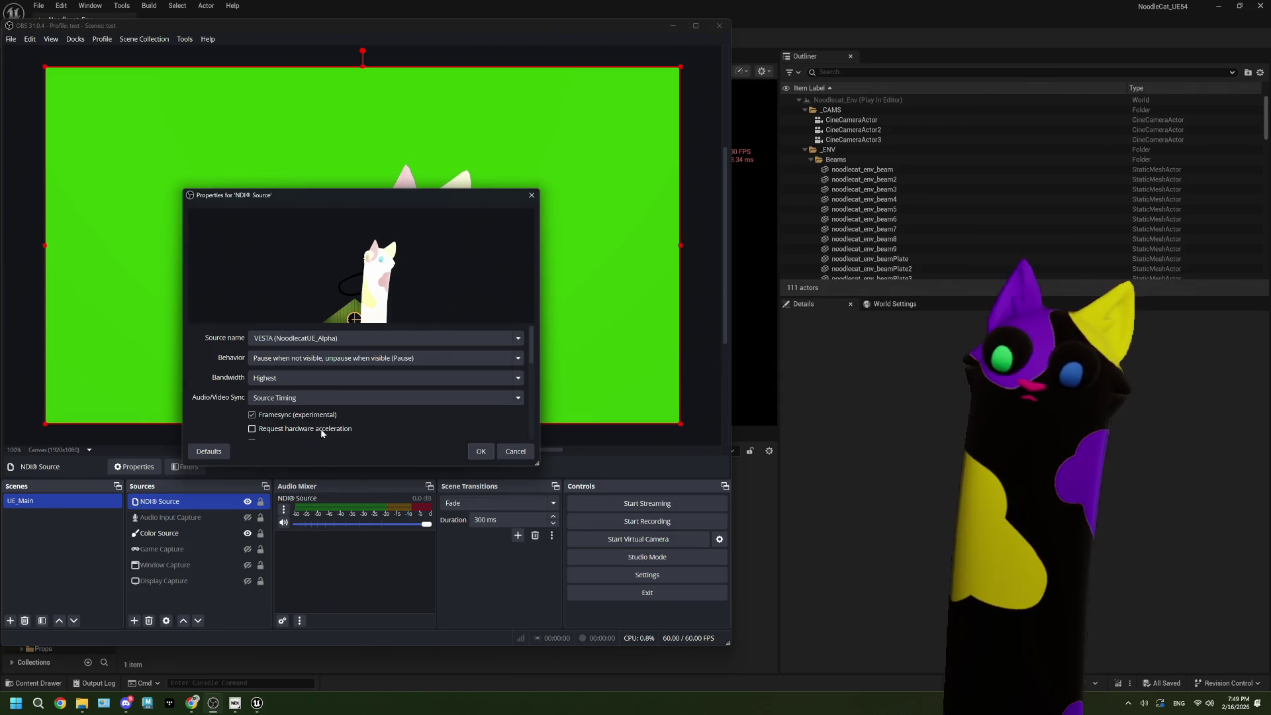
left_click(482, 451)
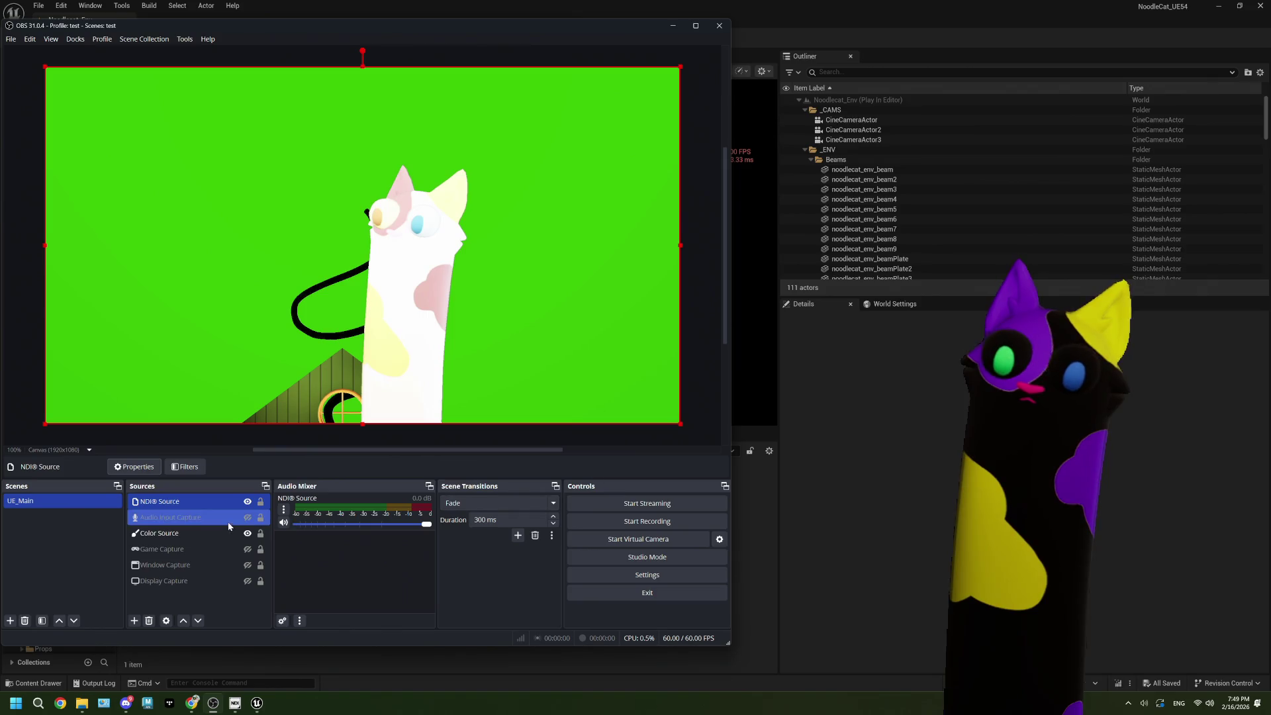
left_click(247, 534)
left_click(225, 581)
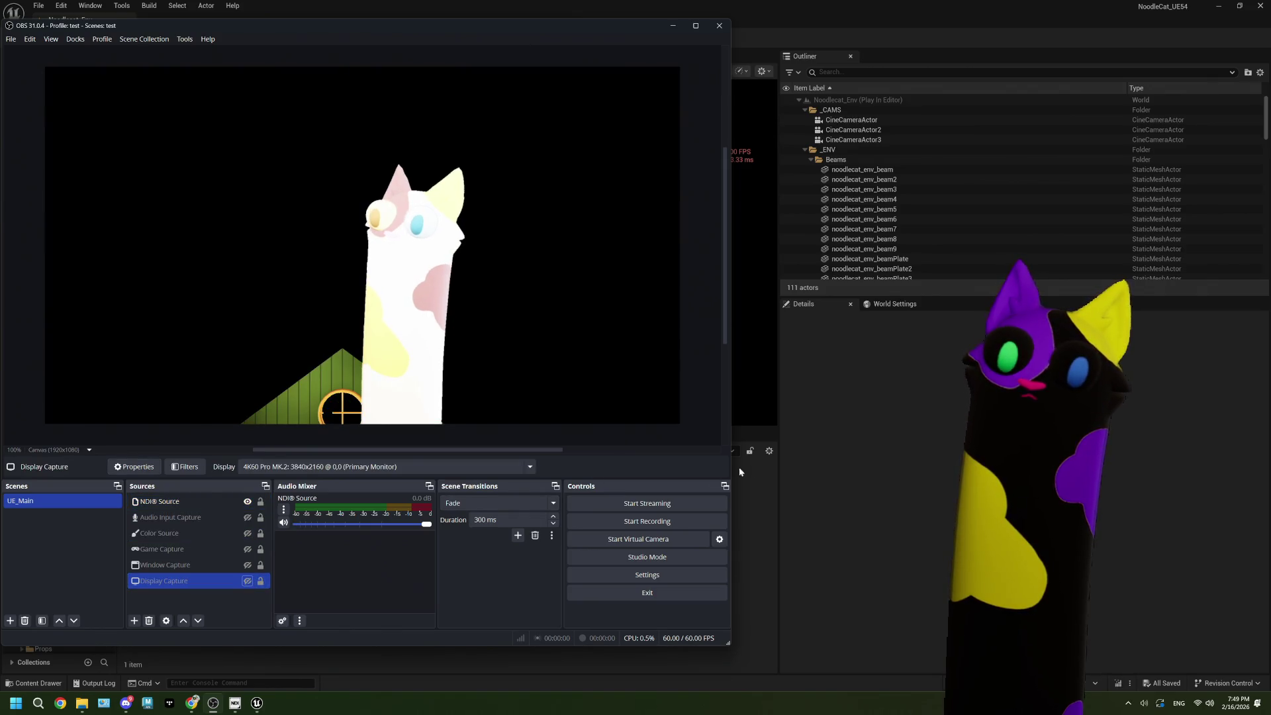
Step: Make Display Capture visible in OBS and move the Unreal editor to the screen's right half
left_click(255, 581)
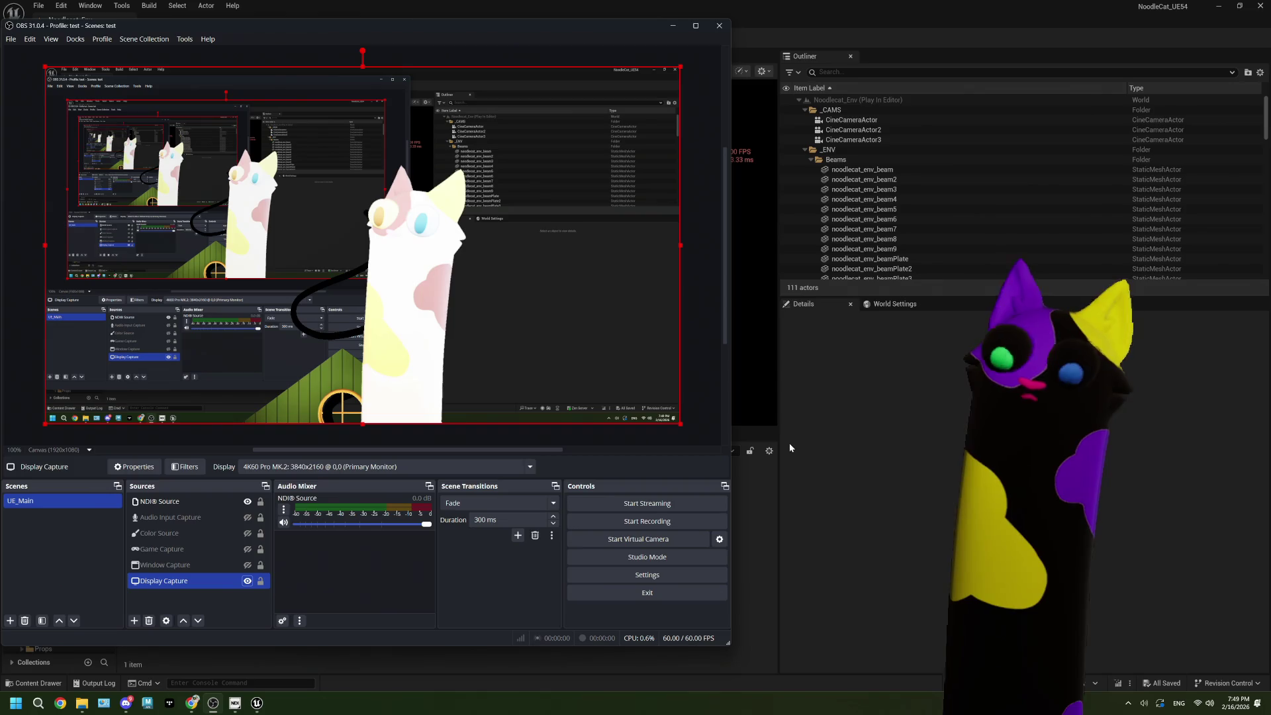
left_click(824, 437)
mouse_move(559, 13)
left_mouse_down()
mouse_move(958, 141)
mouse_move(911, 78)
mouse_move(872, 75)
left_mouse_up()
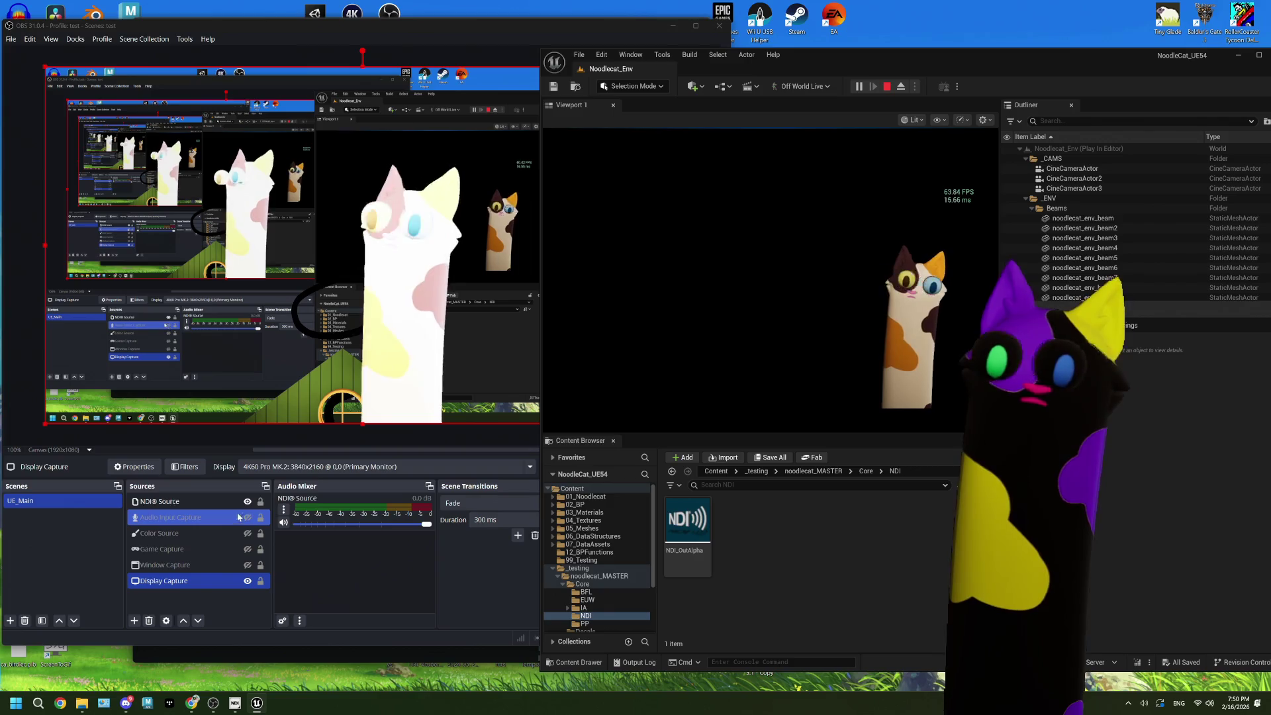
Step: Stop Unreal's play session and maximize the editor window
left_click(199, 501)
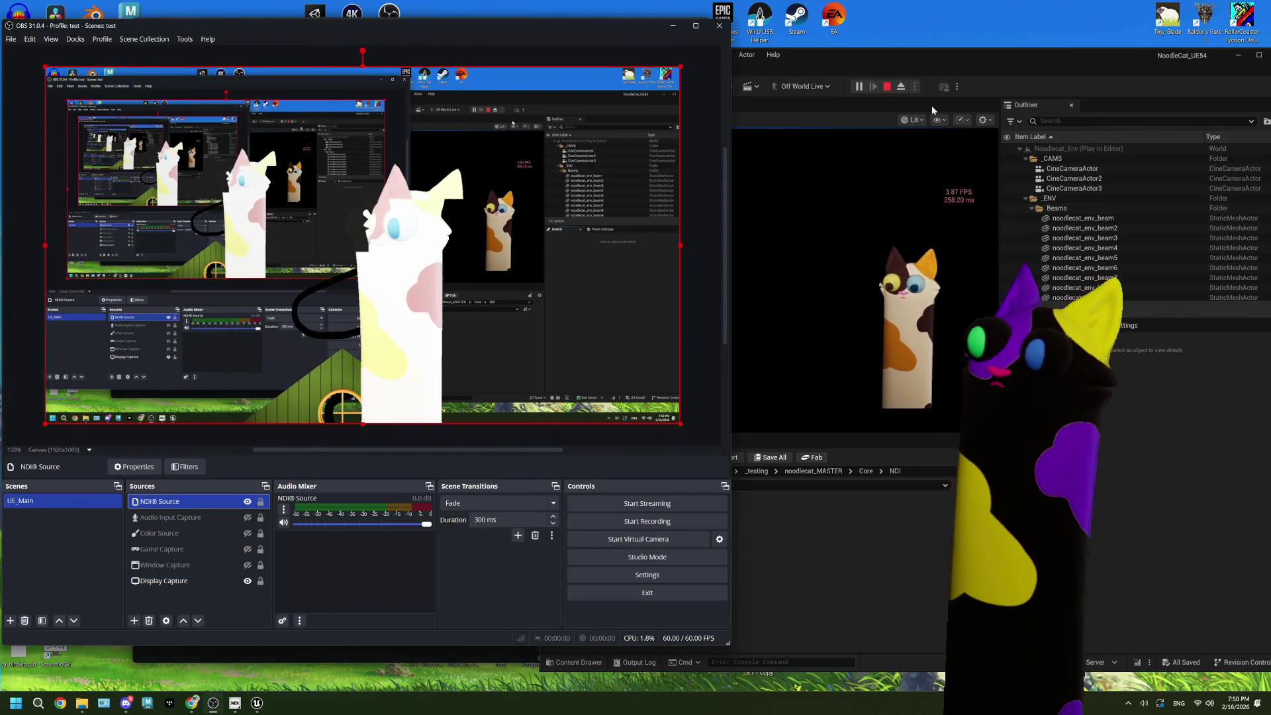
left_click(933, 109)
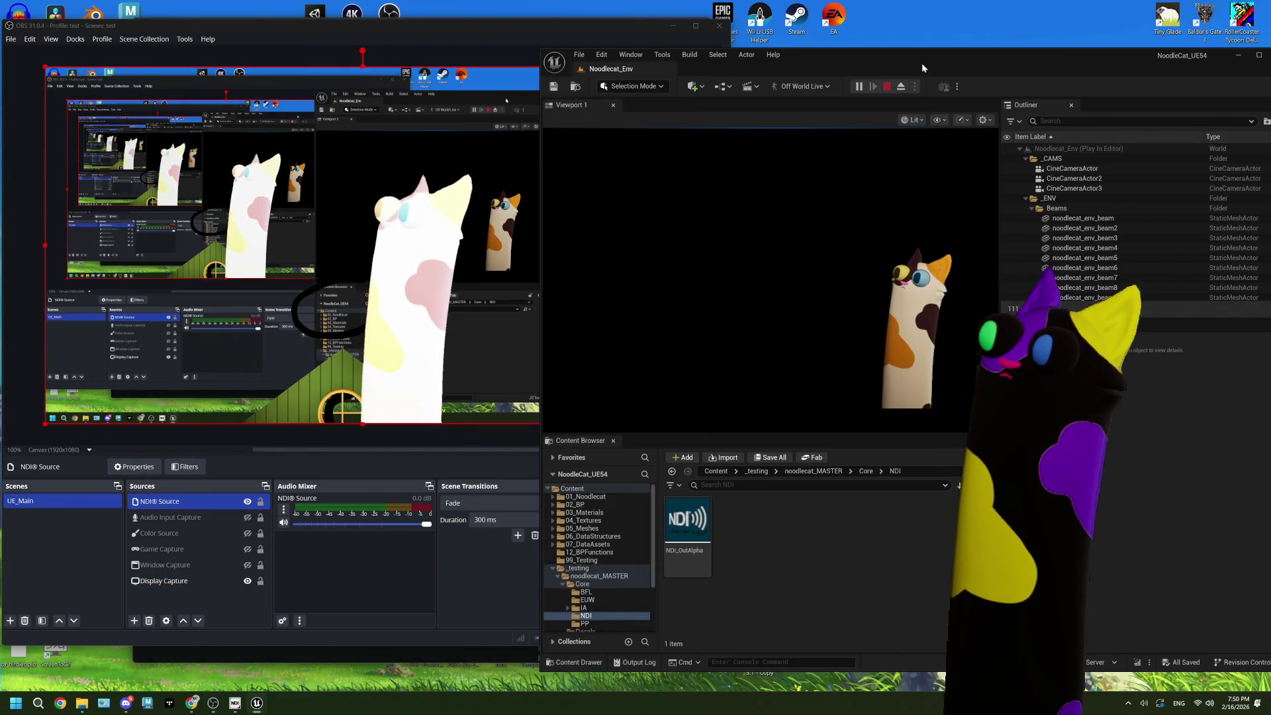
key("Escape")
double_click(921, 62)
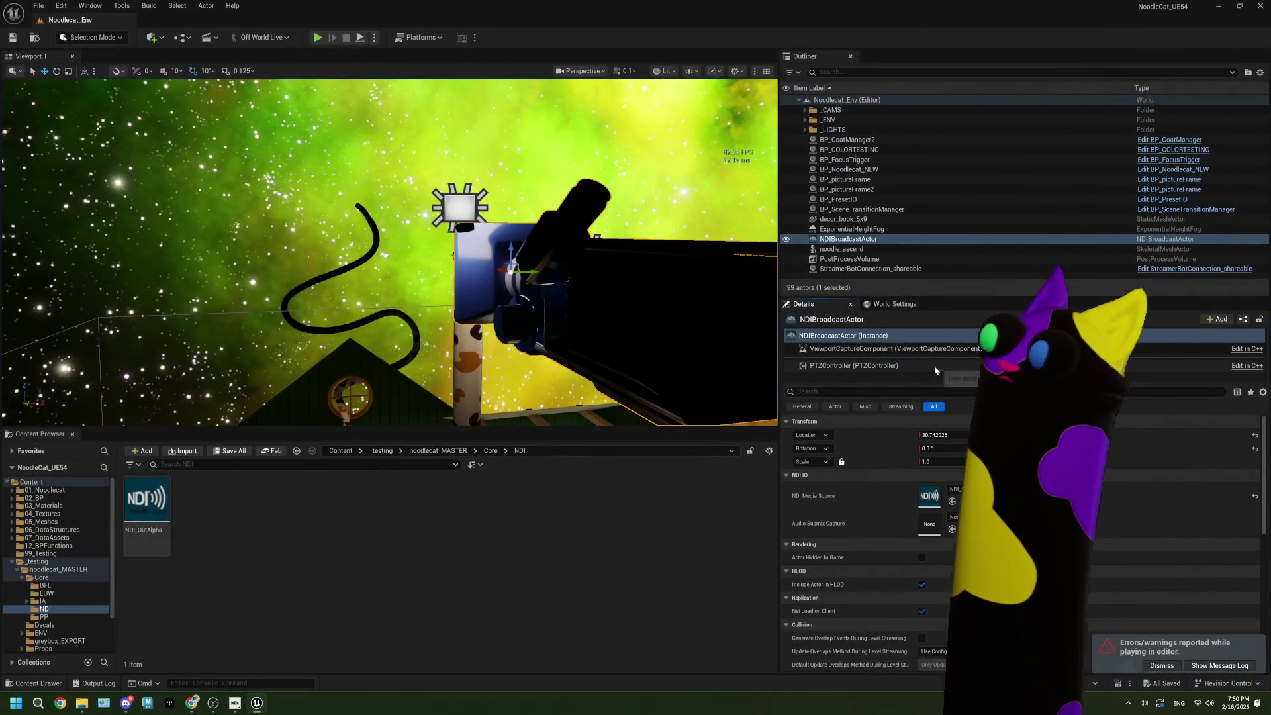
scroll(877, 474, "down", 1)
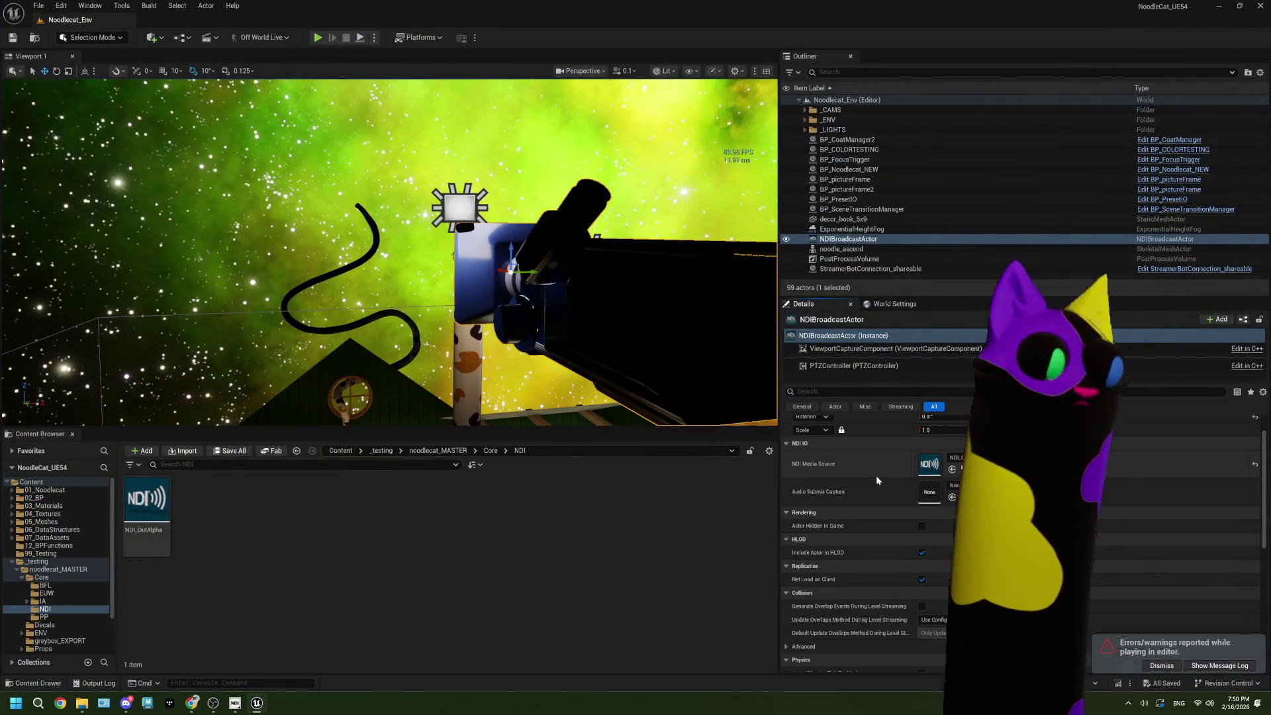
double_click(146, 500)
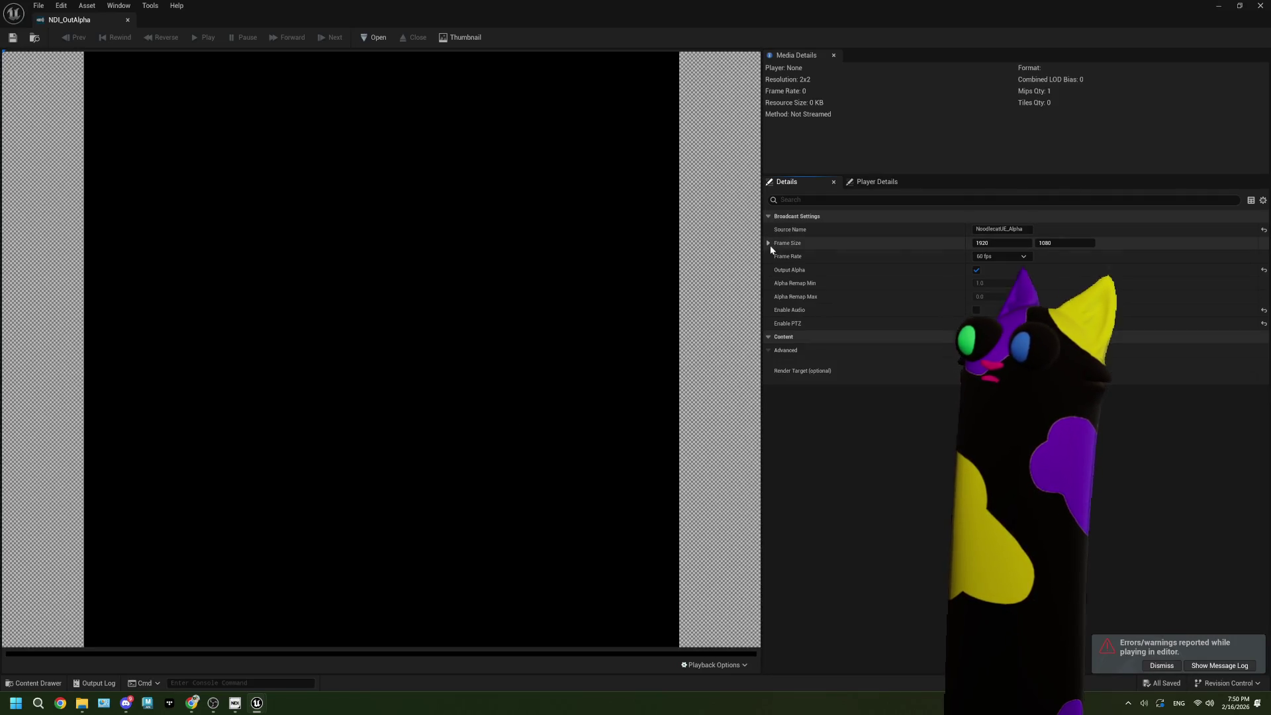
left_click(987, 257)
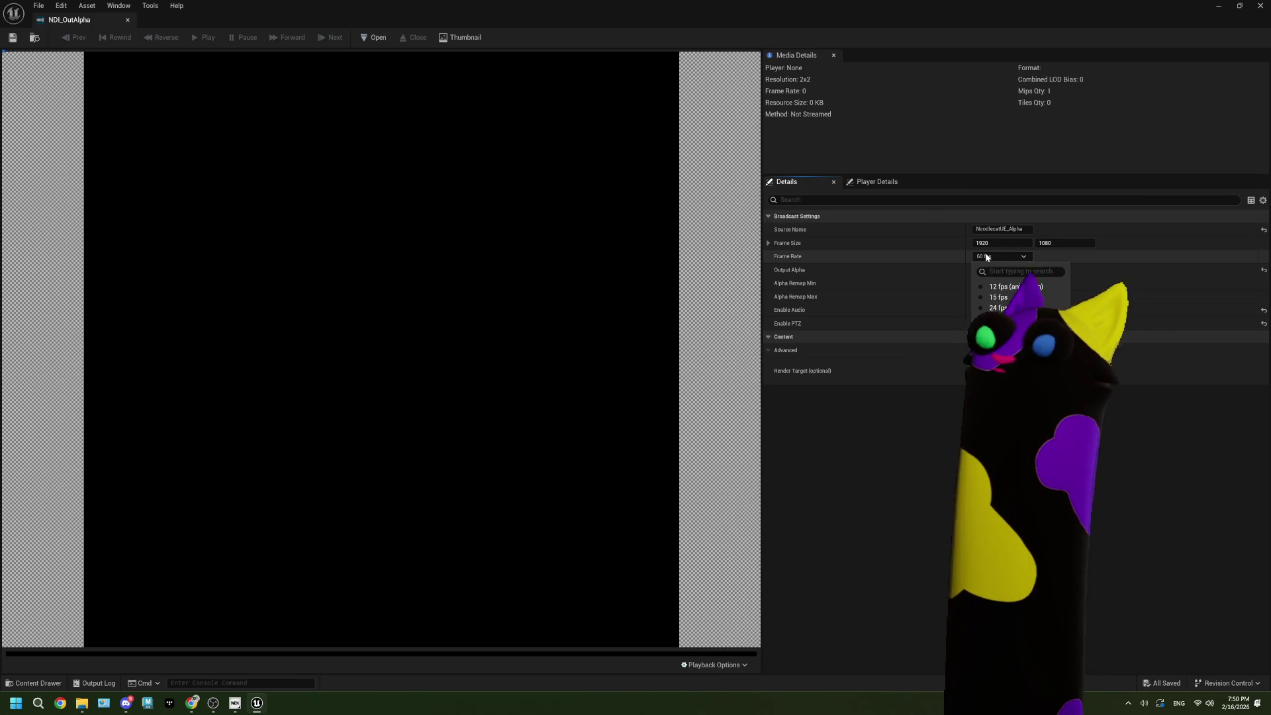
left_click(986, 257)
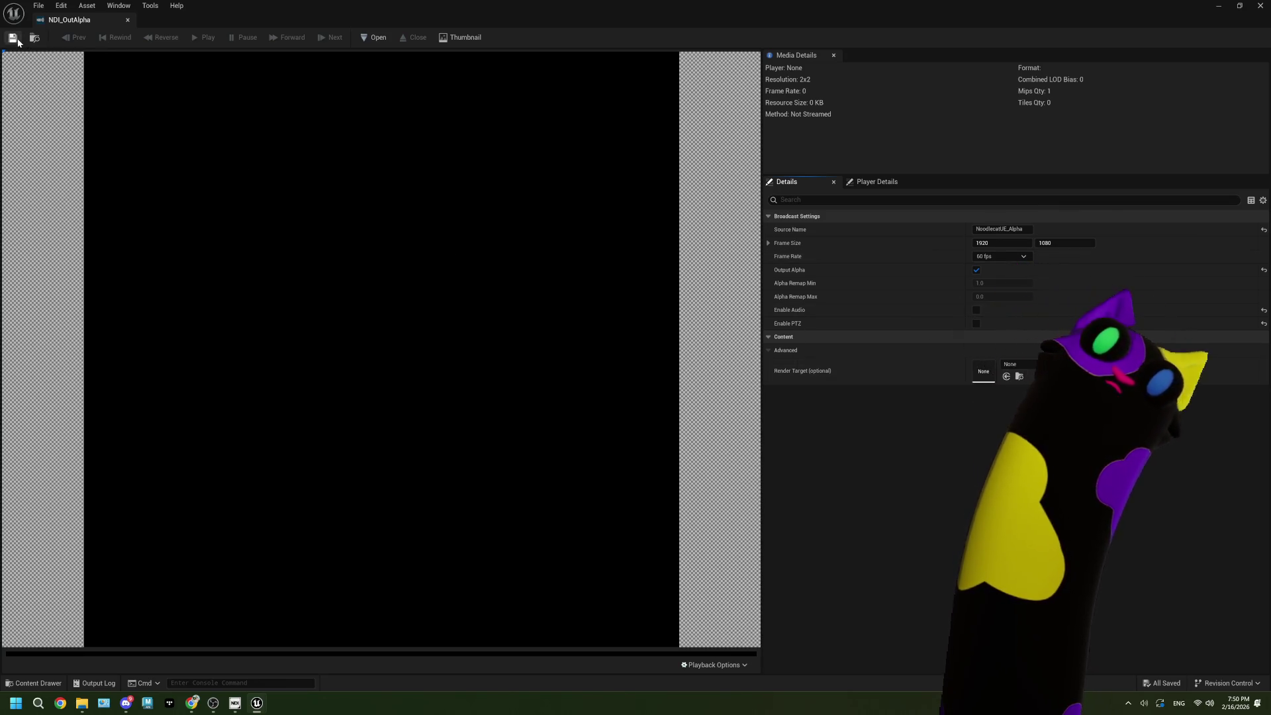
left_click(1258, 8)
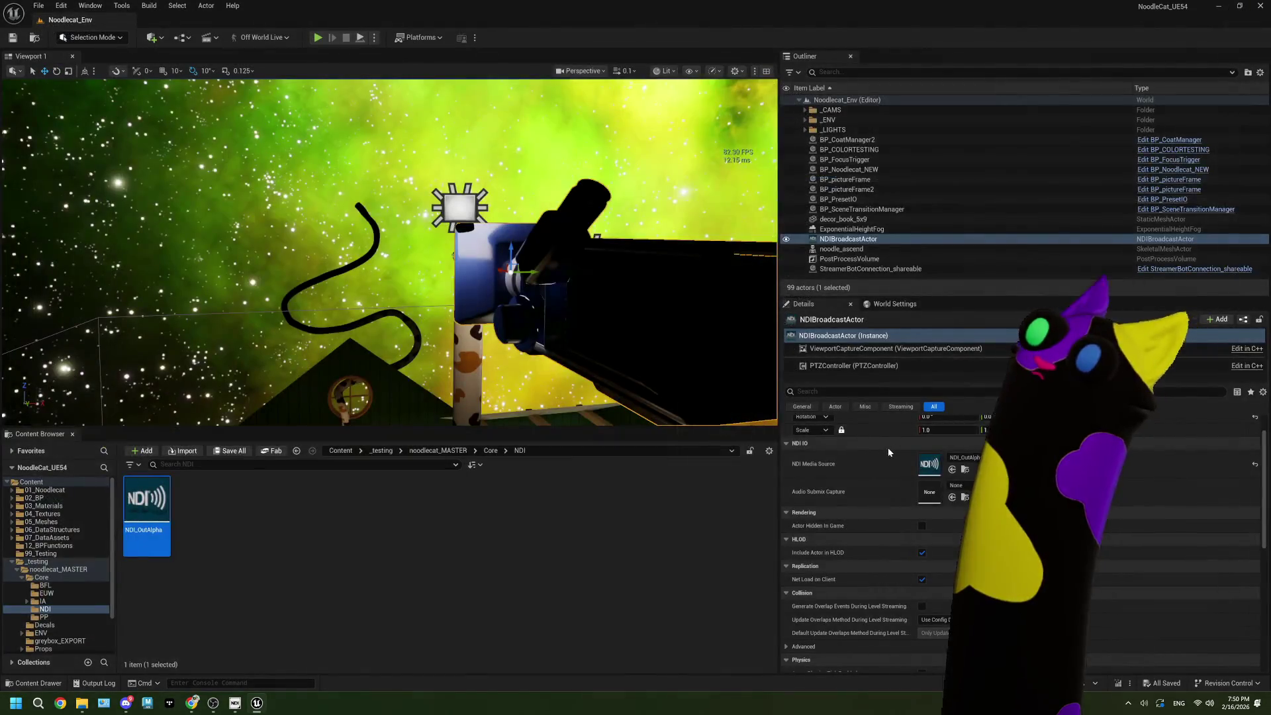
Step: Select ViewportCaptureComponent and open its Scene Capture Capture Source dropdown, currently Final Color
left_click(880, 348)
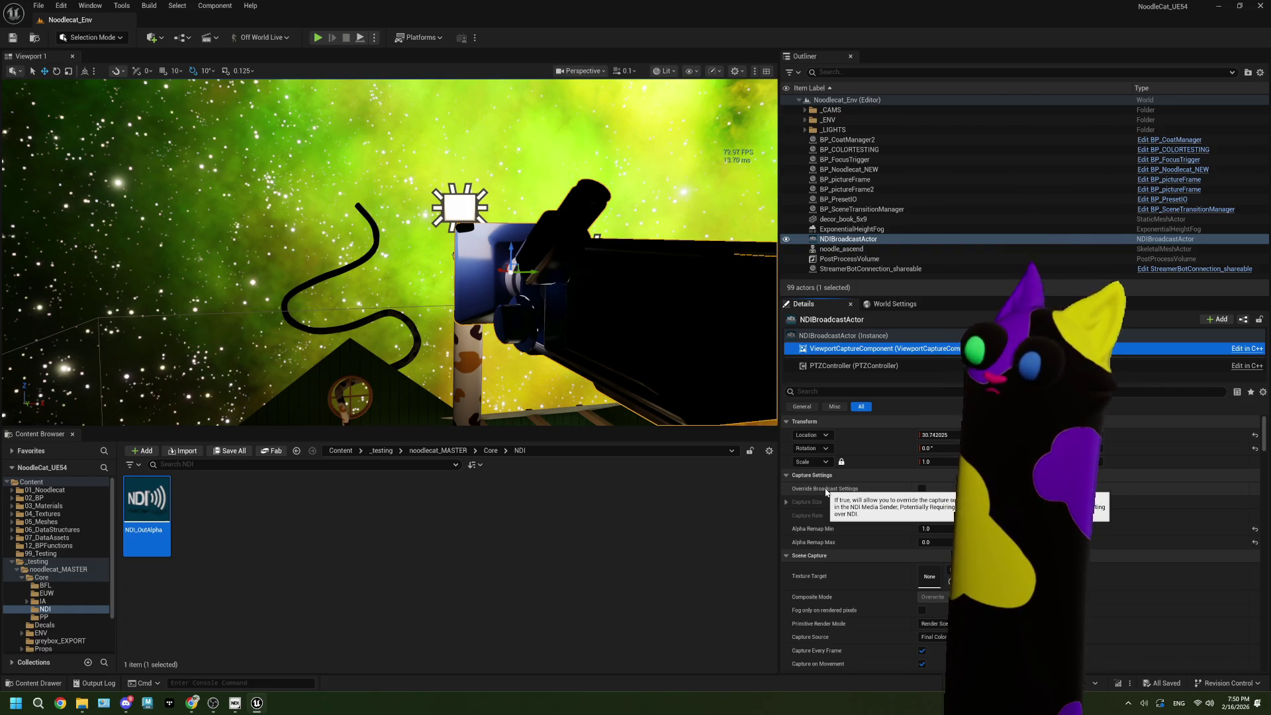
scroll(826, 491, "down", 3)
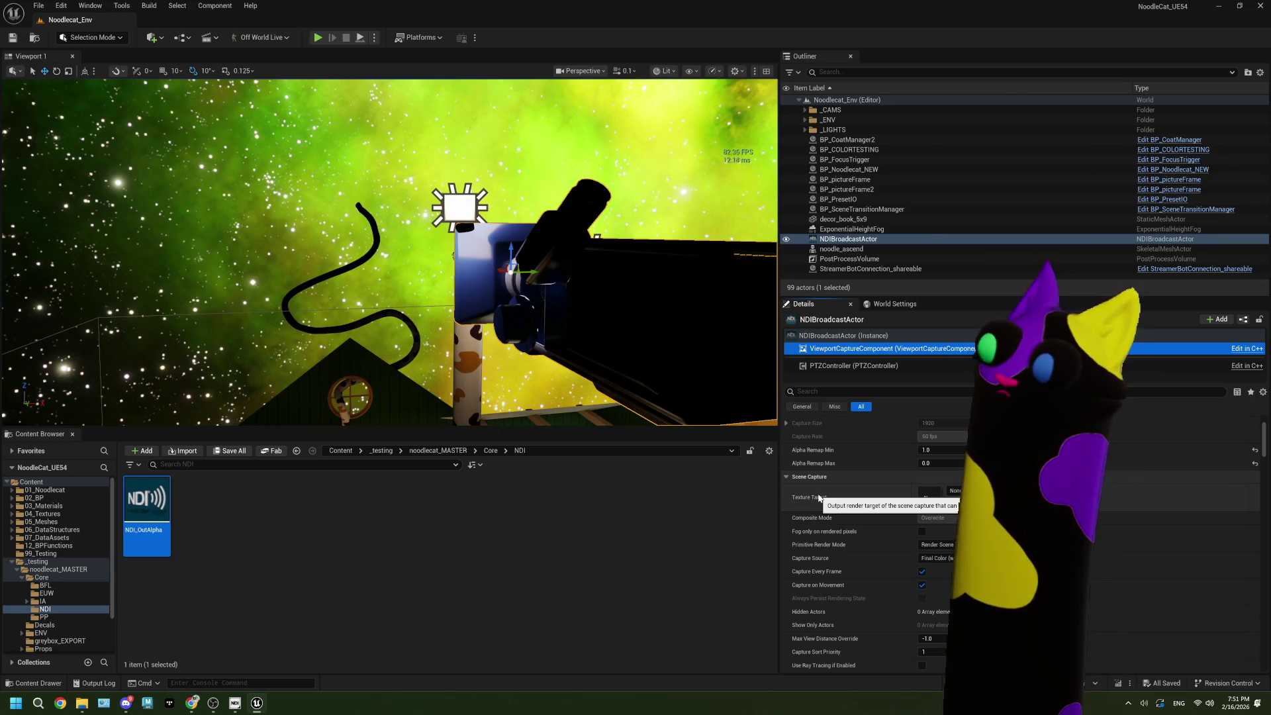
scroll(819, 497, "down", 1)
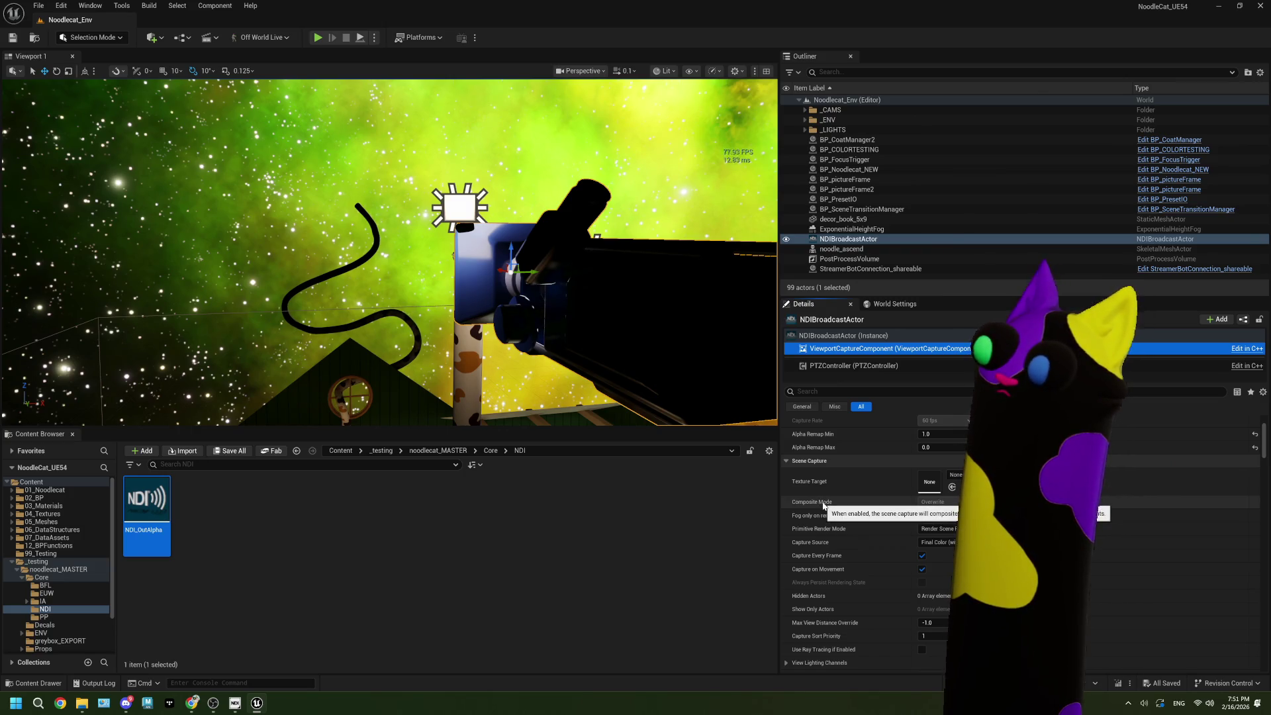
scroll(823, 505, "down", 1)
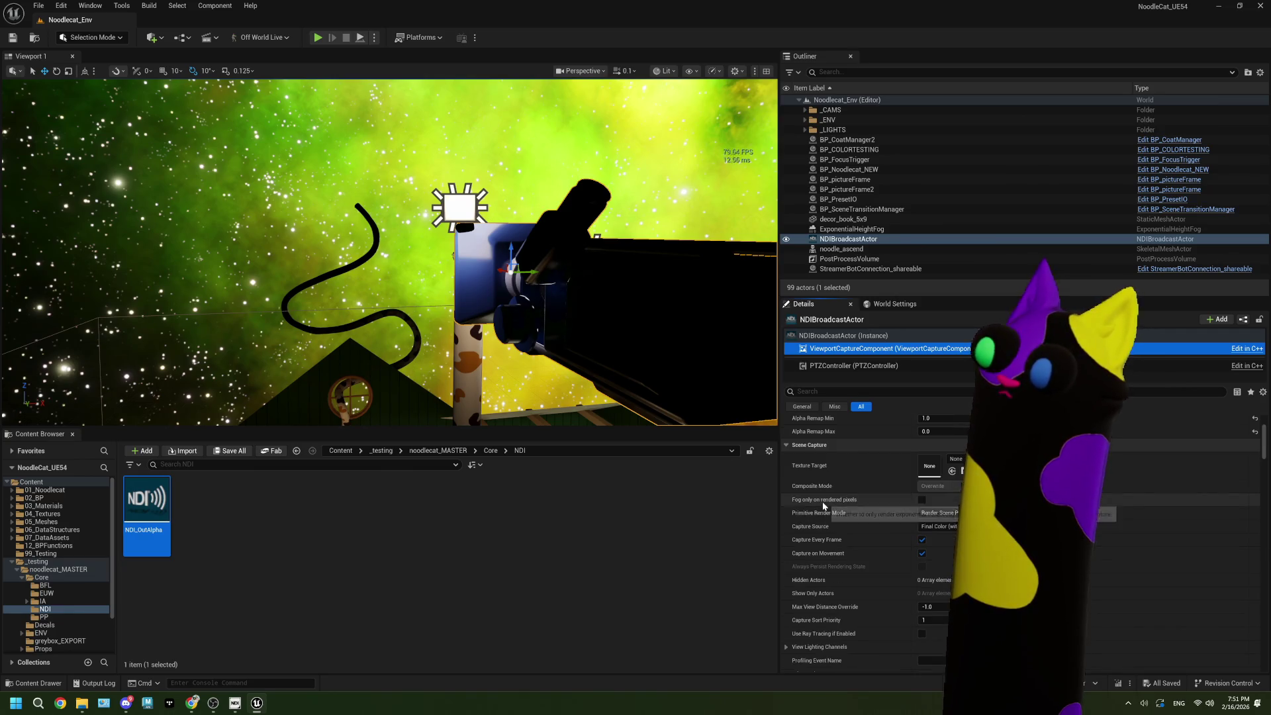
scroll(831, 500, "down", 1)
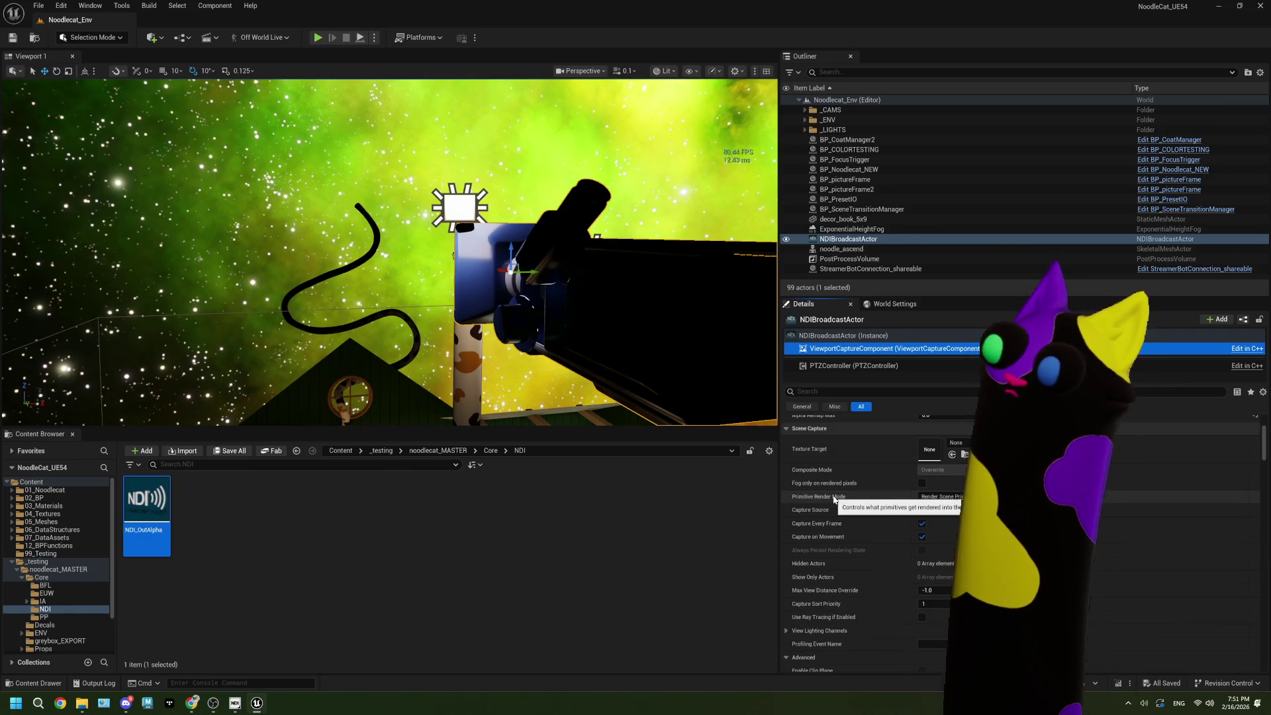
scroll(835, 500, "down", 1)
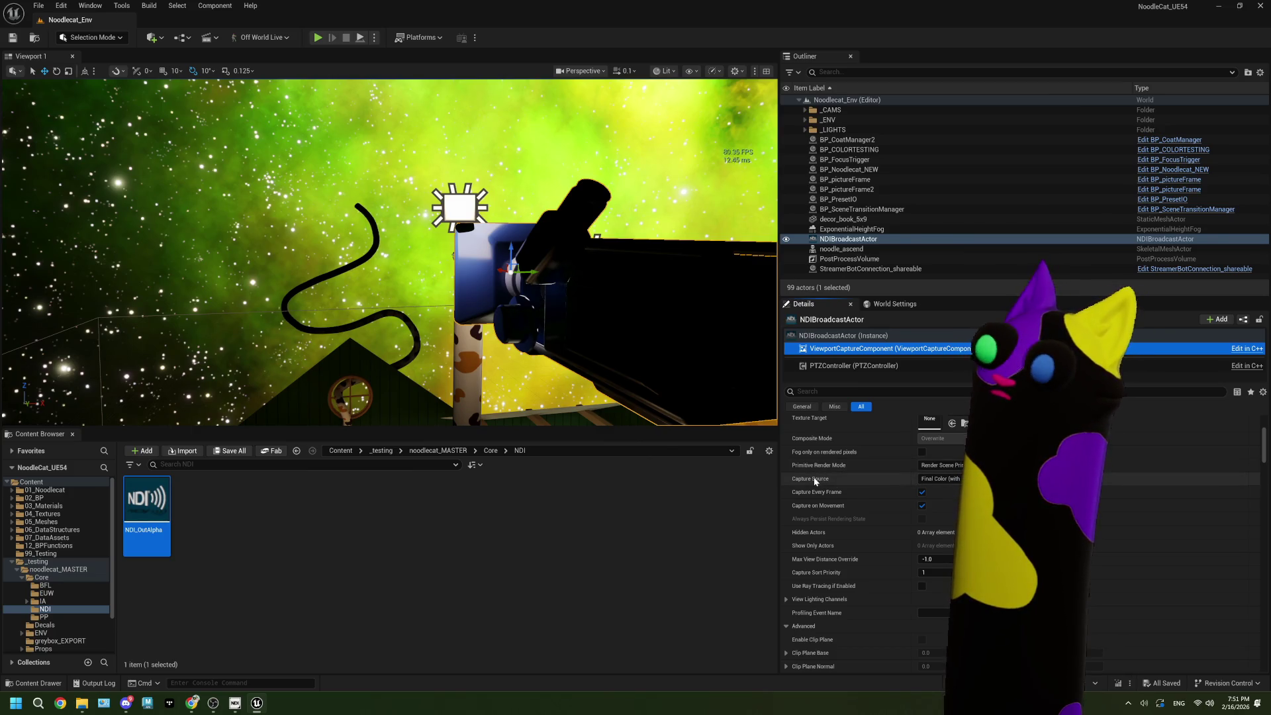
left_click(955, 481)
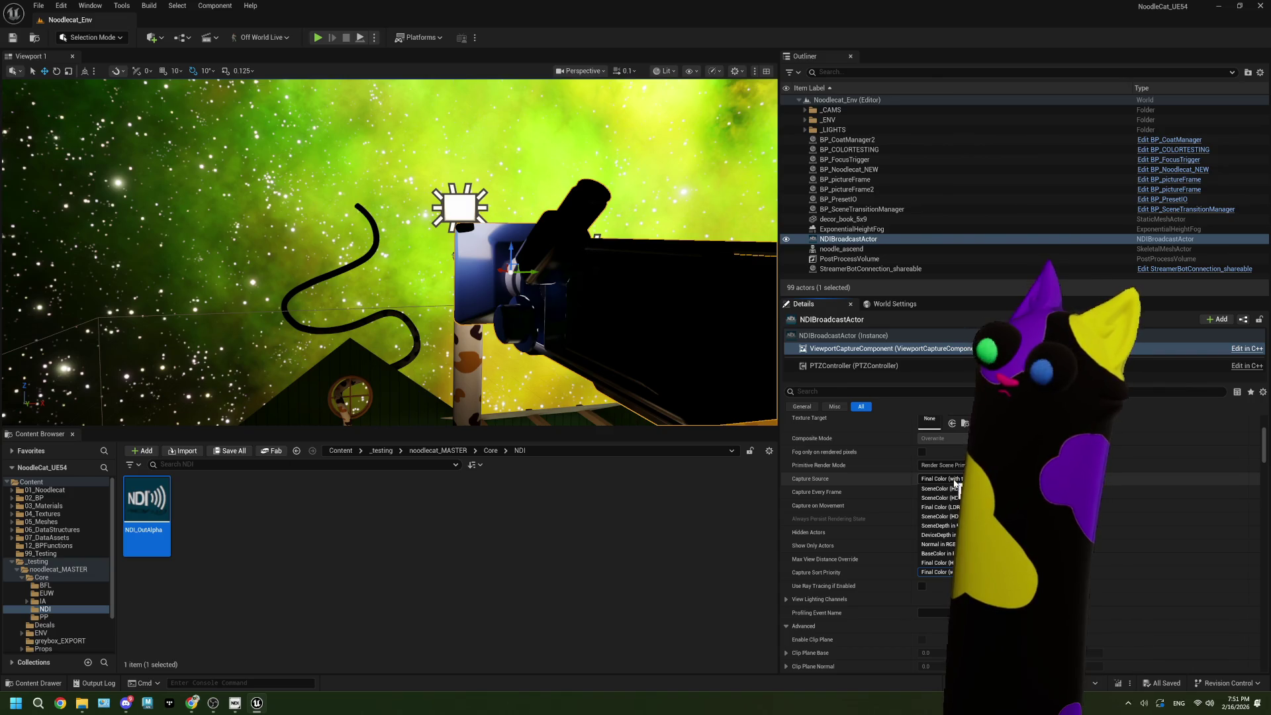
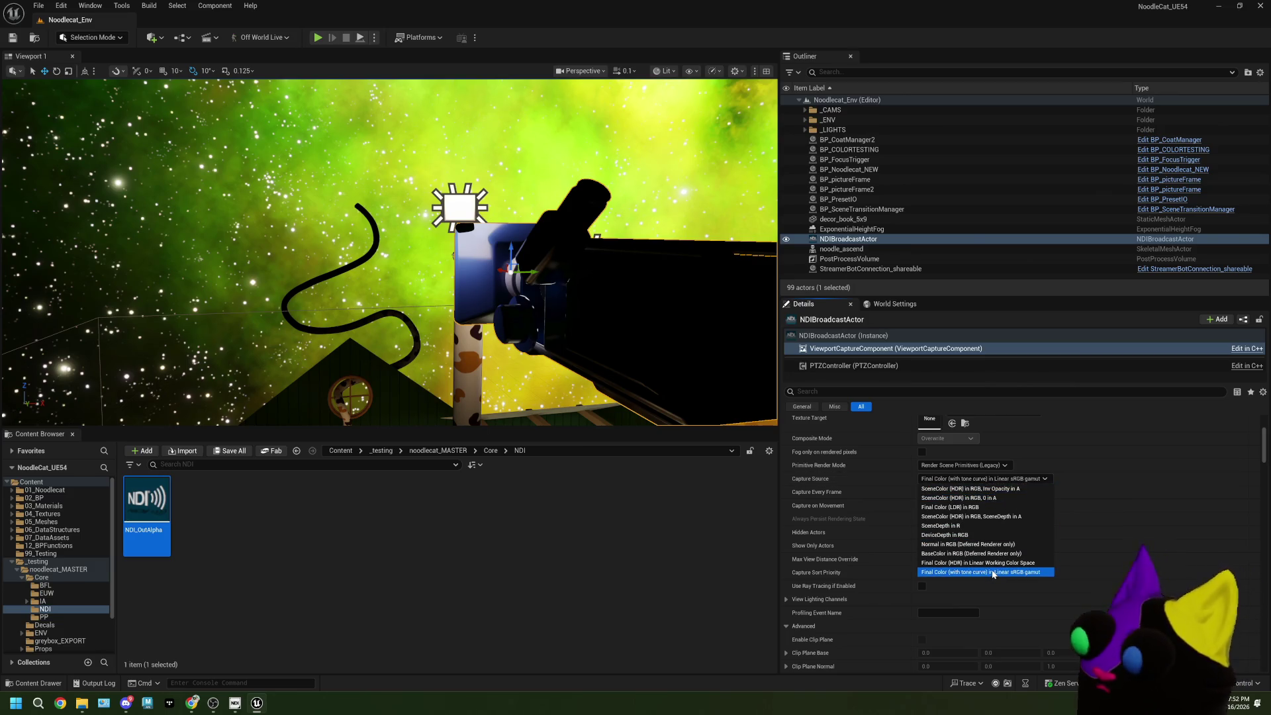
Step: Keep the current capture source and scroll down through the NDIBroadcastActor's Details
left_click(1099, 506)
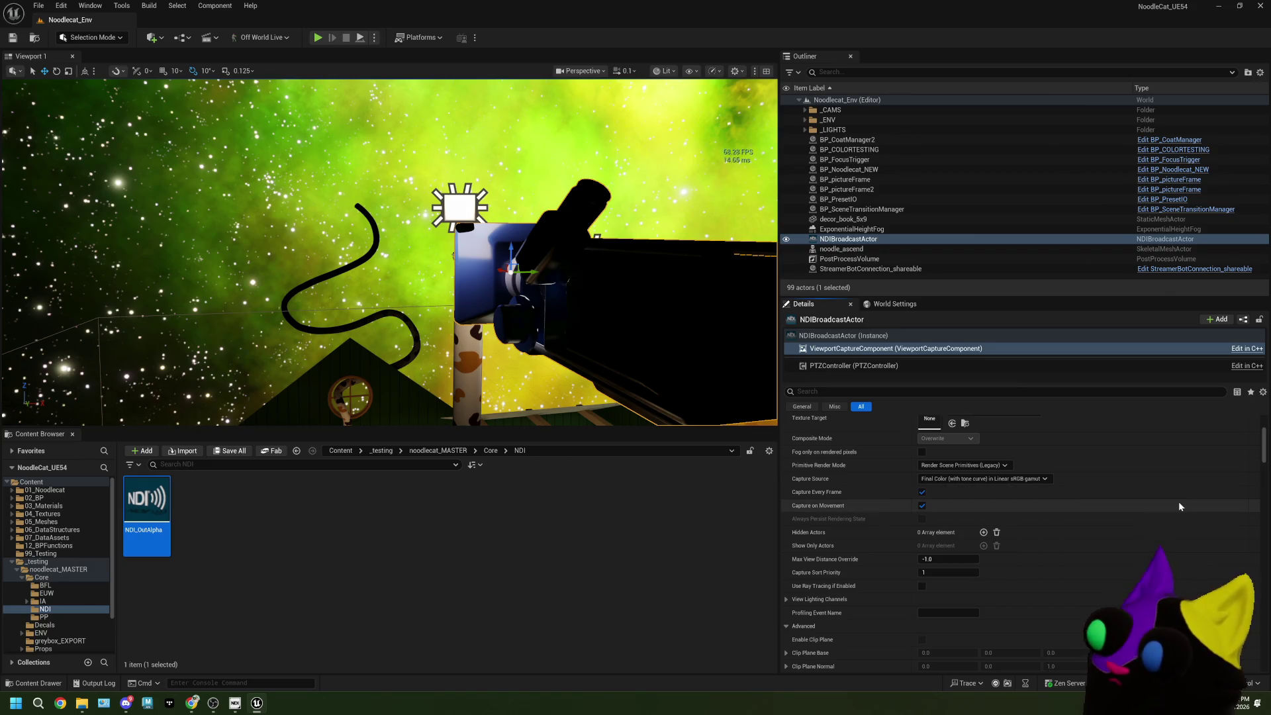
mouse_move(821, 493)
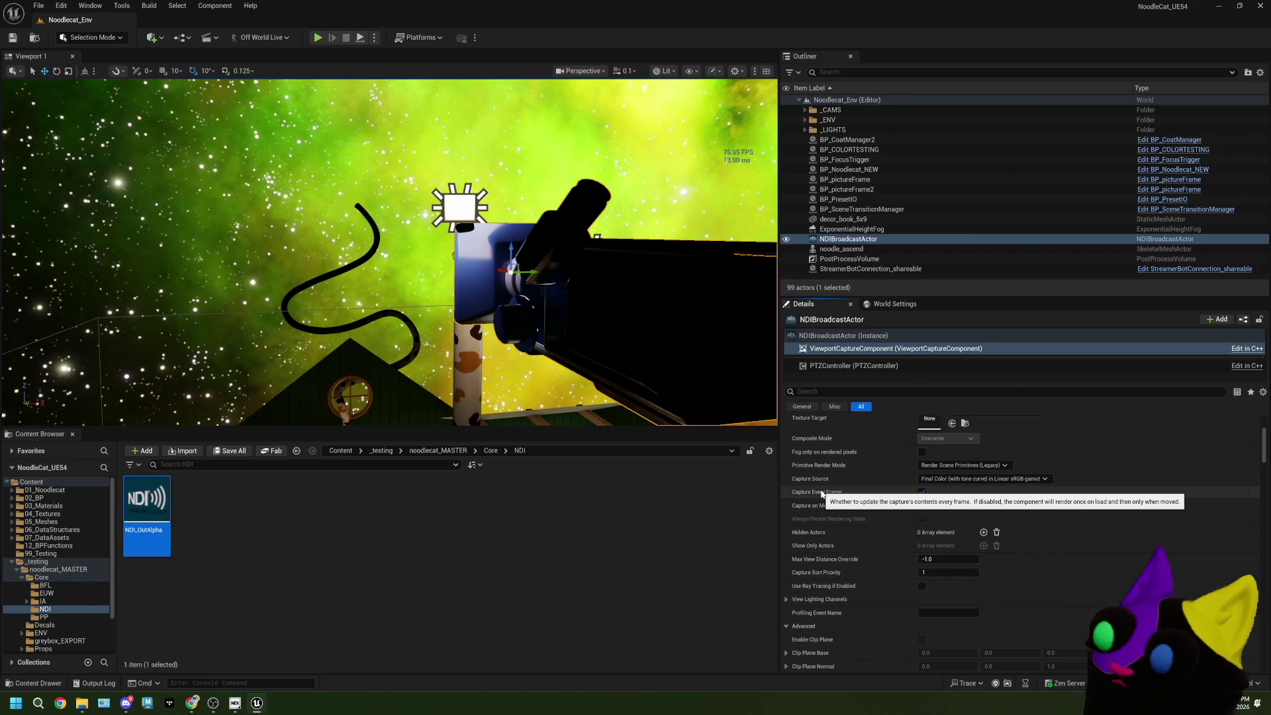
mouse_move(830, 521)
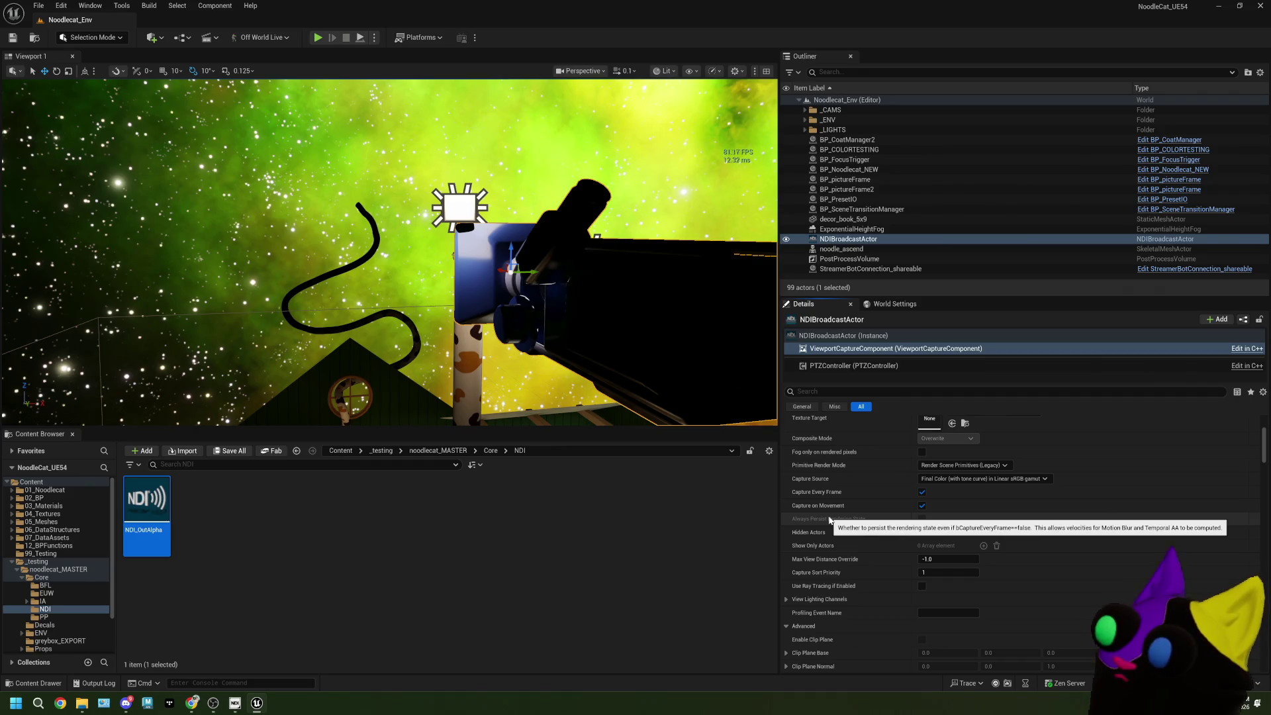
mouse_move(823, 563)
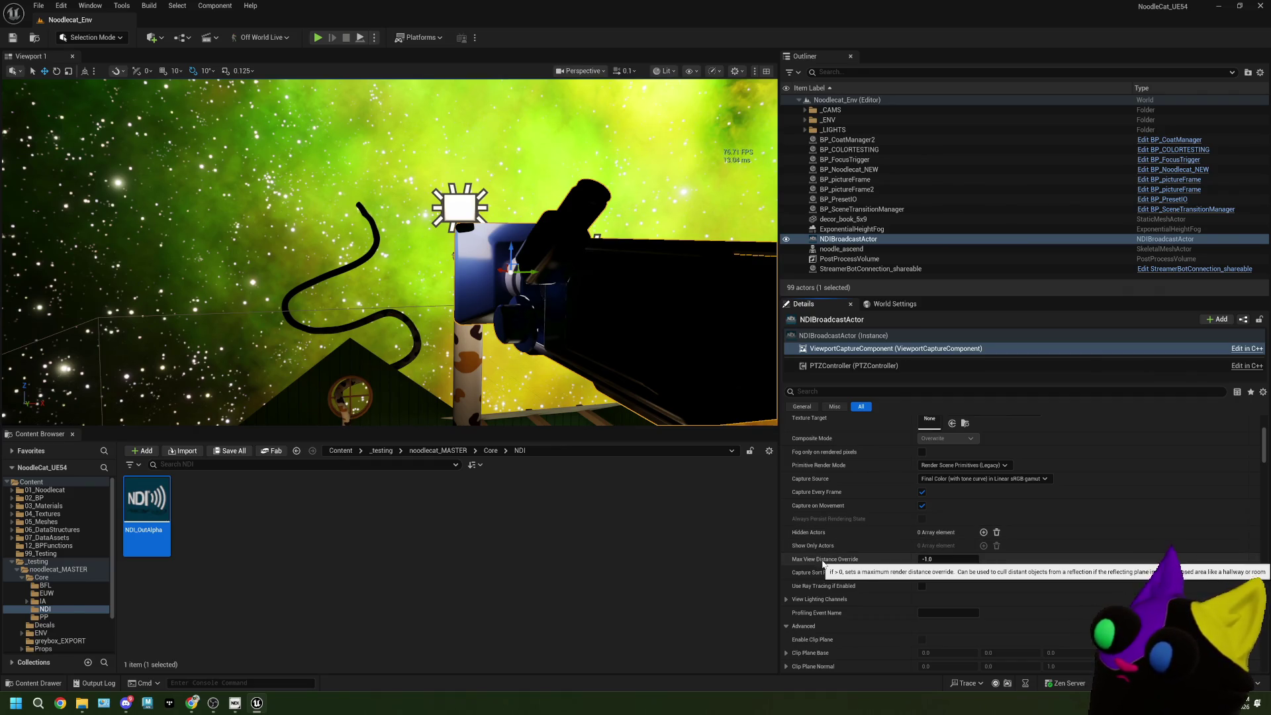
scroll(823, 563, "down", 1)
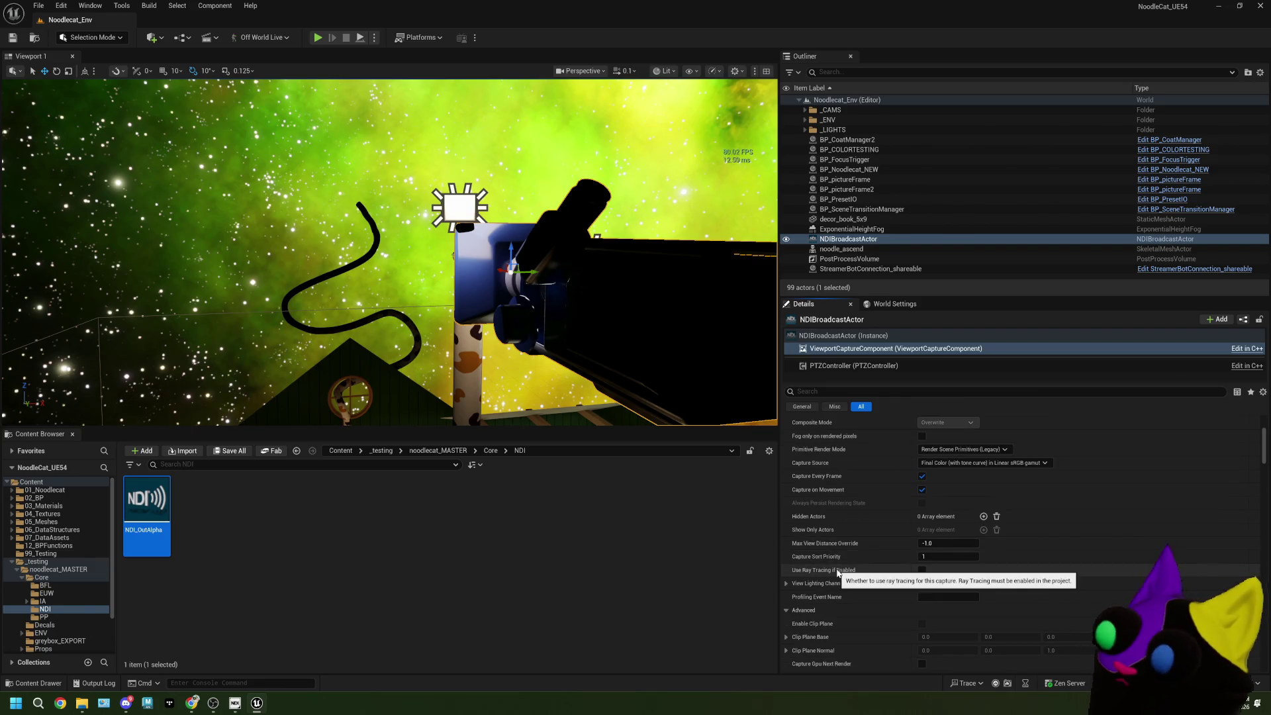
scroll(837, 574, "down", 1)
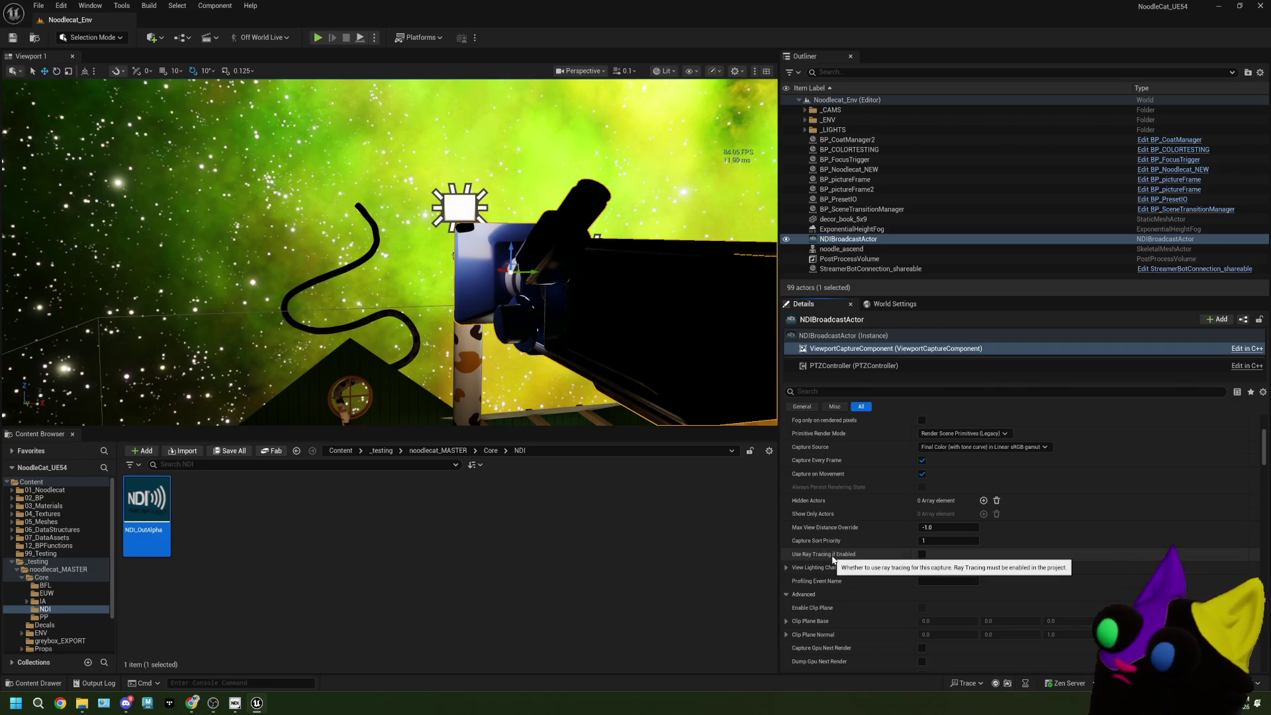
scroll(833, 560, "down", 2)
scroll(833, 557, "down", 2)
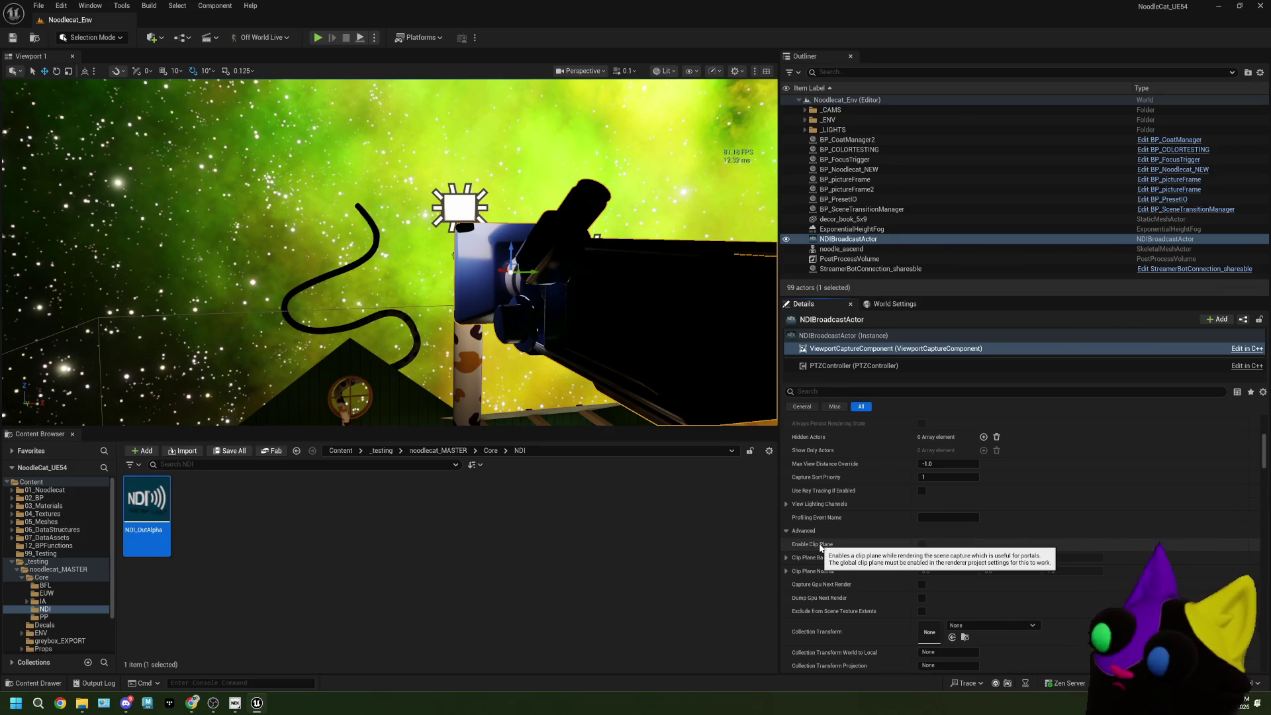
scroll(832, 560, "down", 1)
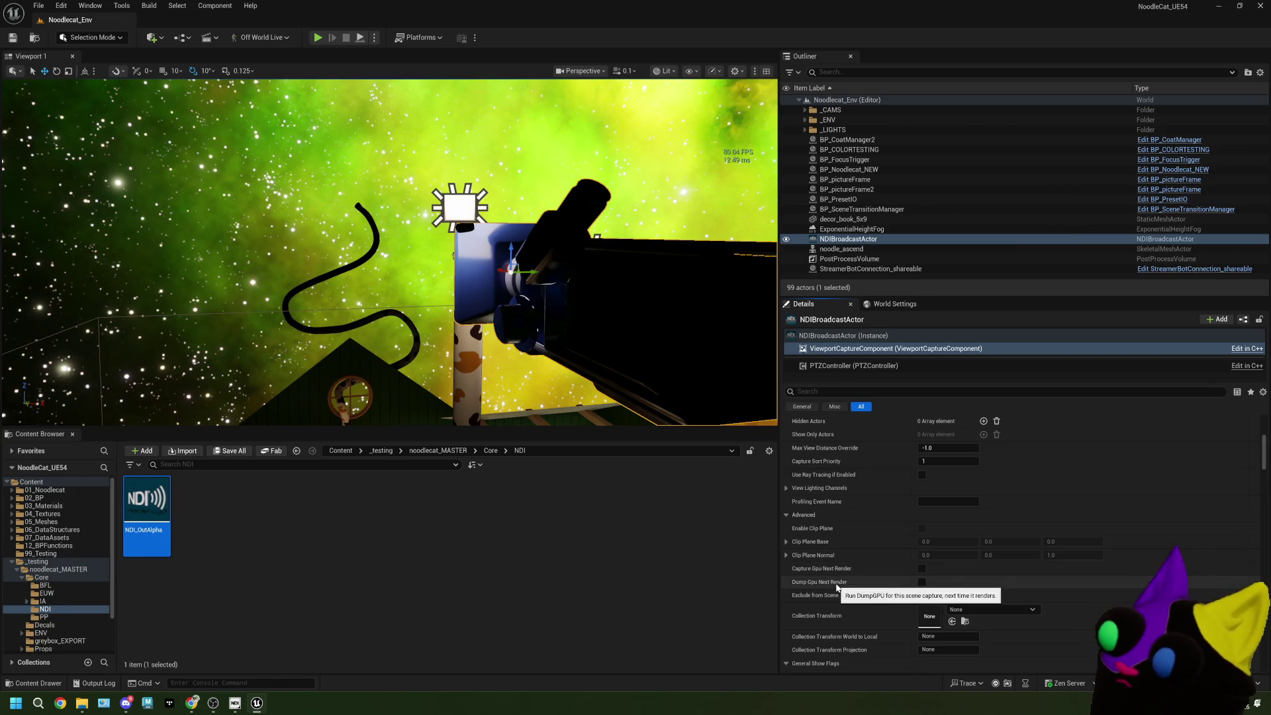
scroll(841, 589, "down", 3)
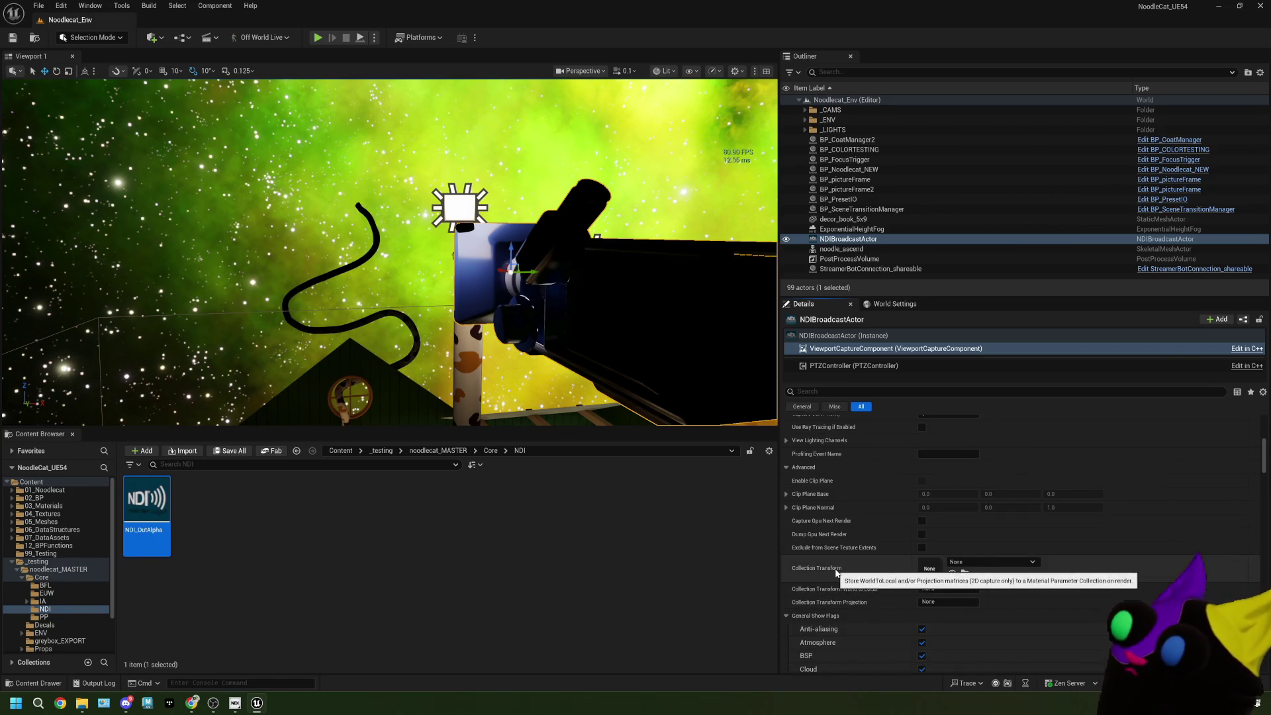
scroll(840, 589, "down", 1)
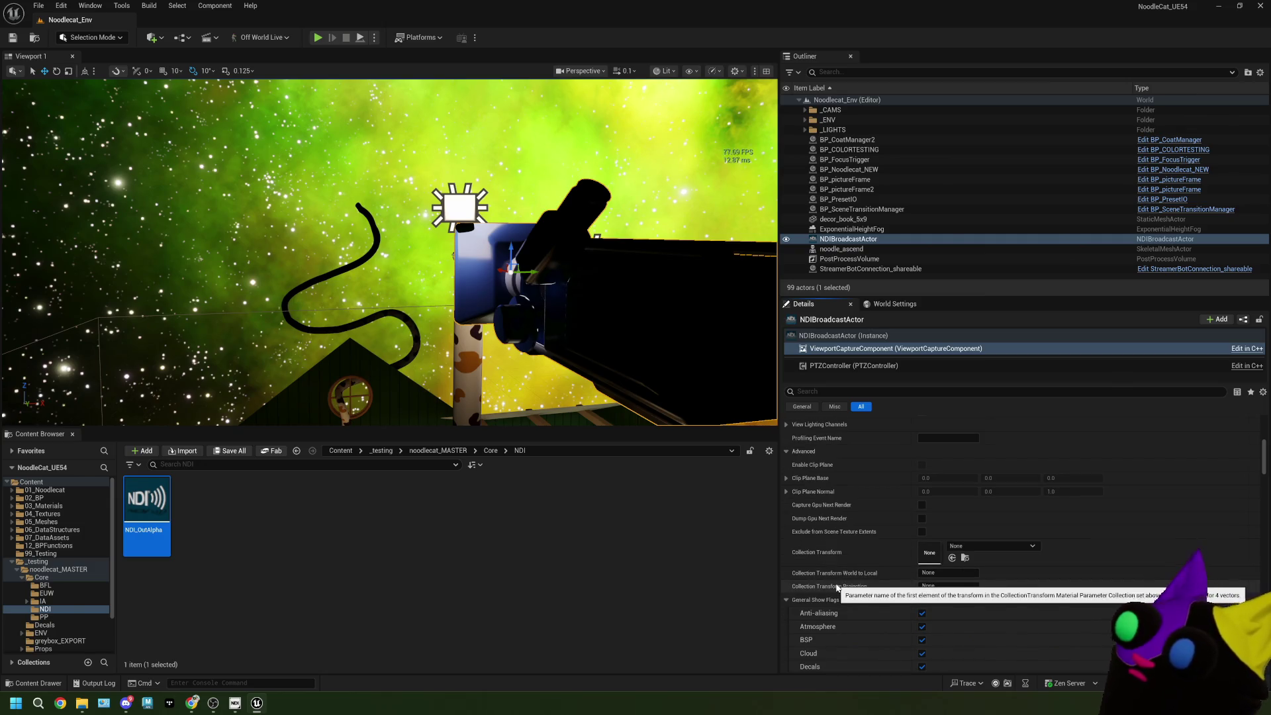
scroll(839, 546, "down", 10)
scroll(837, 545, "down", 15)
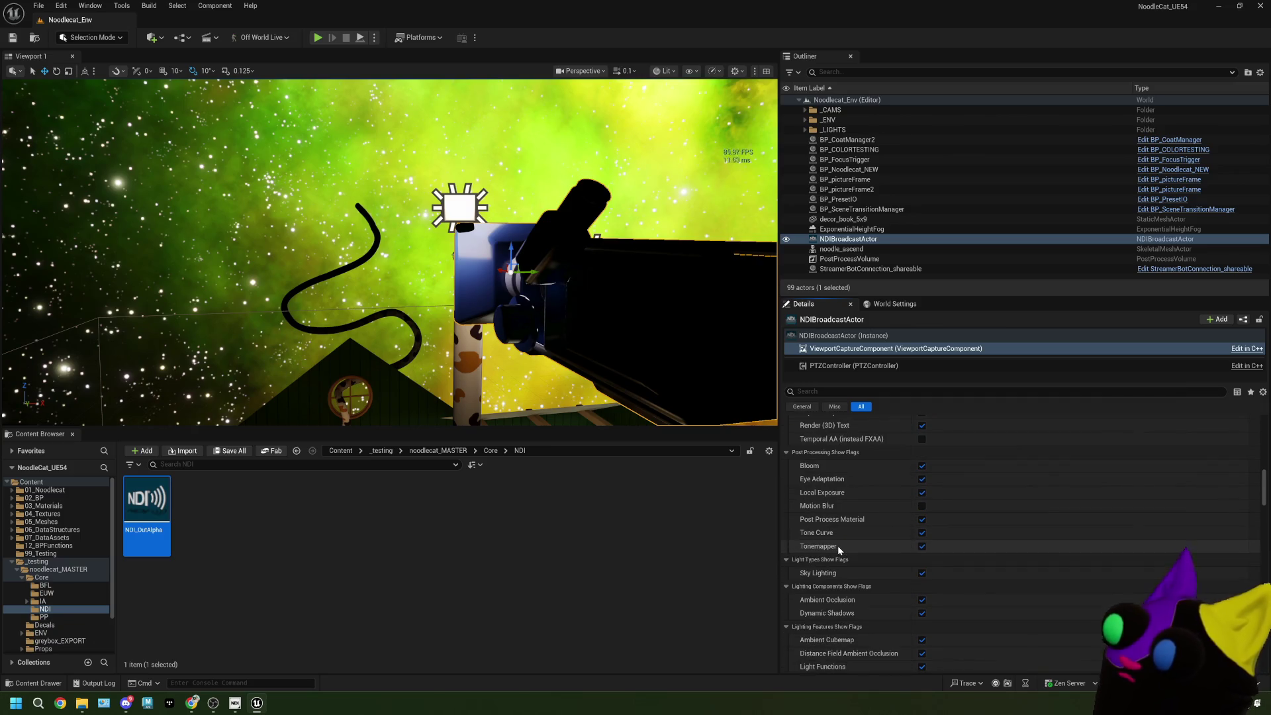
scroll(837, 545, "down", 11)
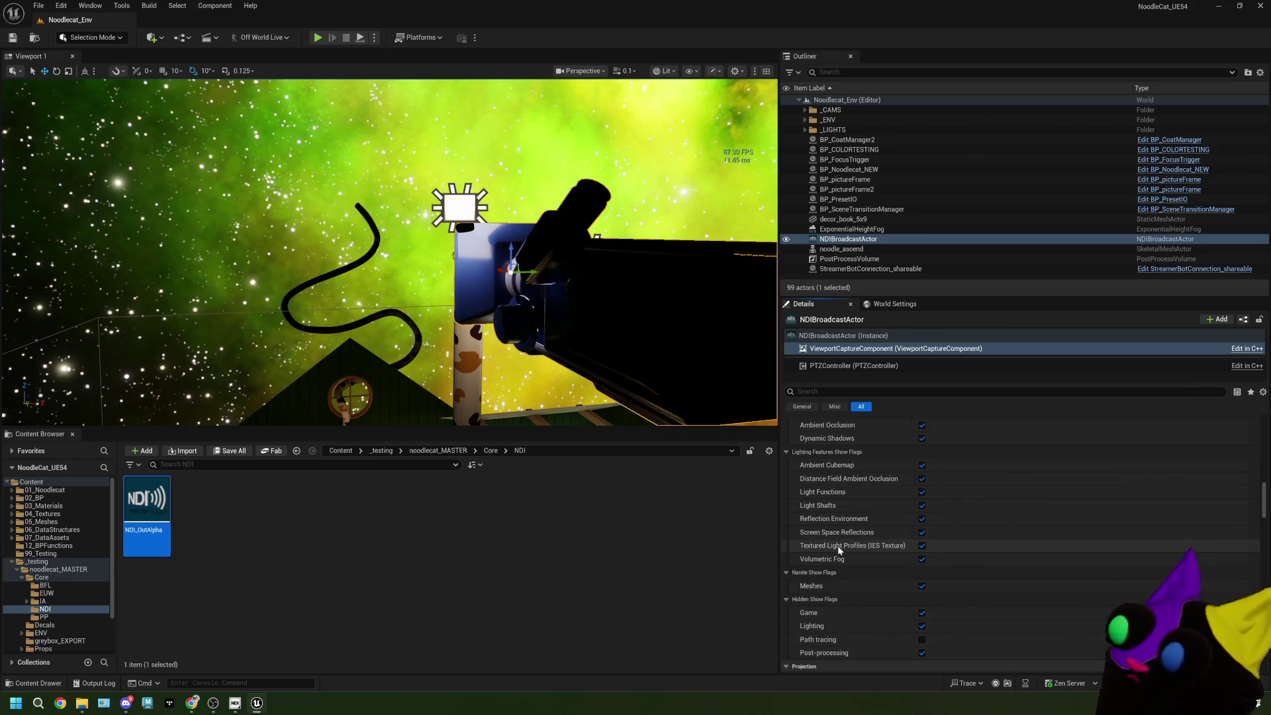
scroll(837, 546, "down", 4)
scroll(837, 546, "down", 7)
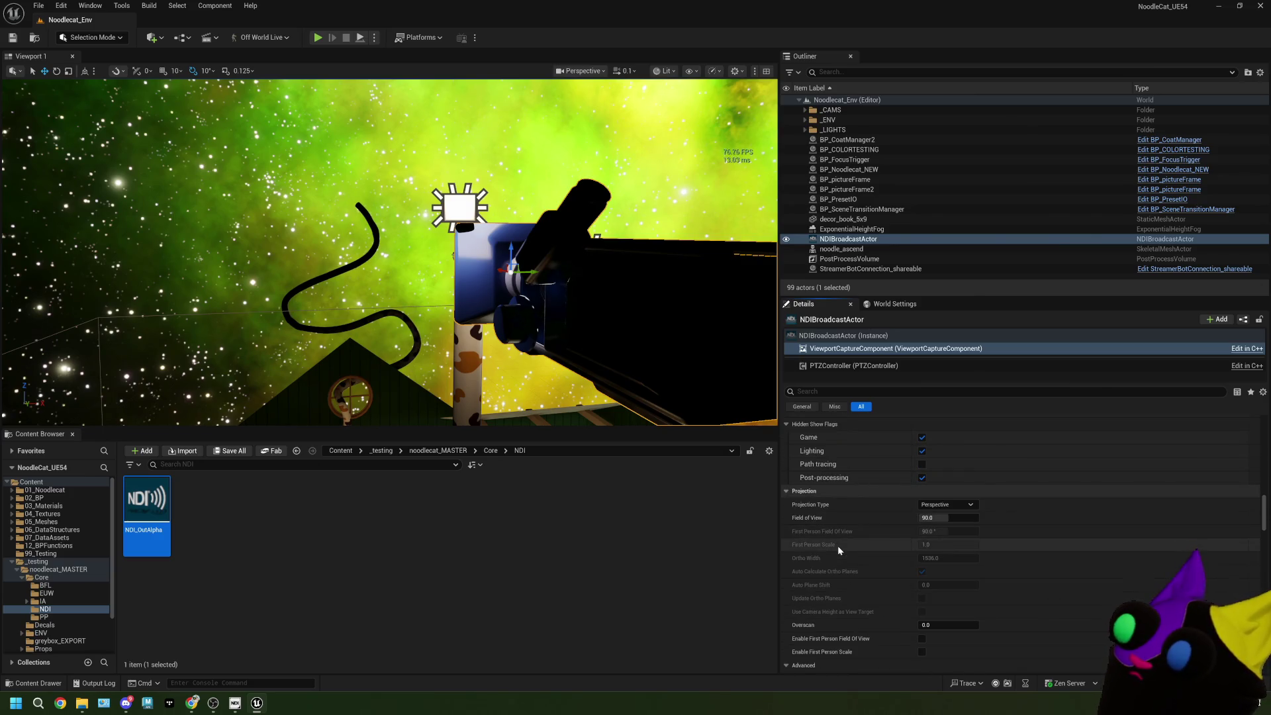
scroll(837, 545, "down", 3)
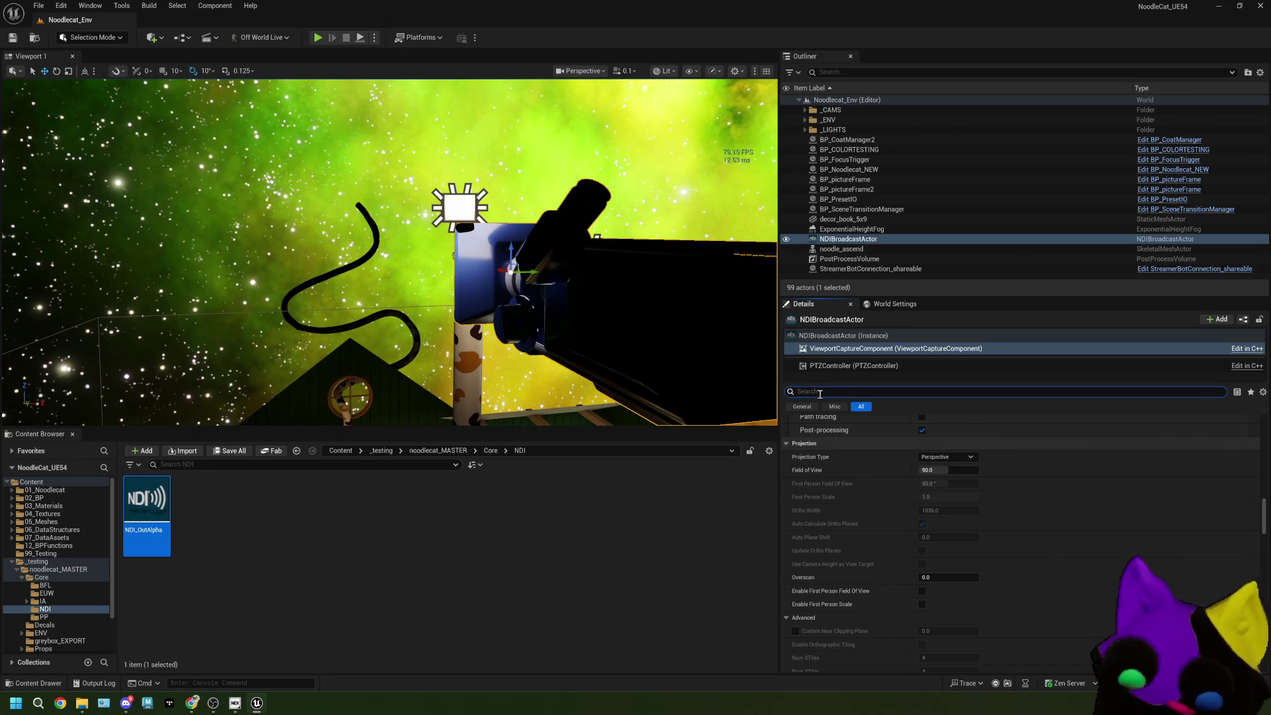
Step: Filter Details by 'capture', enable Override Broadcast Settings (1920×1080, 60 fps), save, and Play In Editor
type("capture")
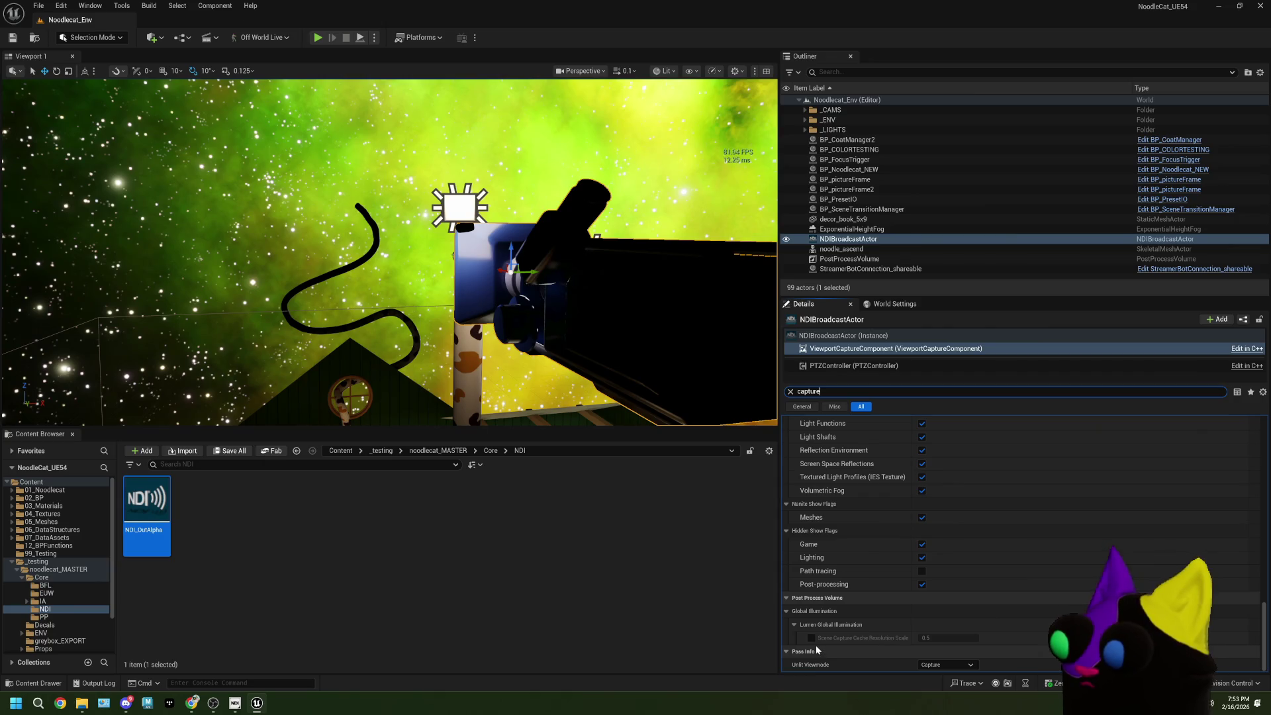
scroll(893, 650, "up", 5)
scroll(894, 650, "up", 5)
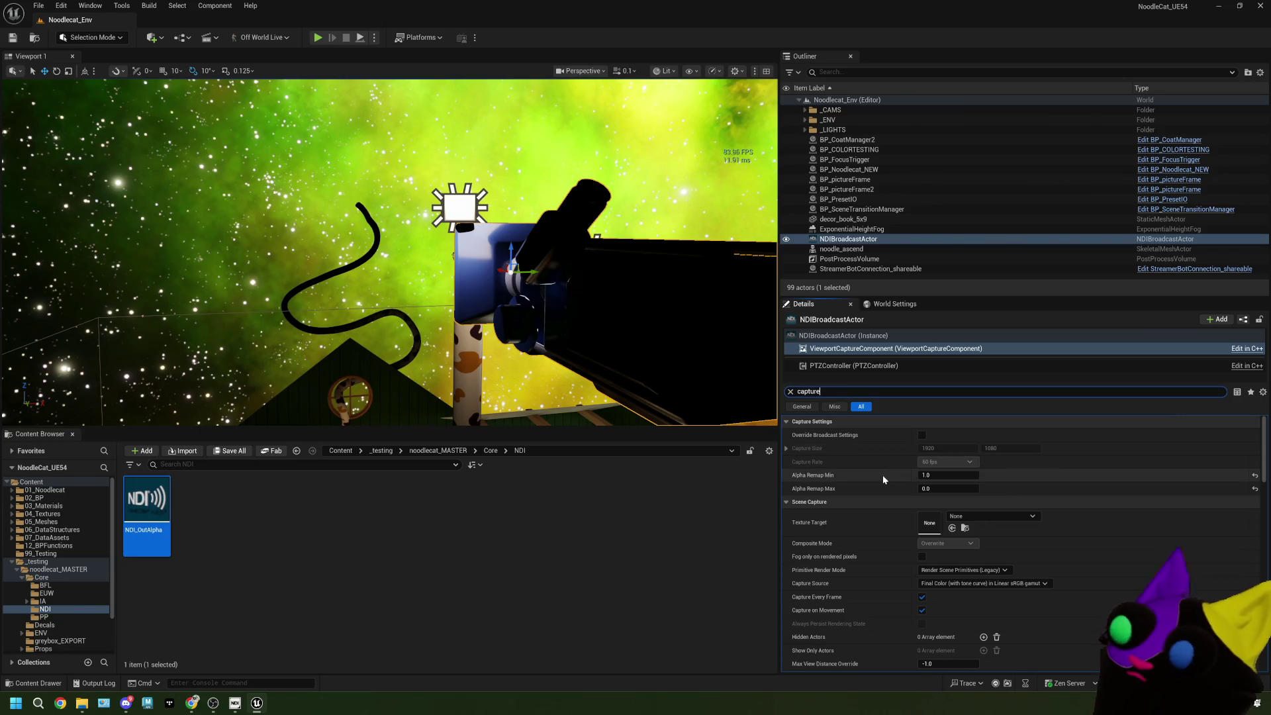
left_click(921, 435)
key("ctrl+s")
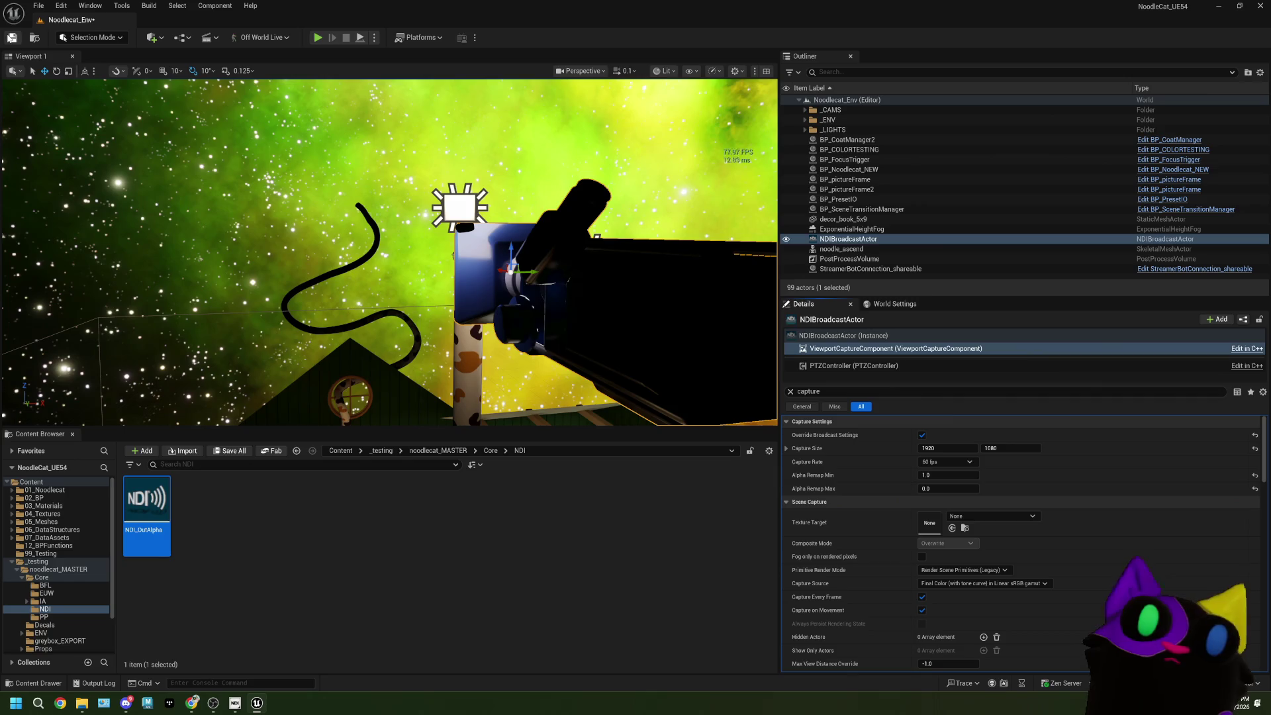
key("alt+p")
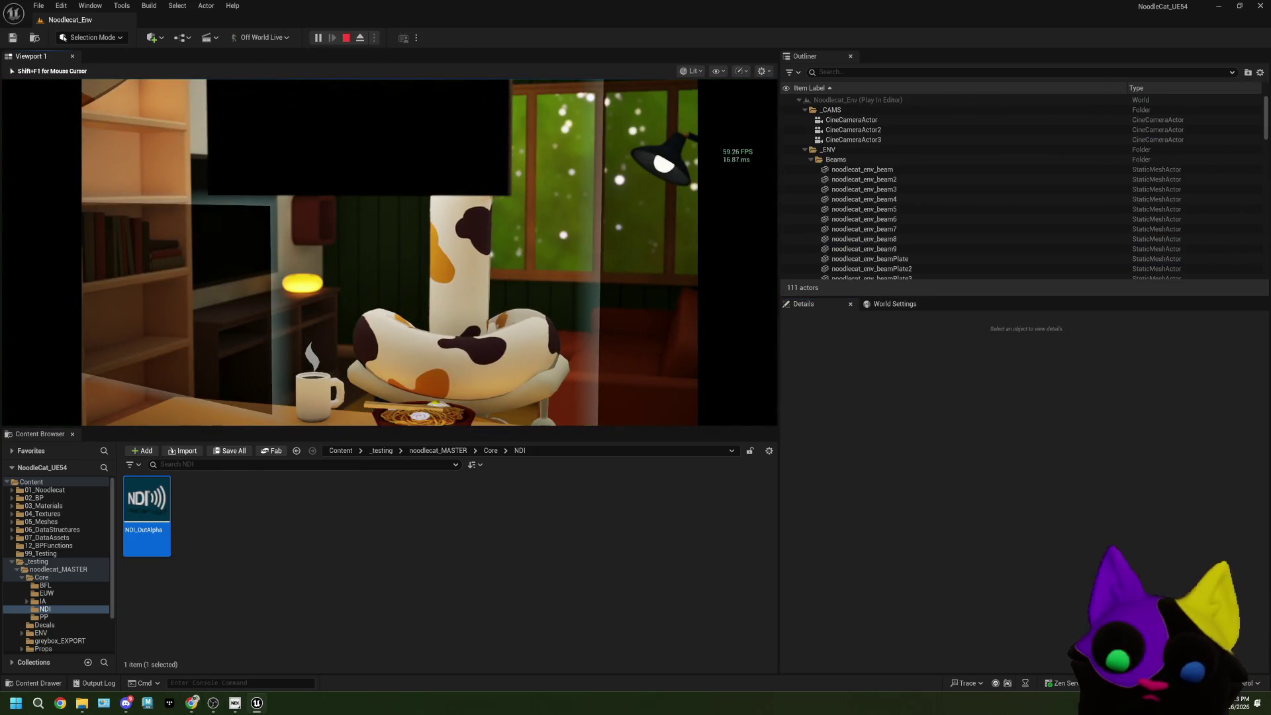
Step: Switch the running game to the noodle close-up camera with Shift+F1 and reveal OBS behind the editor
left_click(470, 389)
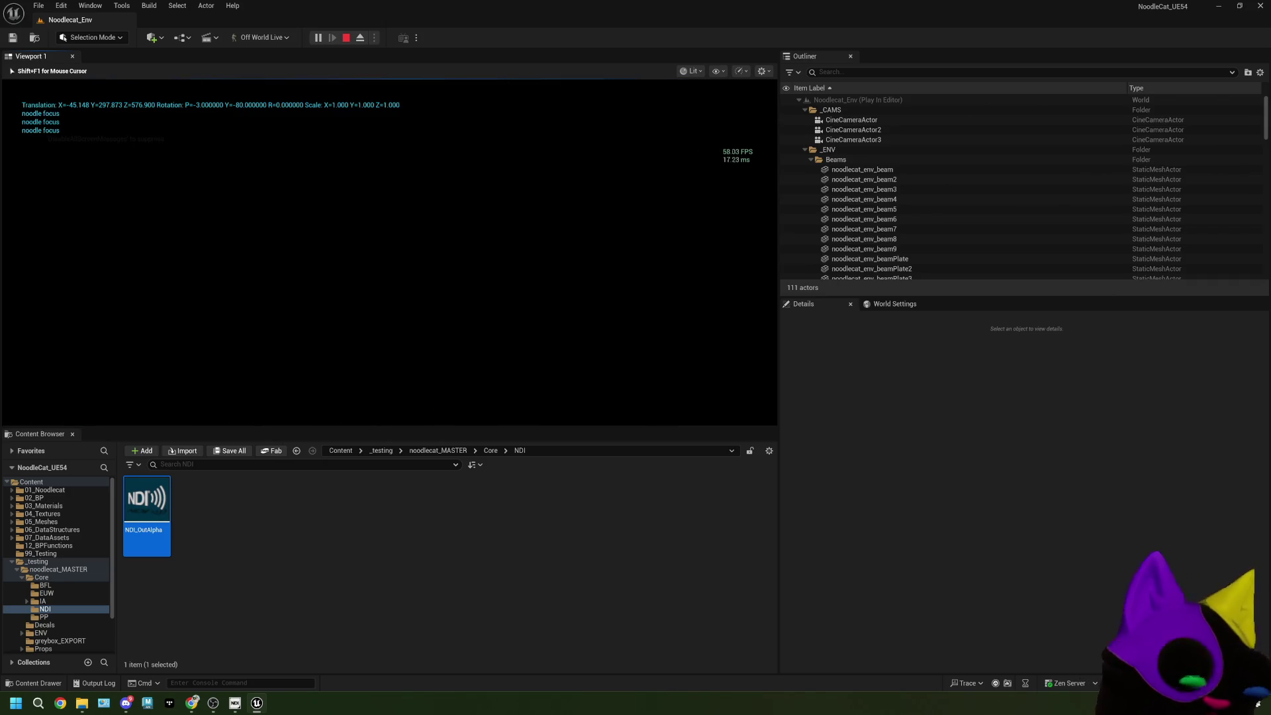
key("shift+F1")
mouse_move(517, 14)
left_mouse_down()
mouse_move(924, 97)
mouse_move(1036, 68)
mouse_move(760, 239)
mouse_move(872, 30)
mouse_move(867, 146)
mouse_move(952, 23)
mouse_move(612, 136)
mouse_move(884, 45)
mouse_move(845, 62)
mouse_move(907, 73)
mouse_move(849, 107)
mouse_move(871, 87)
left_mouse_up()
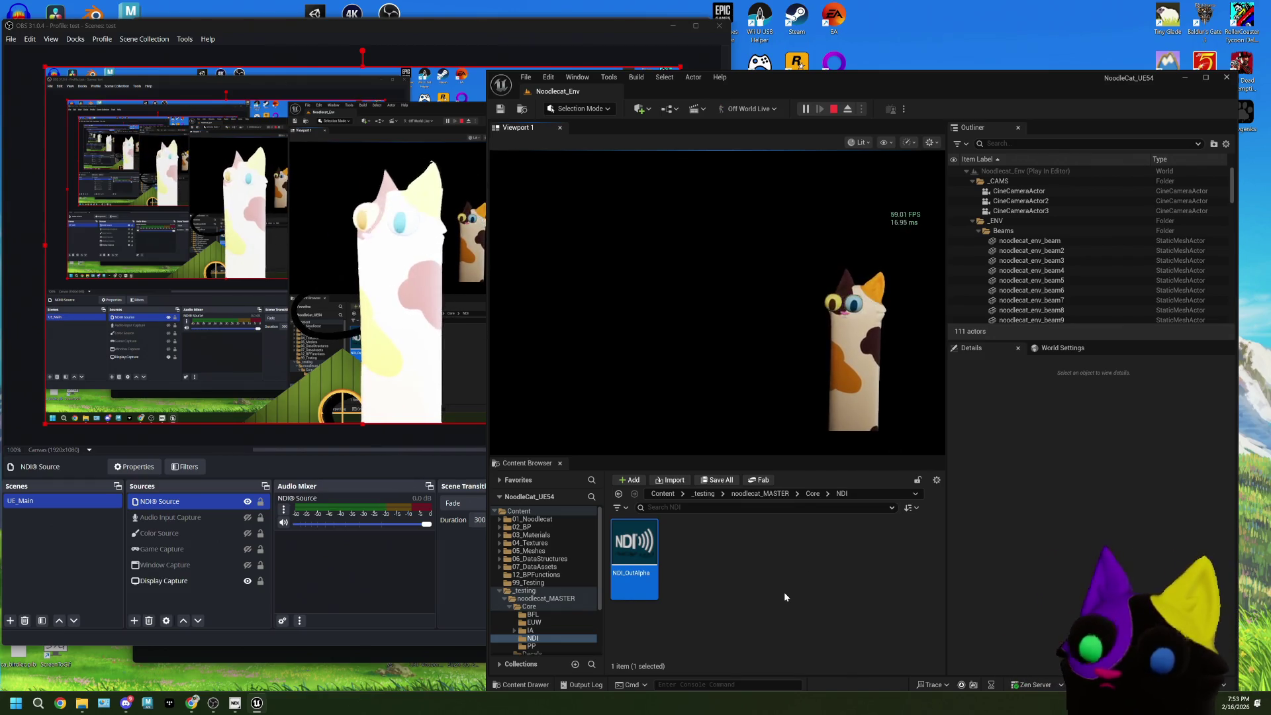
Step: Re-maximize the editor and stop the Play-in-Editor session
left_click(1205, 78)
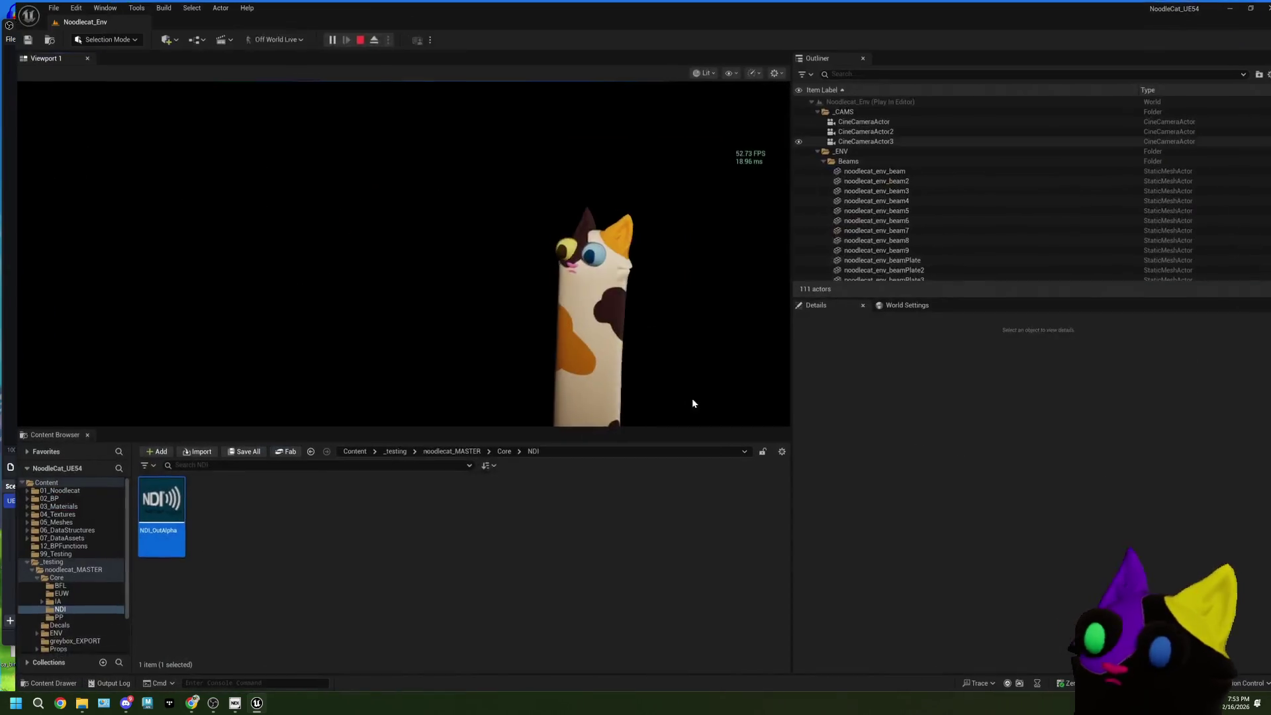
mouse_move(932, 4)
left_mouse_down()
mouse_move(948, 6)
mouse_move(848, 137)
mouse_move(860, 2)
left_mouse_up()
left_click(407, 591)
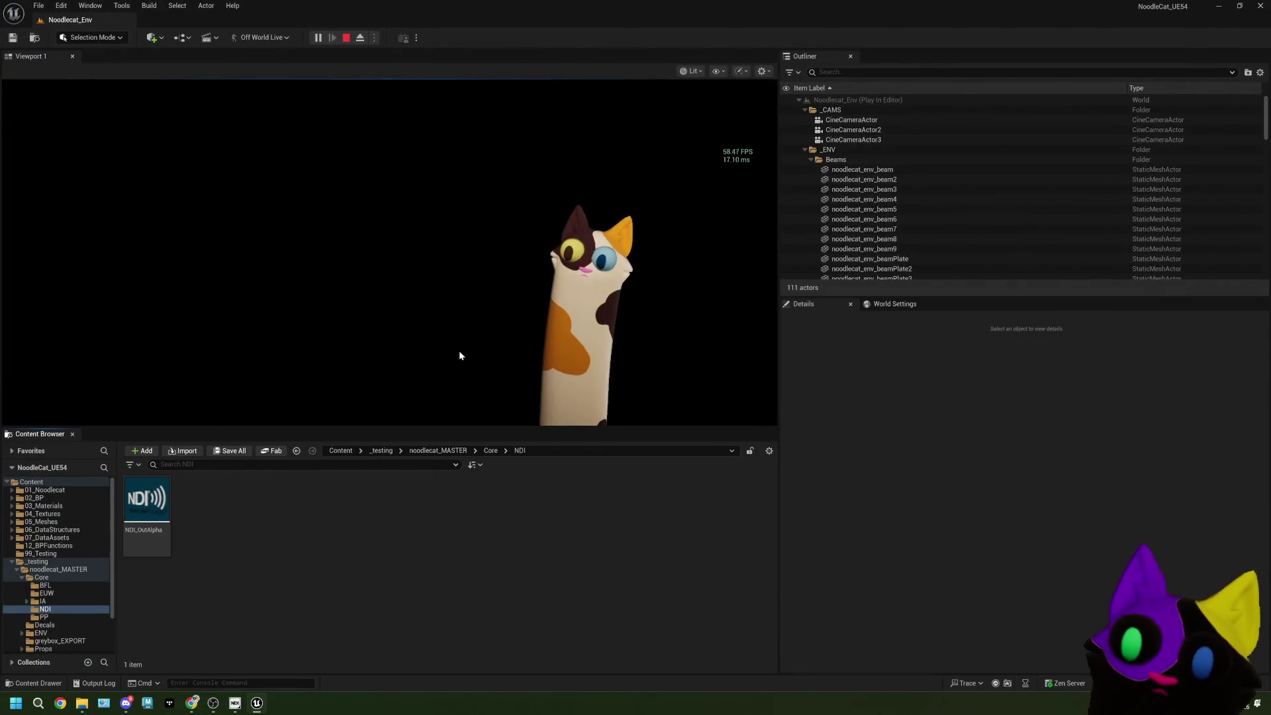
left_click(346, 38)
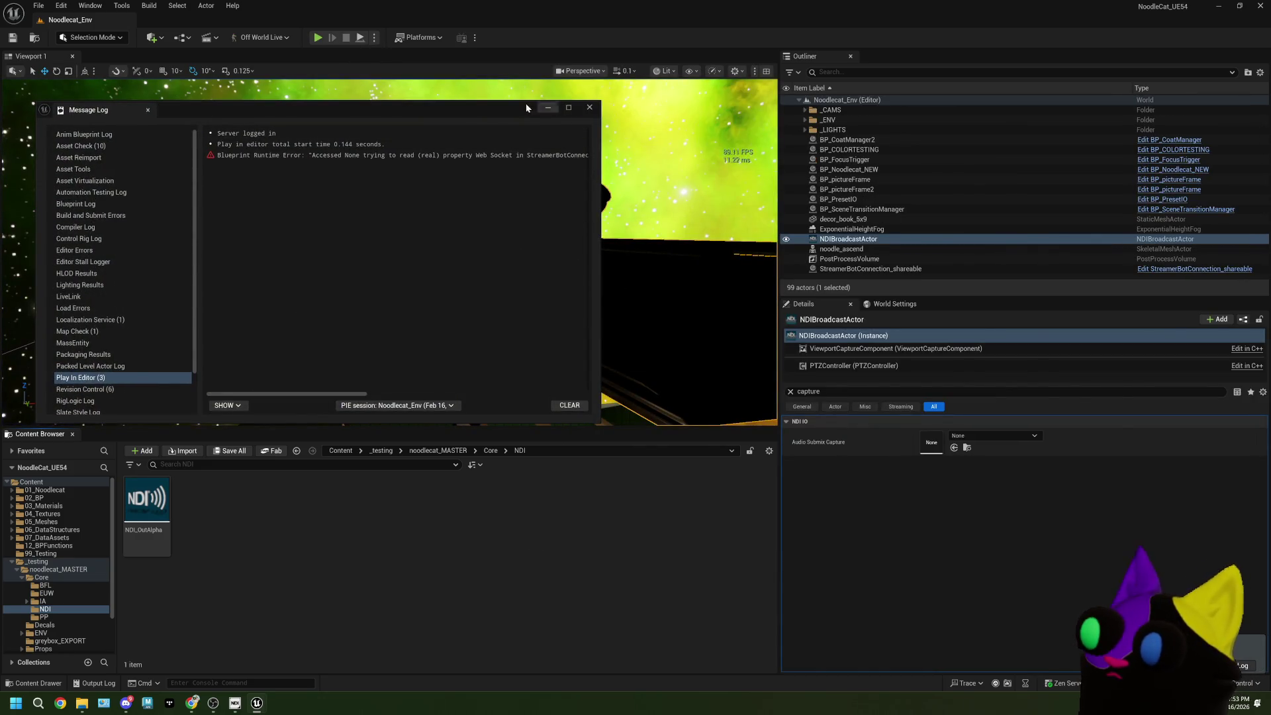
Step: Close the Message Log and clear the 'capture' filter from the Details search box
left_click(589, 107)
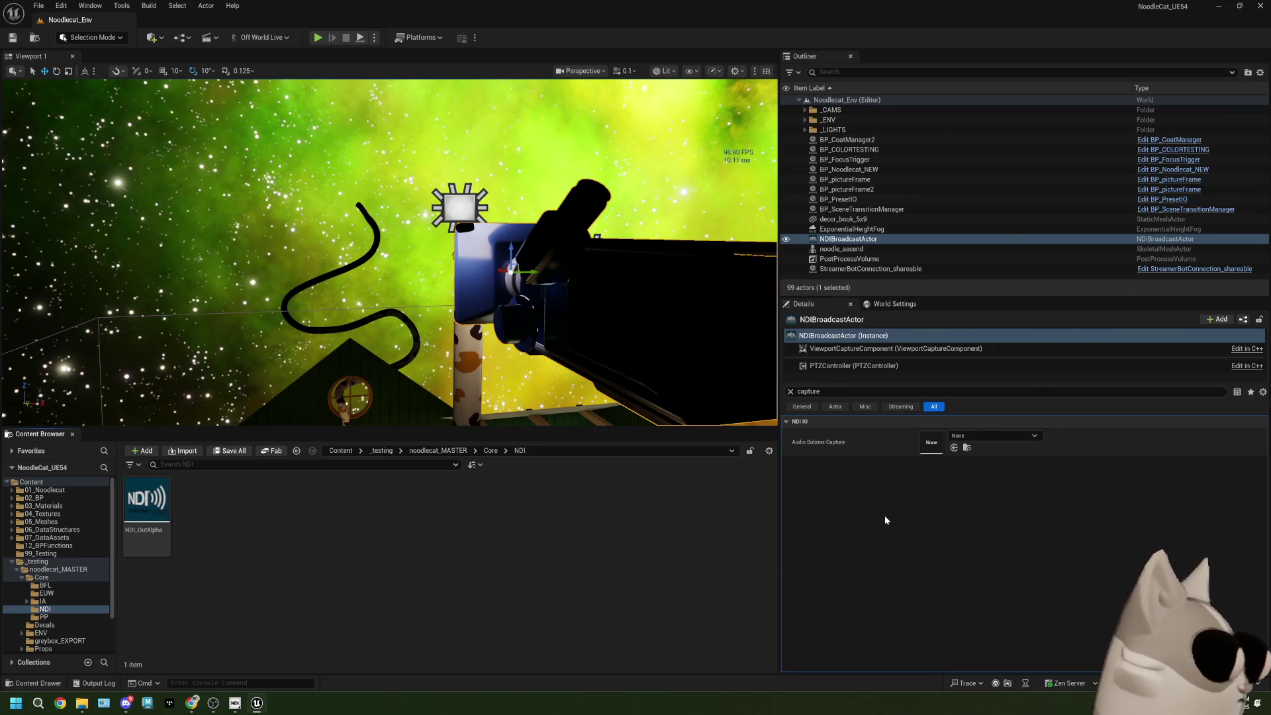
left_click(790, 391)
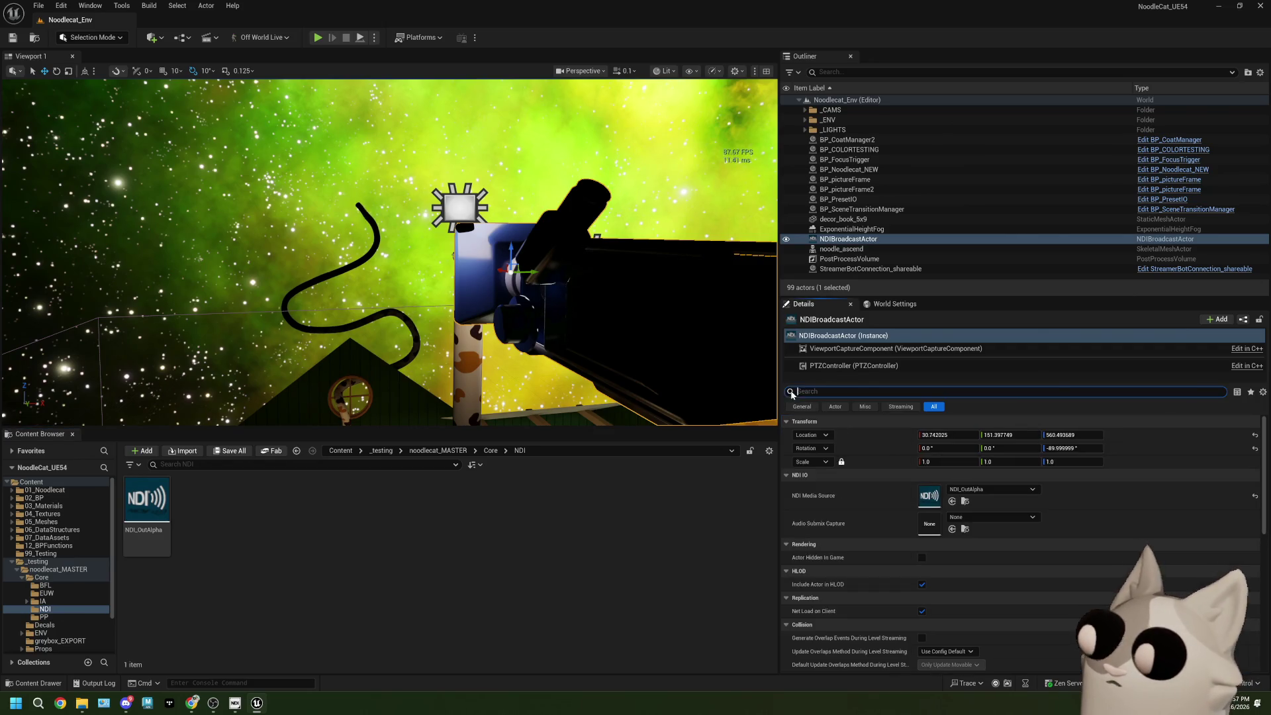
Step: Open NDI_OutAlpha to review its Player Details and Details tabs, then view the level event graph
scroll(874, 554, "down", 1)
scroll(874, 554, "up", 1)
double_click(146, 509)
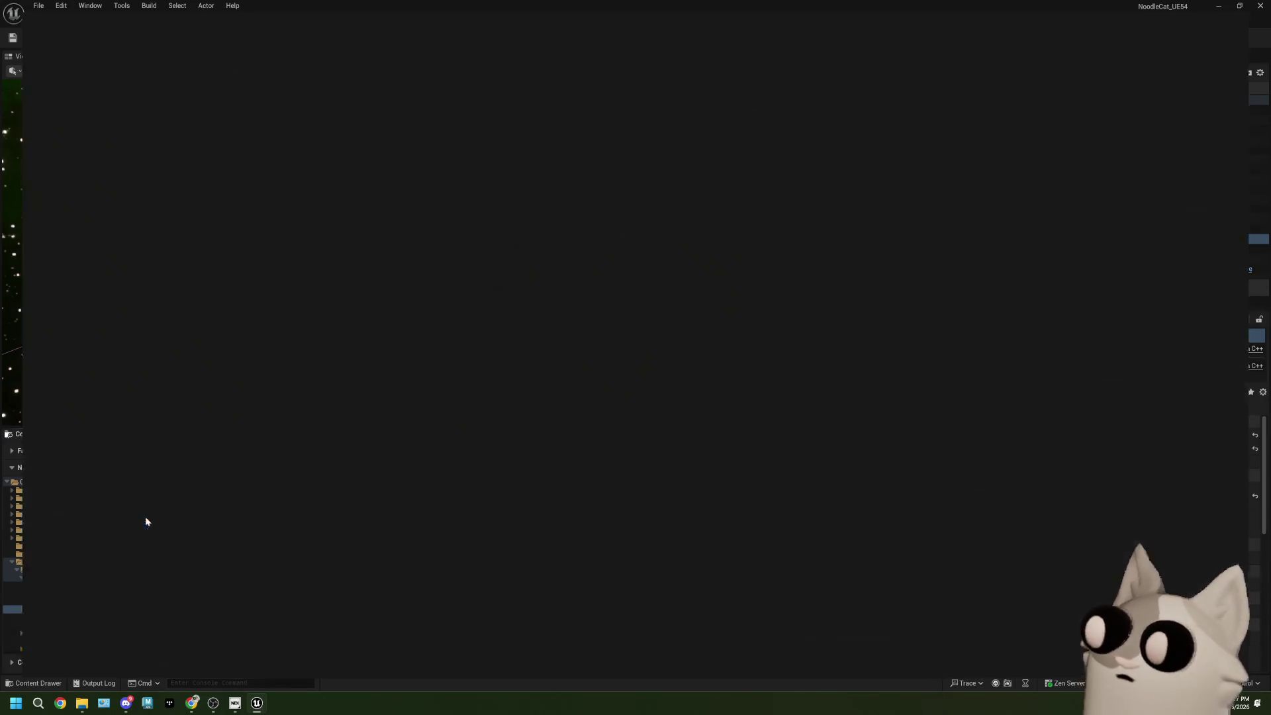
left_click(872, 182)
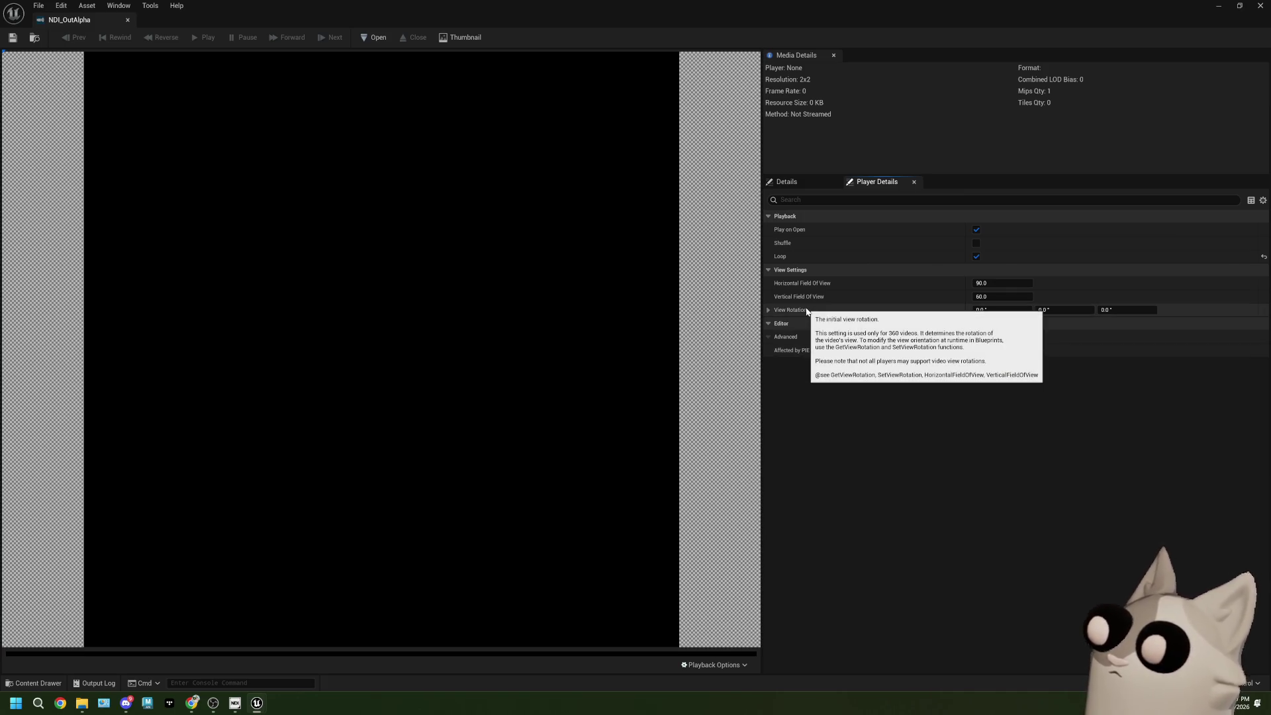
left_click(792, 182)
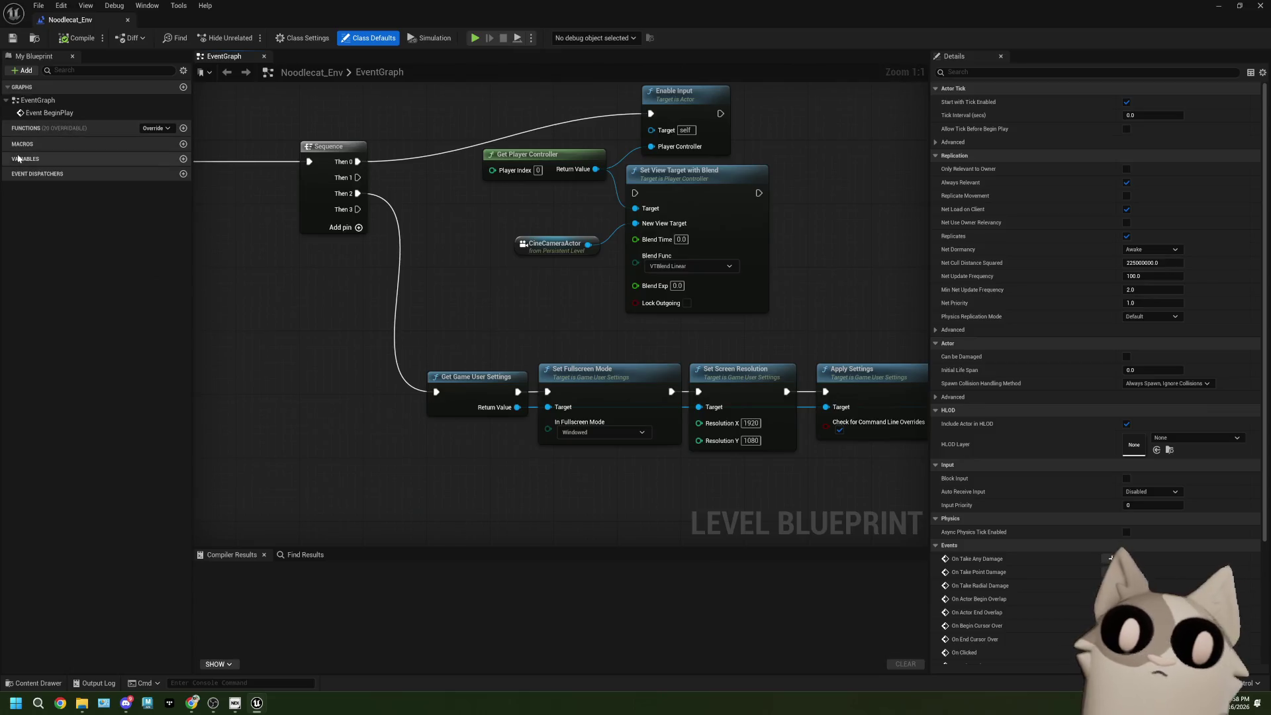
right_click(601, 331)
left_click(470, 283)
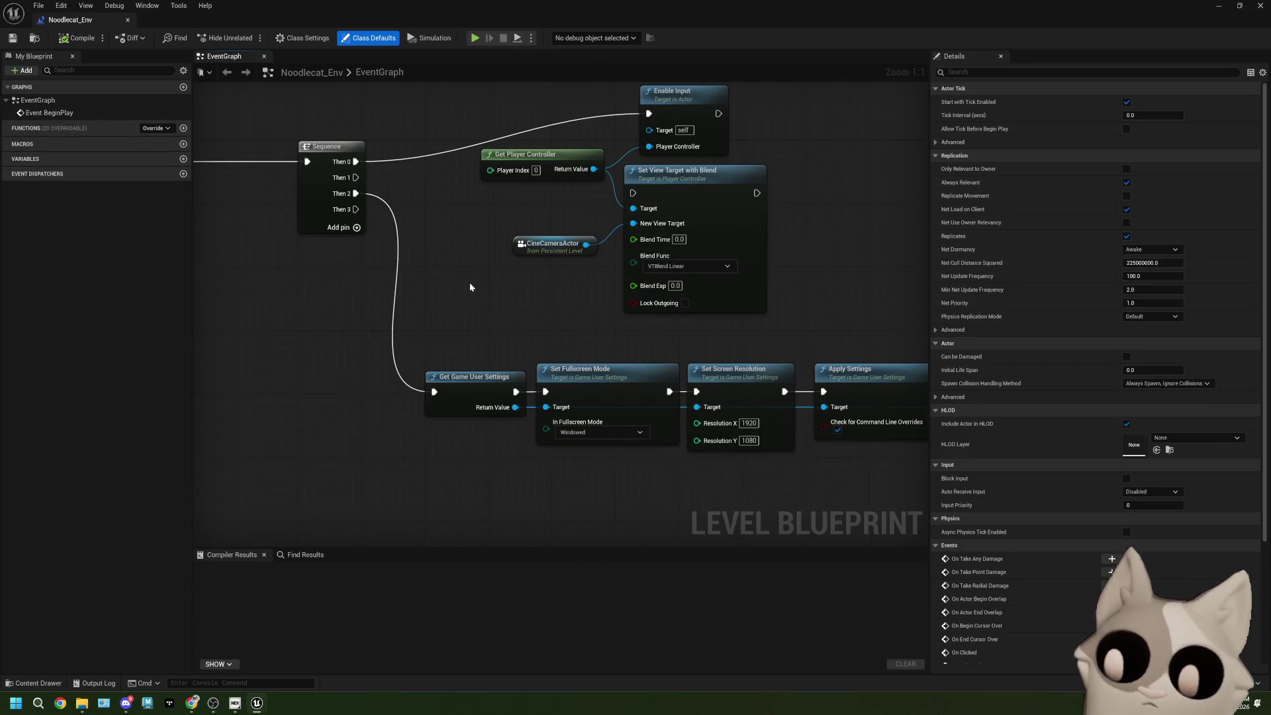
Step: Add an NDIBroadcastActor reference to the level blueprint graph from the Outliner
right_click(470, 287)
type("nd")
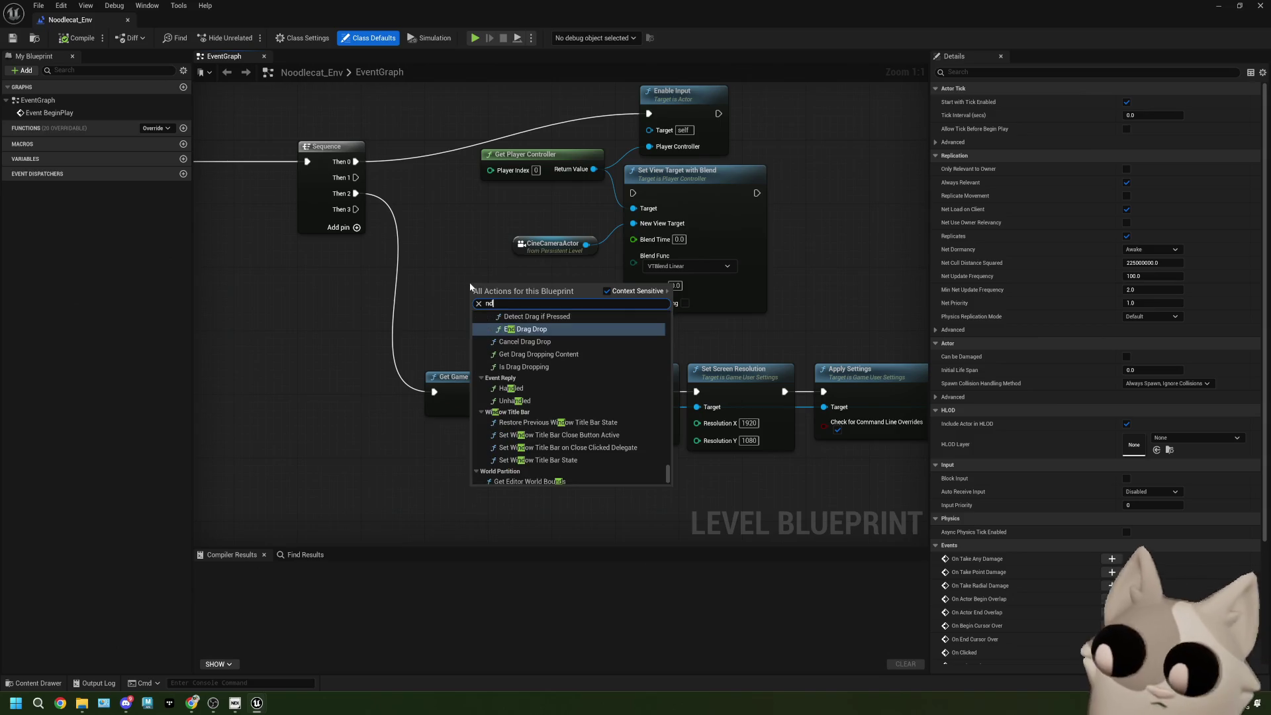
type("i bo")
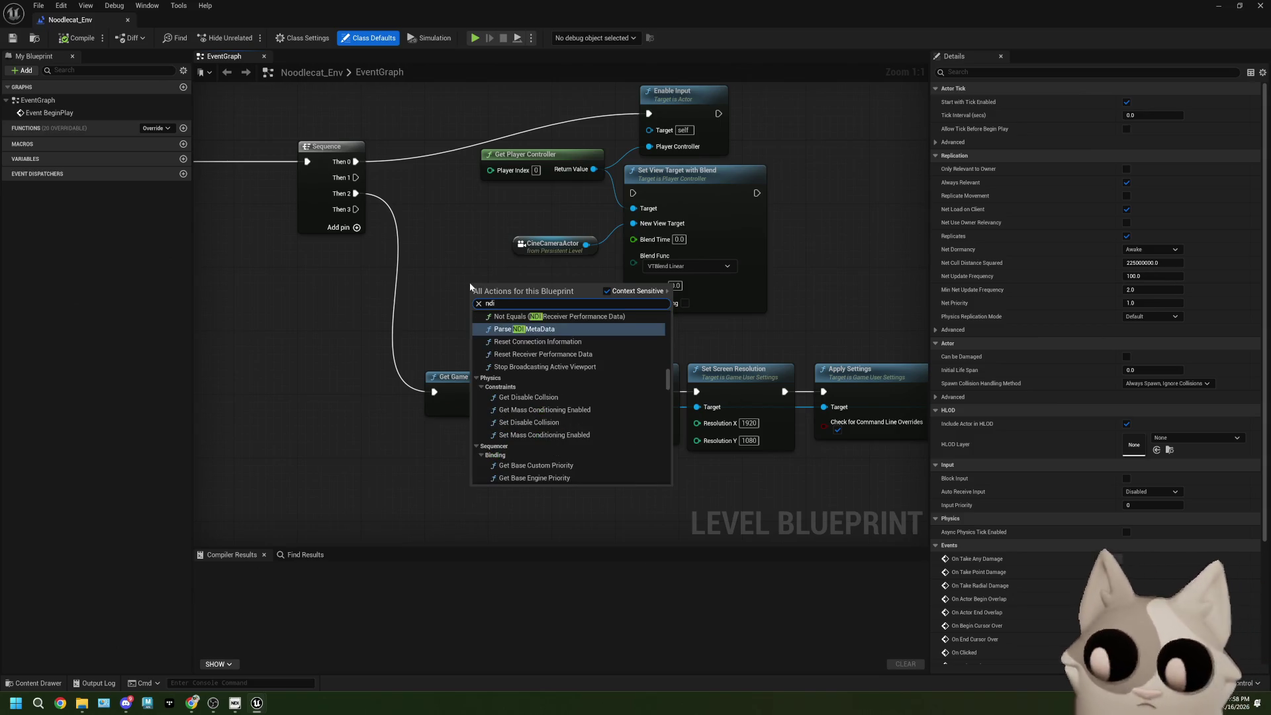
key("BackSpace")
type("roa")
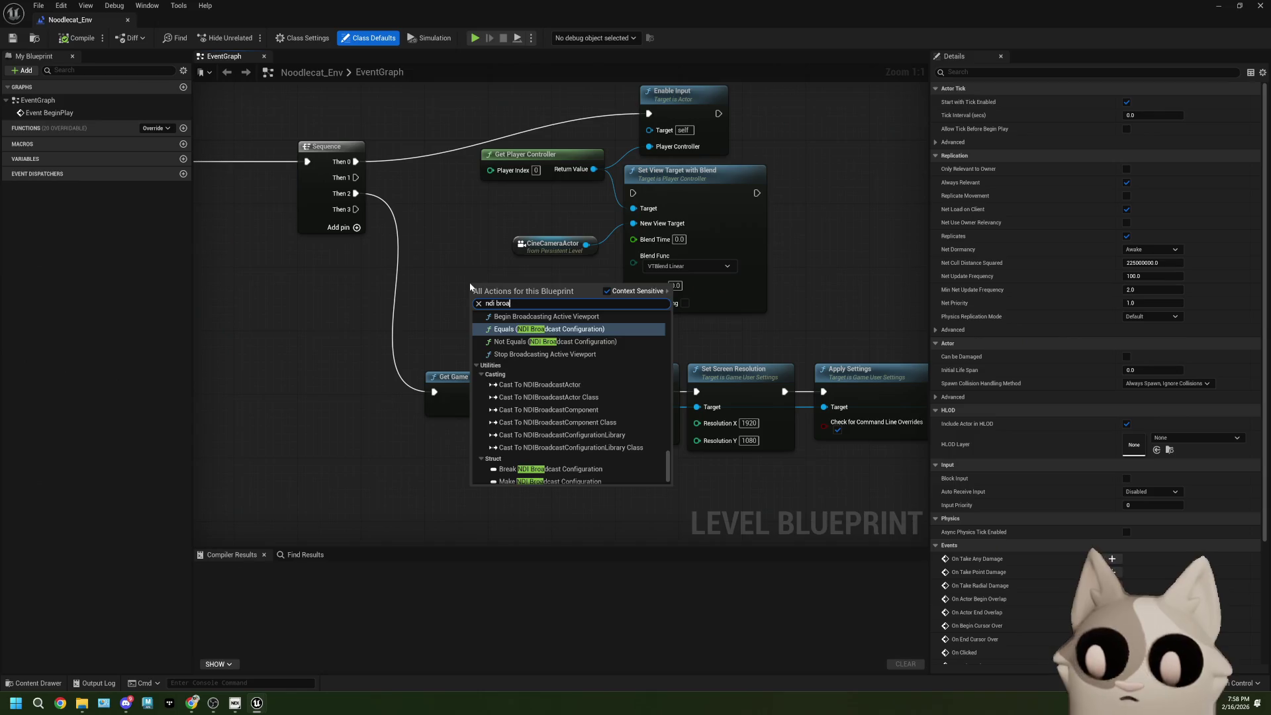
scroll(628, 410, "up", 5)
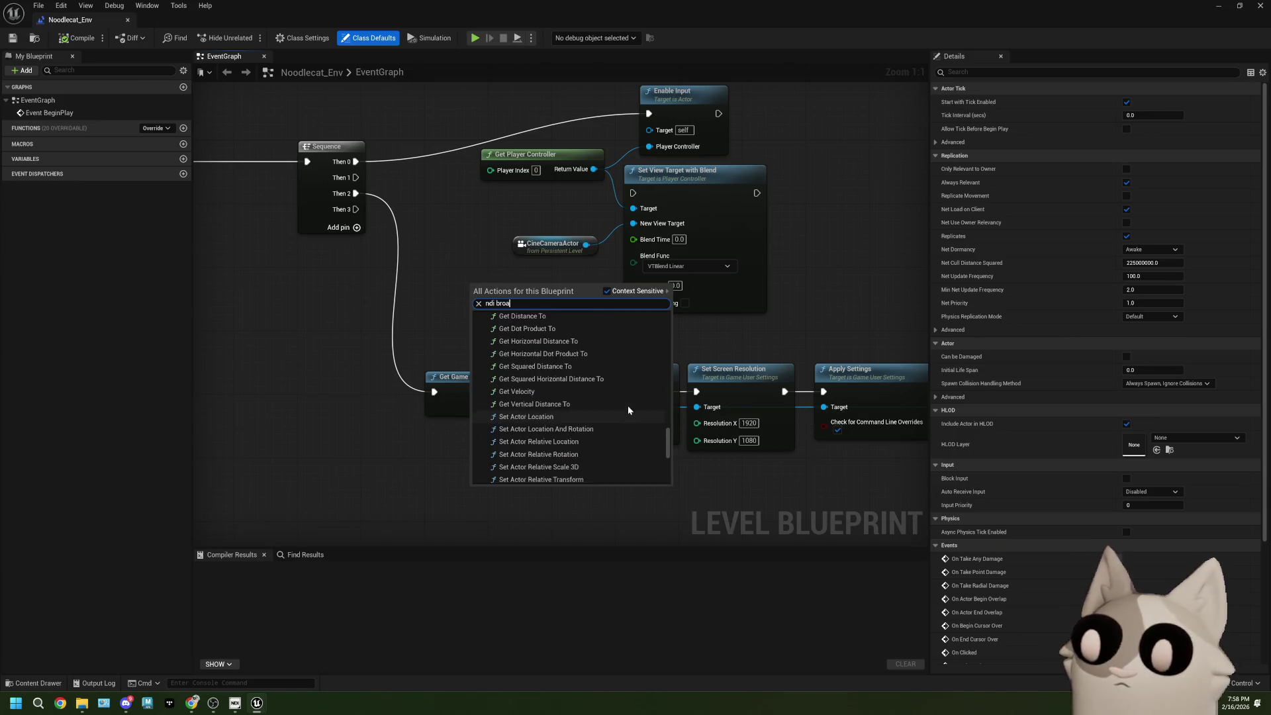
scroll(628, 411, "up", 5)
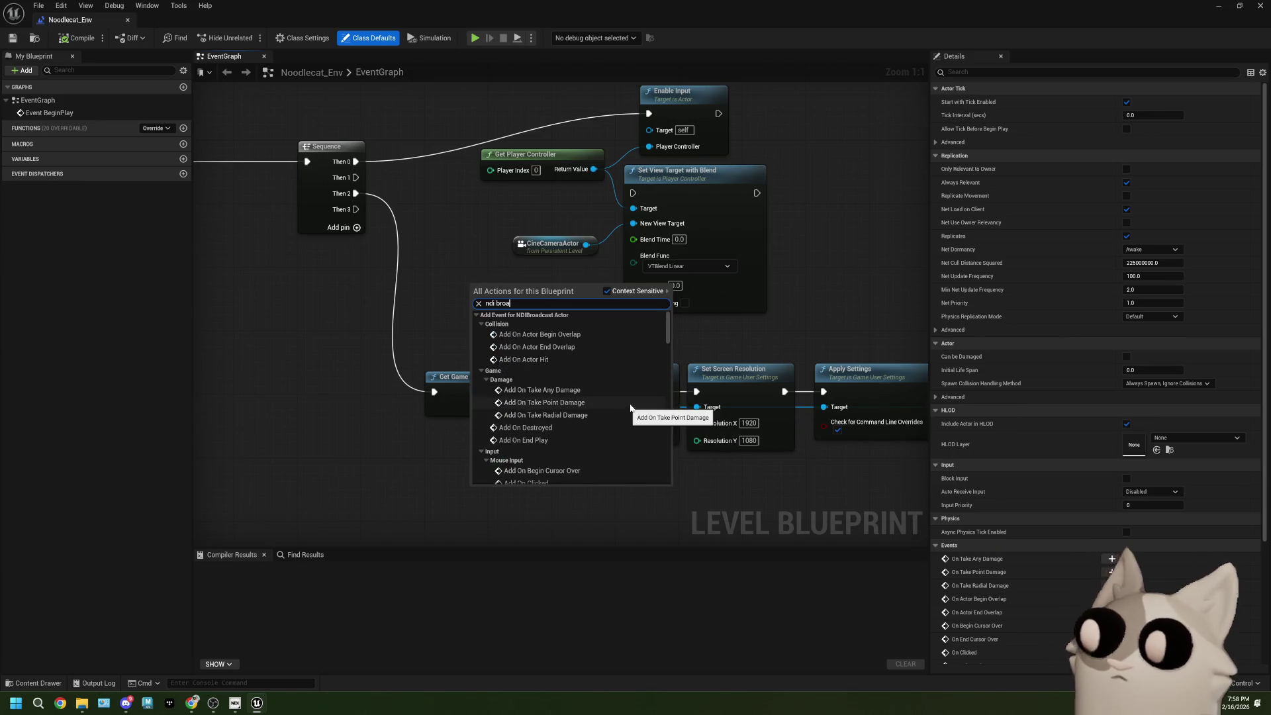
left_click_drag(869, 13, 503, 67)
left_click_drag(848, 239, 349, 321)
double_click(583, 66)
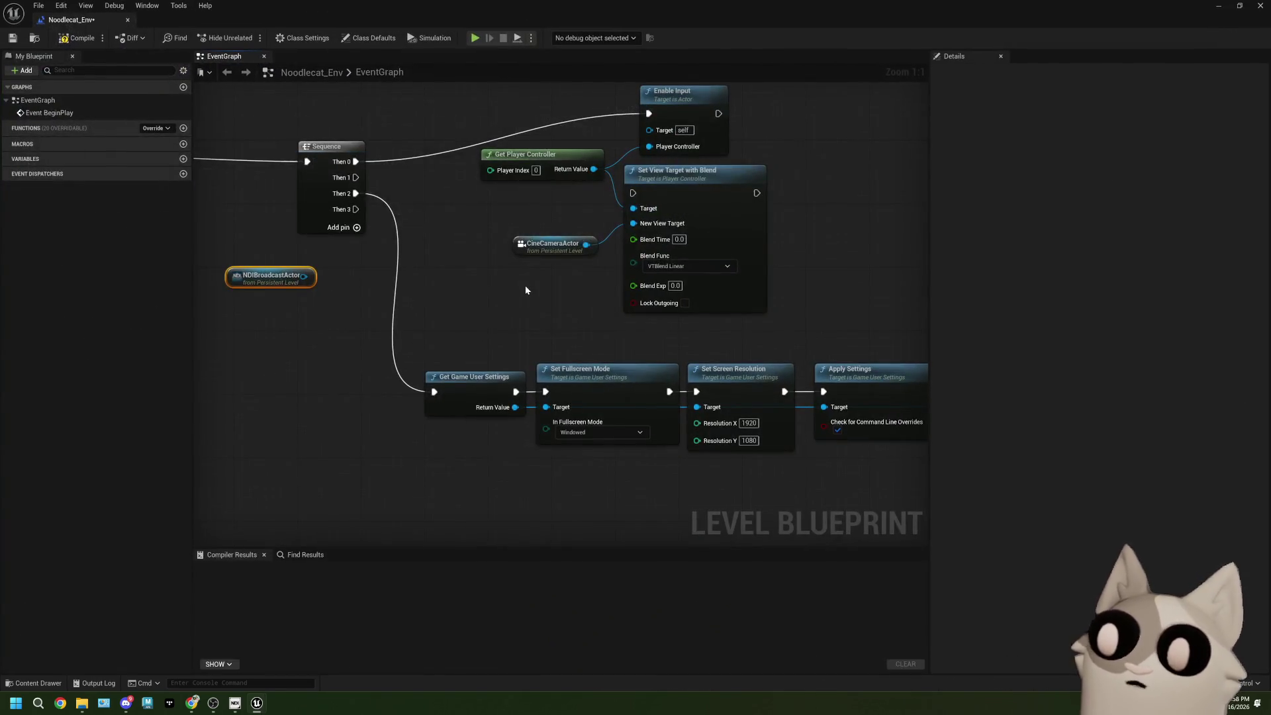
Step: Replace CineCameraActor with NDIBroadcastActor as New View Target, then compile and save the blueprint
right_click(586, 245)
mouse_move(634, 285)
left_click(742, 296)
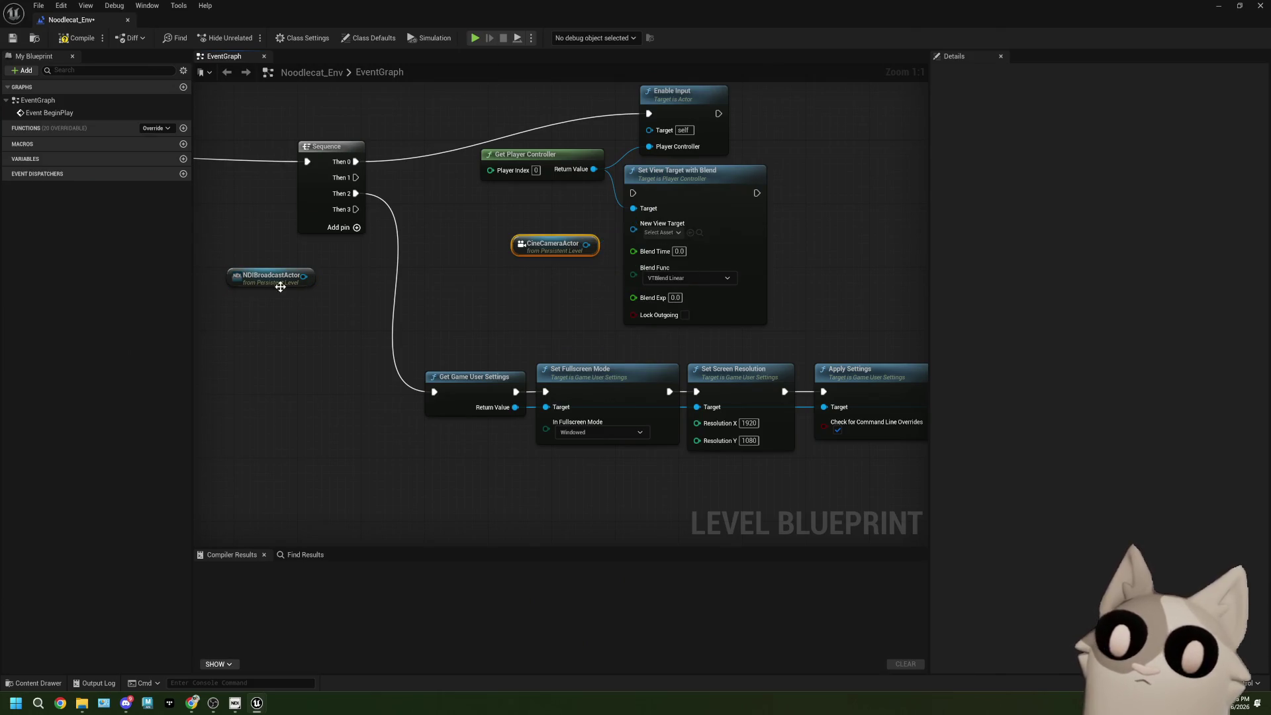
left_click_drag(304, 276, 634, 223)
left_click(75, 37)
key("ctrl+s")
double_click(363, 20)
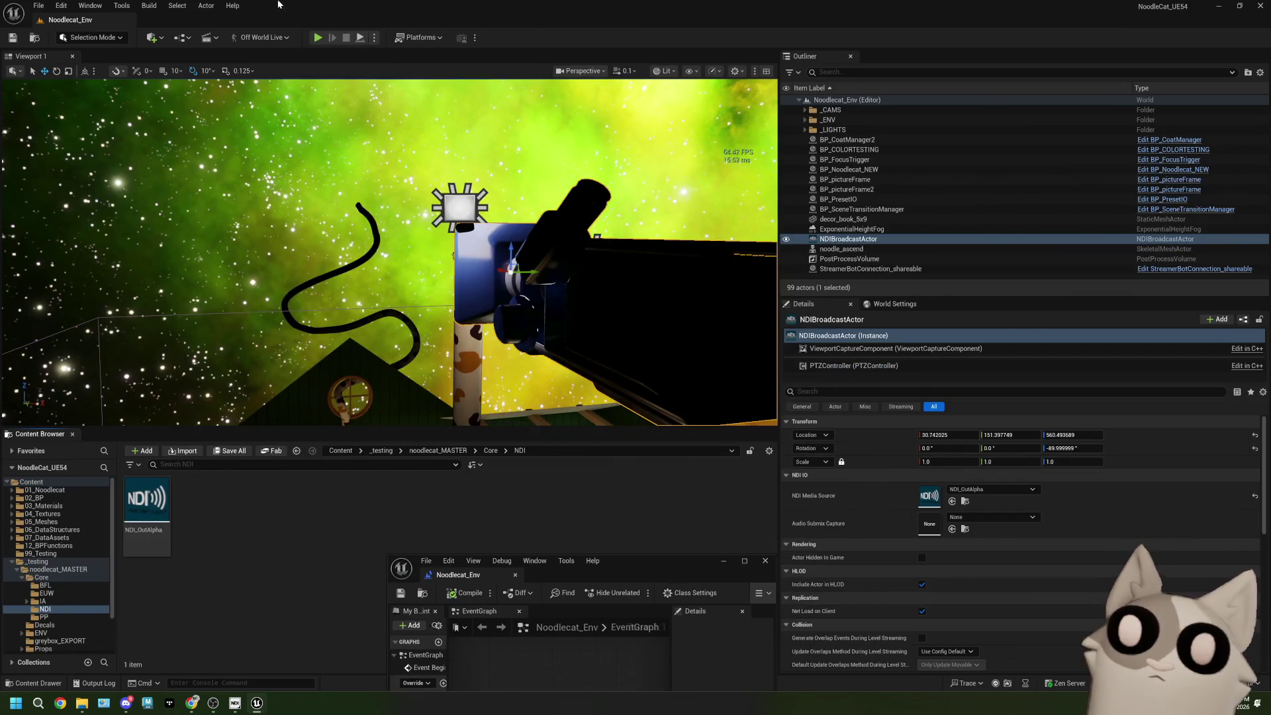
Step: Play Noodlecat_Env in the editor and enter 'pro' in the console field
left_click(317, 37)
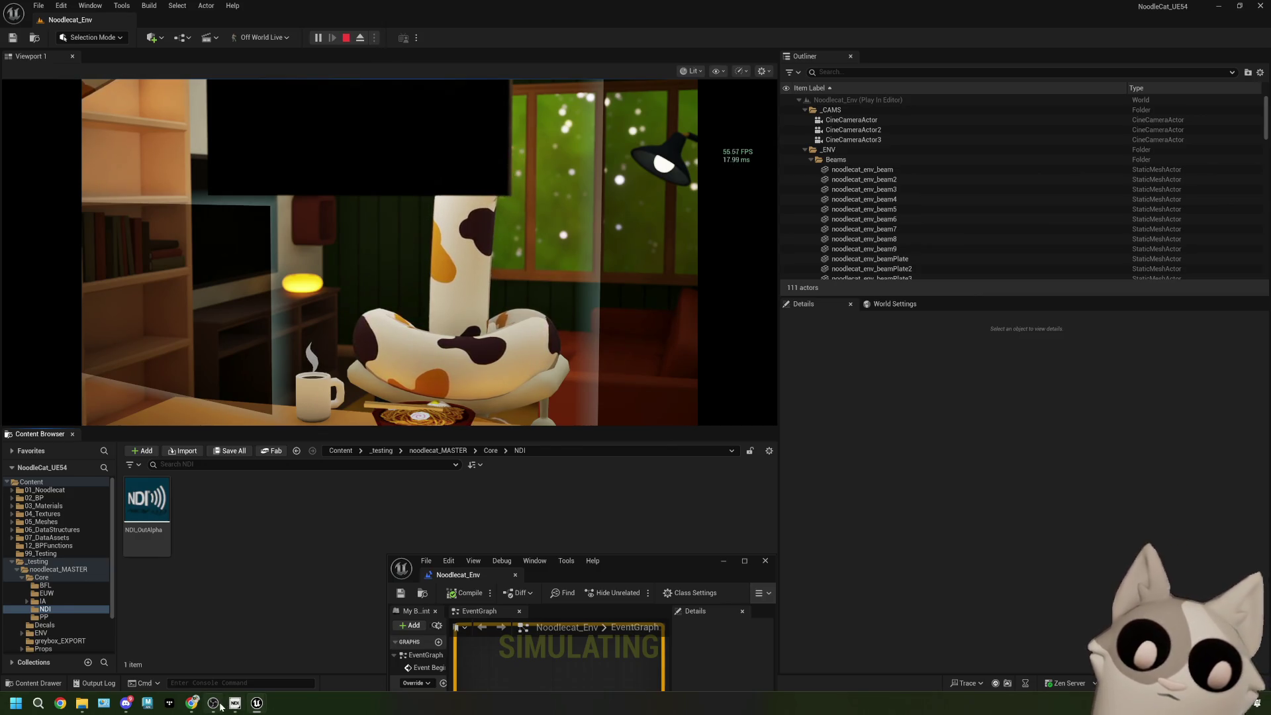
mouse_move(220, 707)
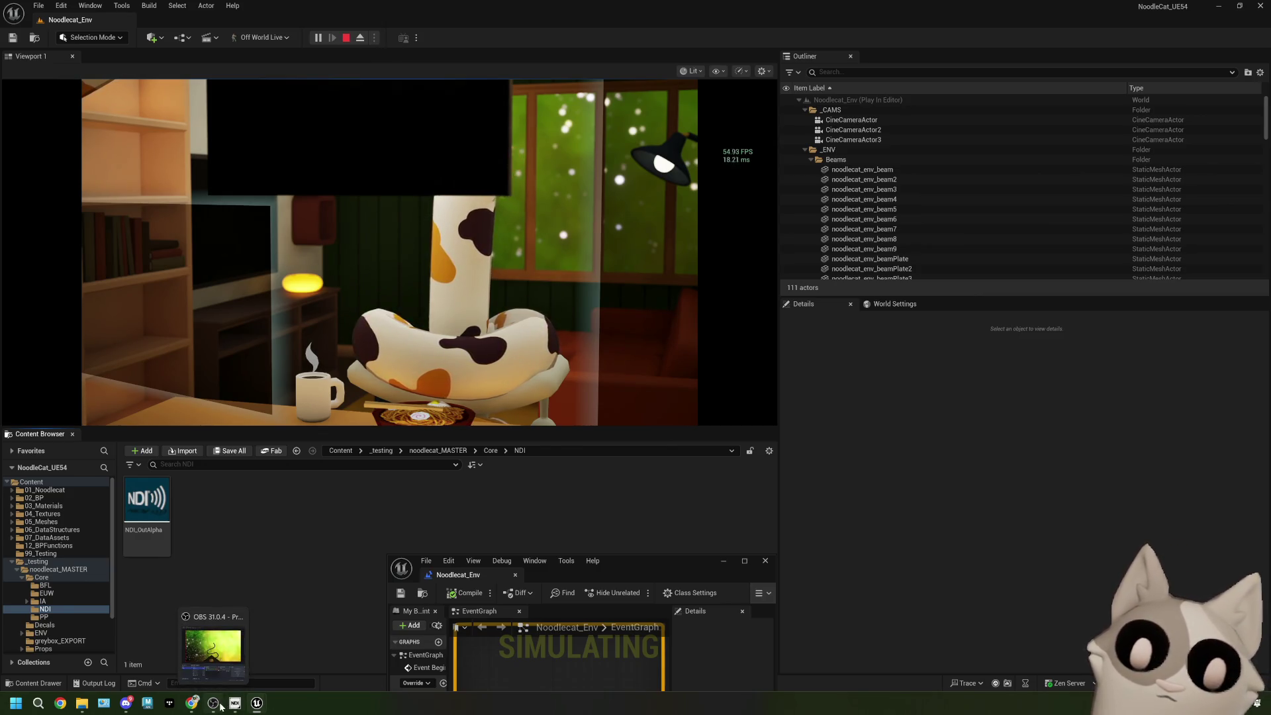
left_click(303, 681)
type("pro")
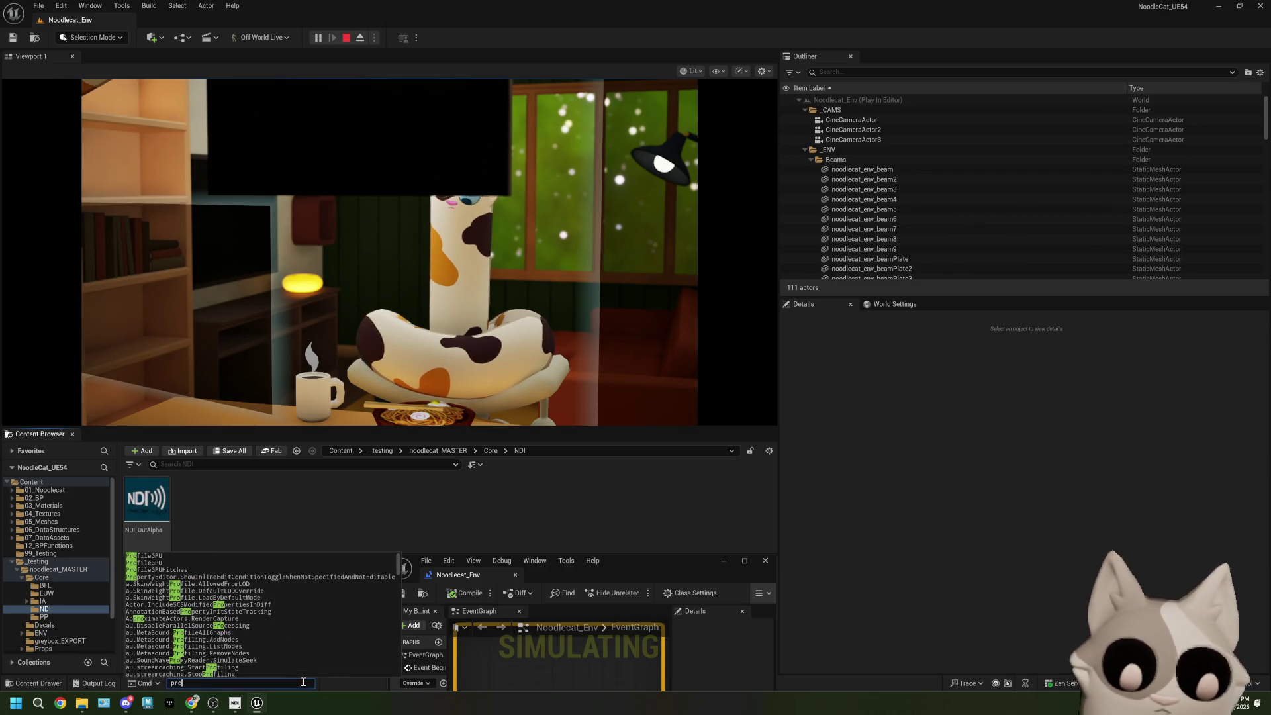
key("Tab")
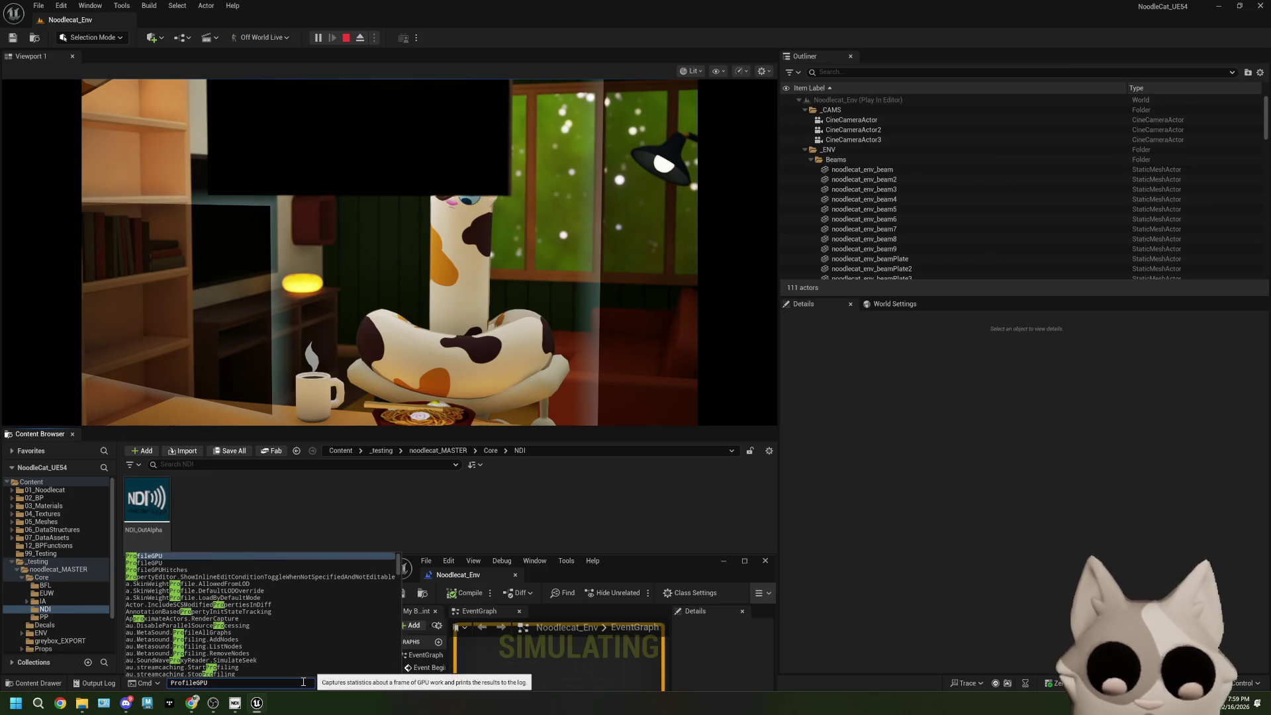
key("Return")
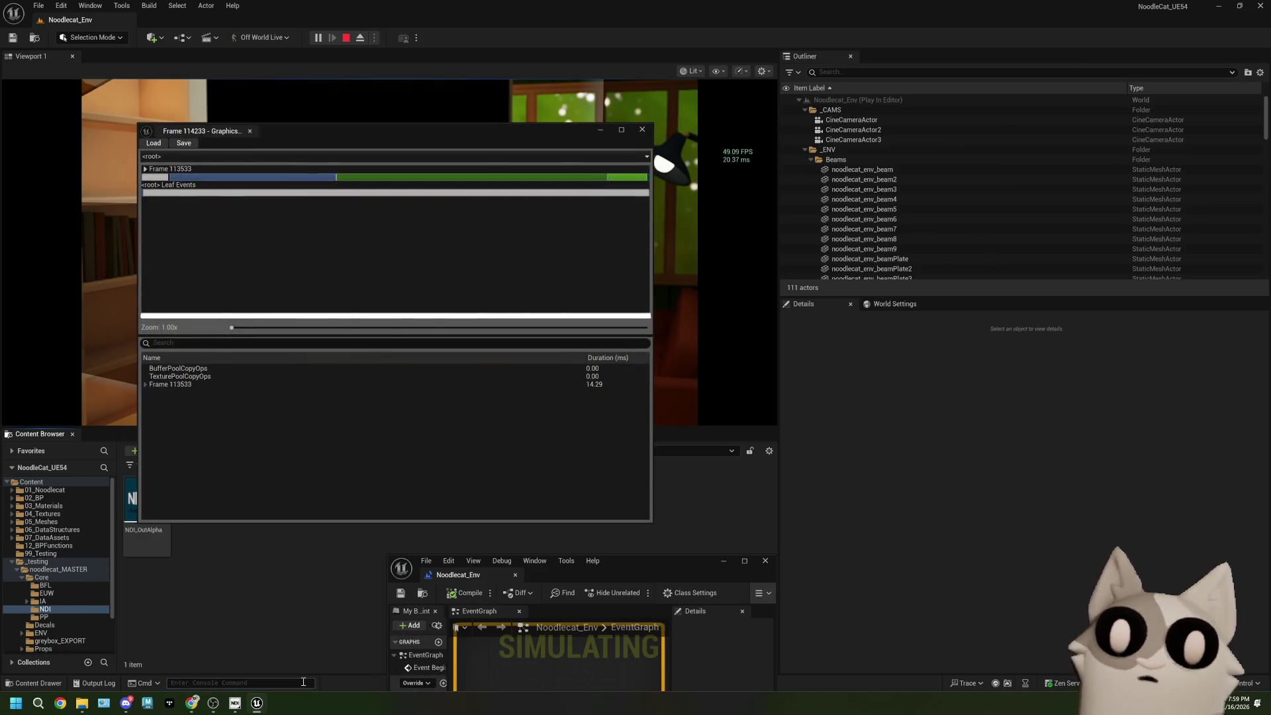
left_click(301, 179)
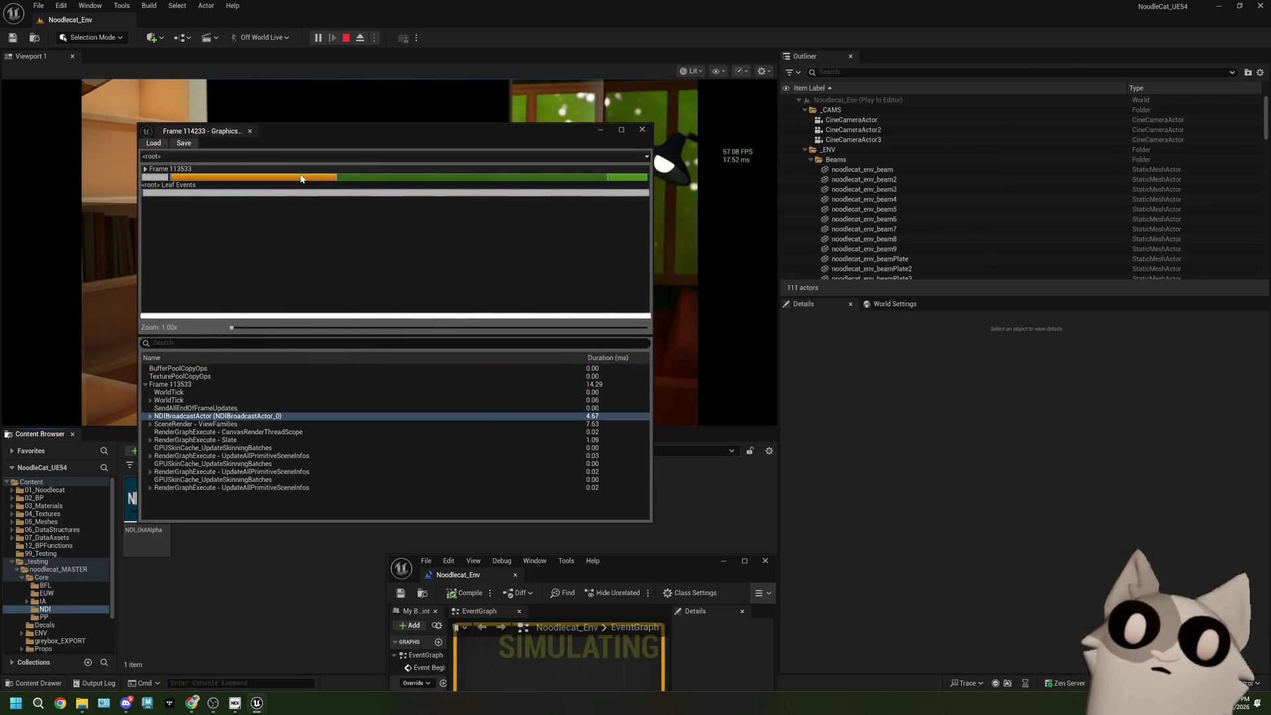
left_click(367, 180)
left_click(311, 180)
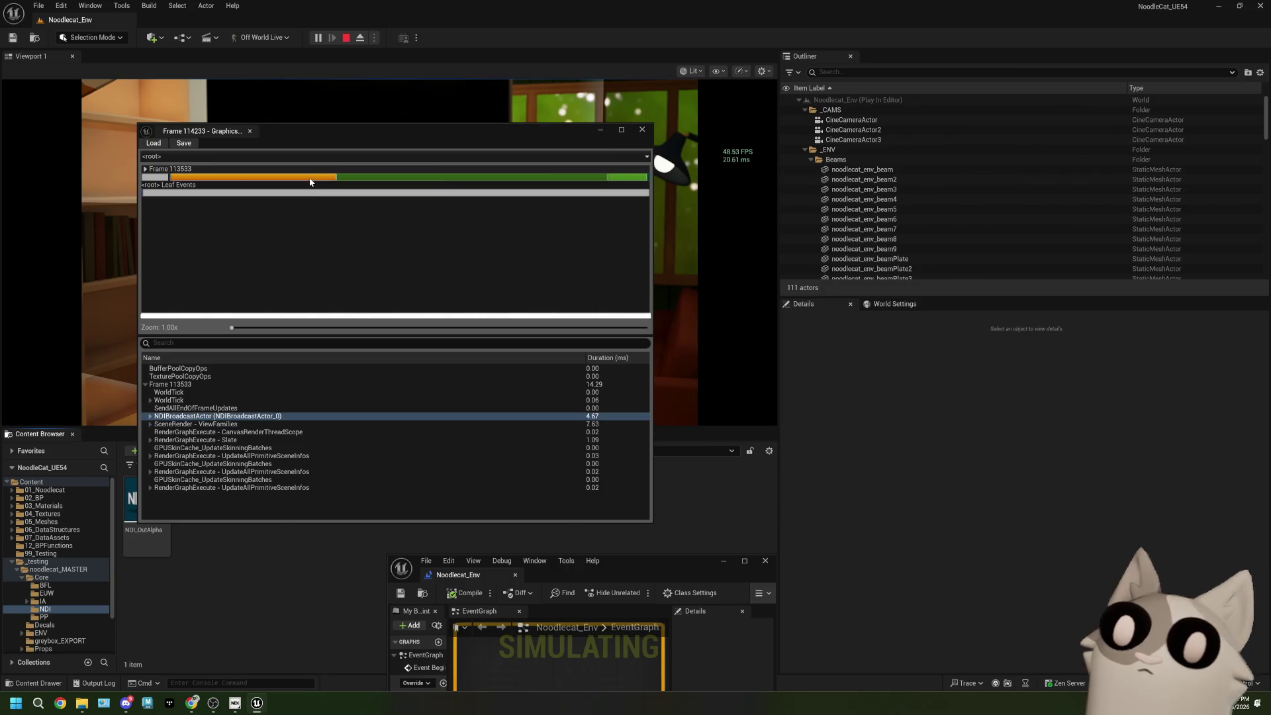
left_click(357, 180)
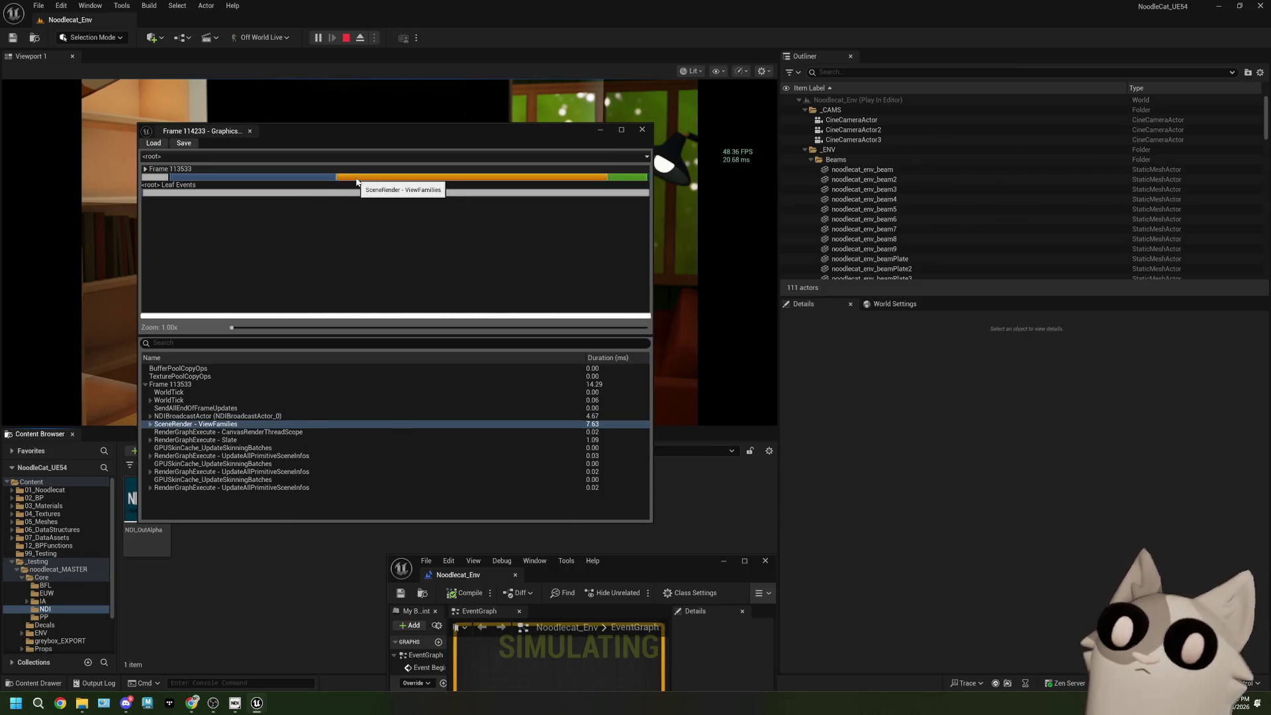
left_click(307, 179)
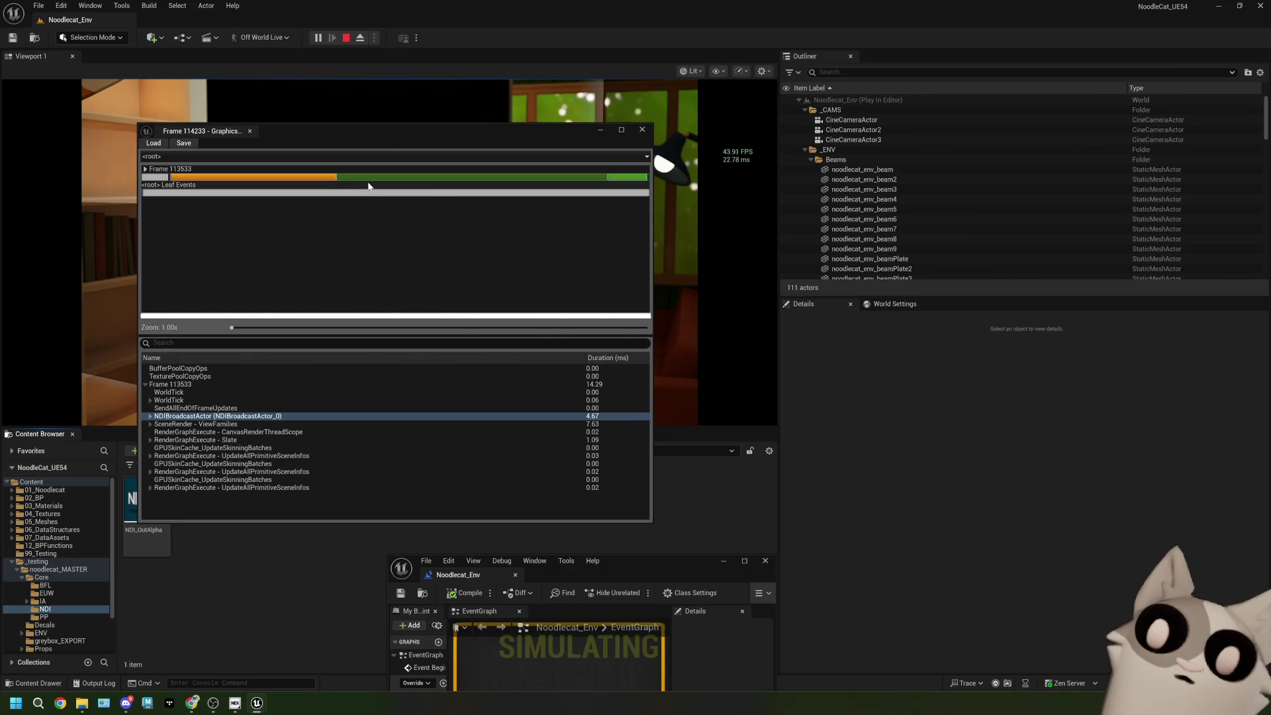
left_click(370, 182)
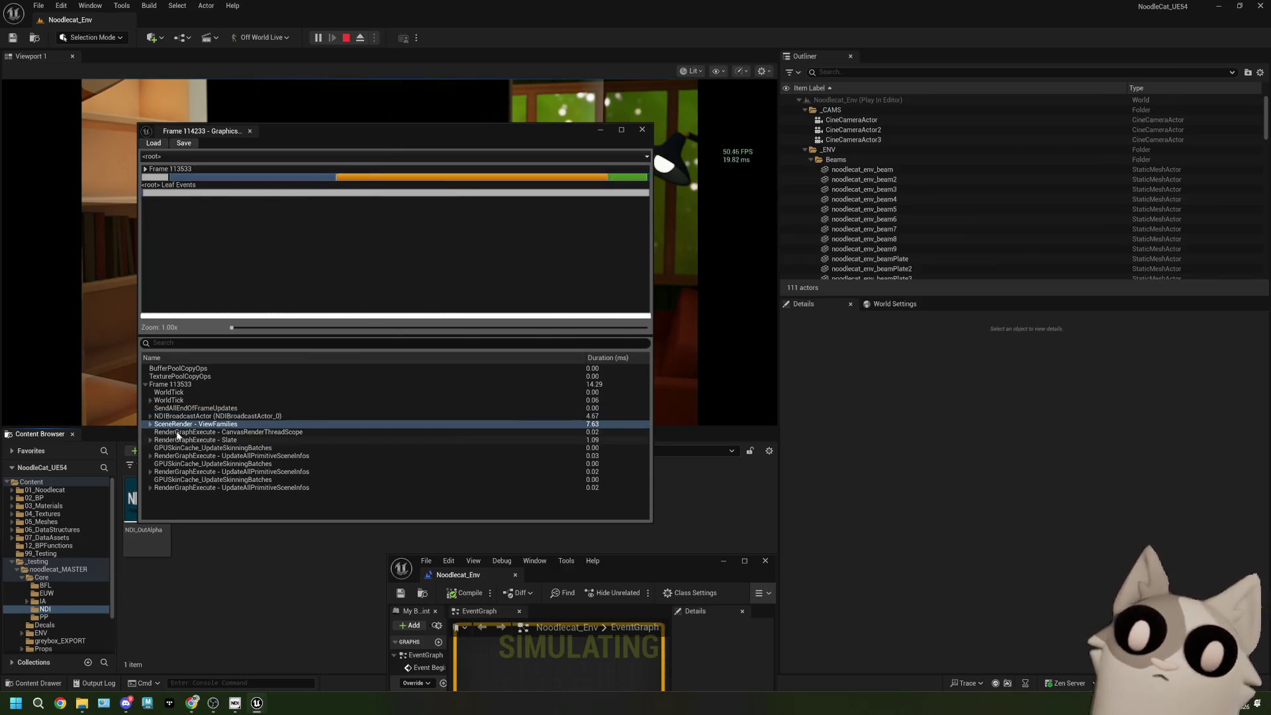
left_click(148, 425)
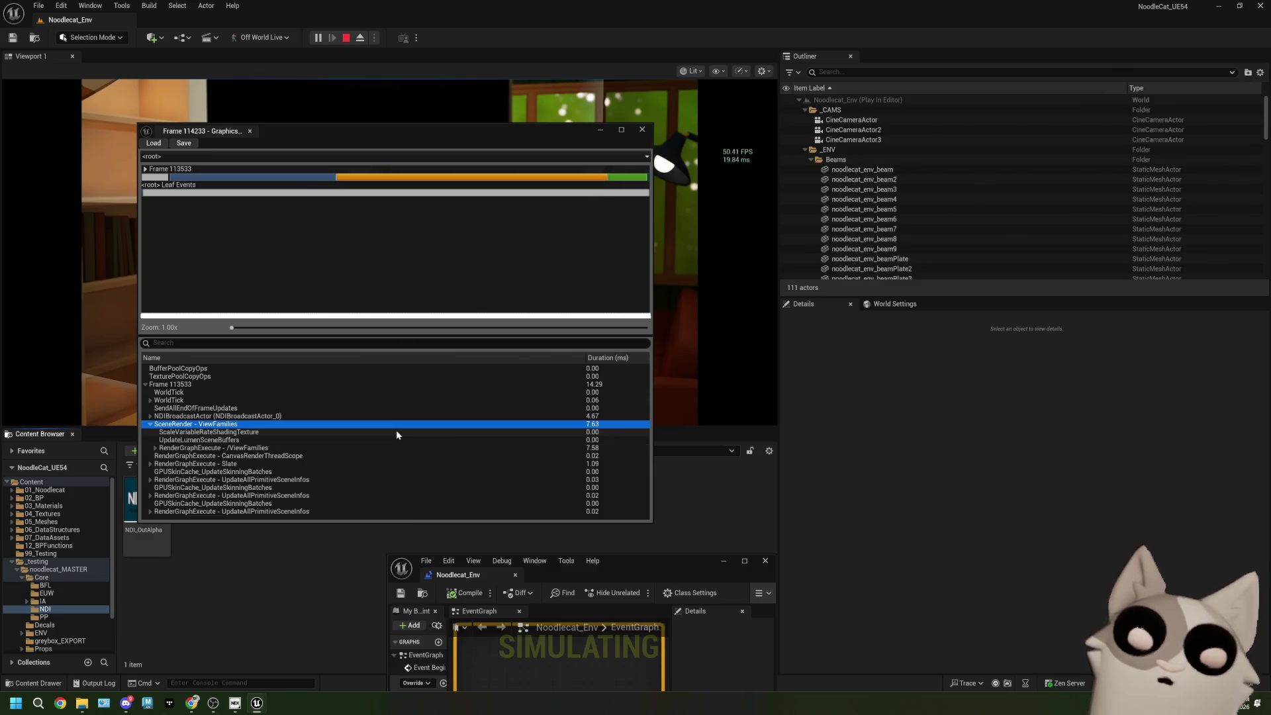
left_click(158, 449)
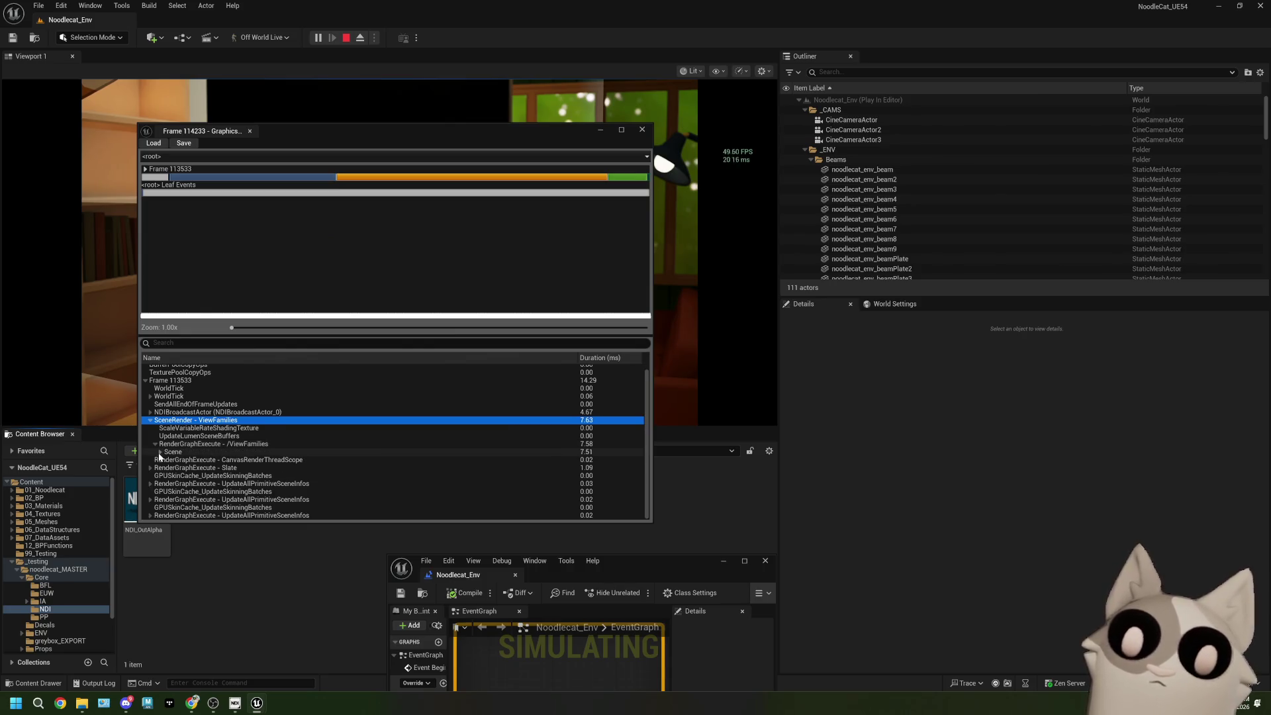
left_click(160, 452)
left_click(588, 359)
left_click(588, 359)
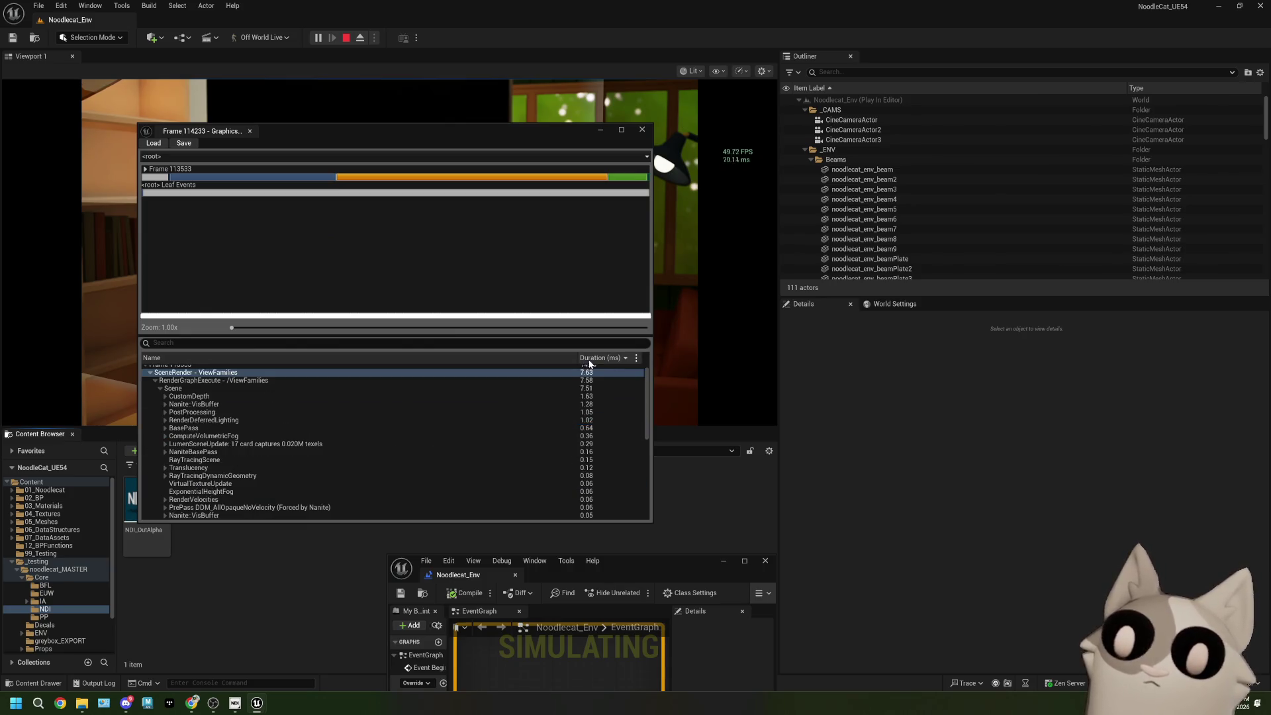
left_click(186, 397)
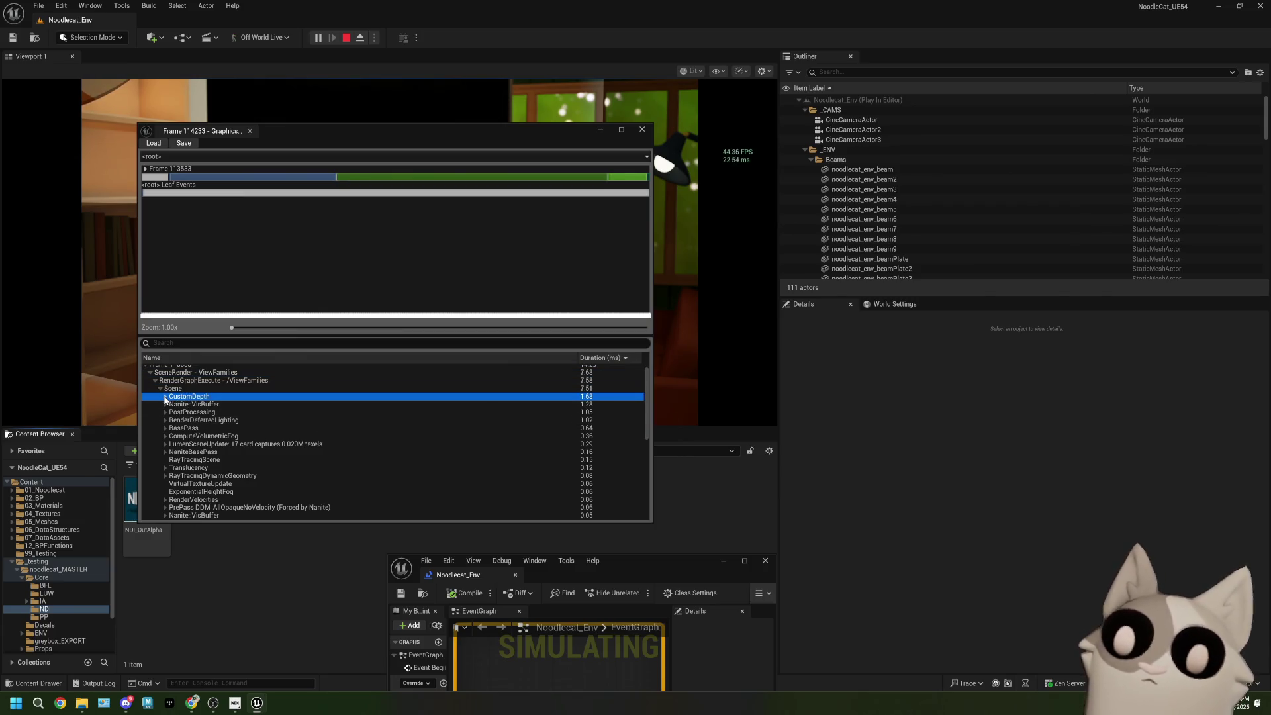
left_click(164, 397)
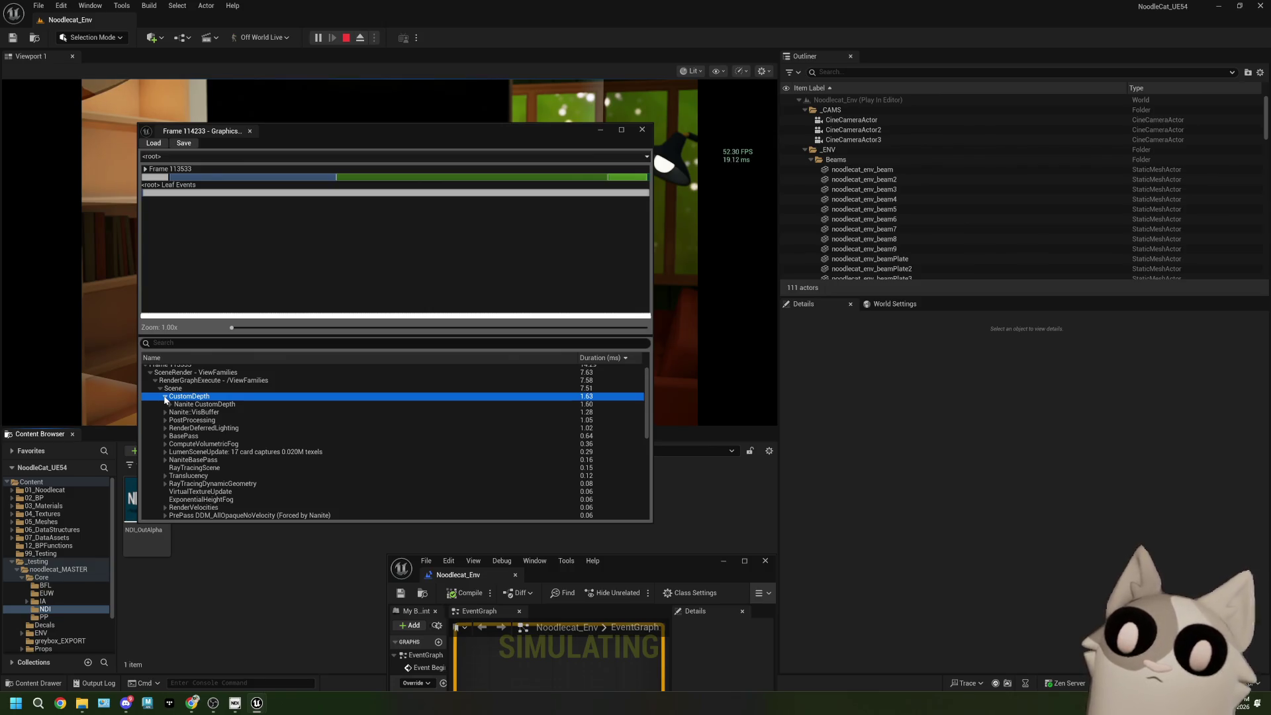
left_click(165, 397)
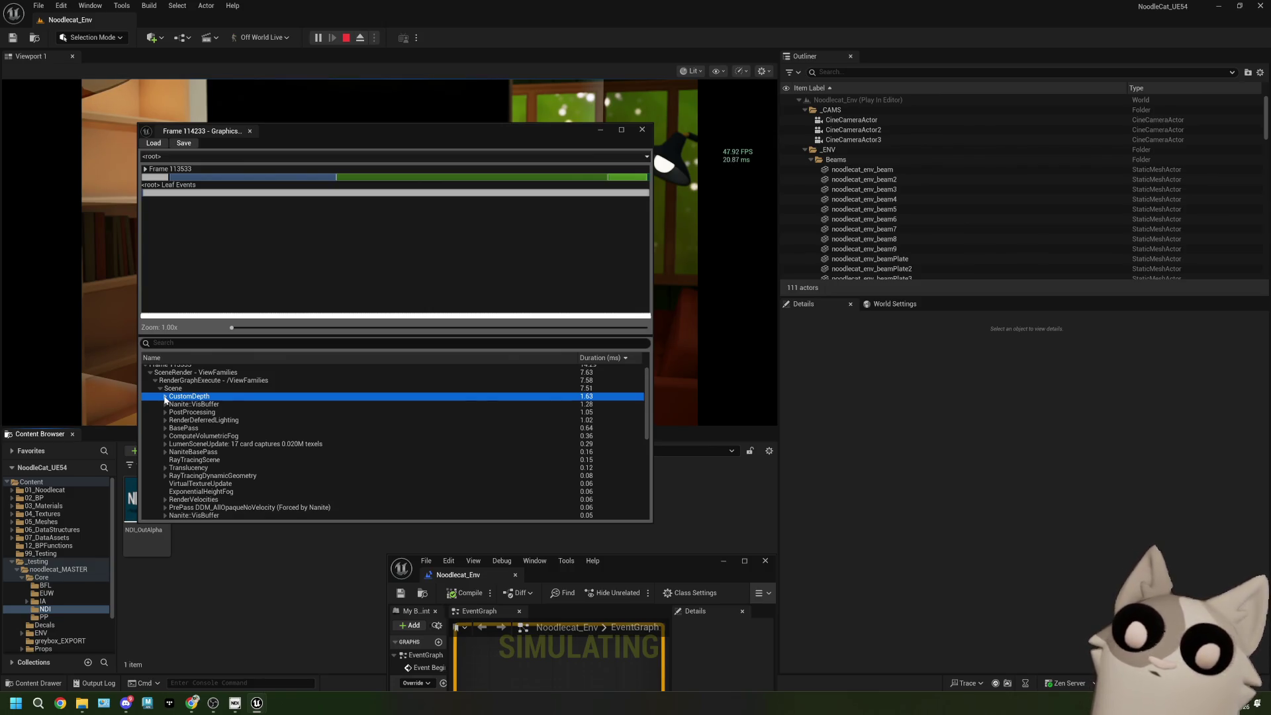
scroll(175, 418, "up", 1)
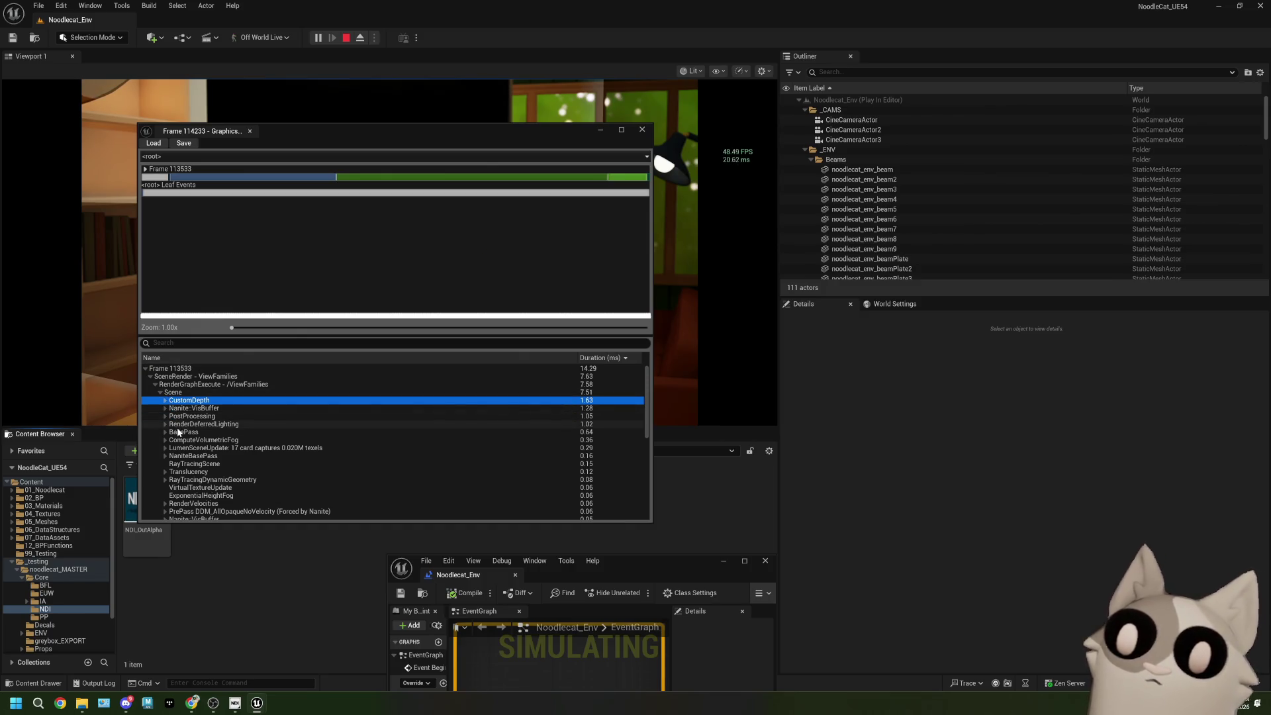
left_click(150, 376)
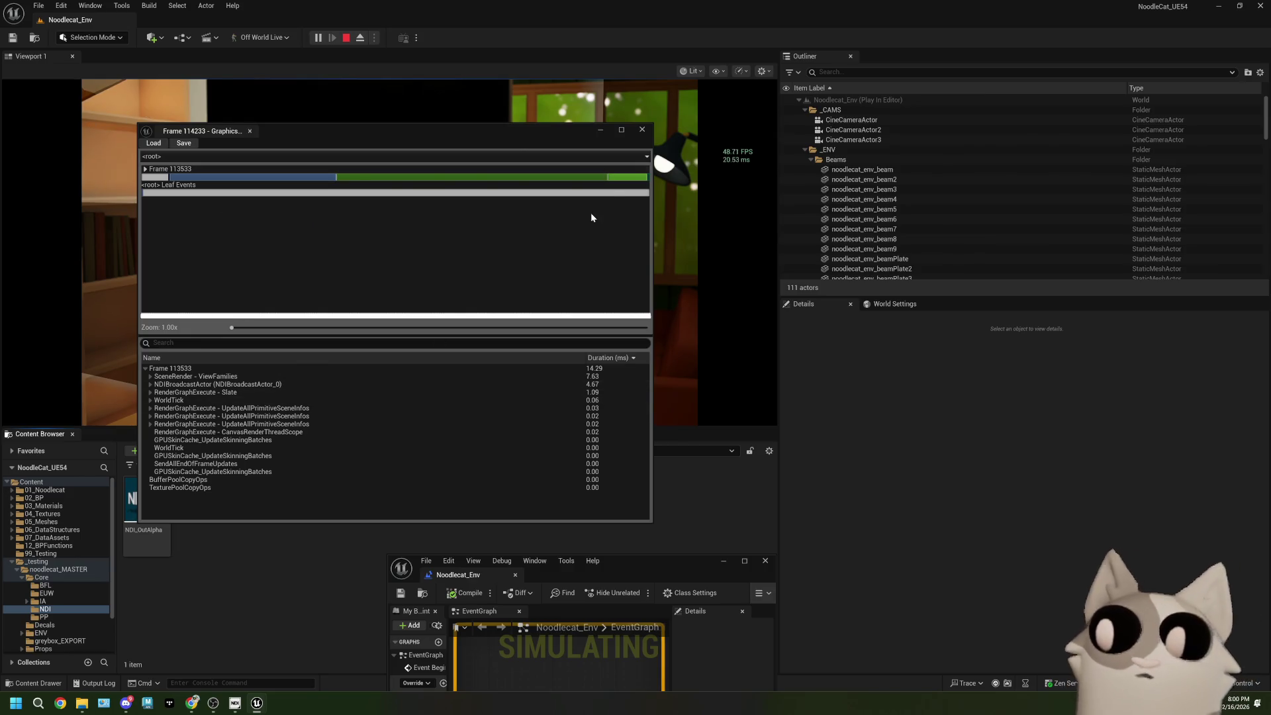
left_click(642, 130)
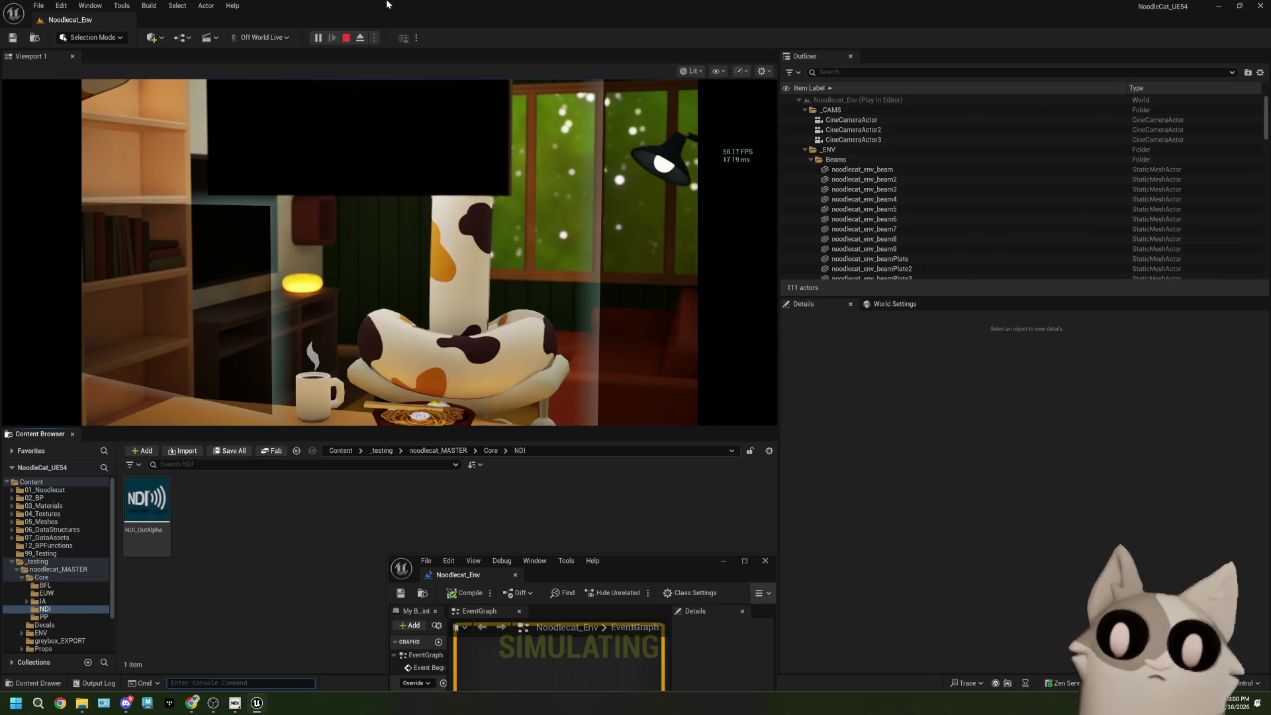
Step: Stop play, inspect the level blueprint's Set Screen Resolution and camera nodes, then close the blueprint
left_click(345, 38)
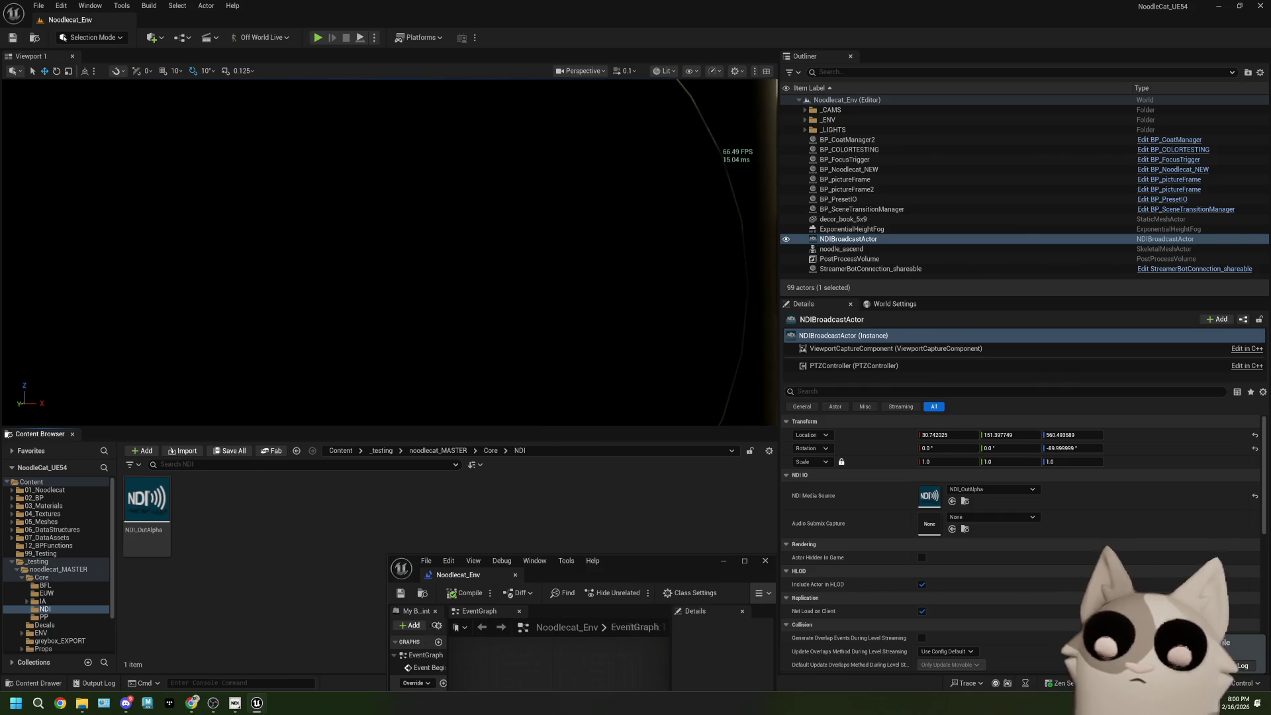
left_click(744, 561)
scroll(567, 348, "down", 1)
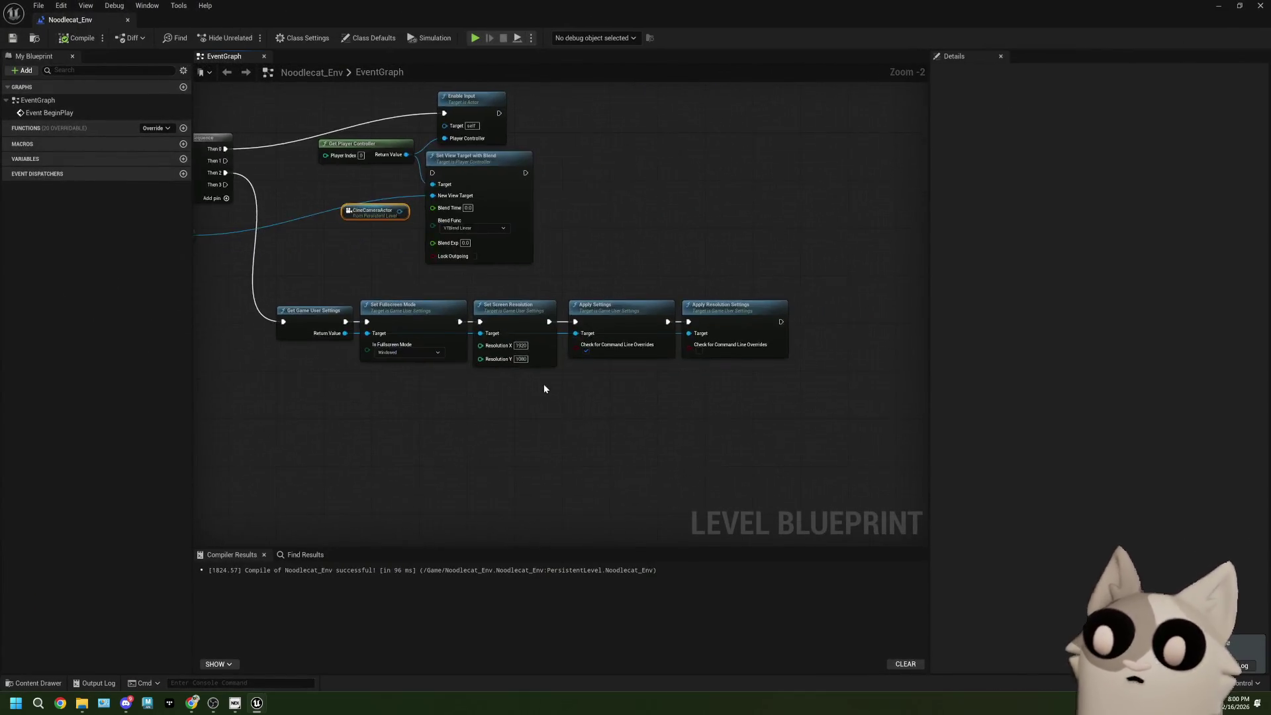
scroll(544, 389, "up", 2)
left_click(526, 351)
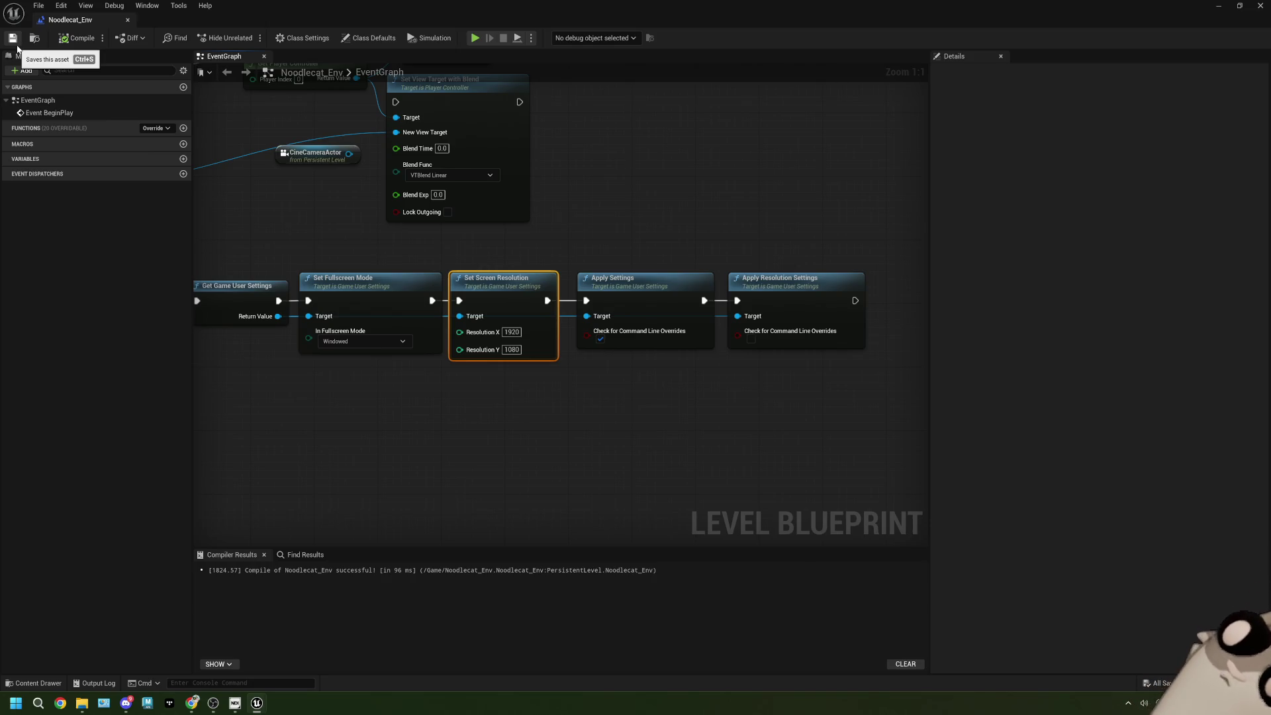
left_click_drag(394, 166, 571, 286)
left_click(611, 213)
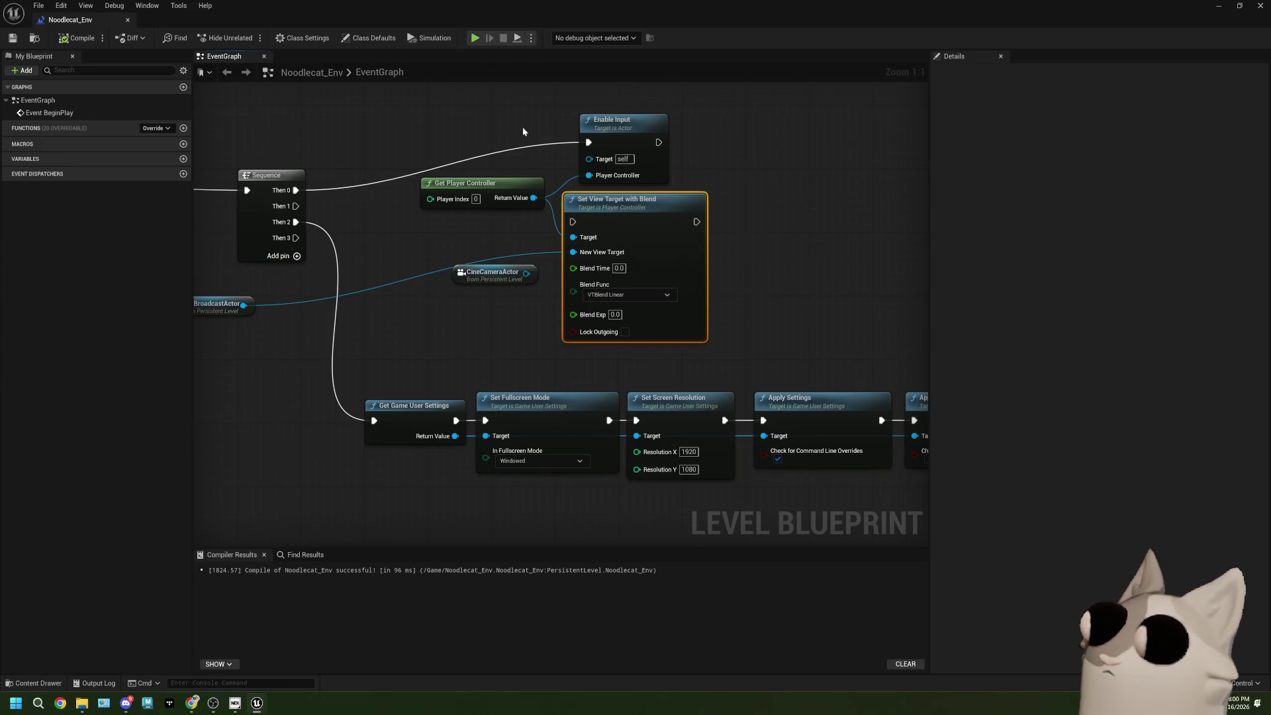
left_click(1260, 5)
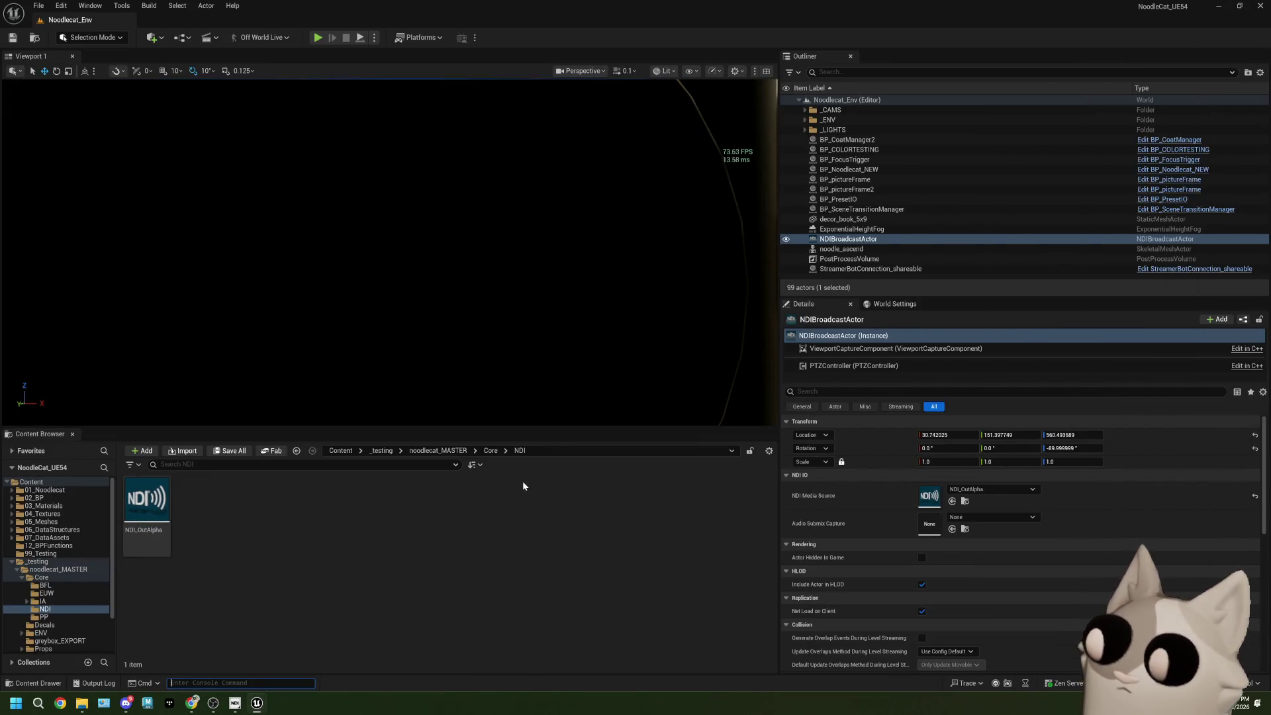
Step: Browse to noodlecat_MASTER > Core > NDI in the Content Browser and open NDI_OutAlpha
left_click(490, 451)
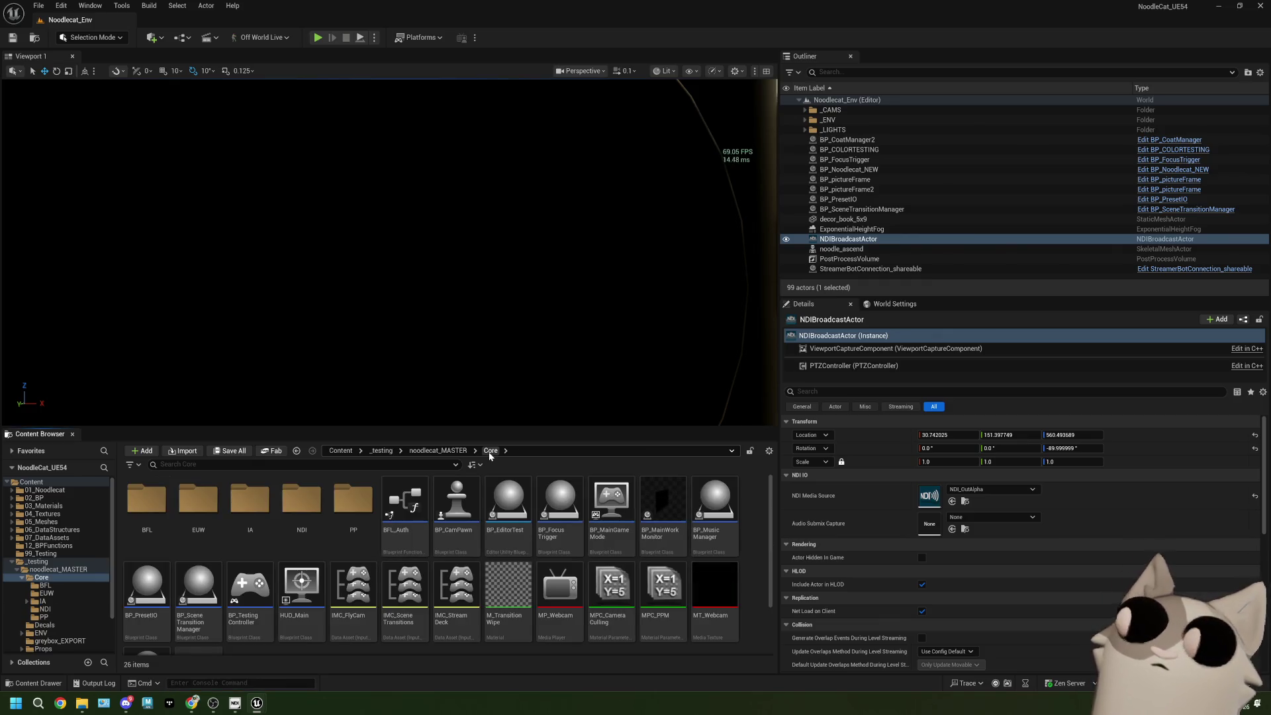
left_click(435, 453)
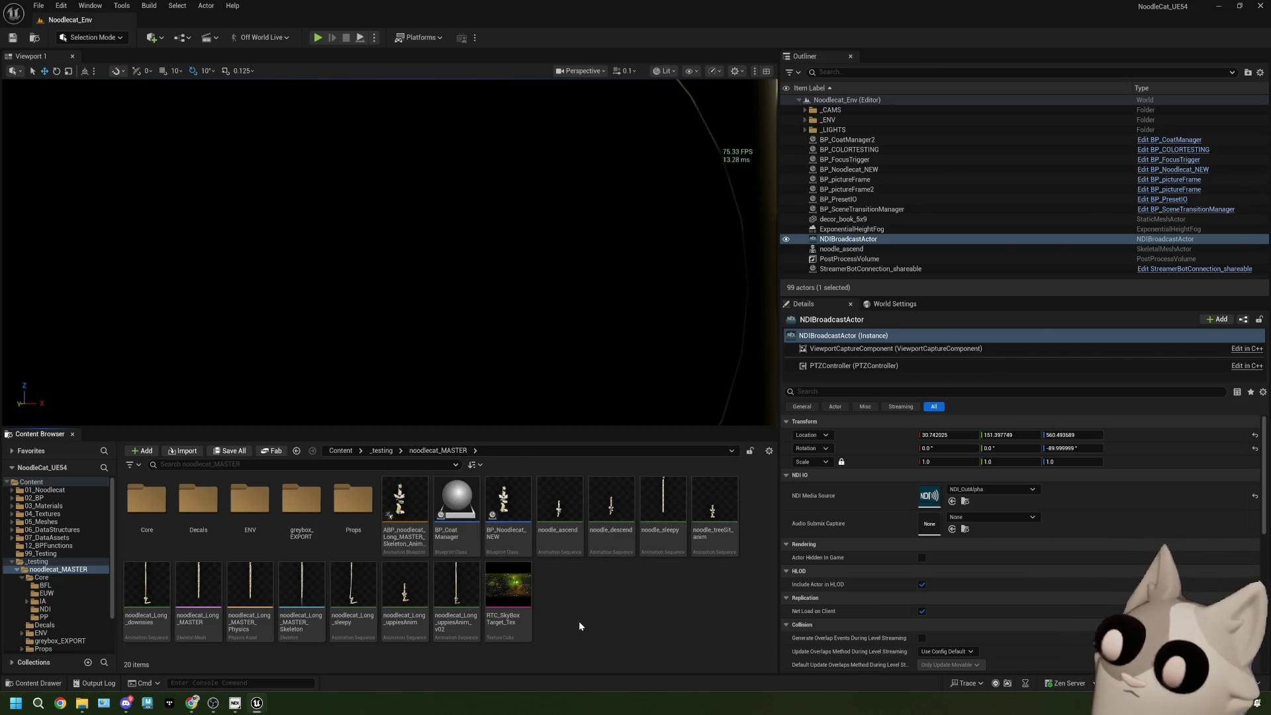
double_click(147, 503)
left_click(296, 511)
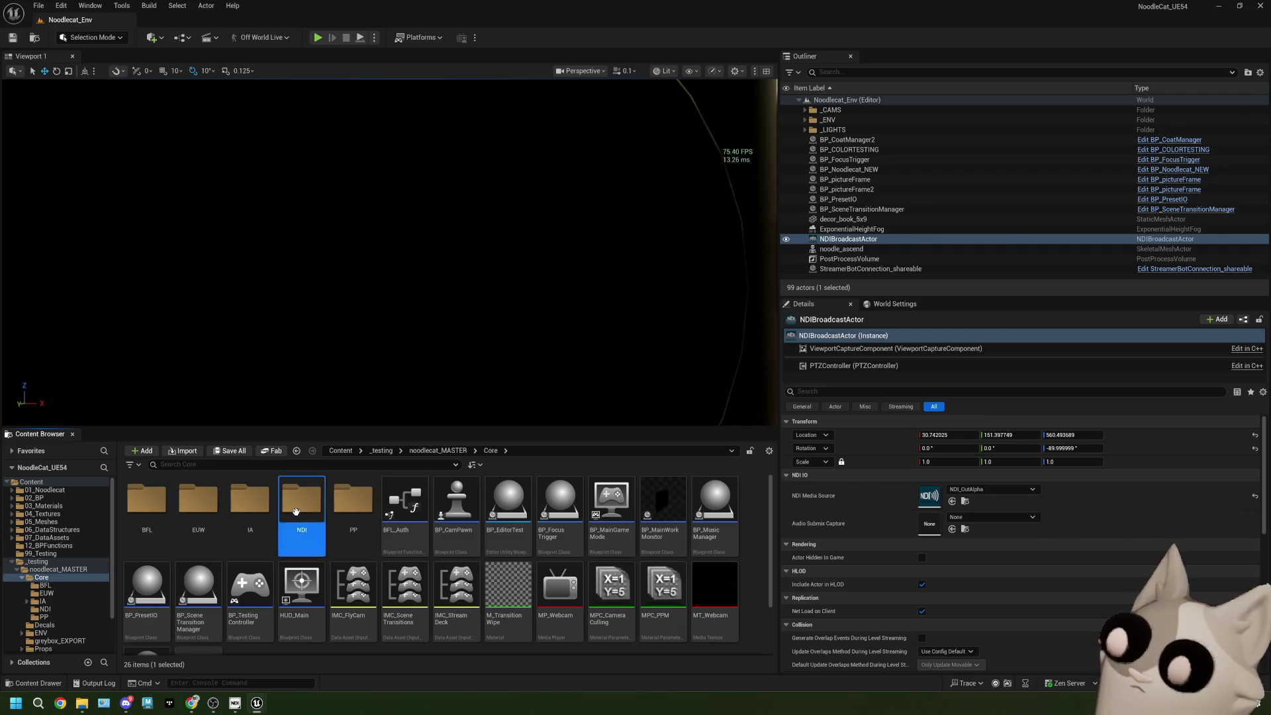
double_click(296, 512)
double_click(163, 508)
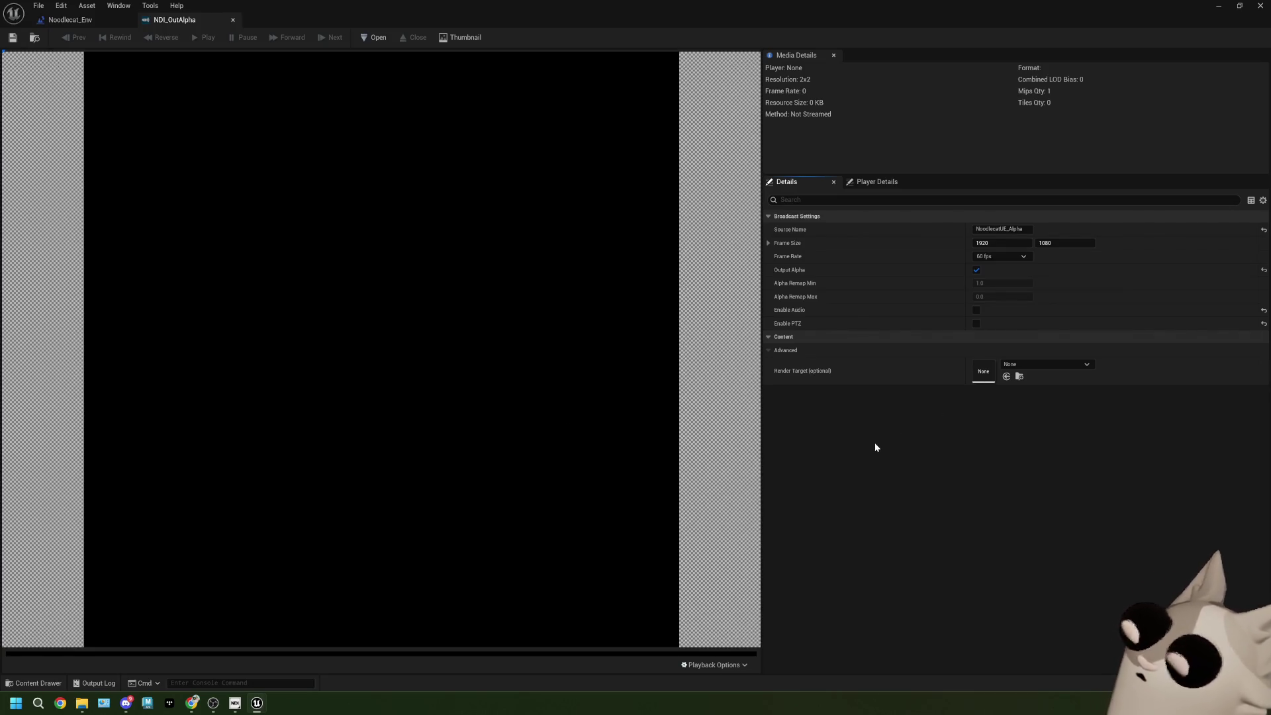
Step: Check NDI_OutAlpha's Frame Size, pan through the Noodlecat_Env event graph, then minimize the asset editor
left_click(769, 243)
left_click(769, 243)
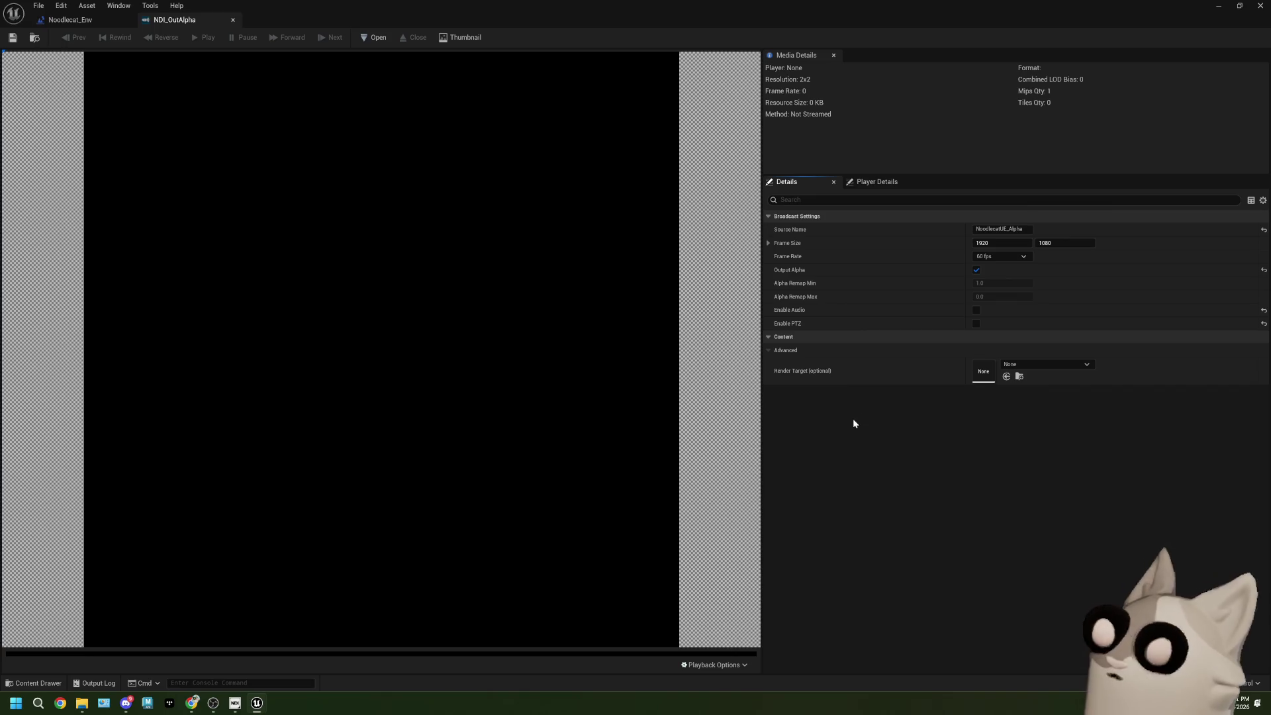
left_click(70, 20)
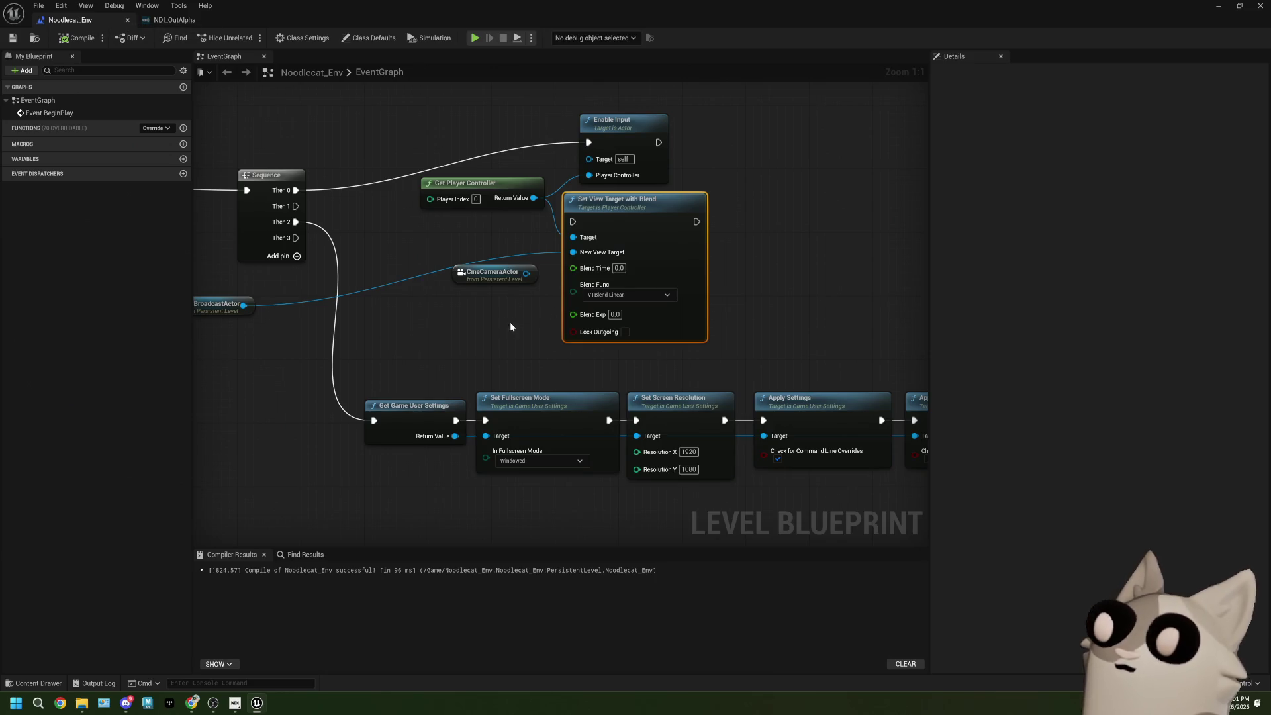
mouse_move(329, 356)
left_mouse_down()
mouse_move(420, 337)
mouse_move(391, 284)
mouse_move(468, 387)
mouse_move(525, 375)
left_mouse_up()
left_click_drag(609, 366, 549, 374)
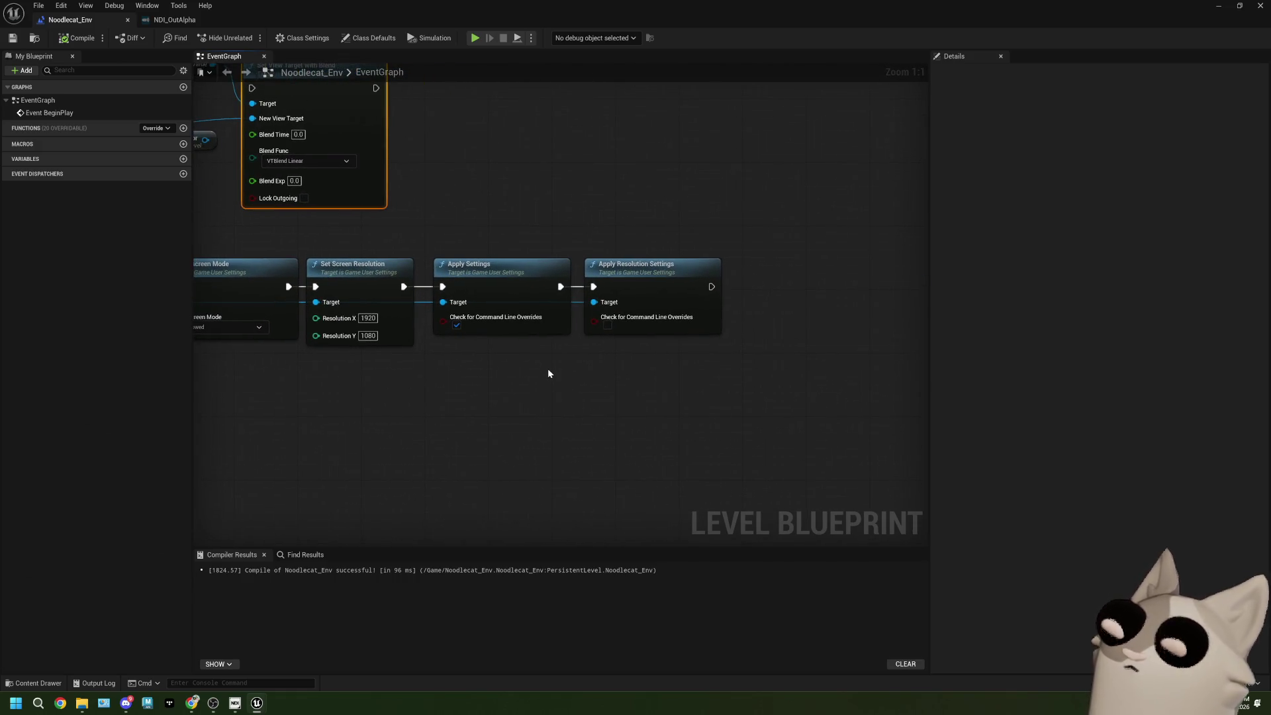
left_click(174, 19)
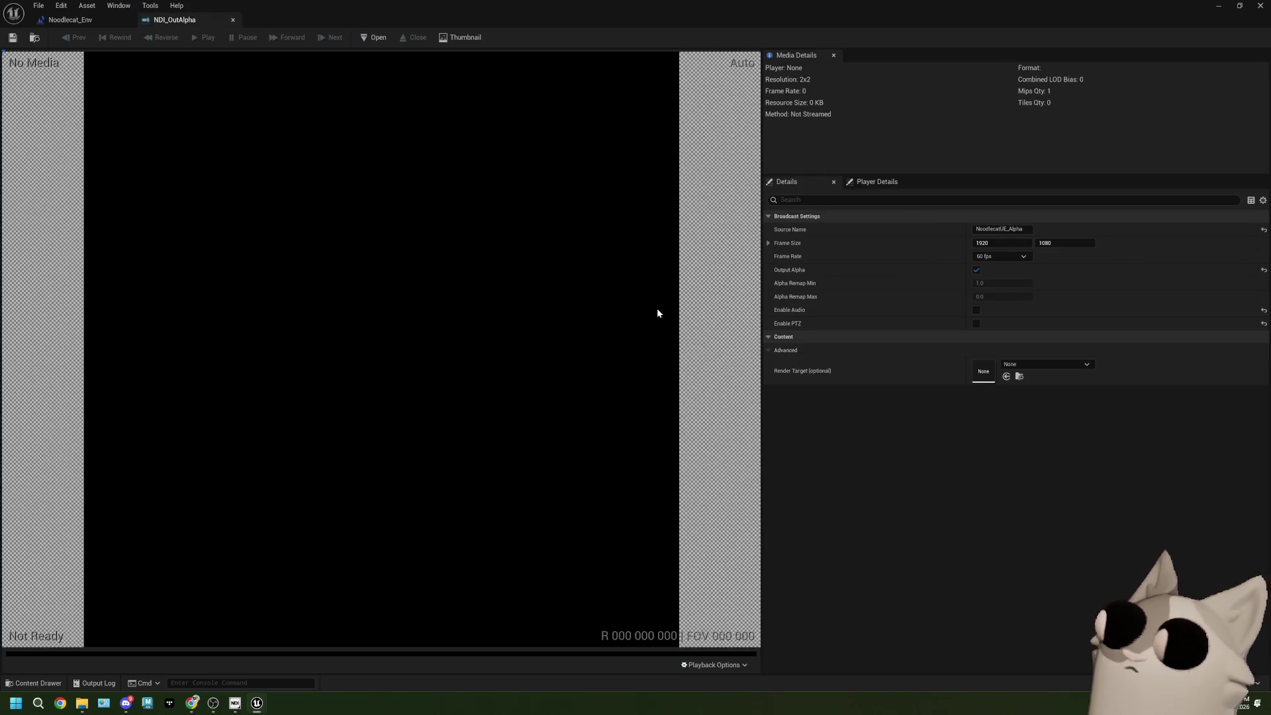
left_click(1224, 7)
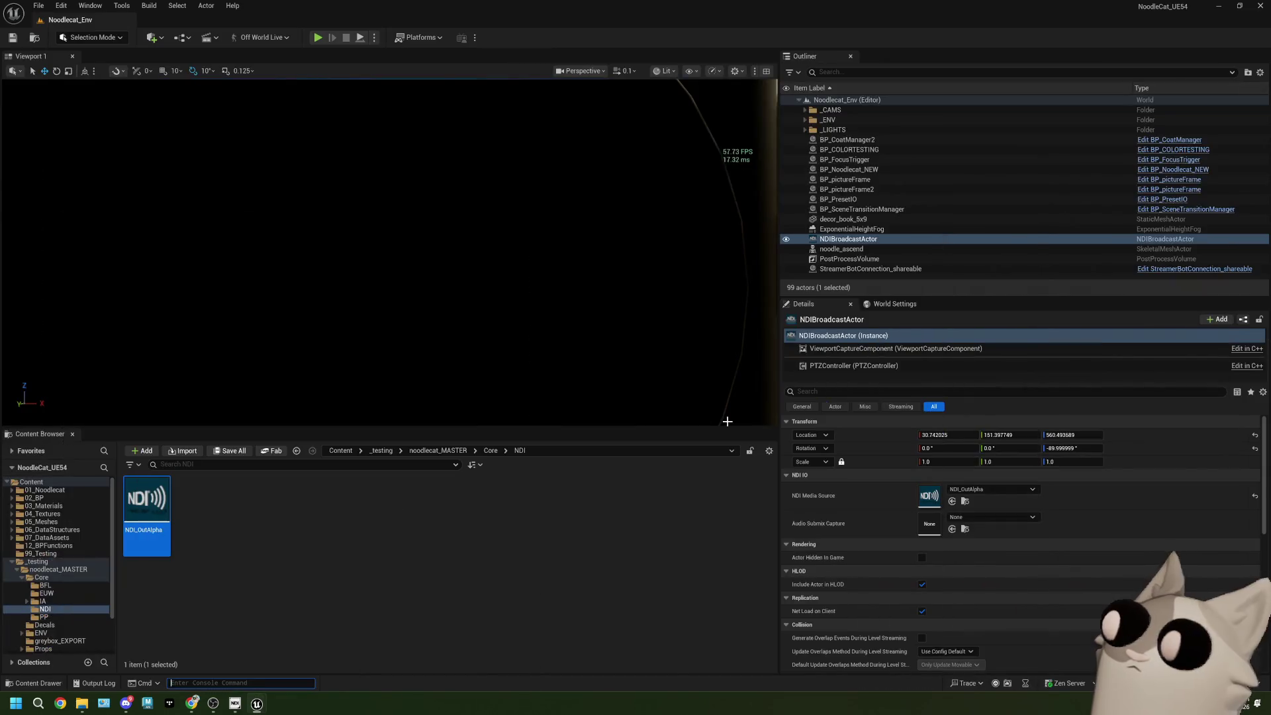
Step: Scroll through the NDIBroadcastActor Details, then reopen NDI_OutAlpha from the Content Browser
scroll(875, 553, "down", 5)
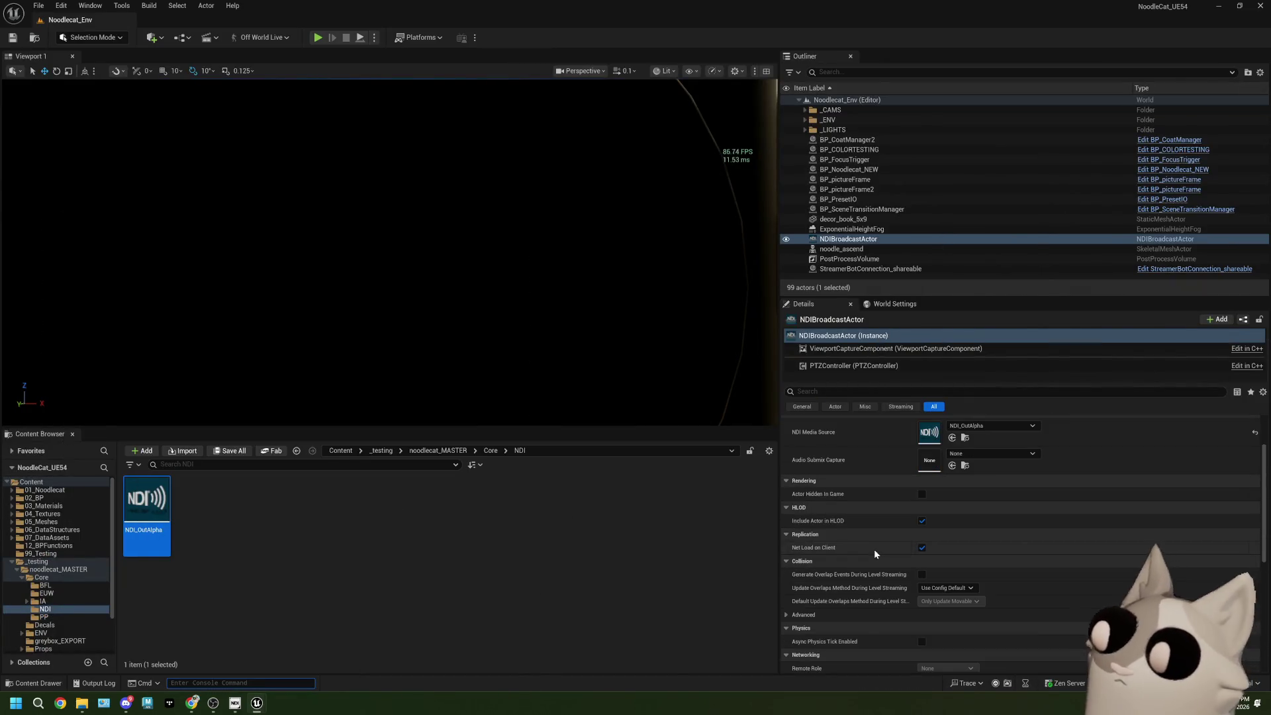
scroll(875, 552, "down", 6)
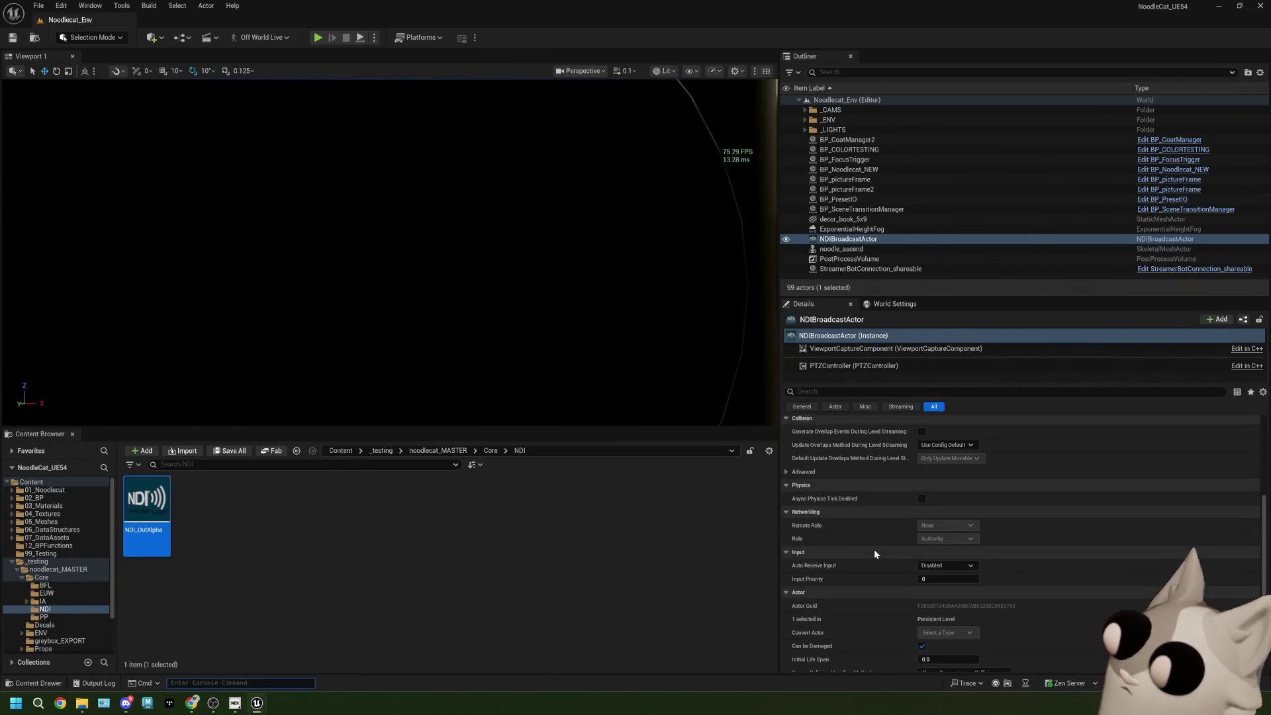
scroll(874, 550, "up", 10)
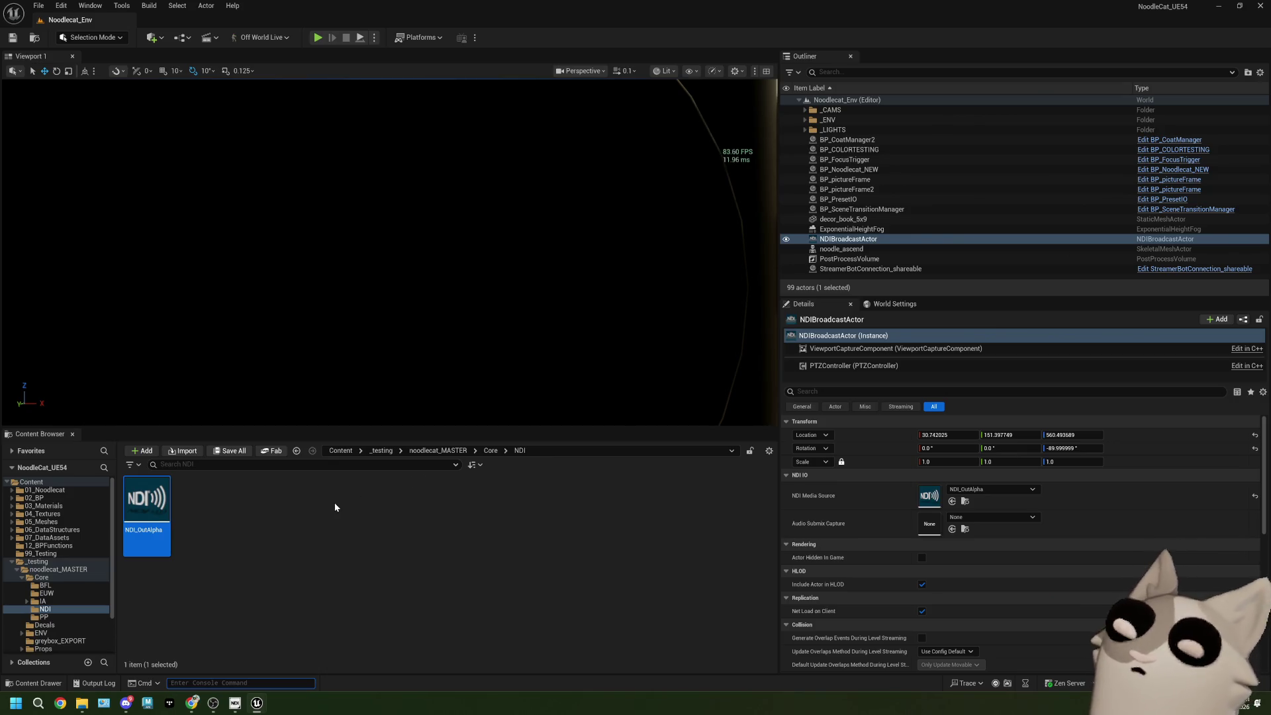
double_click(147, 503)
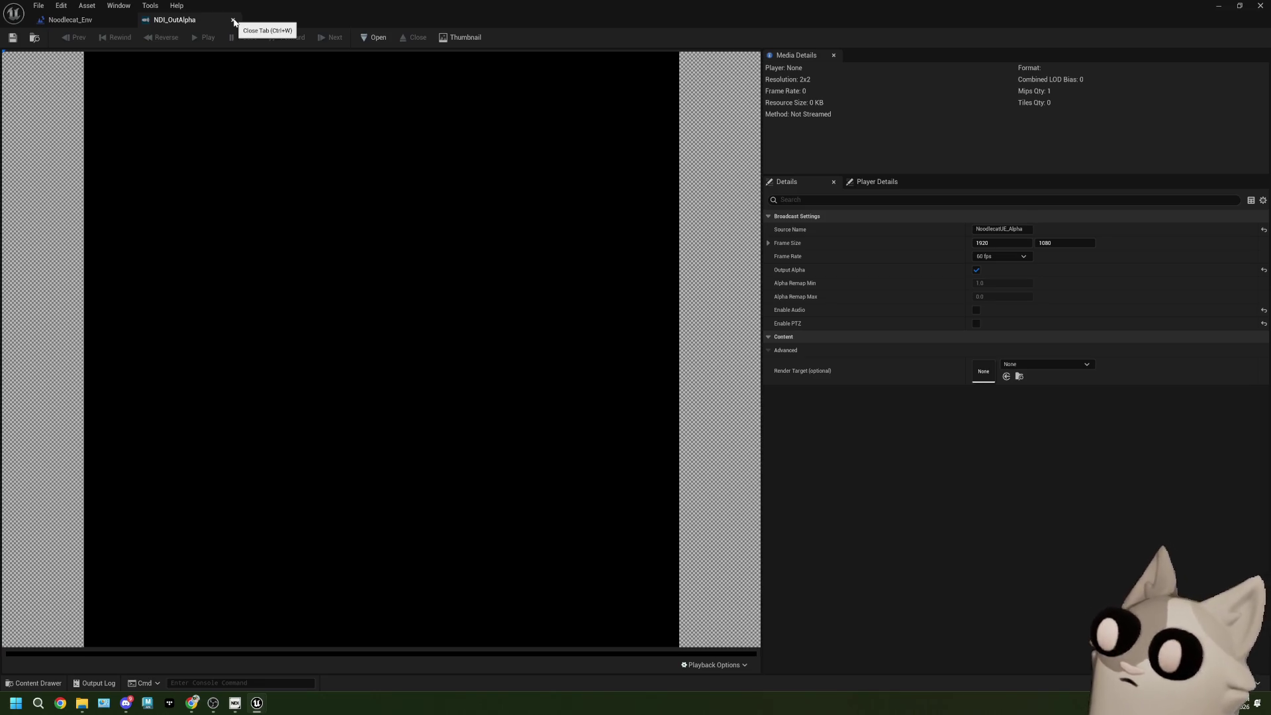
Step: Close the NDI_OutAlpha asset editor and the Level Blueprint window to return to the room scene
left_click(234, 20)
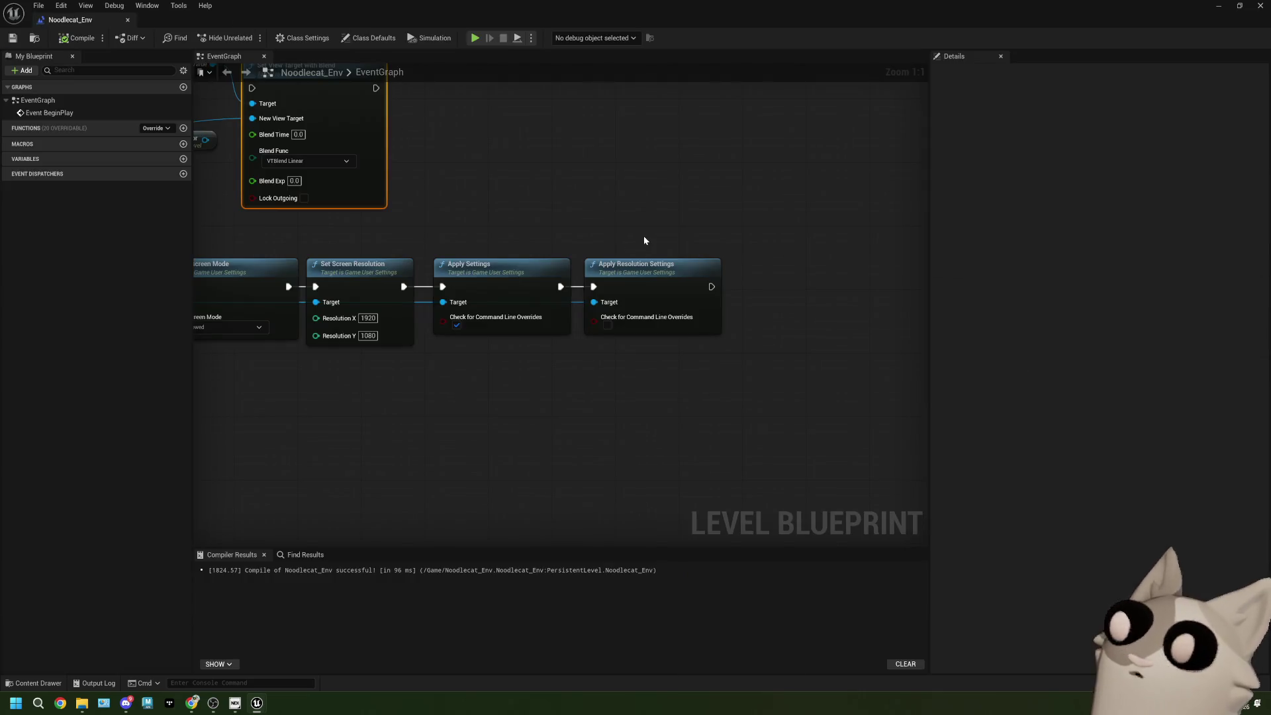
left_click(1257, 9)
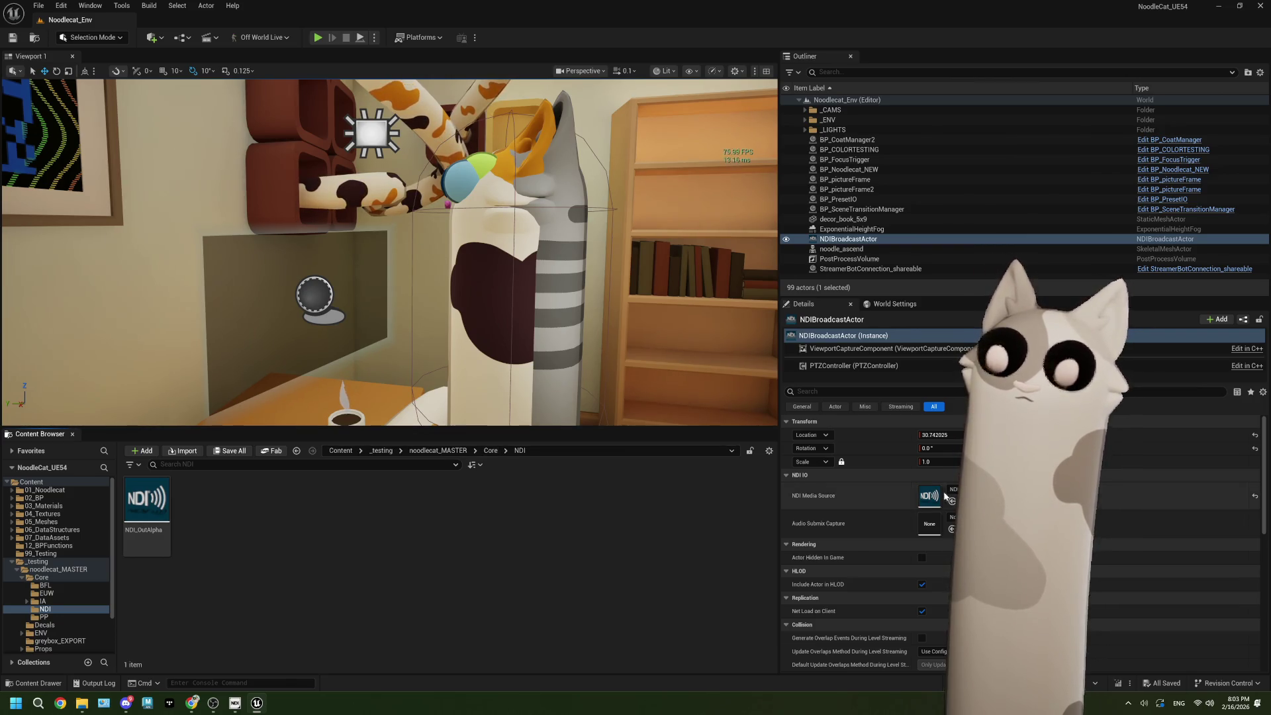
Step: Open NDI_OutAlpha and confirm its Frame Size X stays at 1920
double_click(147, 501)
left_click(993, 244)
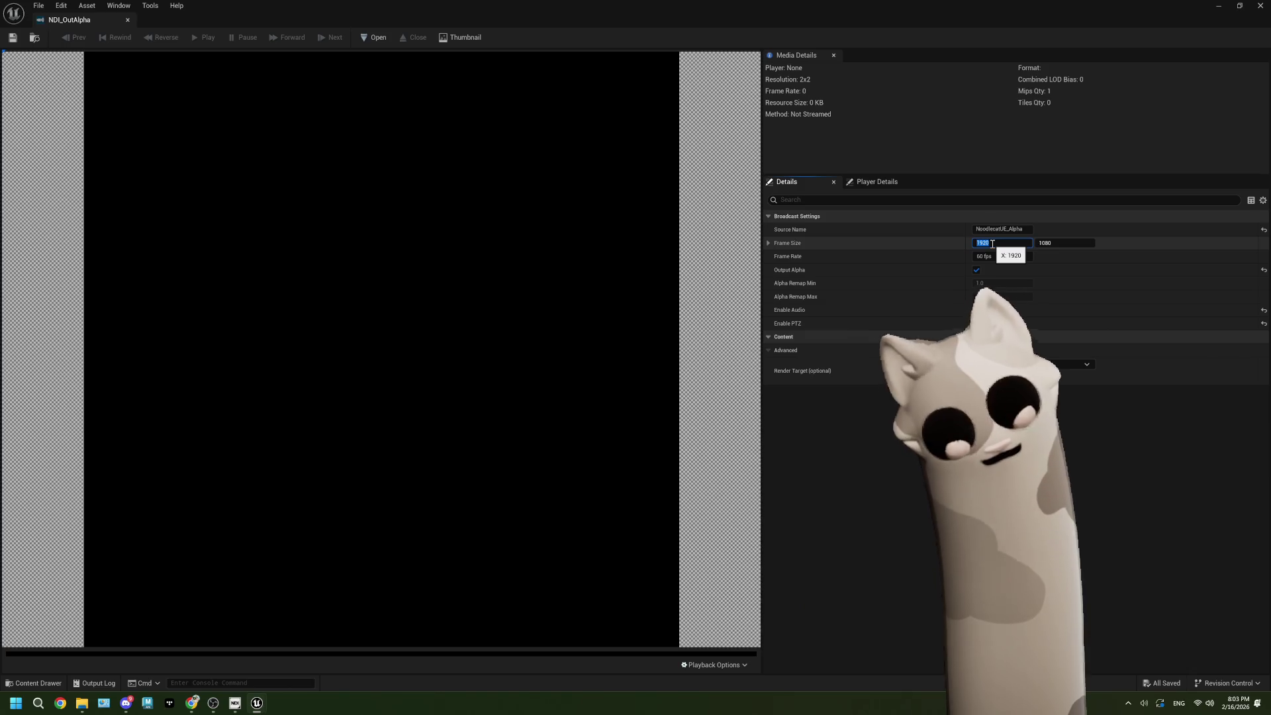
key("Return")
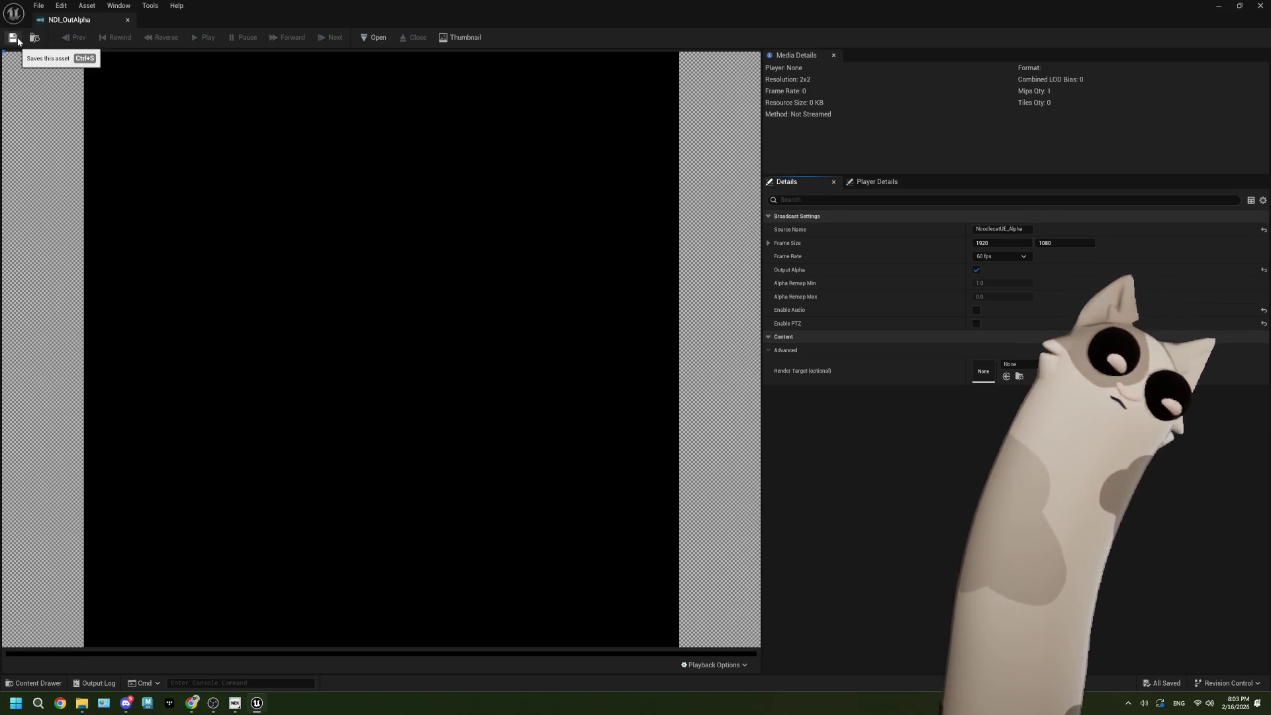
Step: Close NDI_OutAlpha and start a new Blueprint Class in the NDI folder
left_click(1260, 5)
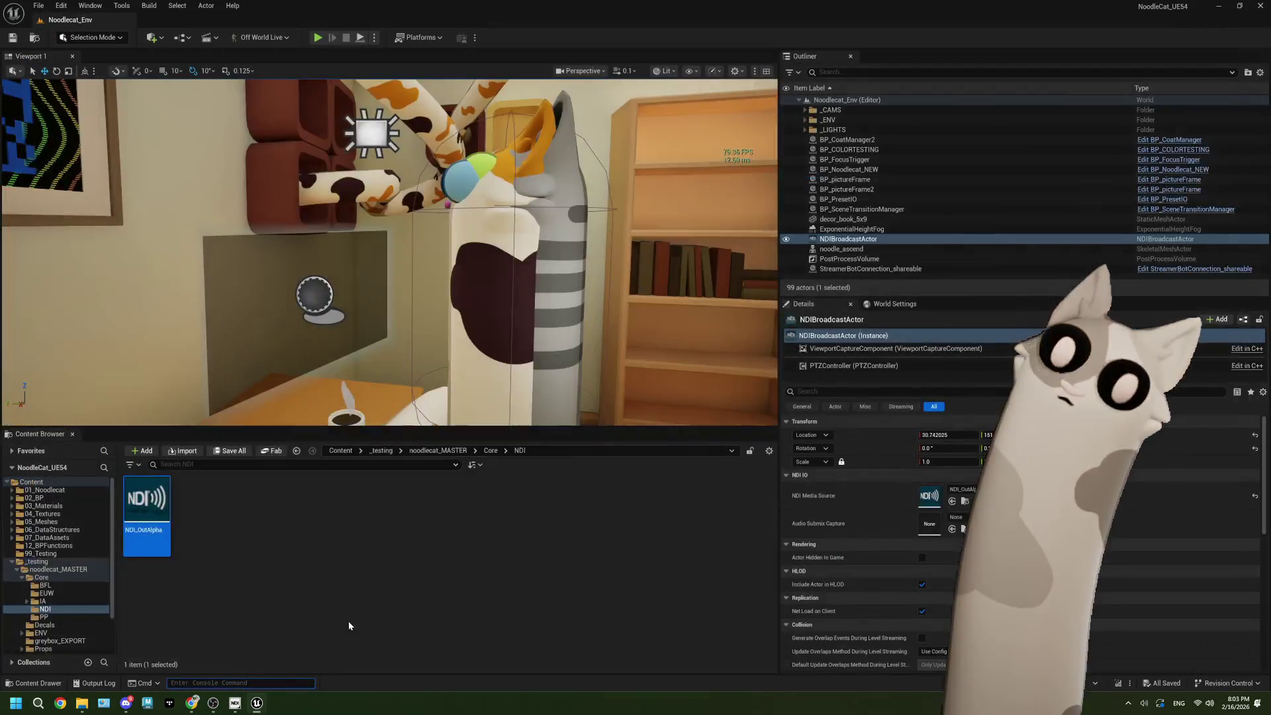
right_click(250, 556)
left_click(284, 261)
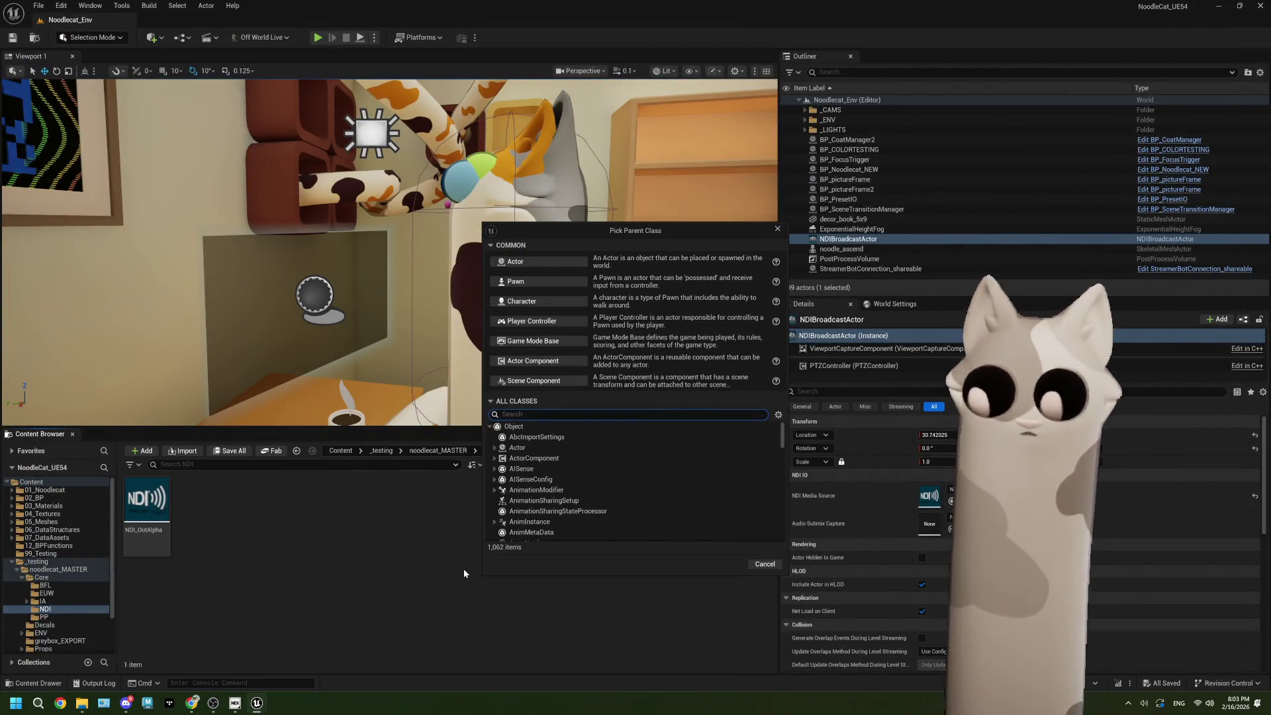
Step: Create a default-named Actor blueprint, then delete the unwanted NewBlueprint asset
left_click(529, 262)
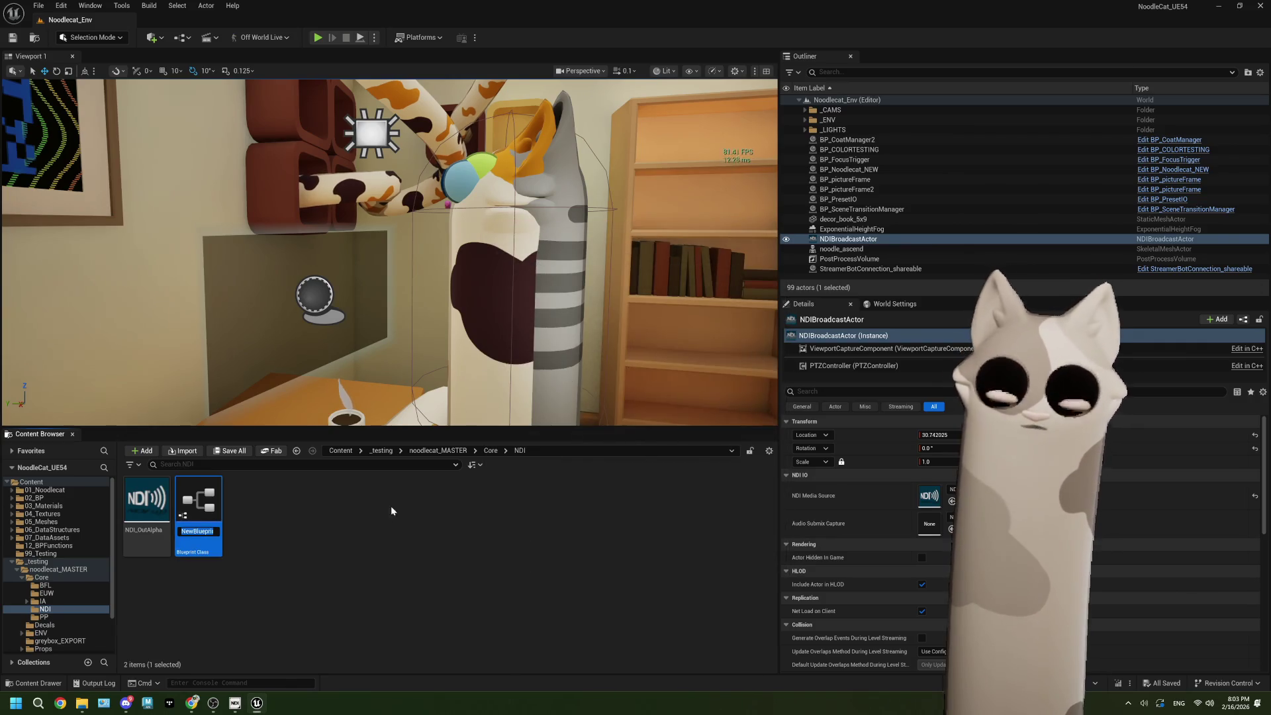
key("Return")
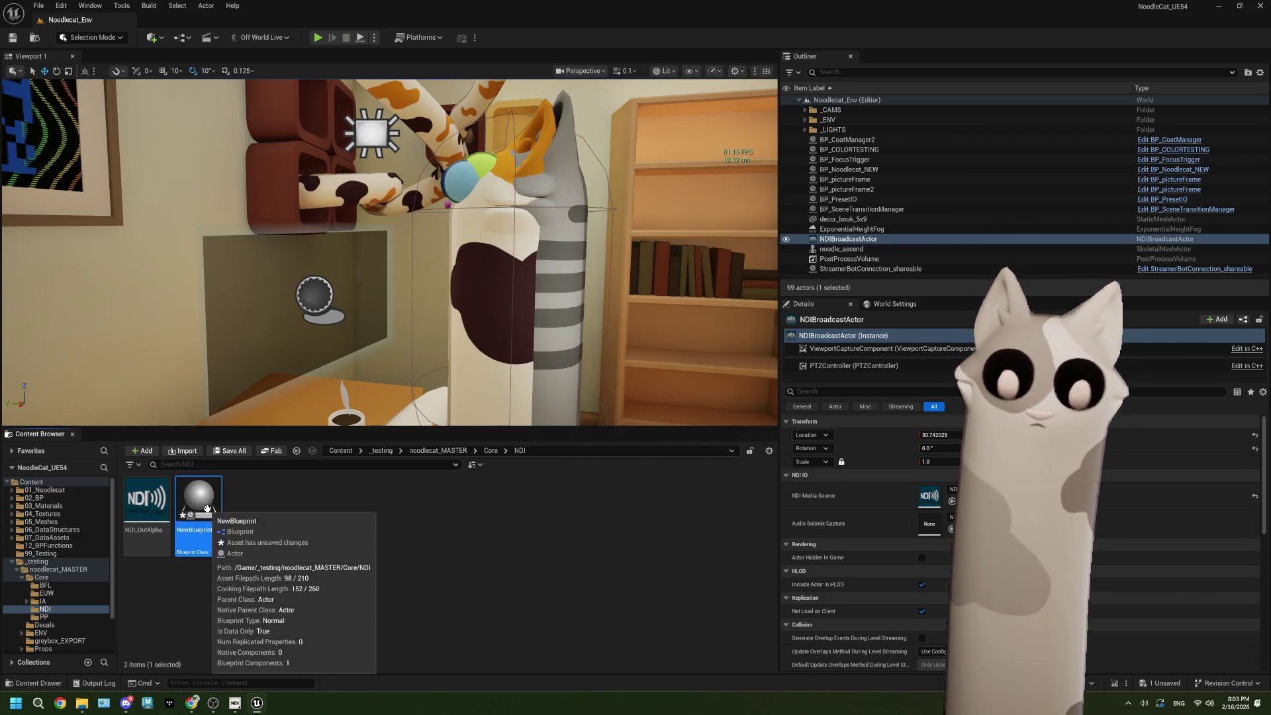
key("Delete")
left_click(541, 516)
Step: Search the parent class list for 'ndi', then cancel without choosing a parent
right_click(264, 530)
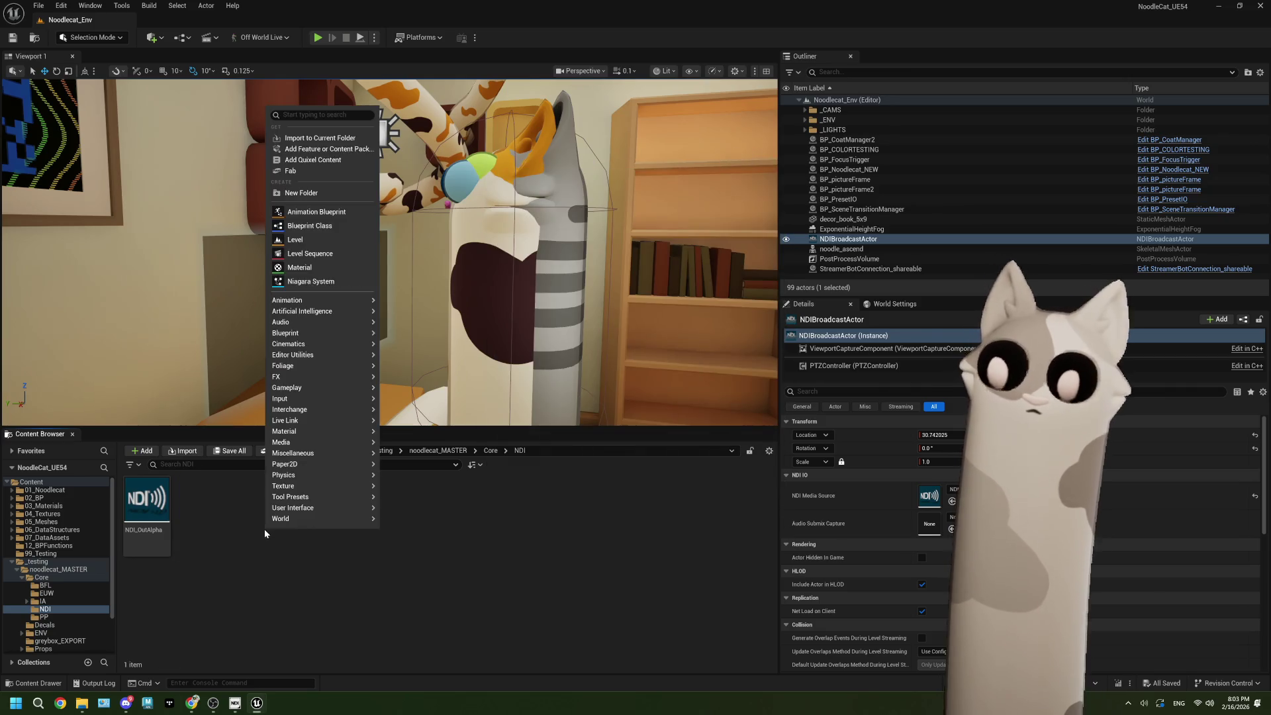
left_click(316, 227)
type("nd")
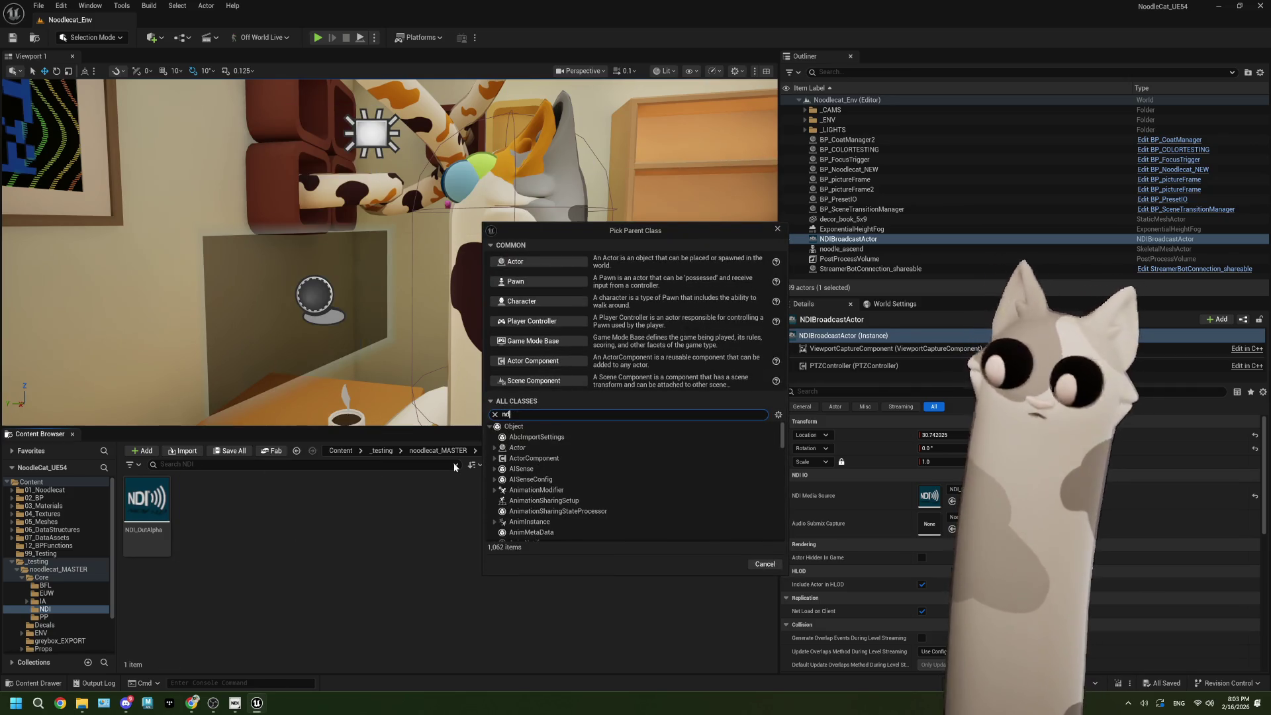
type("i")
scroll(576, 470, "down", 3)
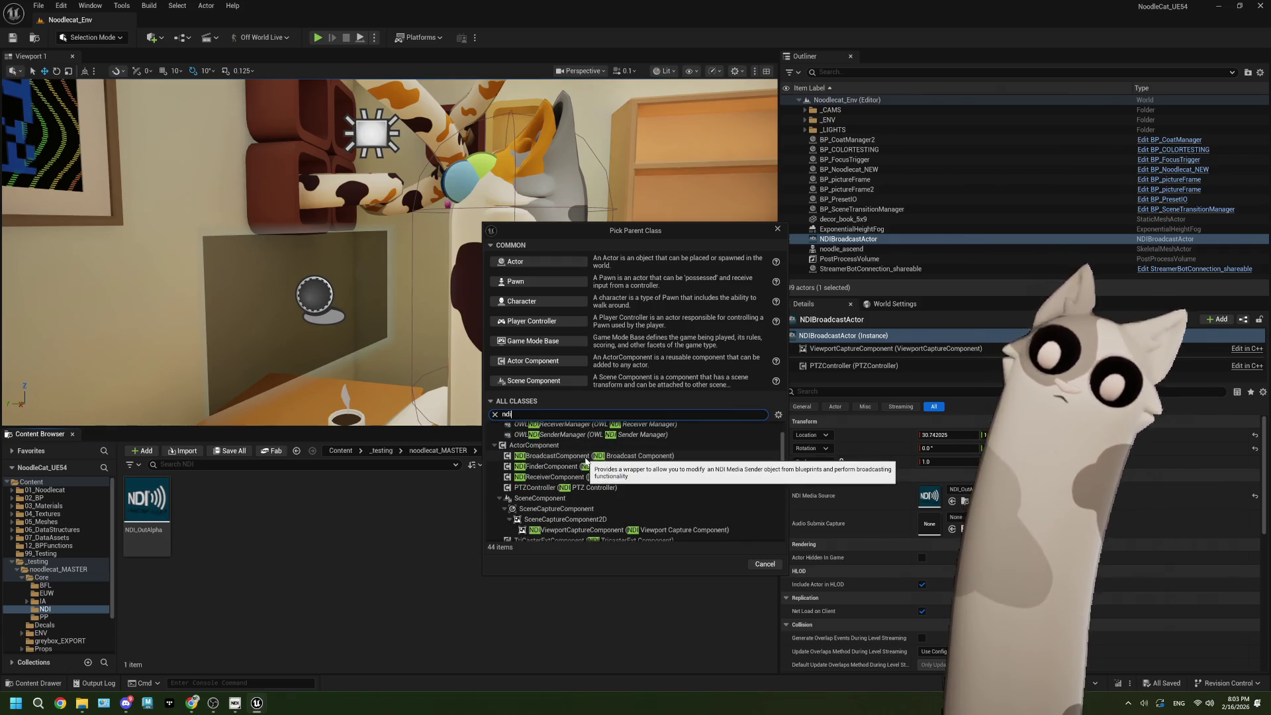
scroll(583, 462, "down", 2)
scroll(583, 462, "down", 2)
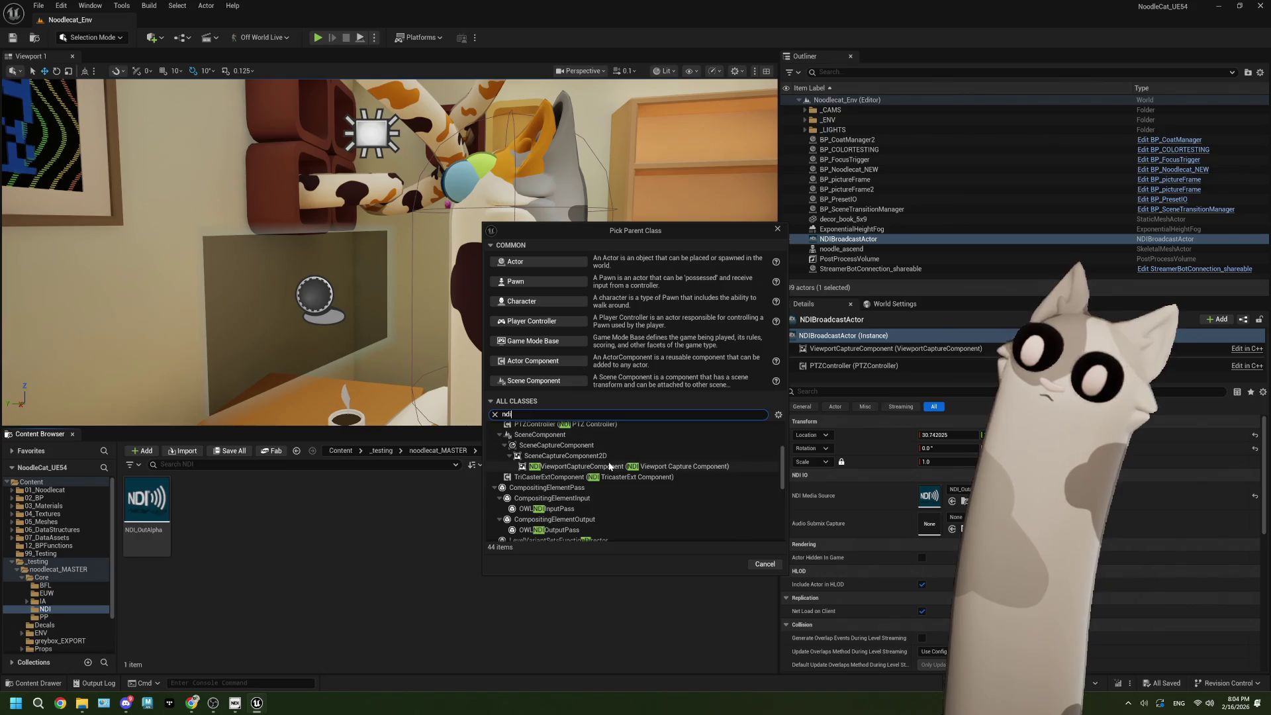
scroll(595, 457, "down", 3)
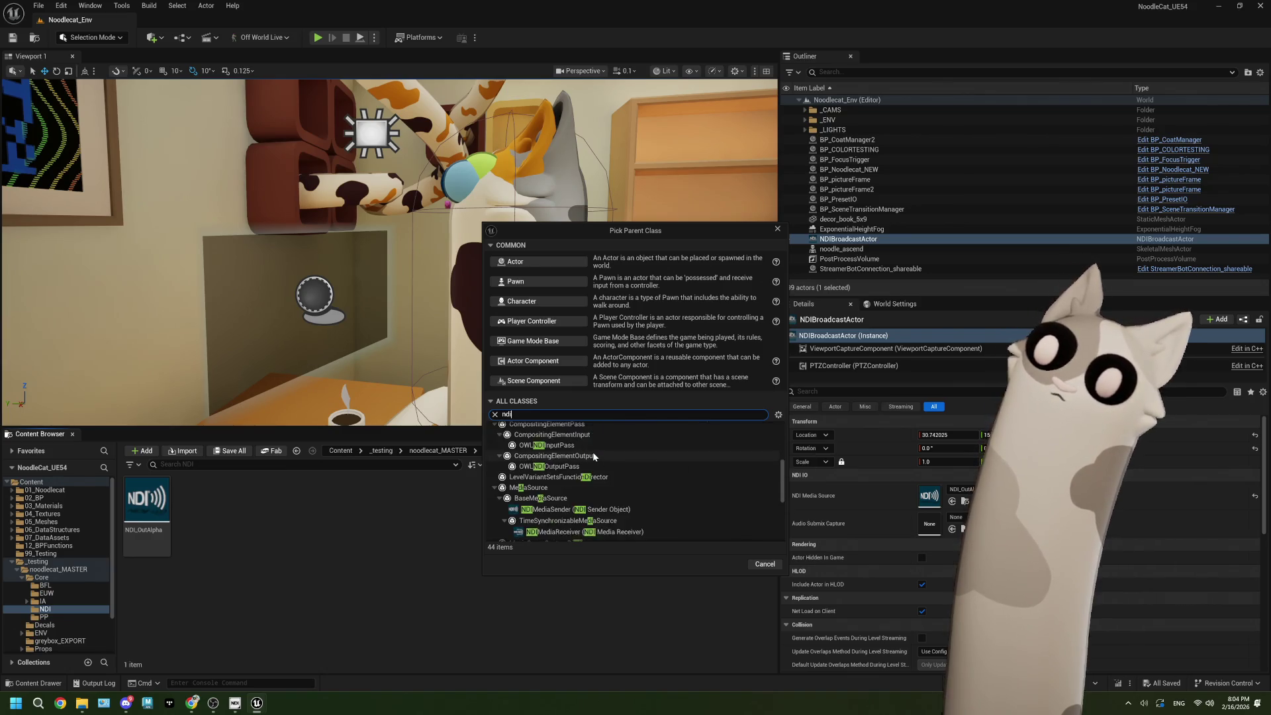
scroll(594, 456, "down", 1)
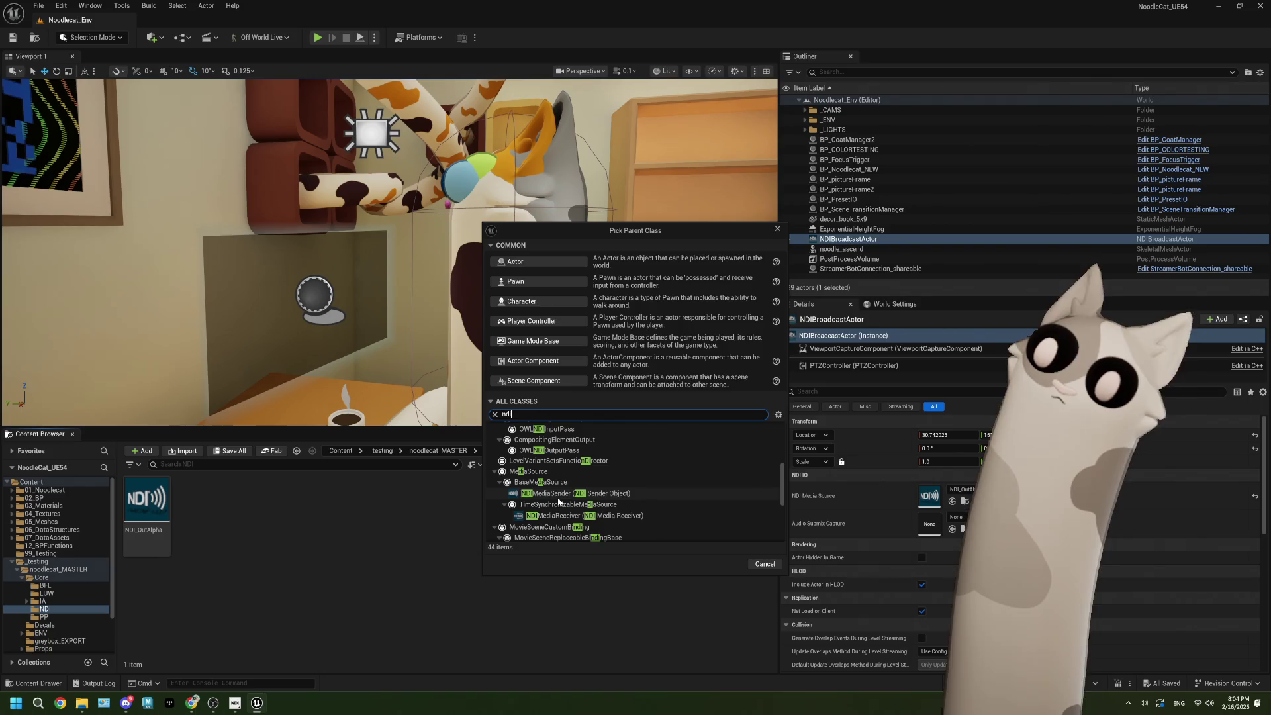
left_click(764, 564)
Step: Create a new Blueprint Class named BP_NDI in the NDI folder and open it
right_click(332, 538)
left_click(391, 234)
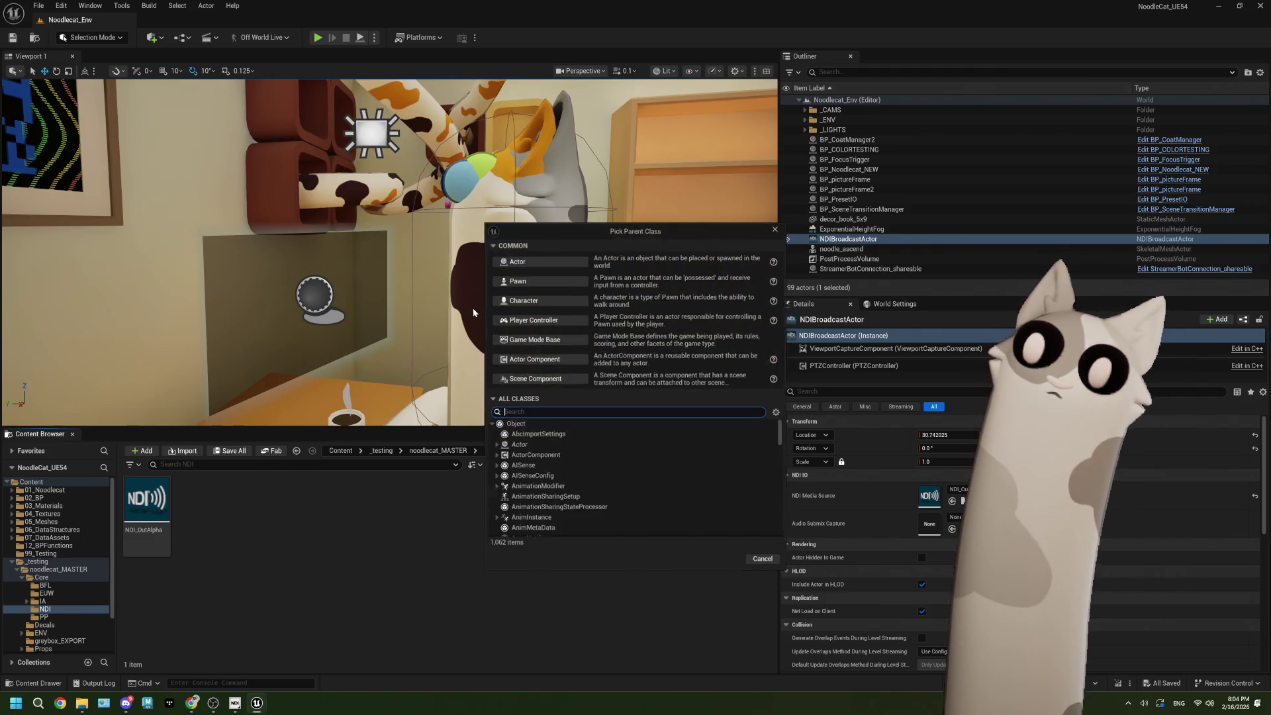
left_click(534, 258)
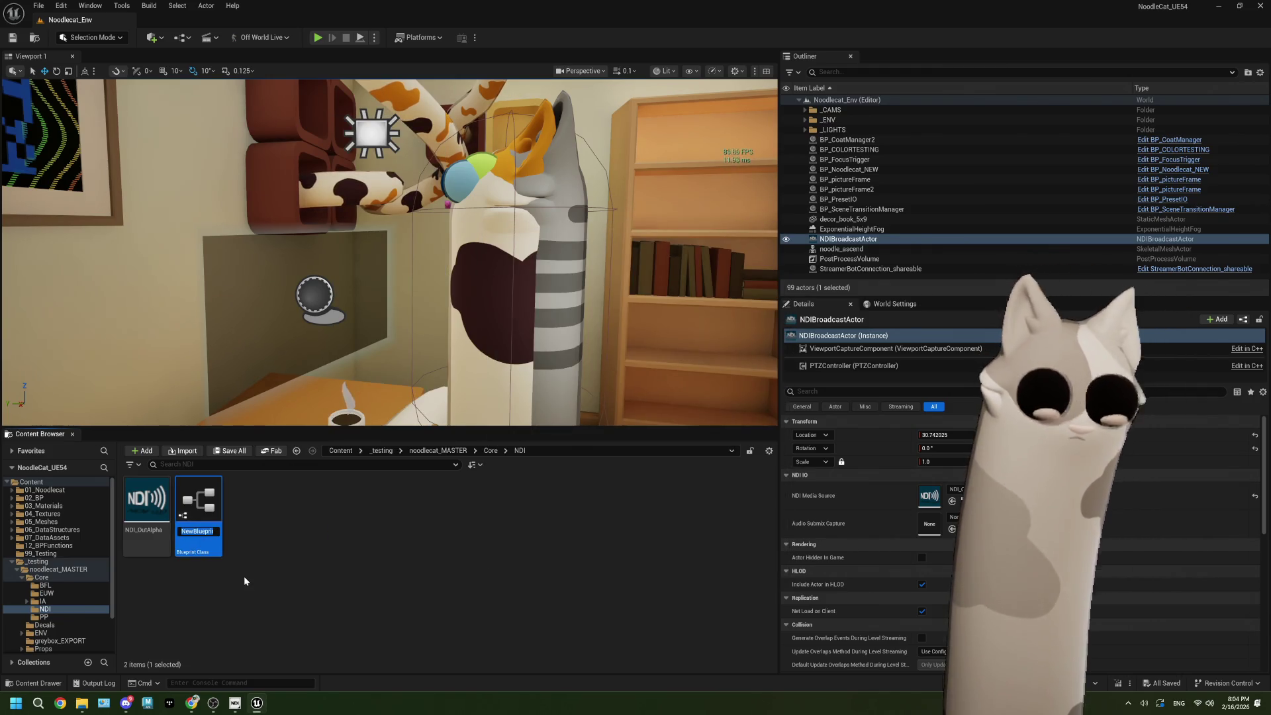
type("BP_NDI")
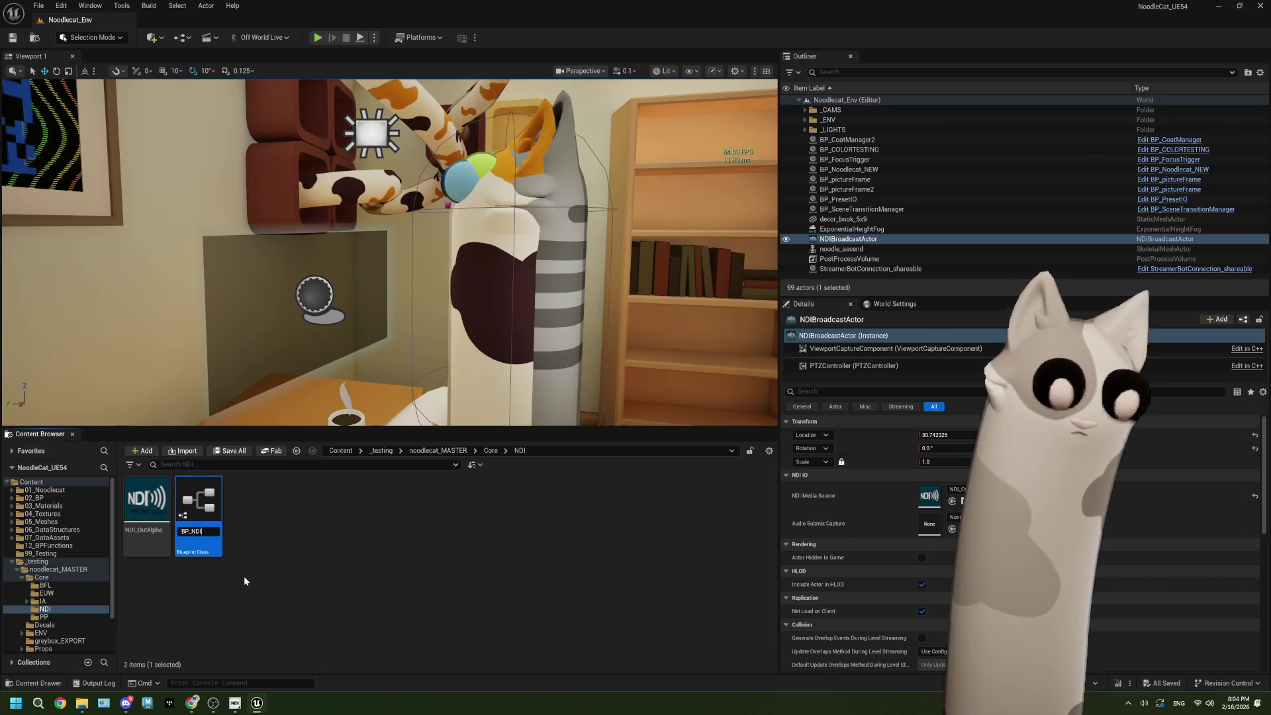
key("Return")
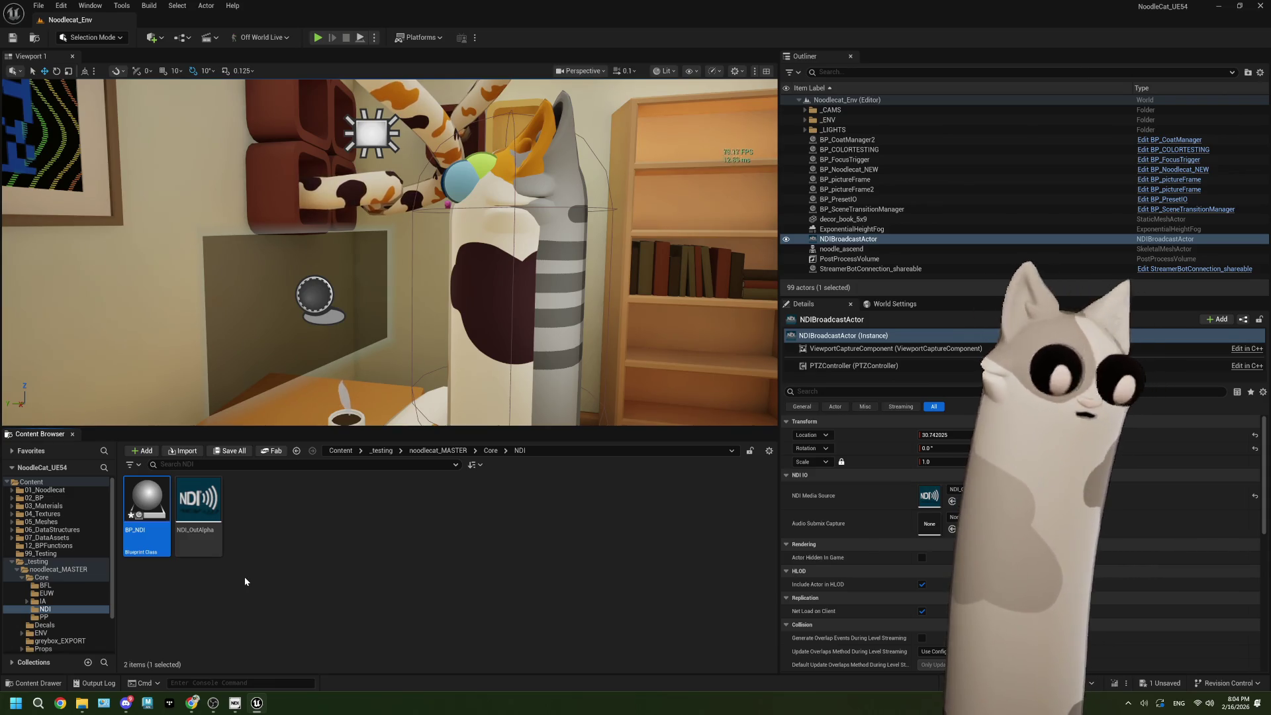
double_click(147, 507)
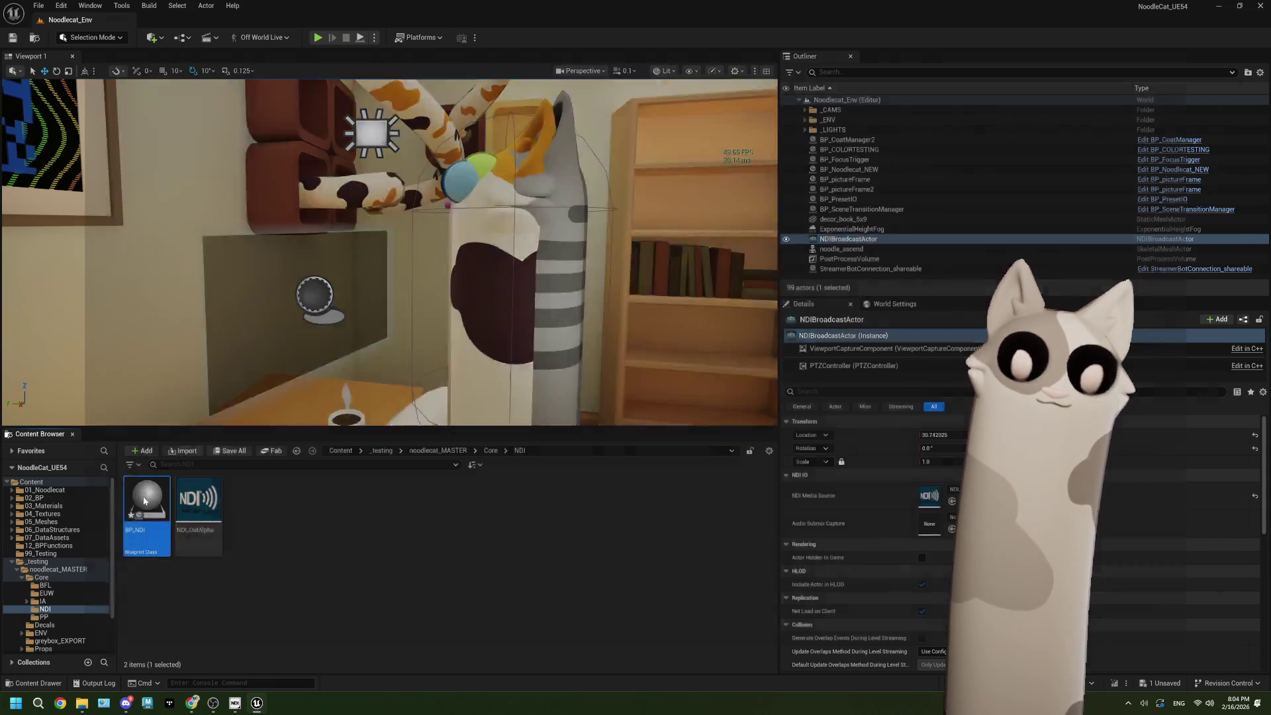
Step: In BP_NDI's EventGraph, delete the ActorBeginOverlap and Event Tick nodes, keeping BeginPlay
left_click(411, 56)
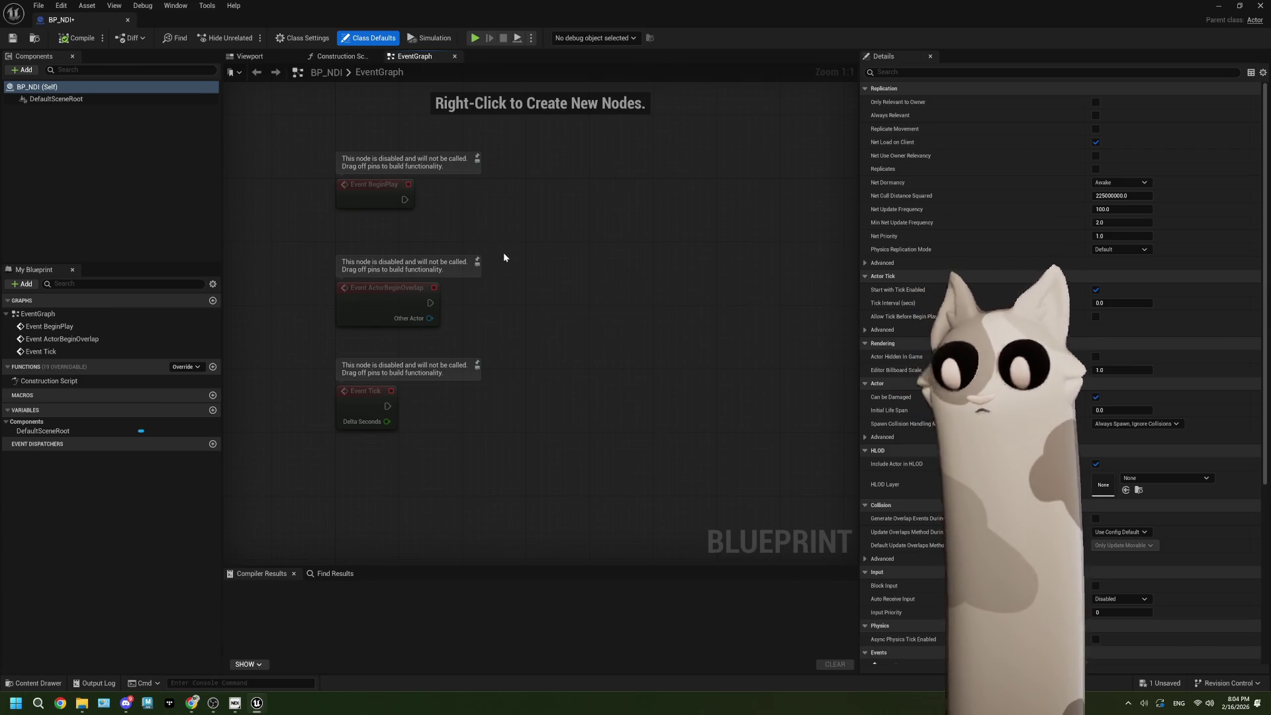
left_click_drag(503, 252, 482, 271)
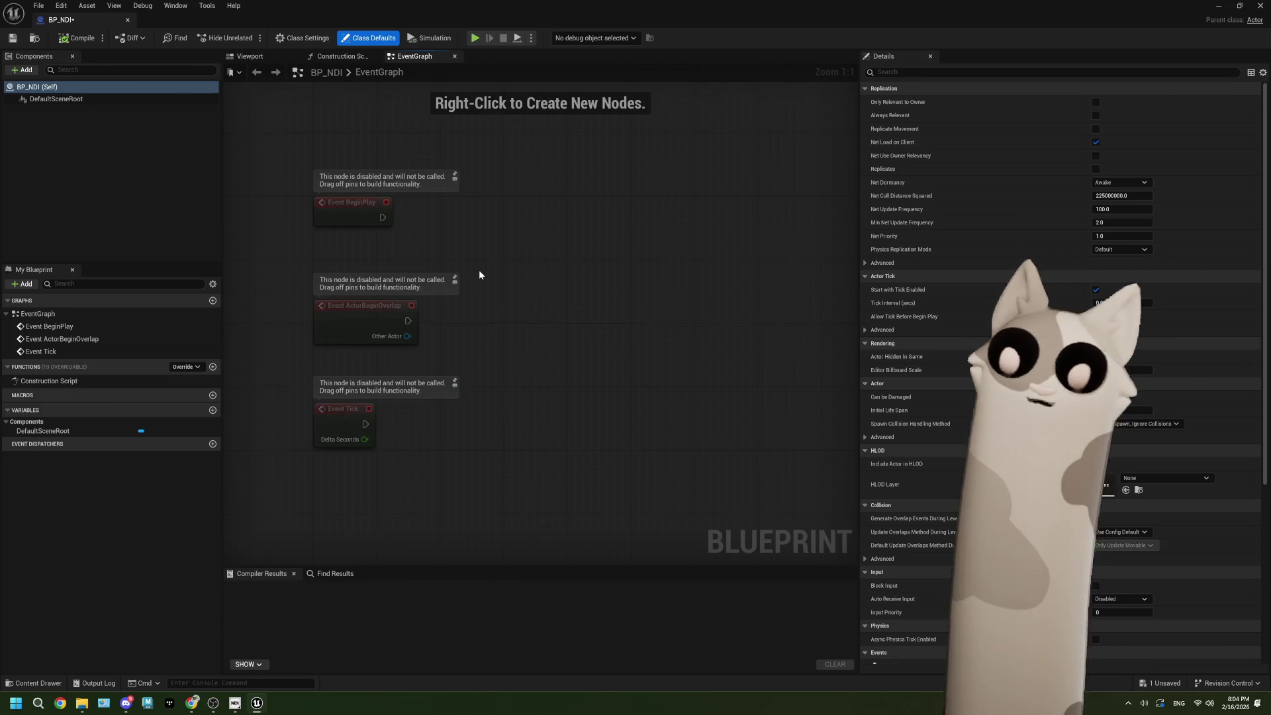
mouse_move(459, 478)
left_mouse_down()
mouse_move(398, 358)
mouse_move(320, 305)
left_mouse_up()
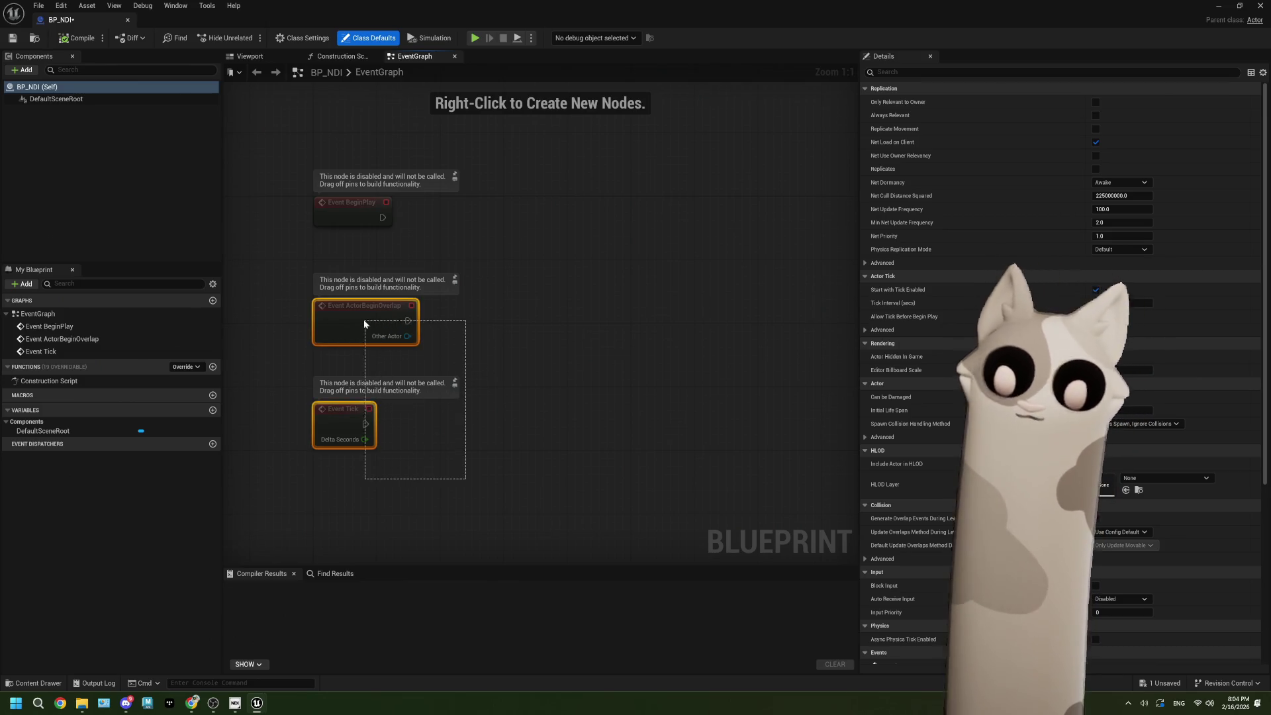
key("Delete")
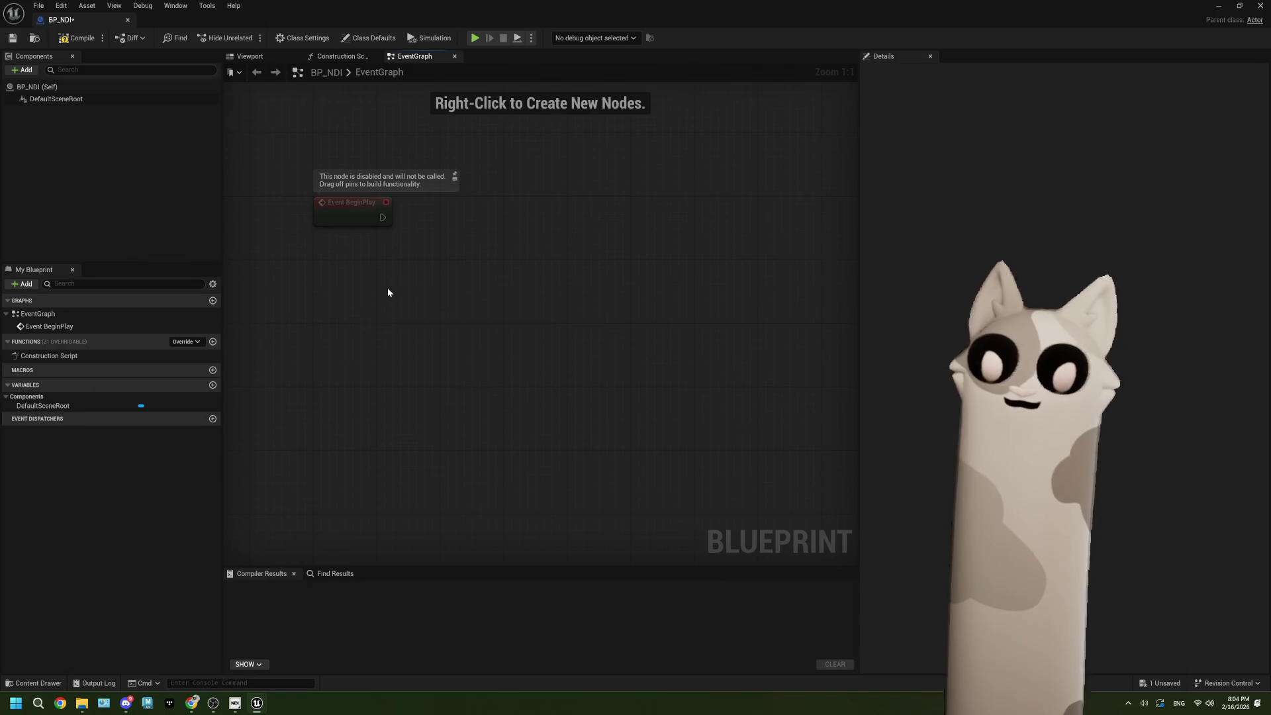
Step: From BeginPlay, add a Get NDI Media Sender node using NDI_OutAlpha
left_click_drag(367, 268, 415, 279)
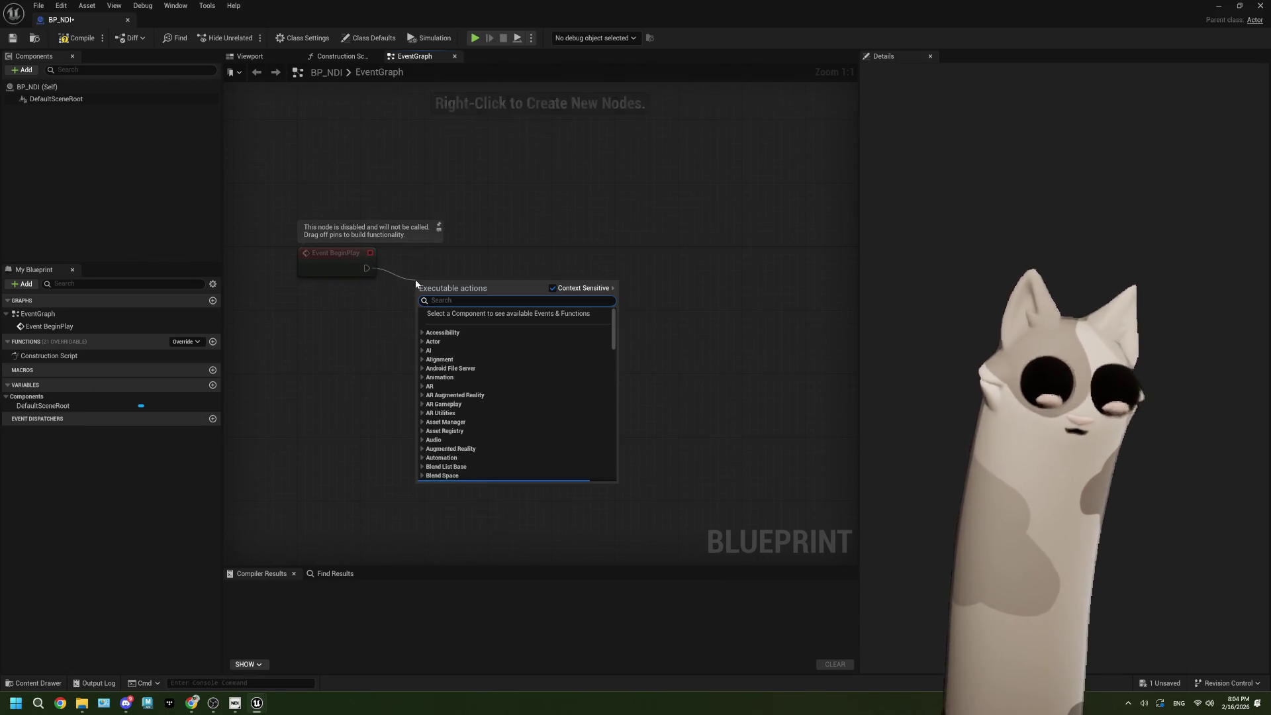
type("get")
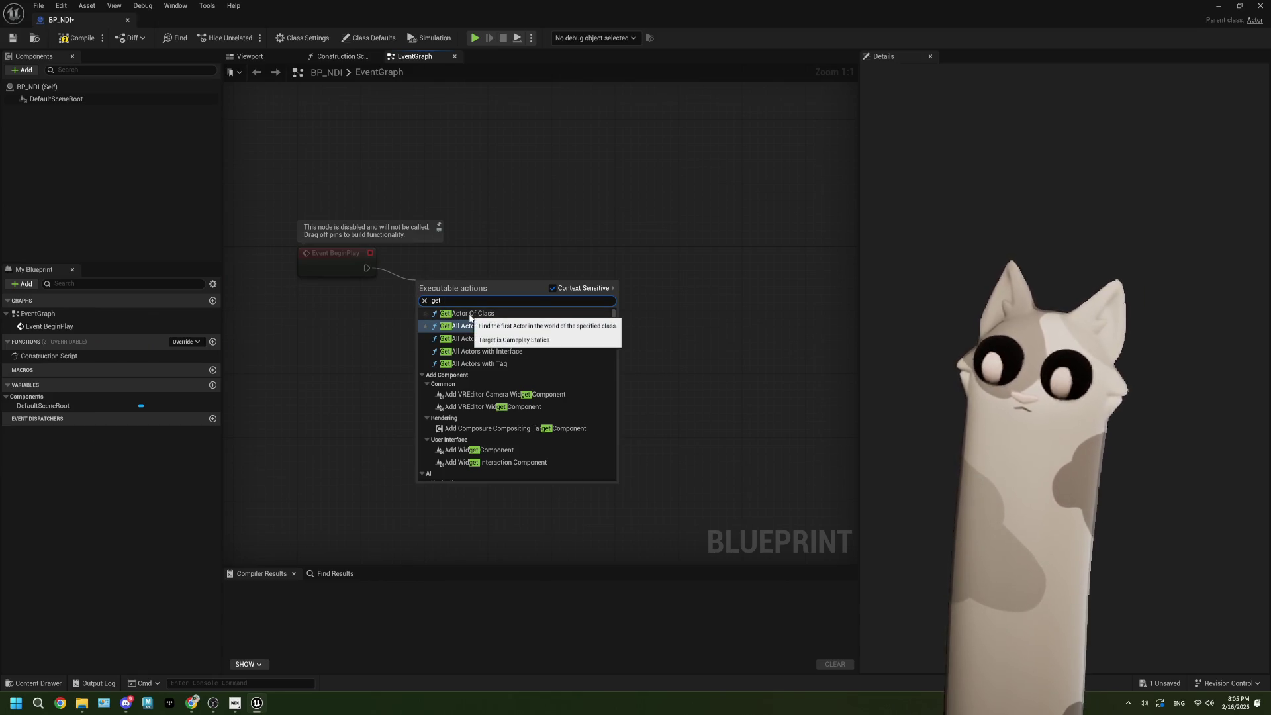
left_click(359, 303)
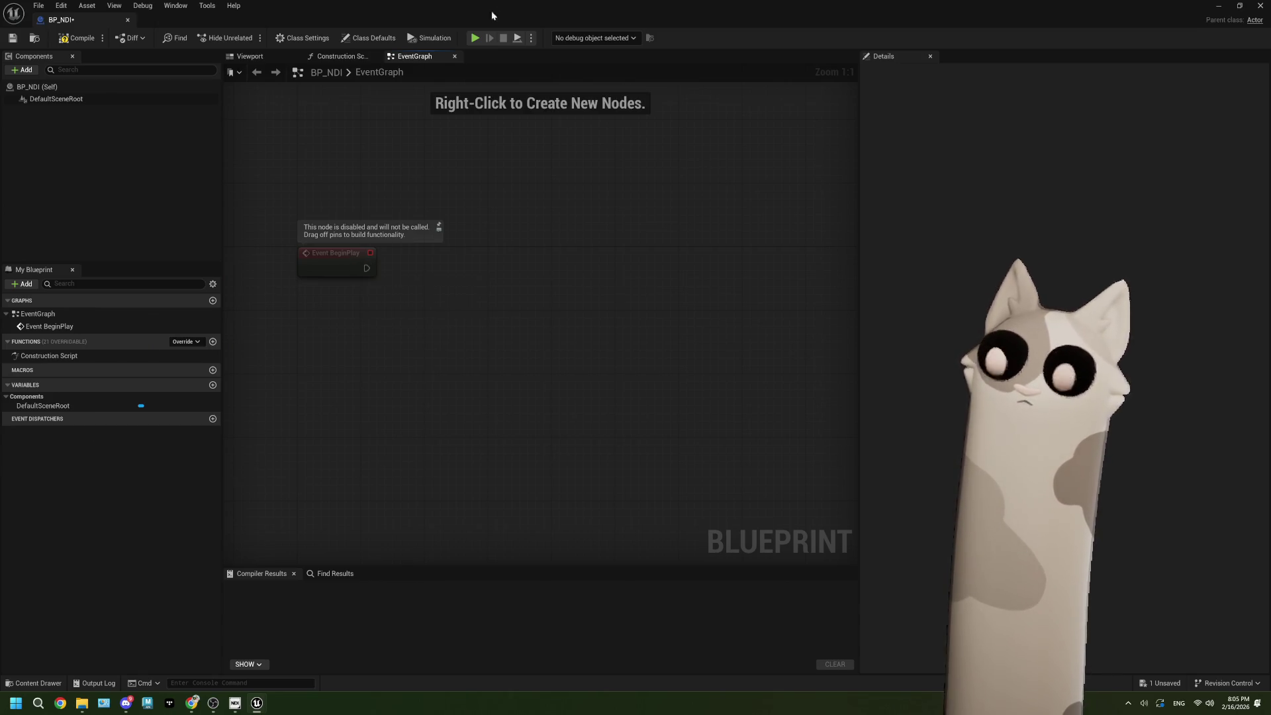
left_click_drag(367, 268, 422, 309)
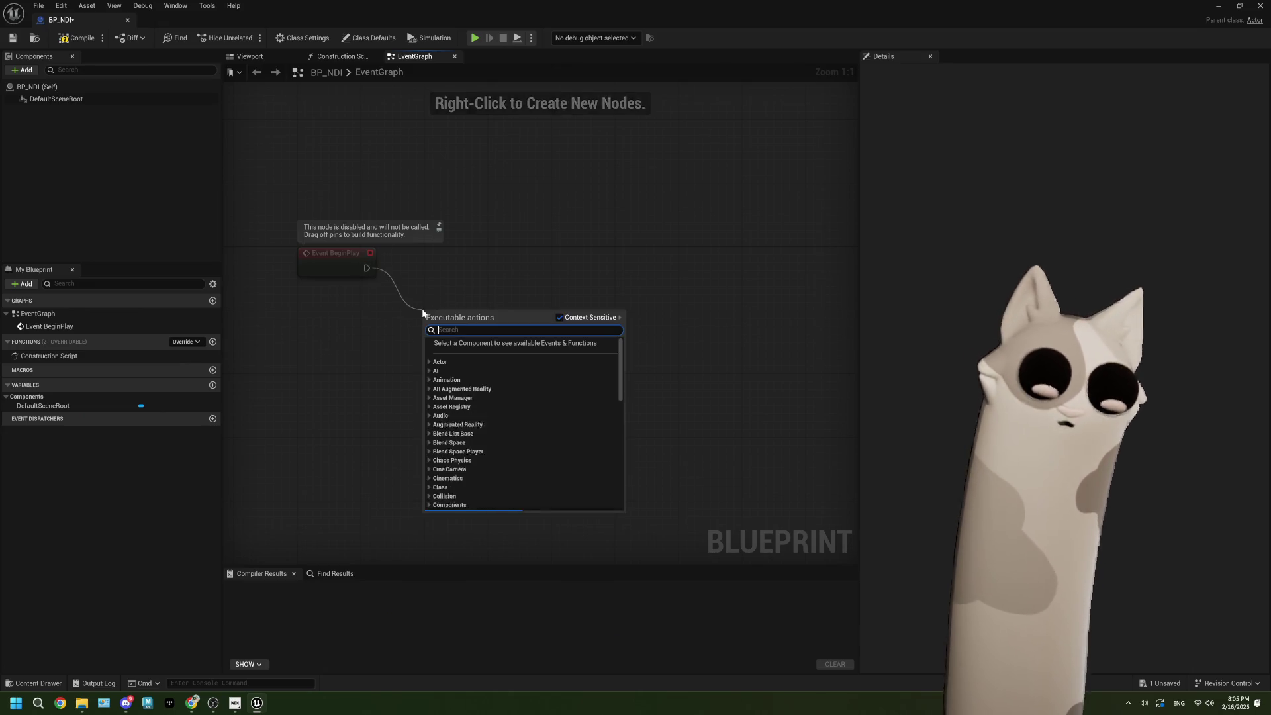
type("ndi")
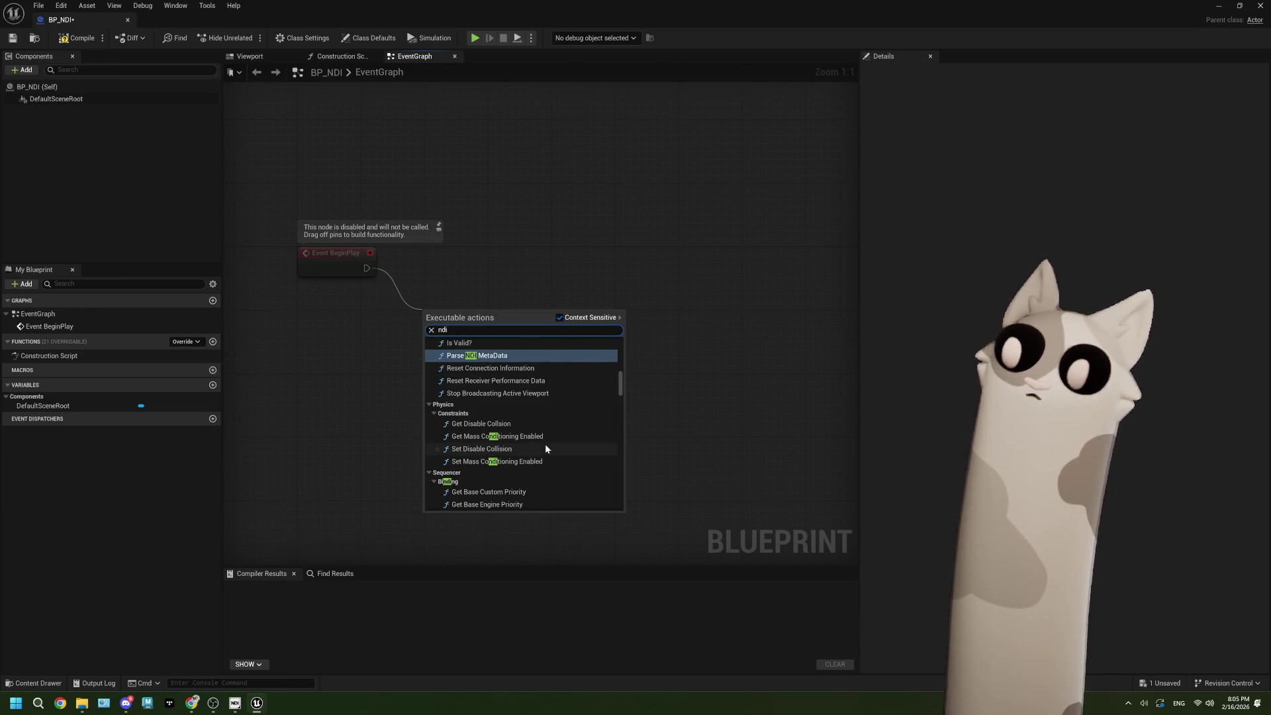
scroll(546, 447, "up", 3)
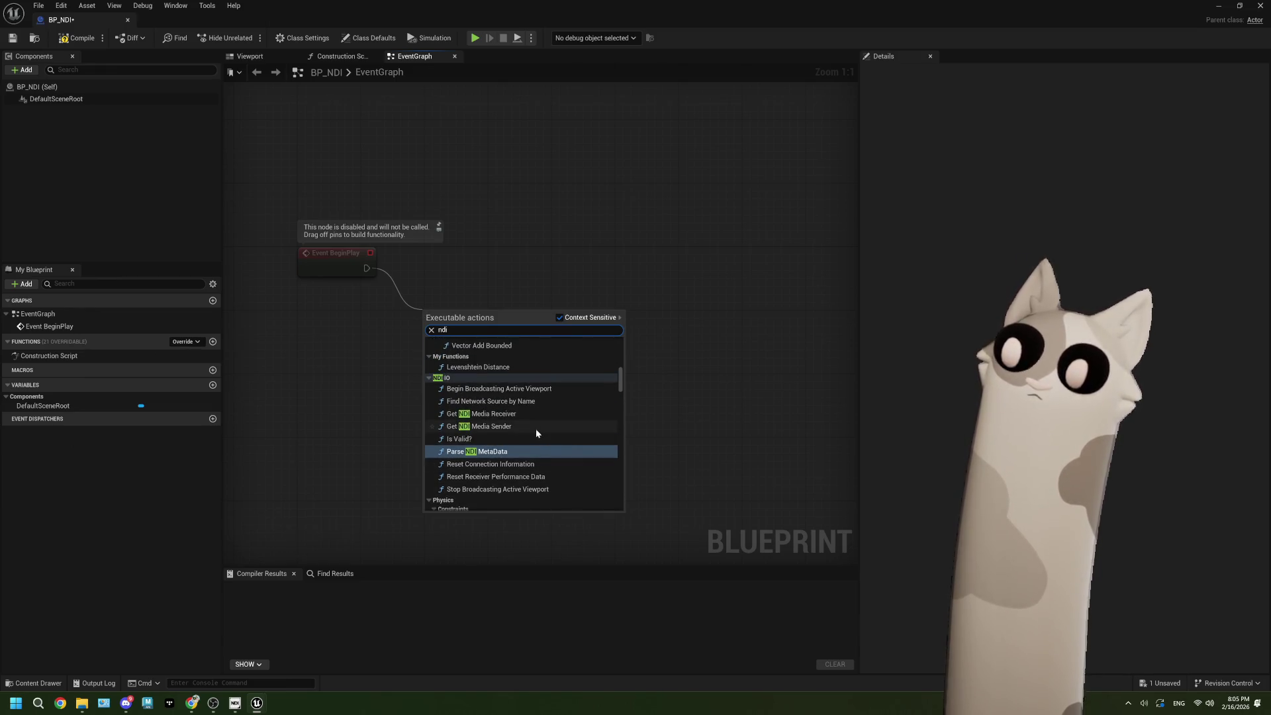
left_click(535, 427)
left_click(466, 349)
left_click(503, 413)
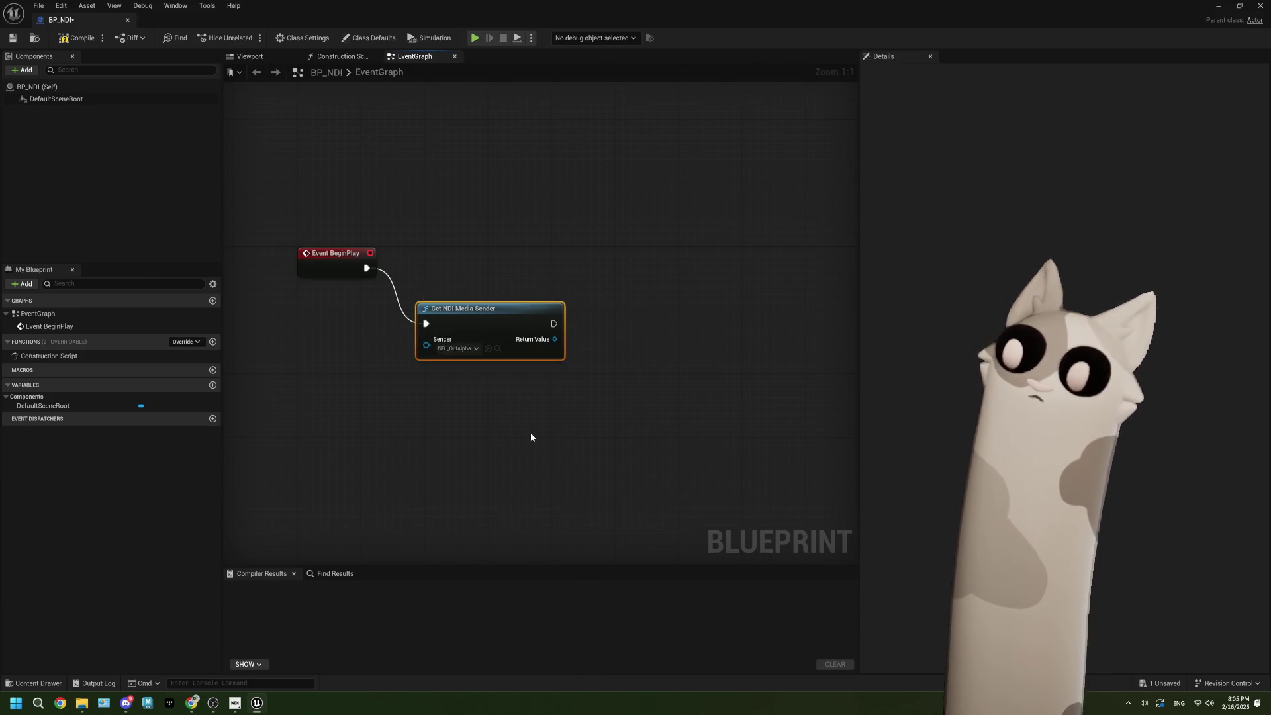
Step: Add Set Frame Rate from the sender's return value, fed by a Make Frame Rate node
left_click_drag(453, 336, 500, 381)
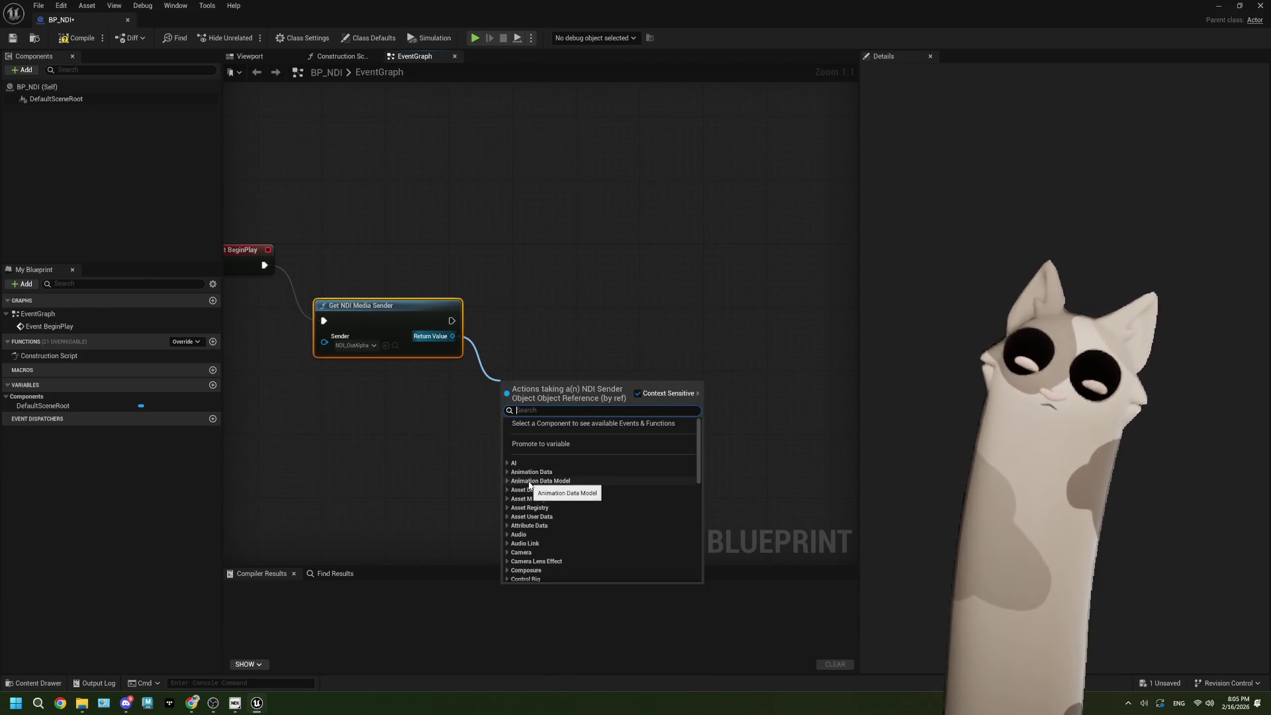
type("fram")
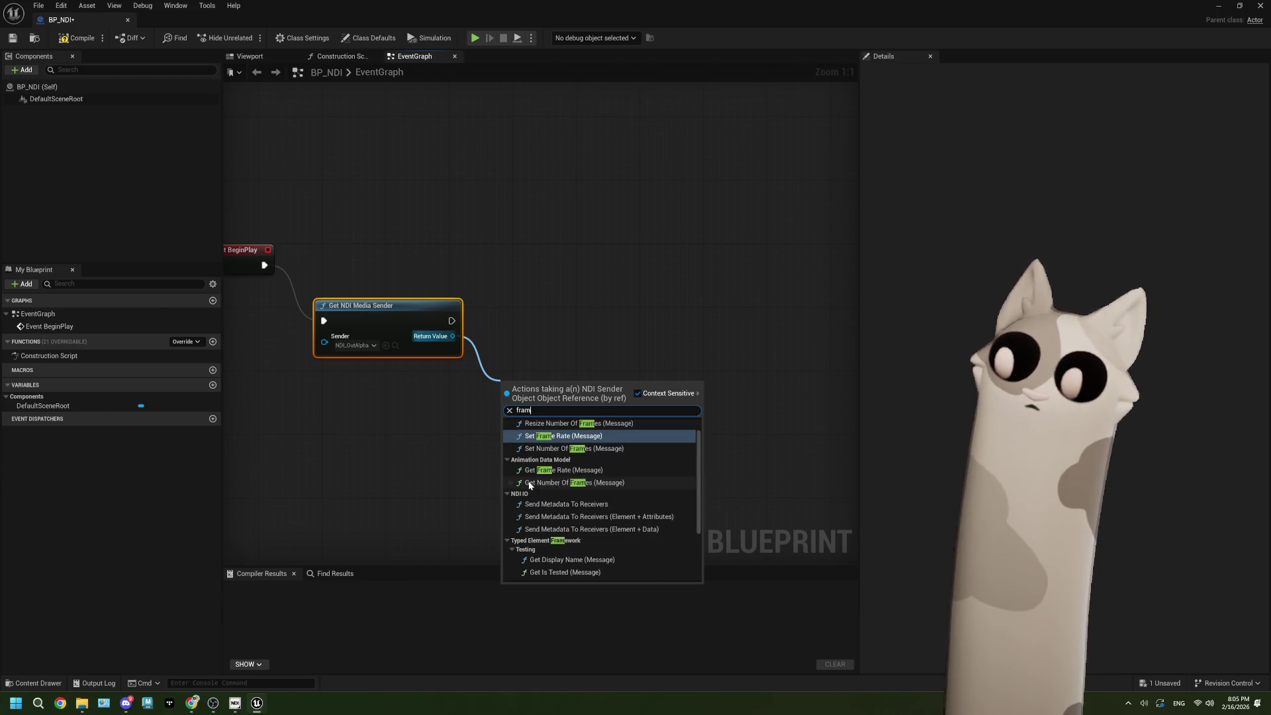
left_click(578, 432)
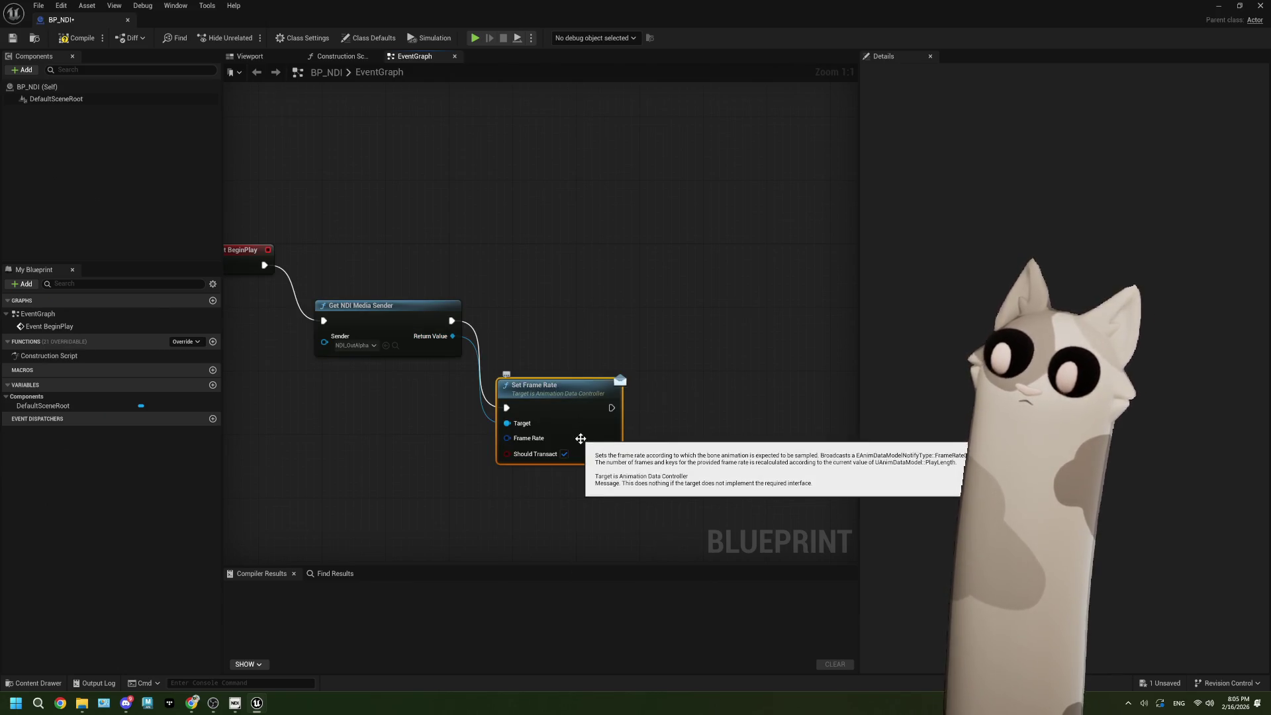
left_click_drag(507, 438, 444, 449)
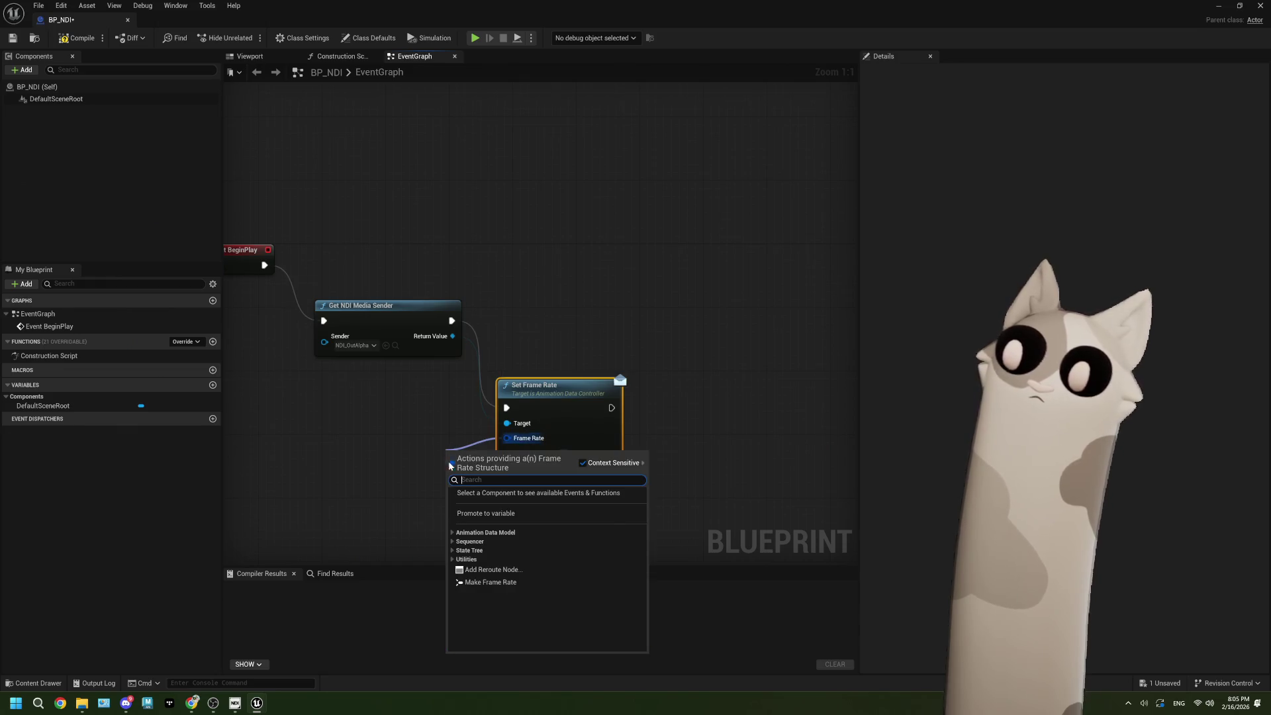
left_click(491, 582)
Step: Move Make Frame Rate left of Set Frame Rate and reframe the graph around all nodes
mouse_move(555, 492)
left_mouse_down()
mouse_move(435, 491)
mouse_move(508, 483)
left_mouse_up()
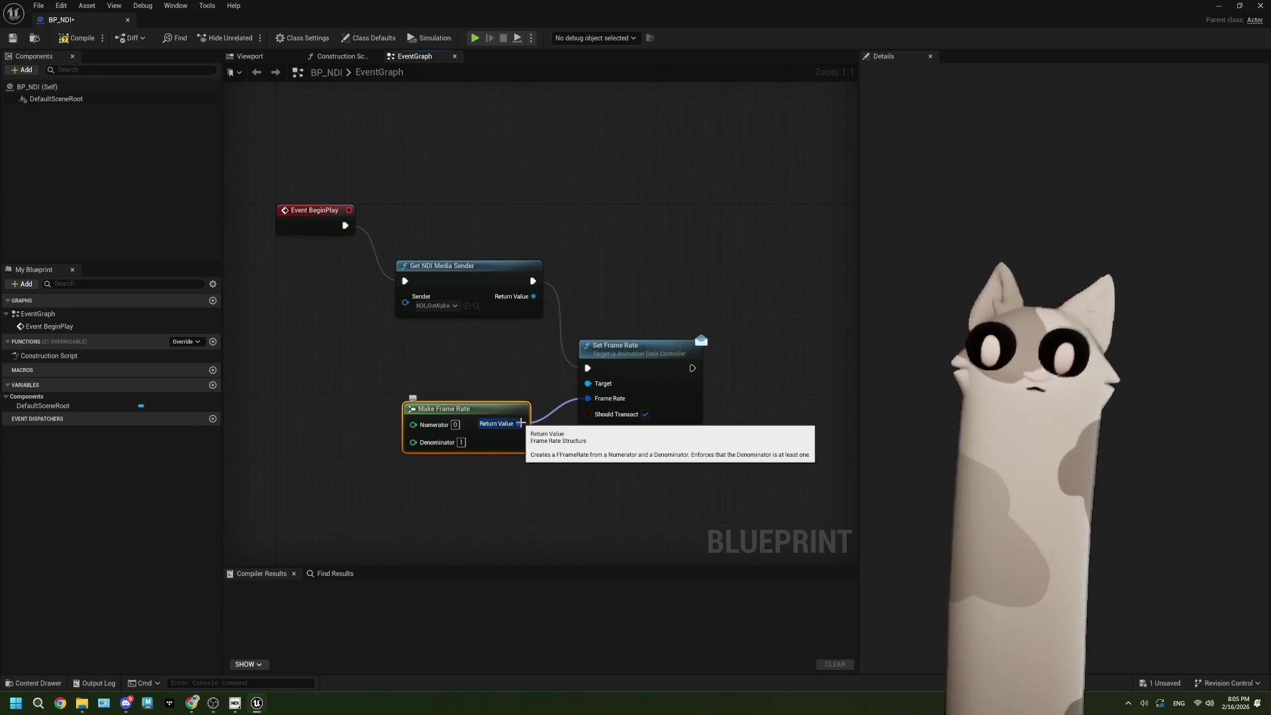
left_click_drag(487, 496, 484, 477)
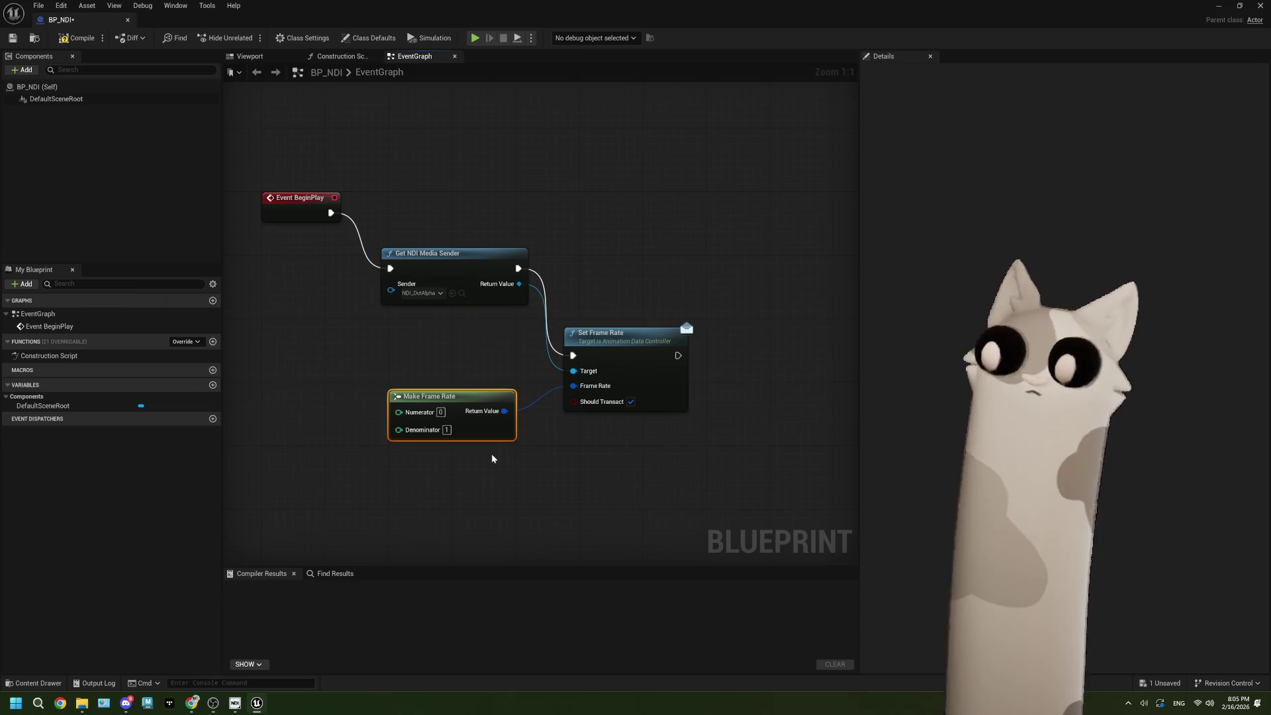
left_click_drag(510, 448, 570, 436)
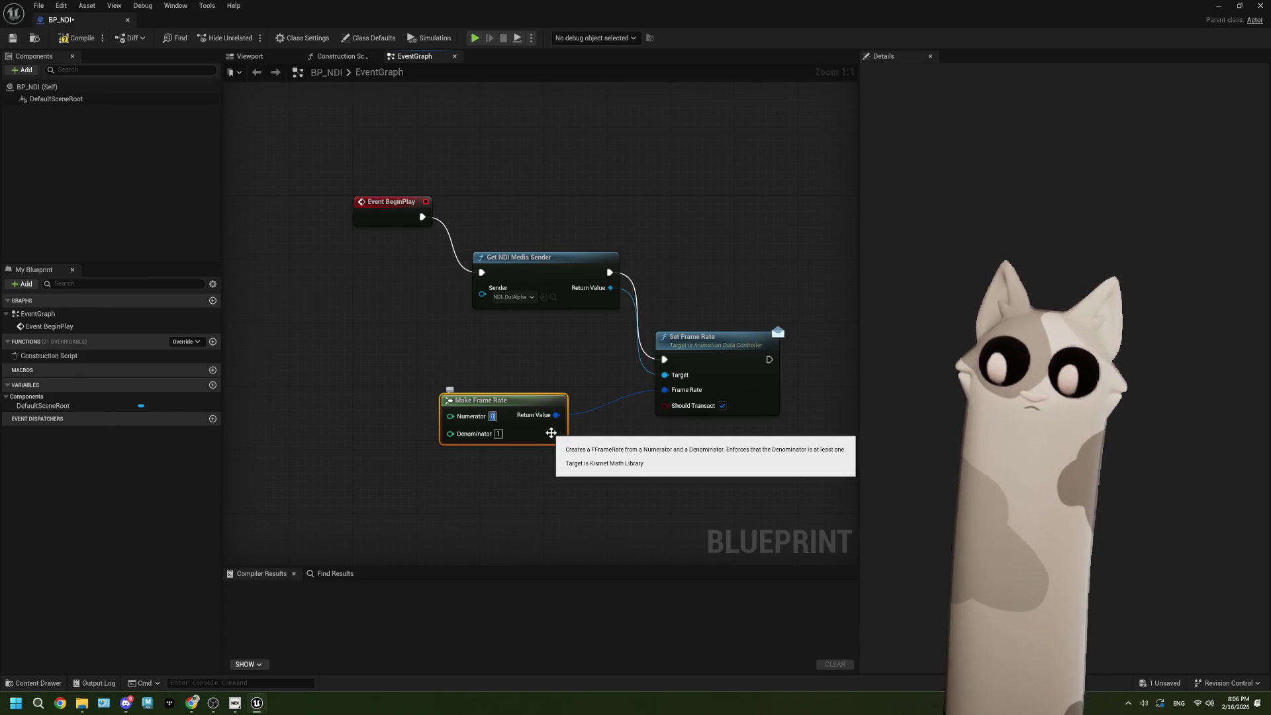
left_click(542, 465)
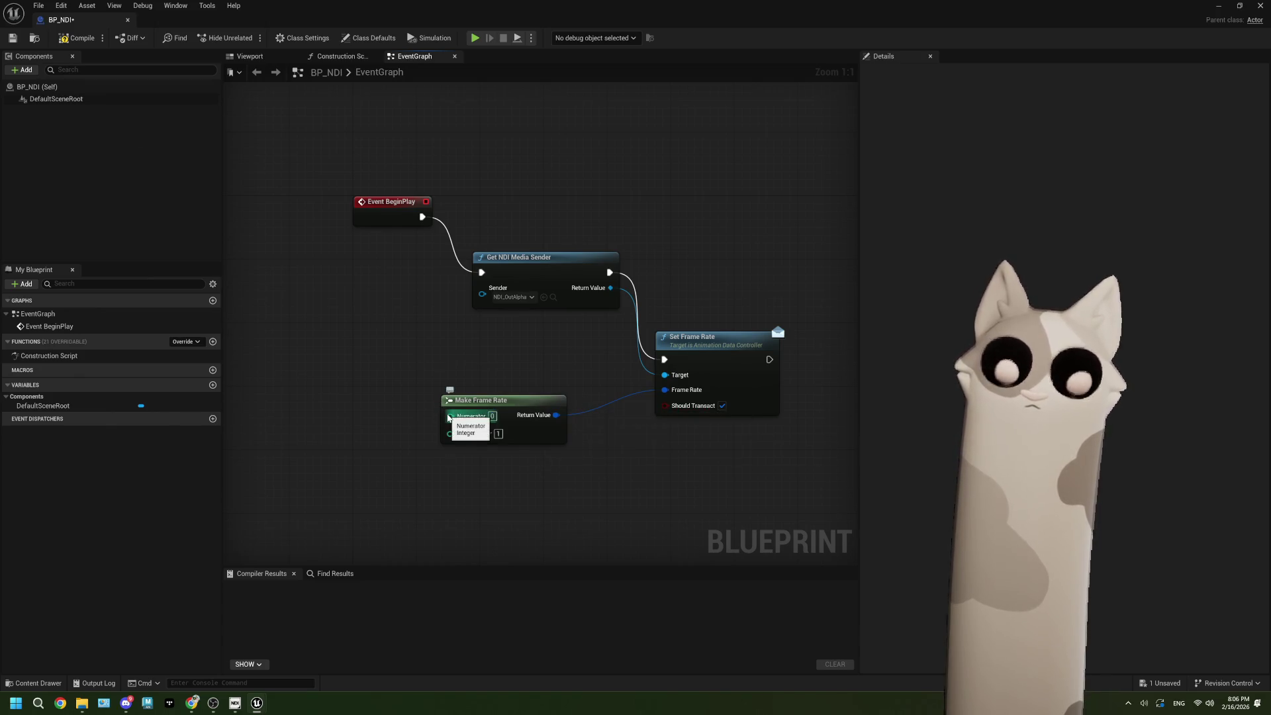
left_click_drag(448, 417, 377, 391)
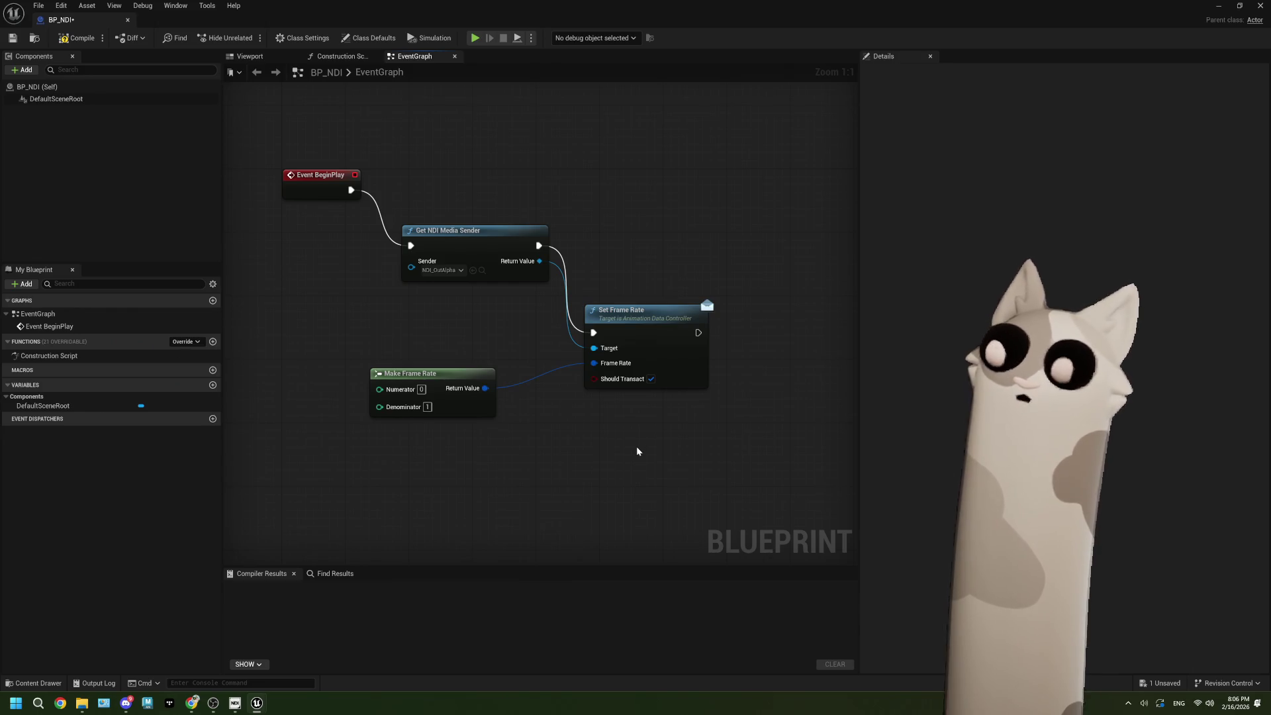
Step: From the sender's Return Value, add the Broadcast Settings SET Frame Rate node via a 'frame' search
left_click_drag(534, 263, 533, 486)
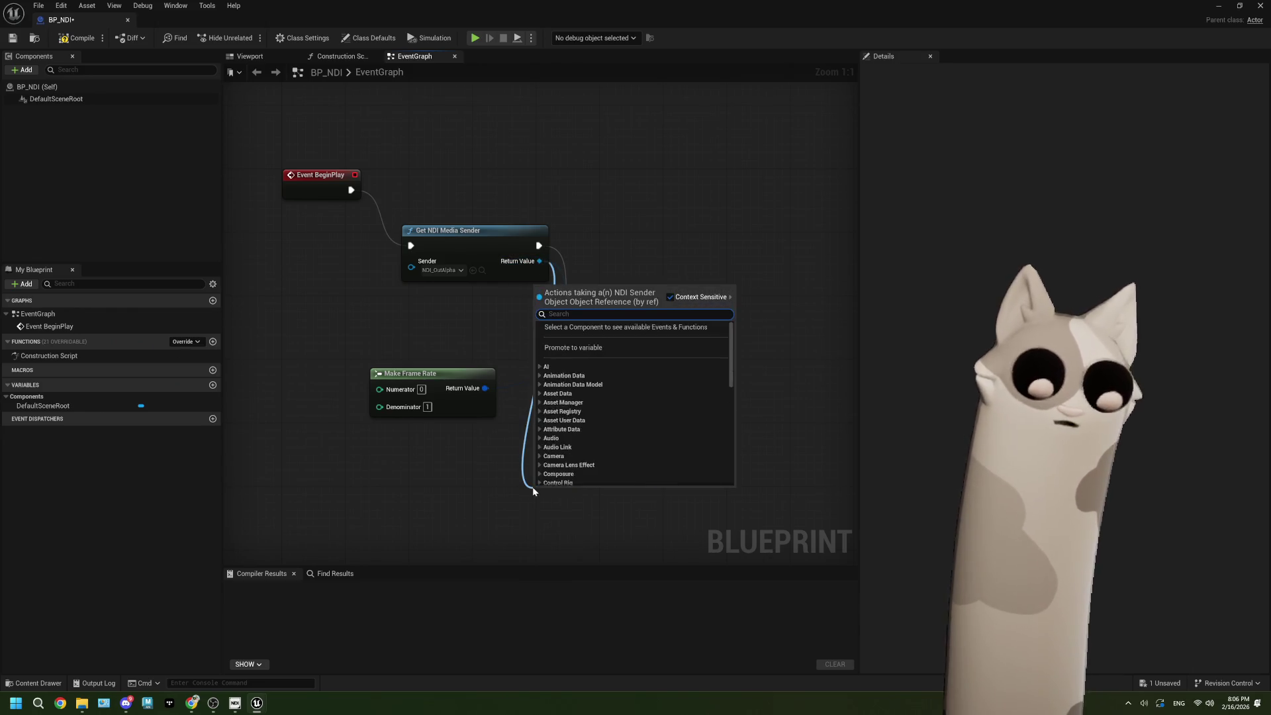
type("framw")
key("BackSpace")
type("e")
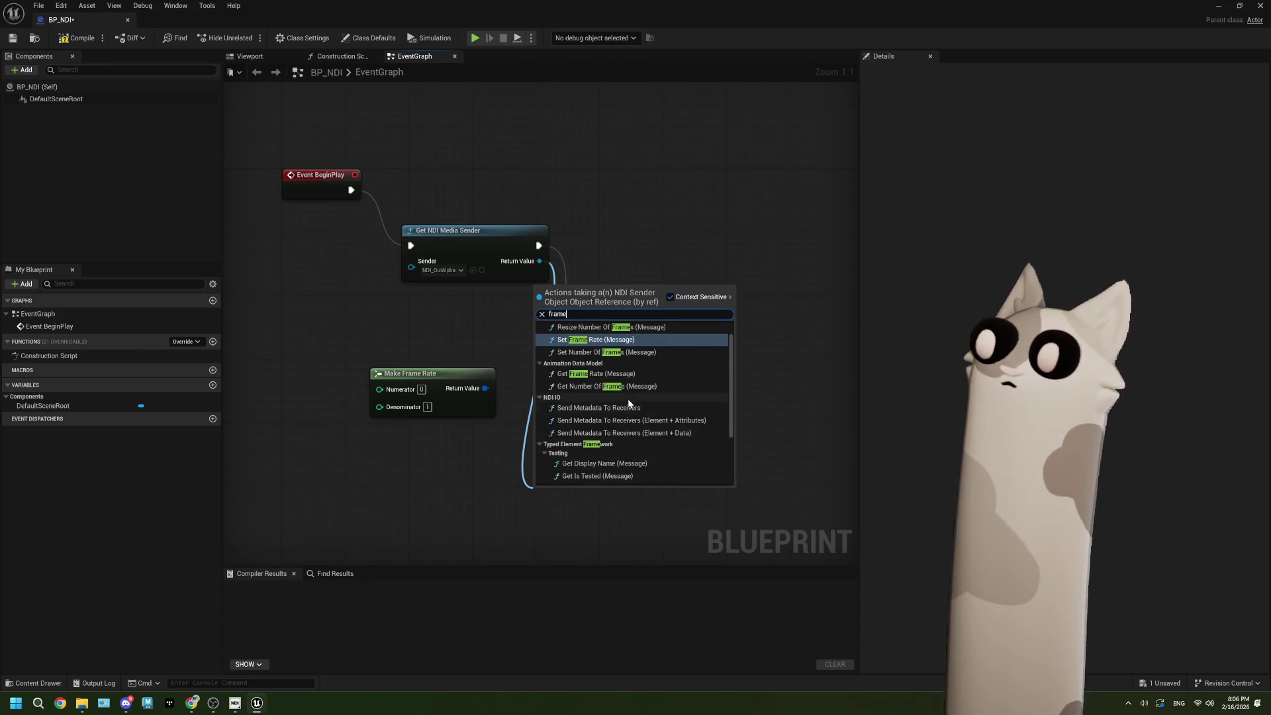
scroll(628, 399, "up", 1)
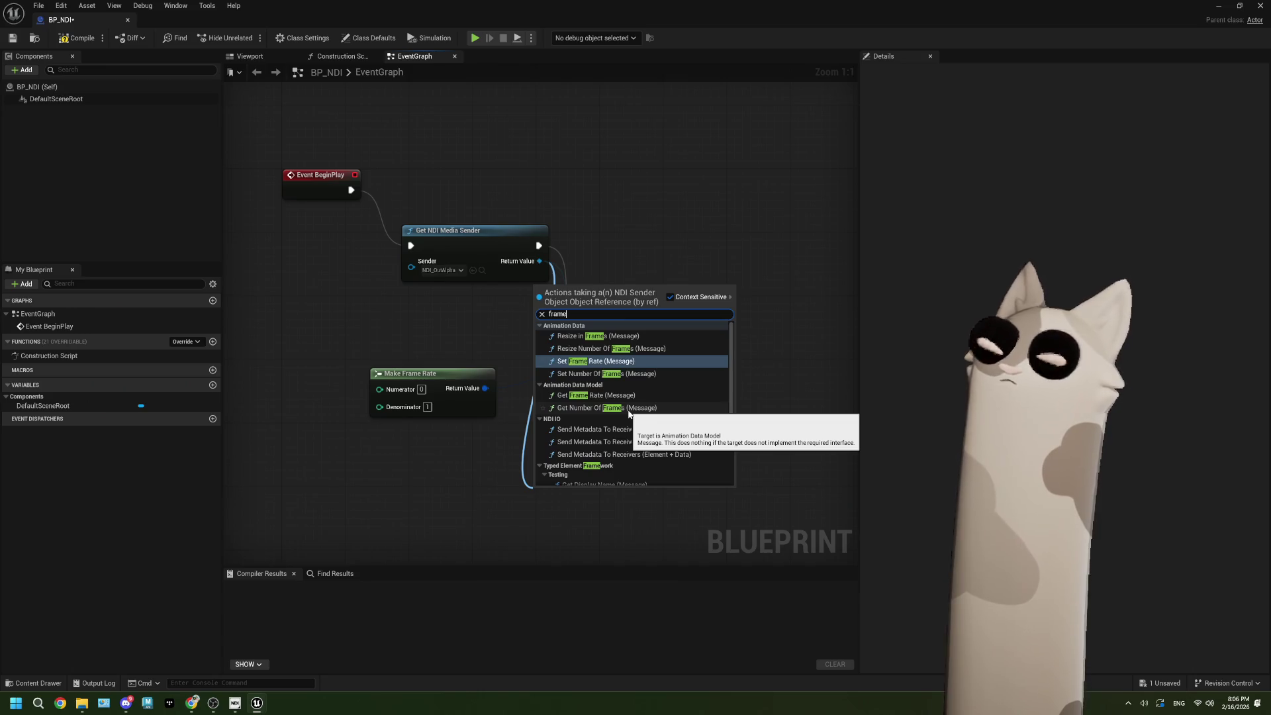
scroll(627, 409, "down", 2)
scroll(628, 409, "down", 1)
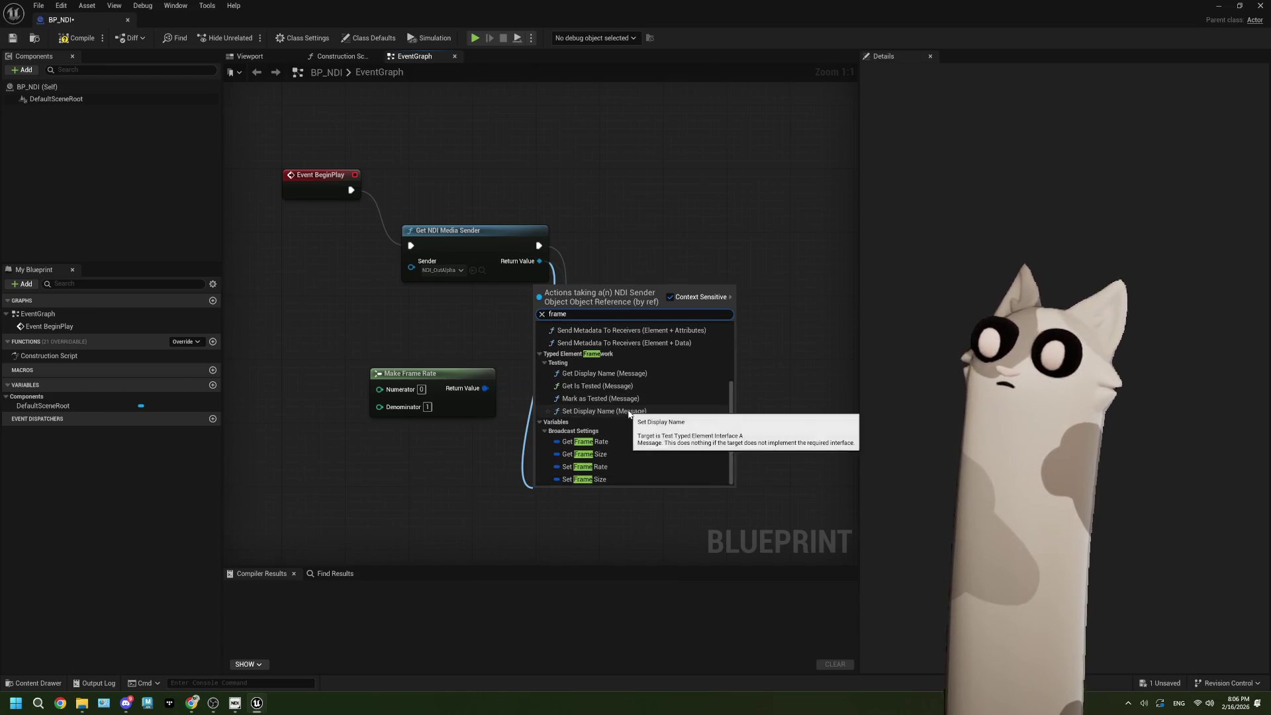
left_click(625, 467)
left_click_drag(559, 498, 613, 417)
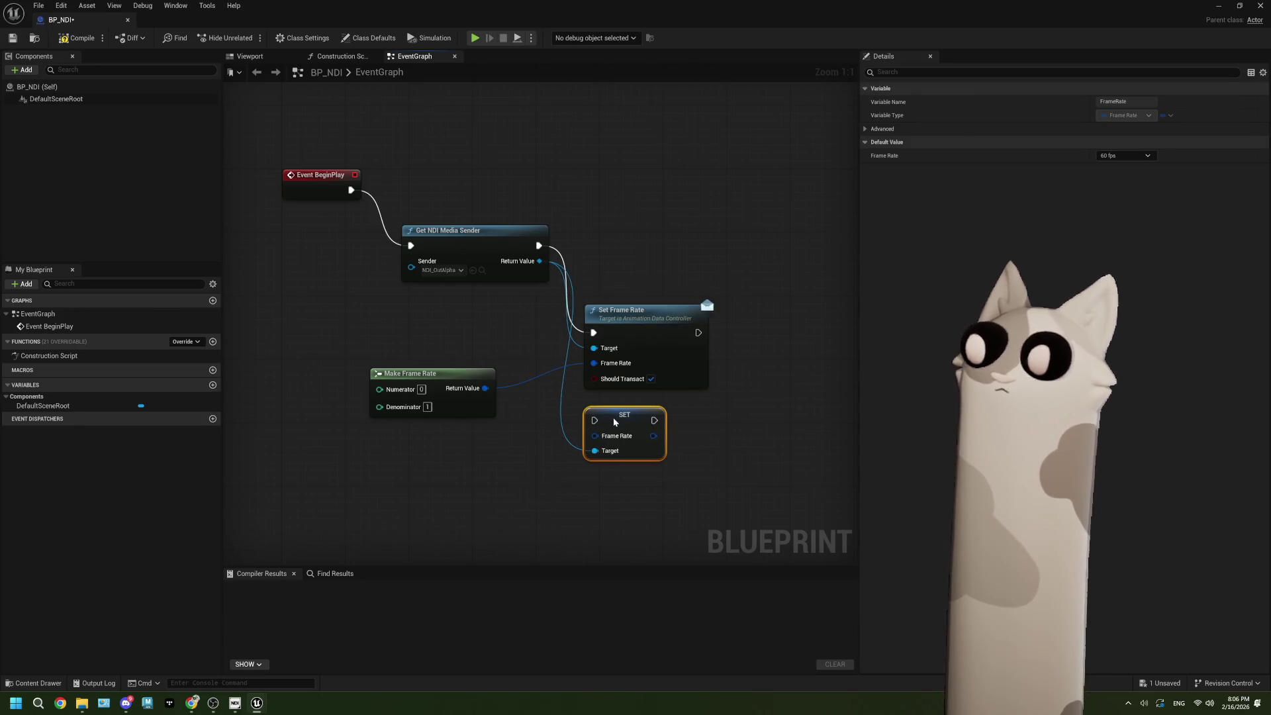
Step: Delete the old Set Frame Rate node and run SET after Get NDI Media Sender
left_click(657, 350)
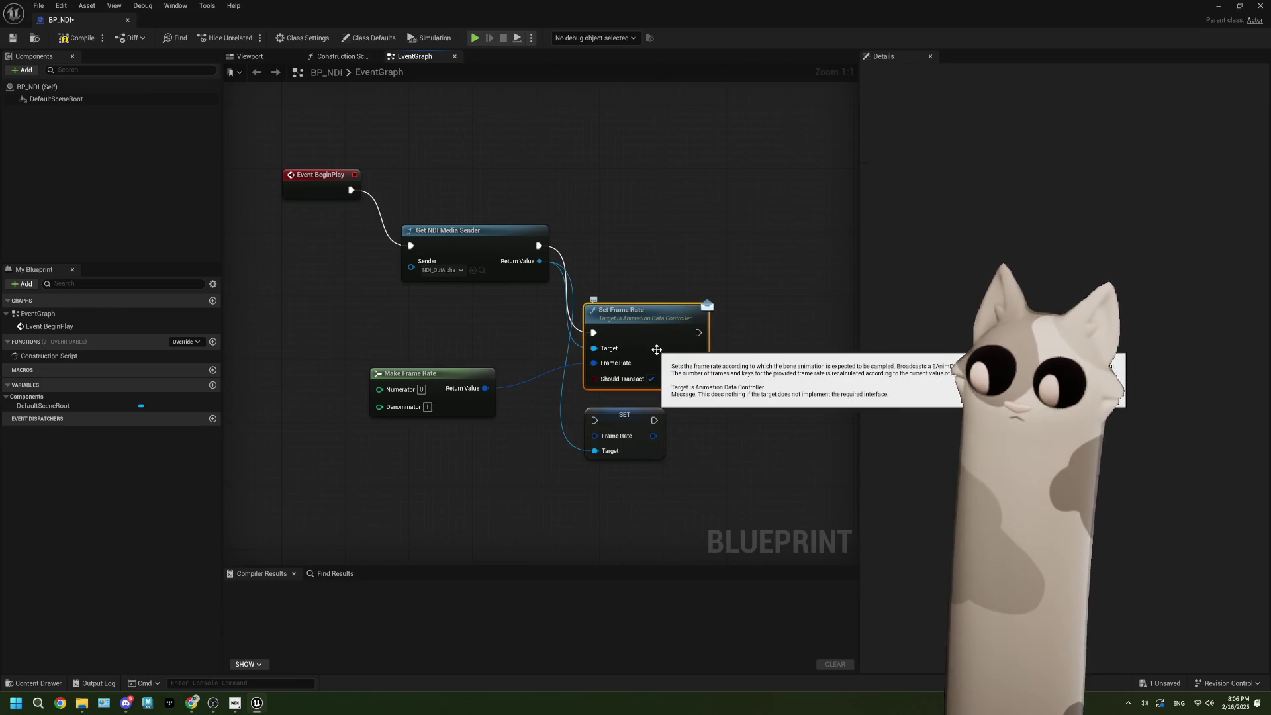
key("Delete")
mouse_move(539, 246)
left_mouse_down()
mouse_move(595, 420)
mouse_move(635, 252)
left_mouse_up()
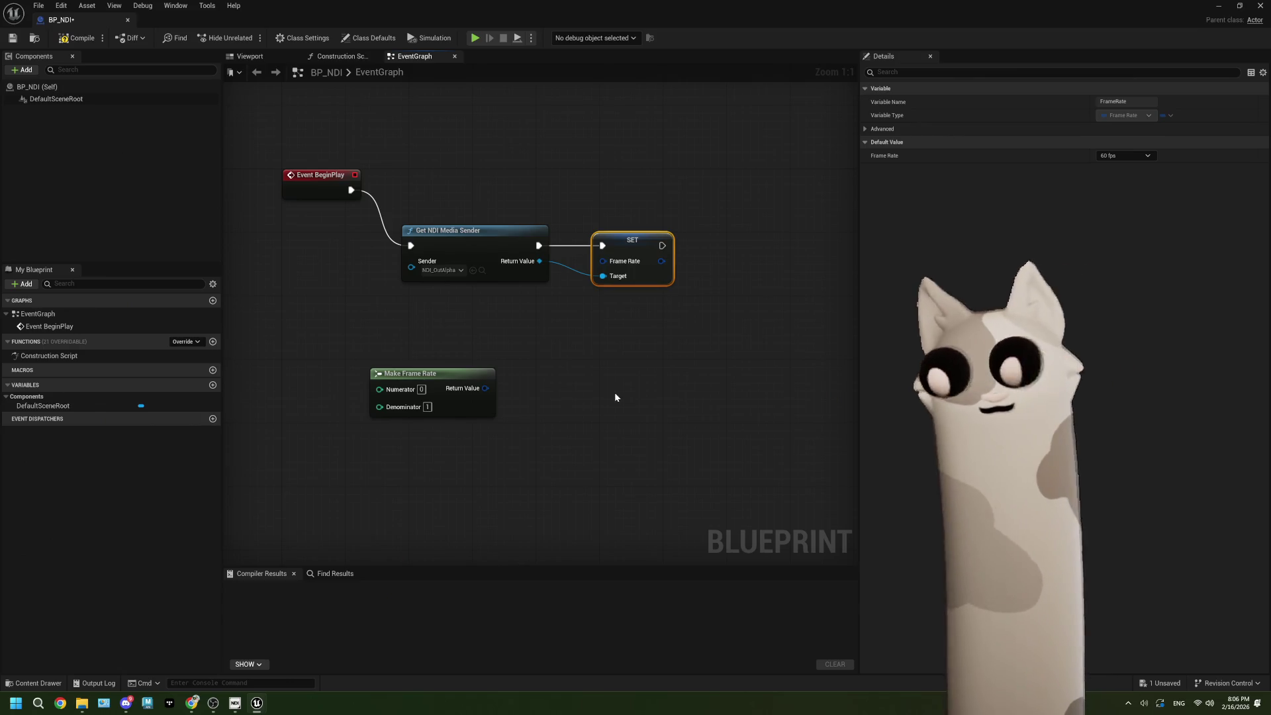
Step: Wire Make Frame Rate (0/1) into SET's Frame Rate pin and tuck it beneath the sender node
mouse_move(496, 388)
left_mouse_down()
mouse_move(516, 399)
mouse_move(617, 262)
left_mouse_up()
left_click_drag(471, 372, 525, 301)
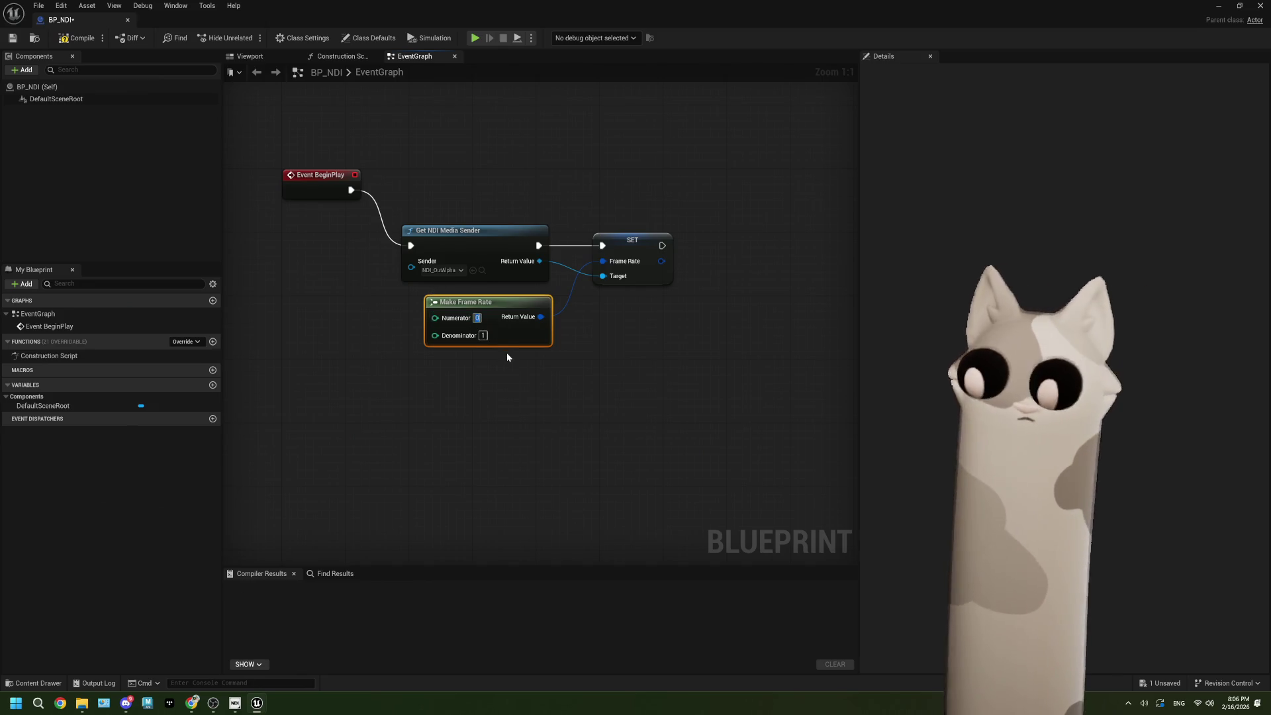
left_click(537, 392)
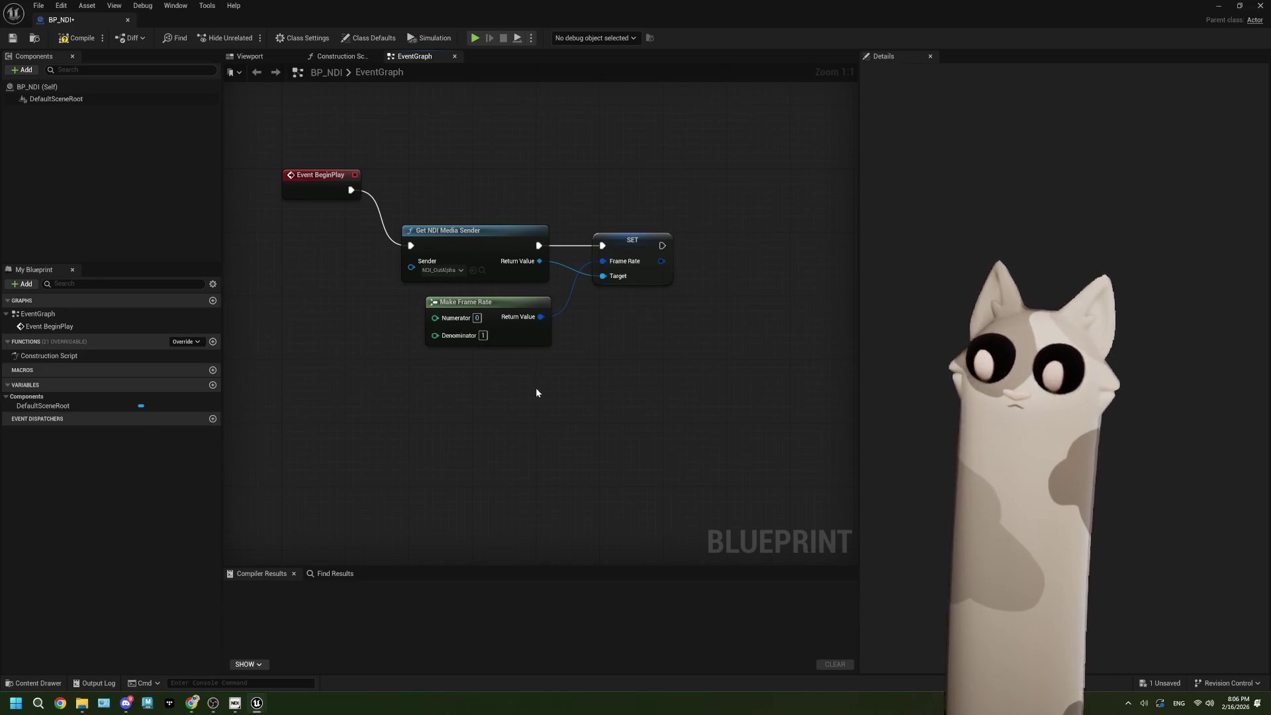
left_click(192, 702)
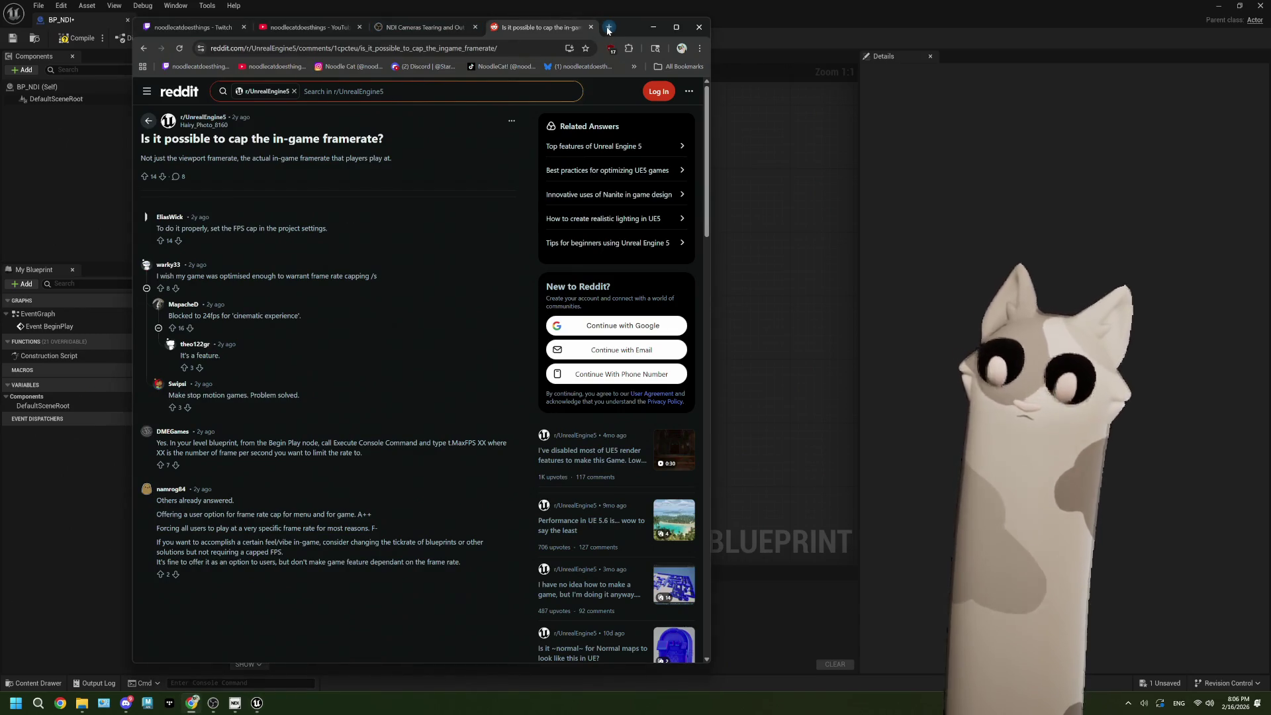
Step: Search 'ue5 make frame rate' in a new tab and read Epic's Make Frame Rate docs page
left_click(608, 28)
type("ue5 mak")
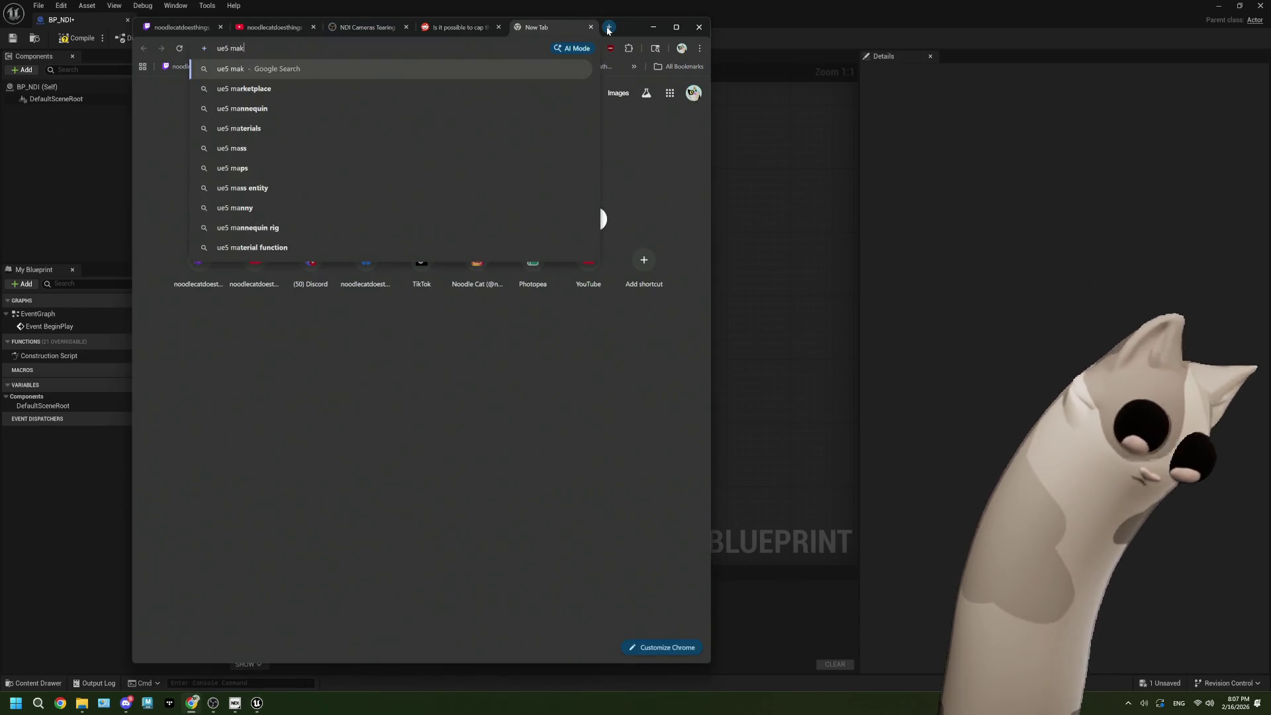
type("e frame rate")
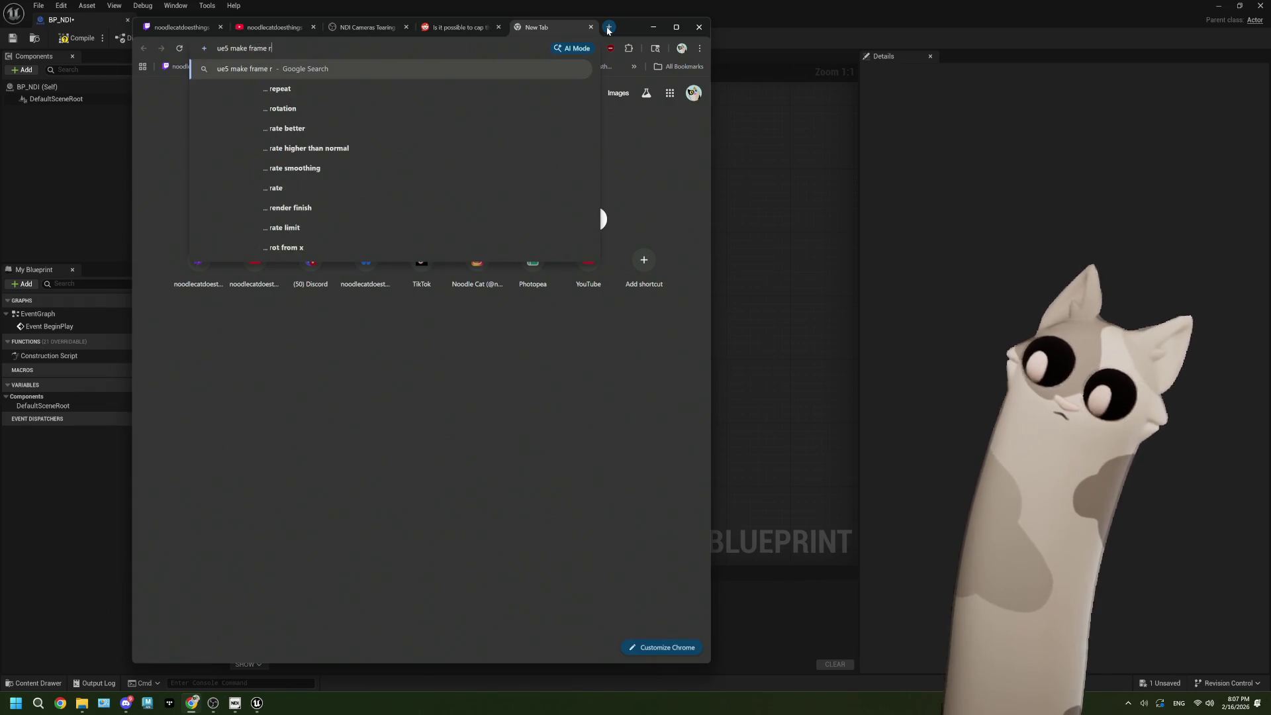
key("Return")
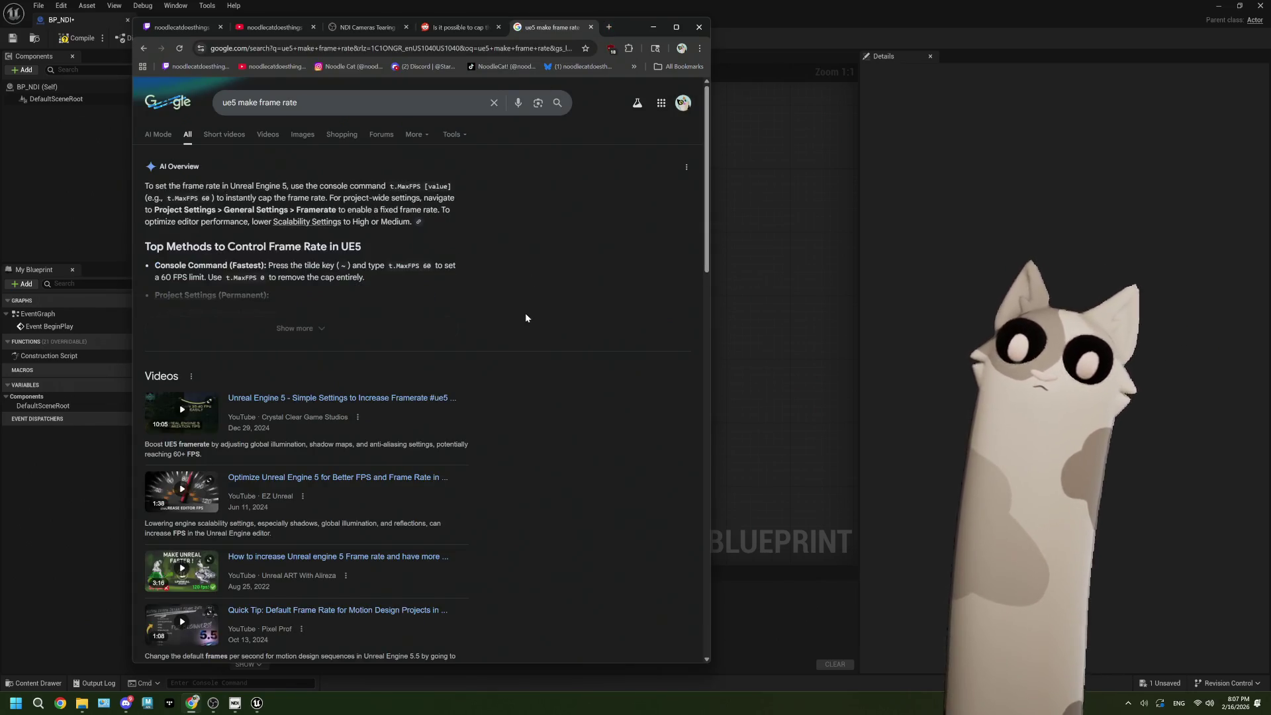
scroll(522, 374, "down", 5)
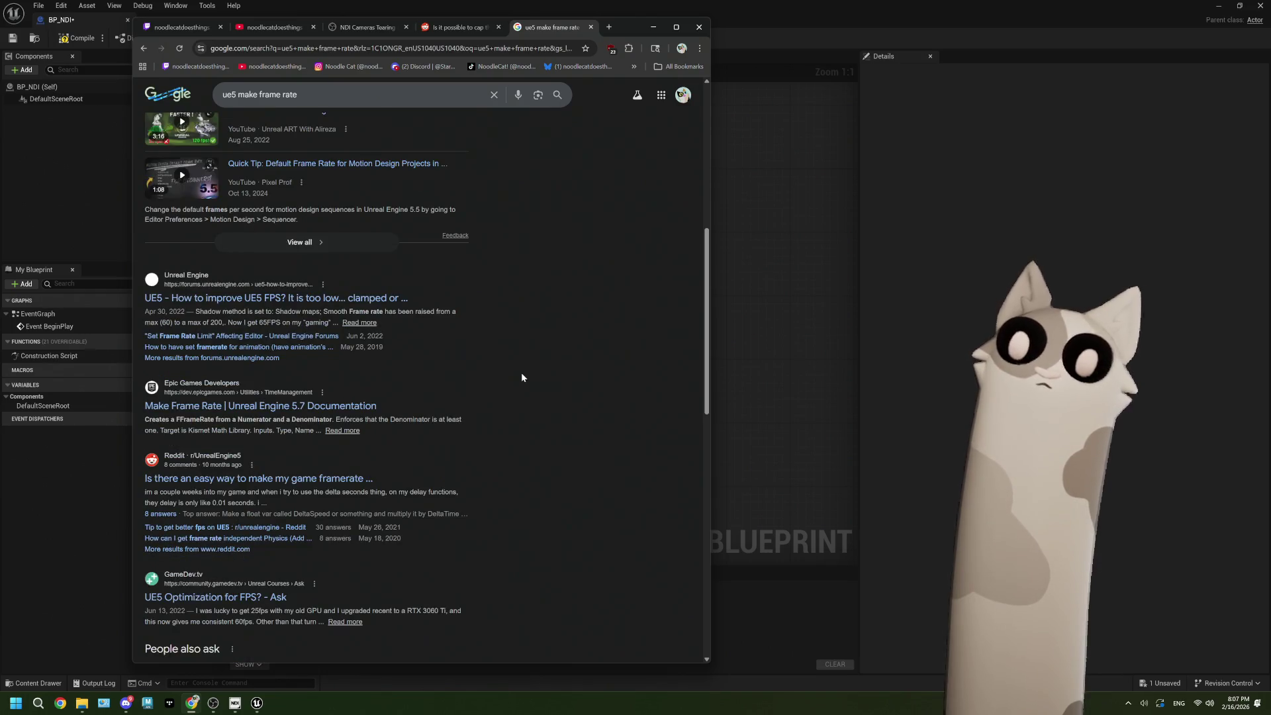
scroll(522, 377, "down", 1)
left_click(470, 379)
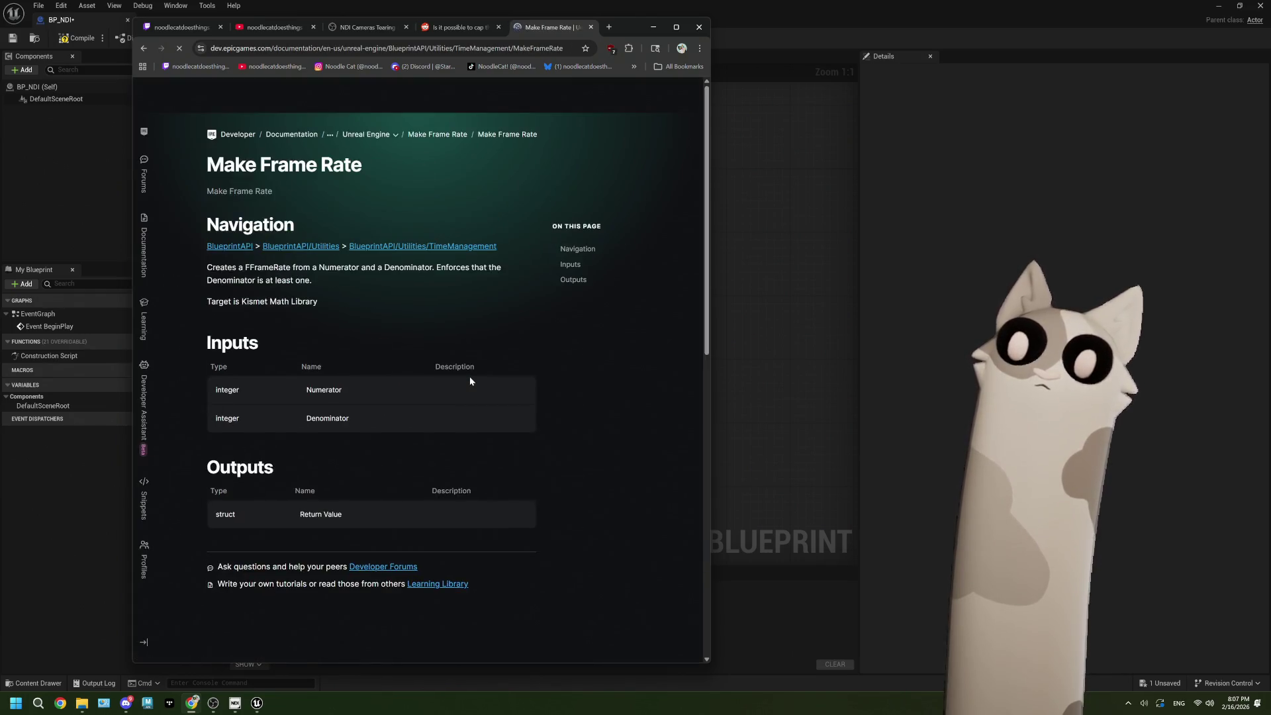
scroll(470, 379, "down", 1)
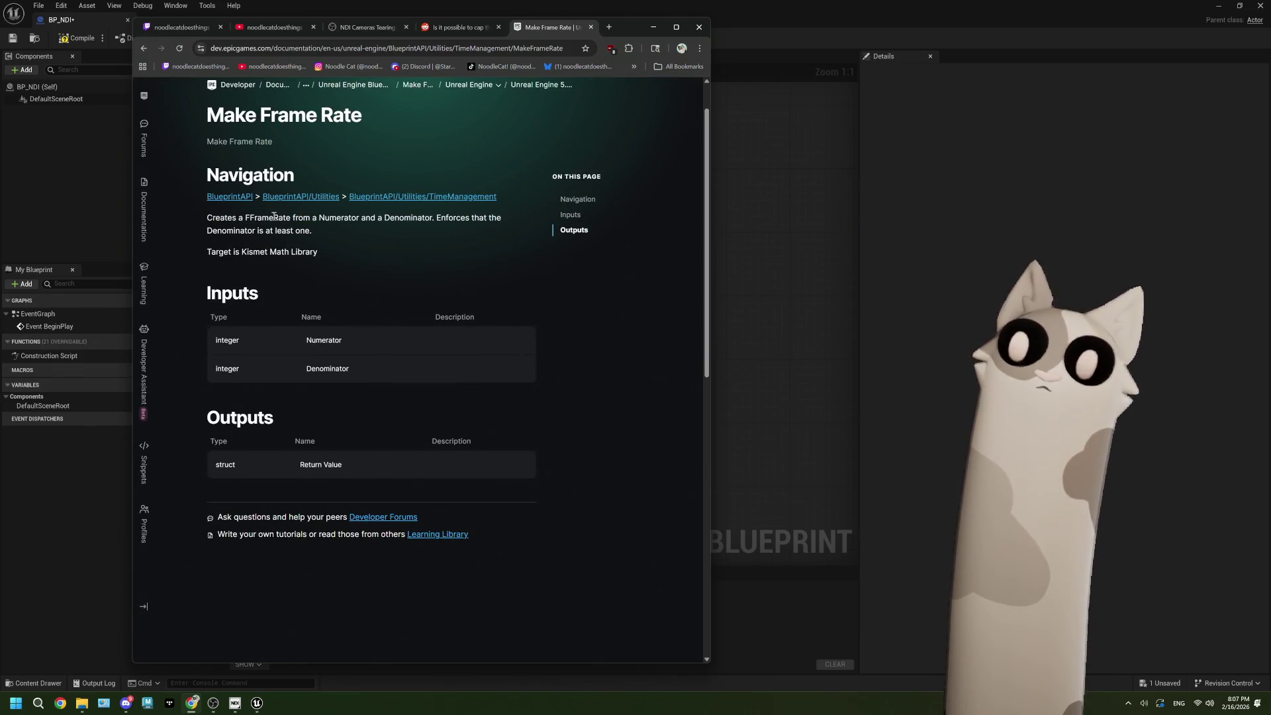
left_click(144, 48)
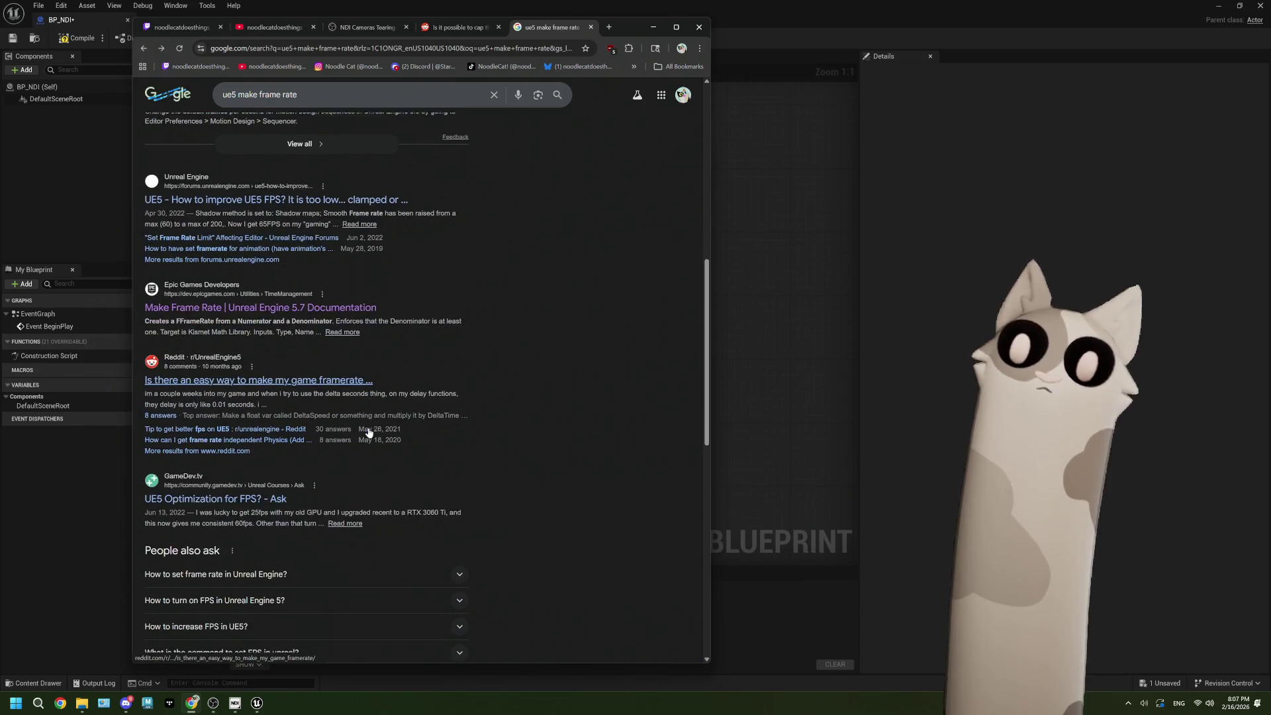
Step: Preview several frame-rate blueprint image results, then return to the Unreal graph
scroll(351, 389, "down", 3)
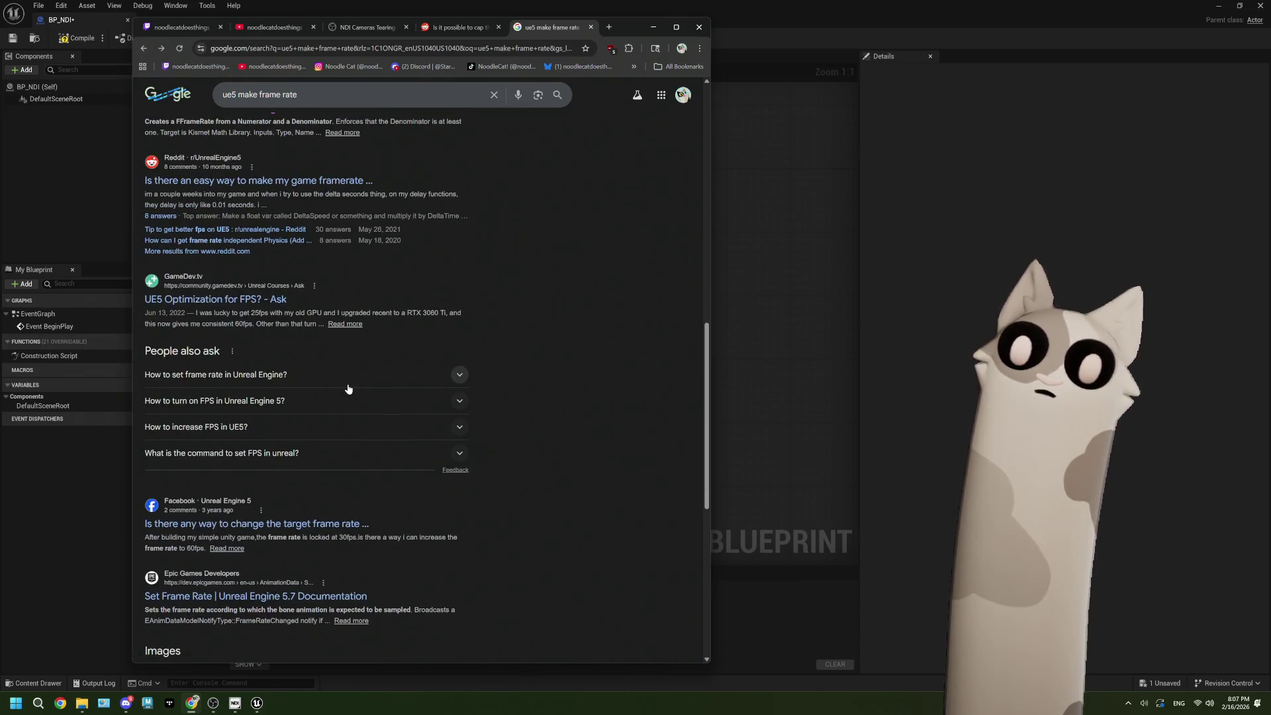
scroll(409, 387, "down", 3)
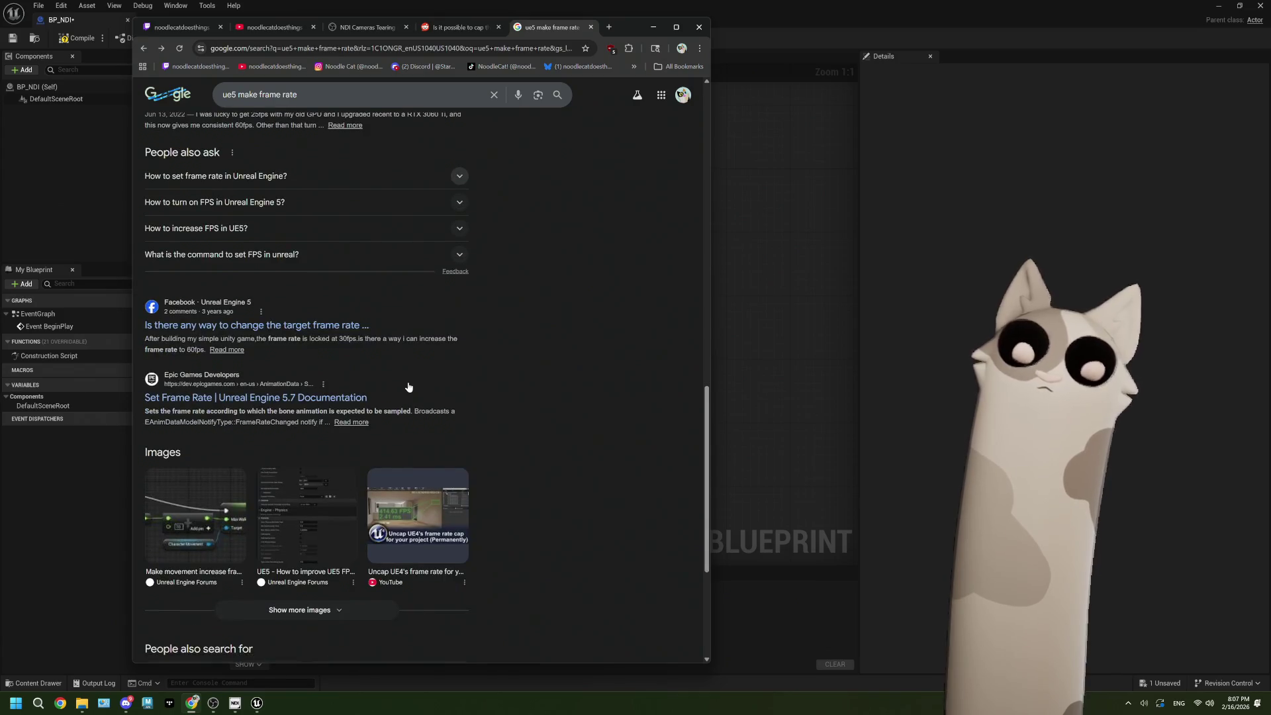
scroll(412, 397, "up", 15)
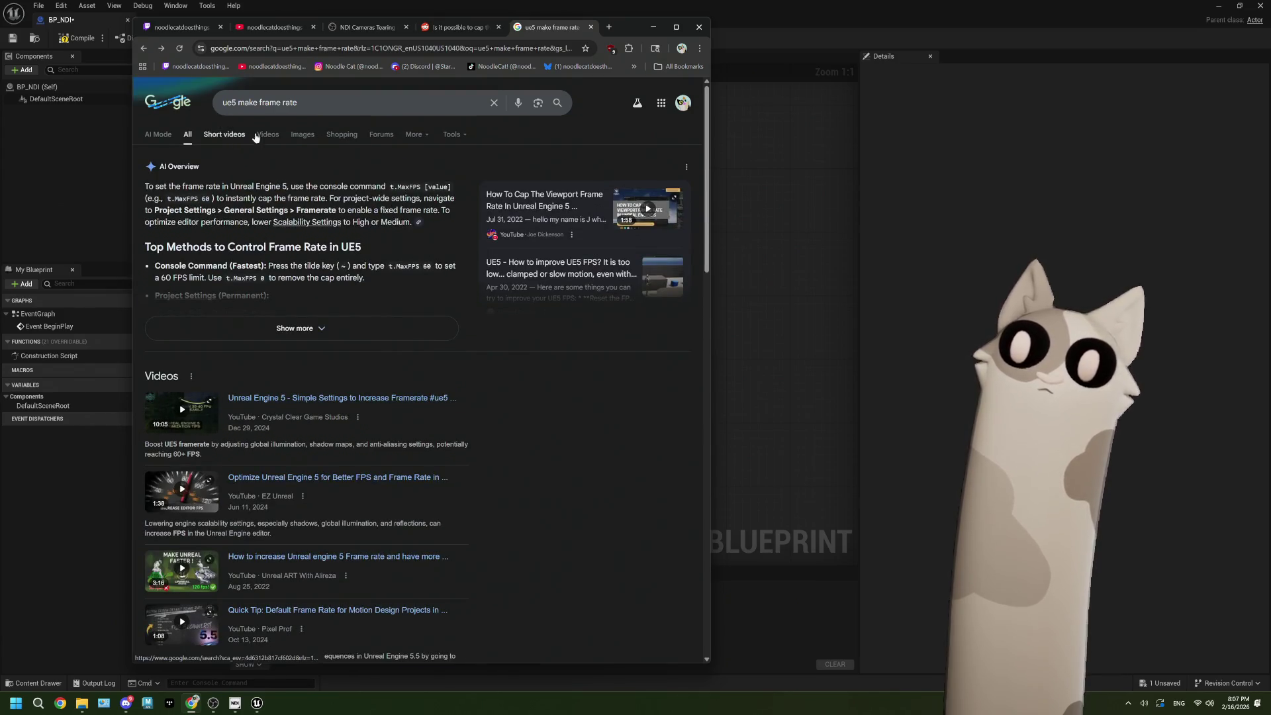
left_click(302, 134)
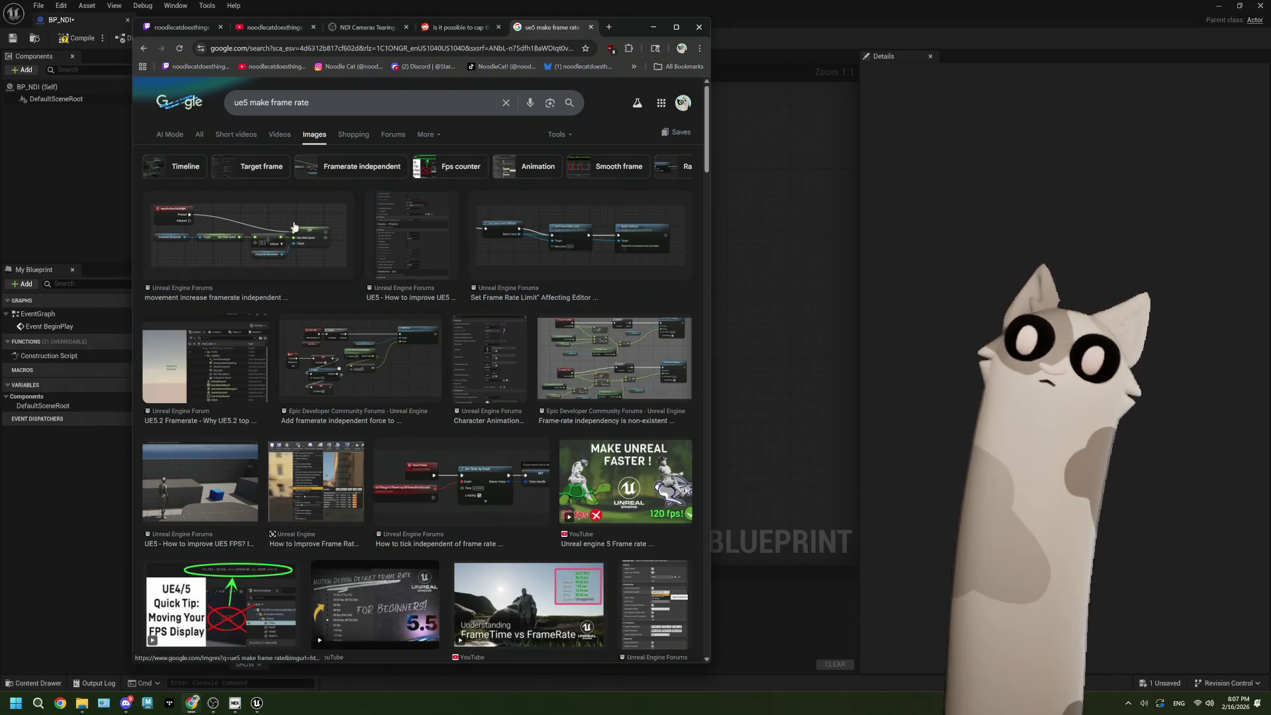
left_click(294, 223)
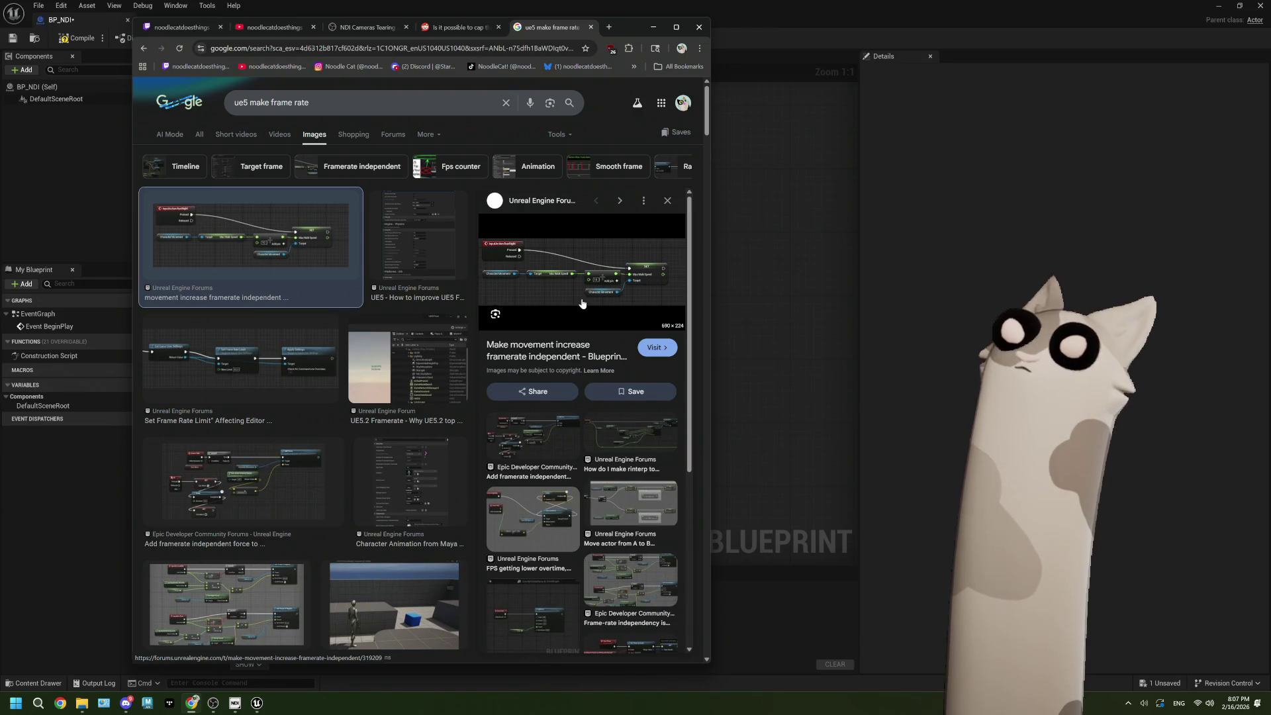
left_click(428, 247)
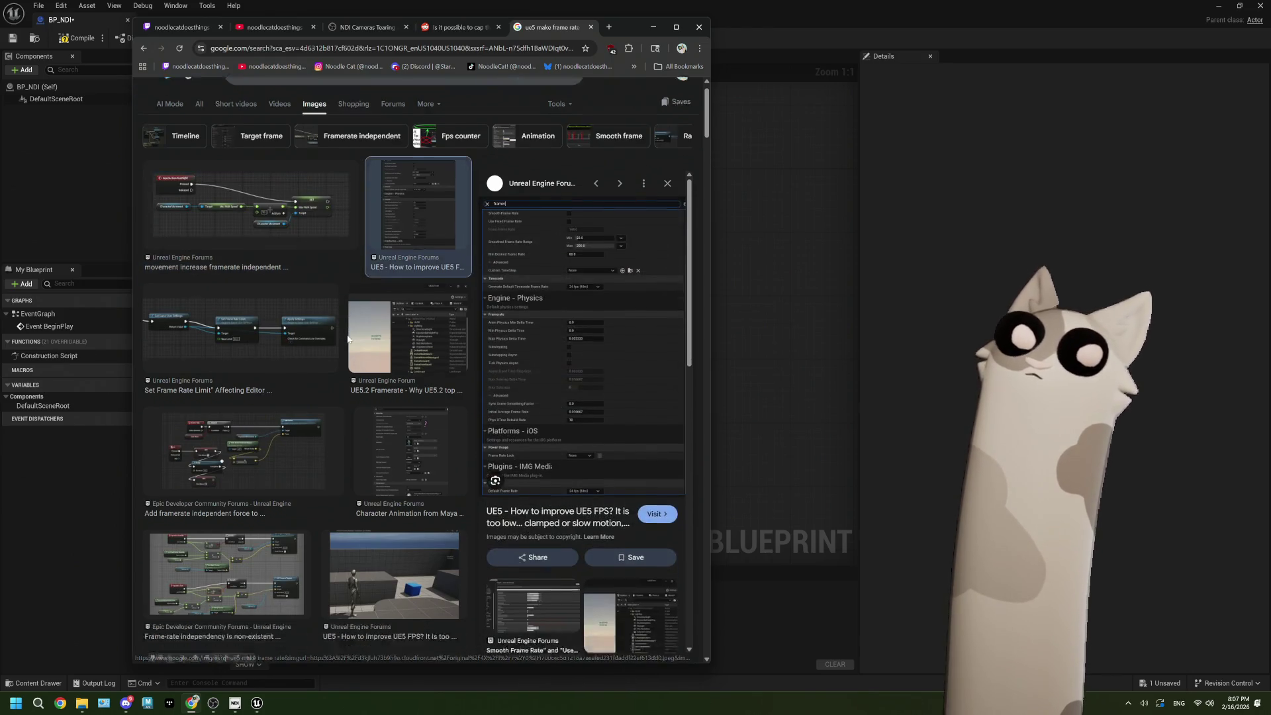
scroll(344, 459, "down", 3)
left_click(379, 538)
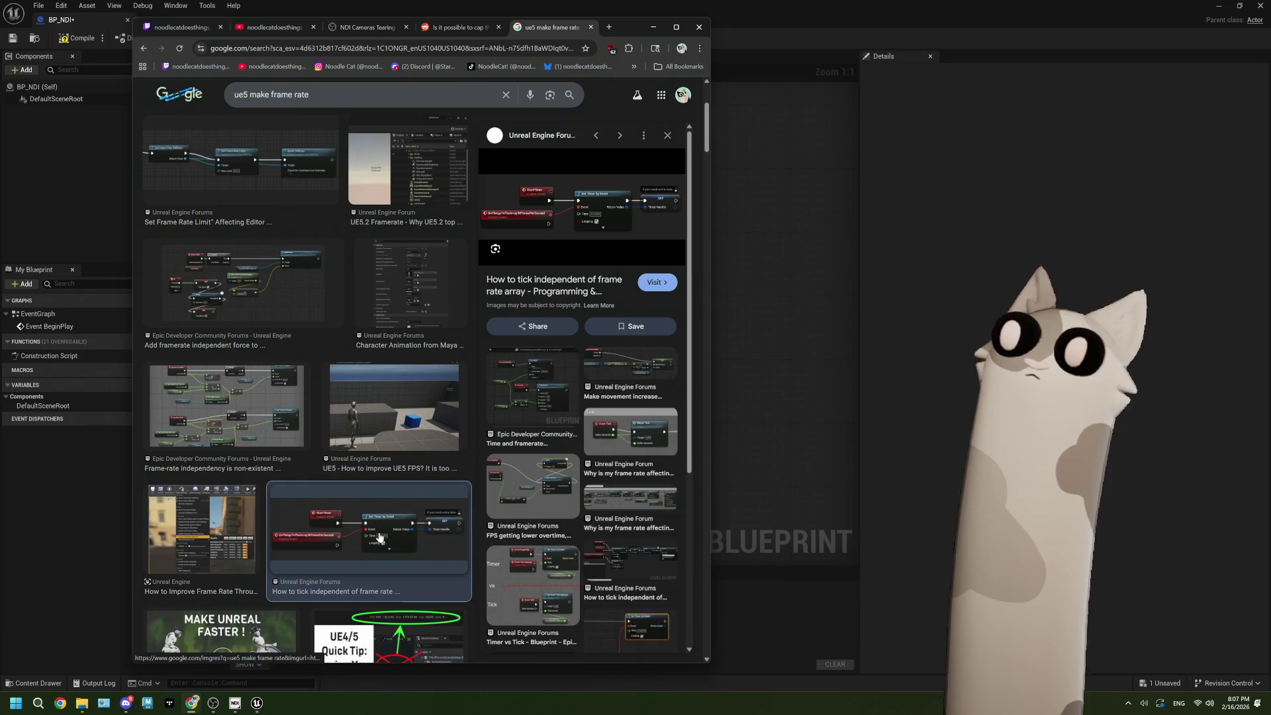
scroll(377, 526, "down", 3)
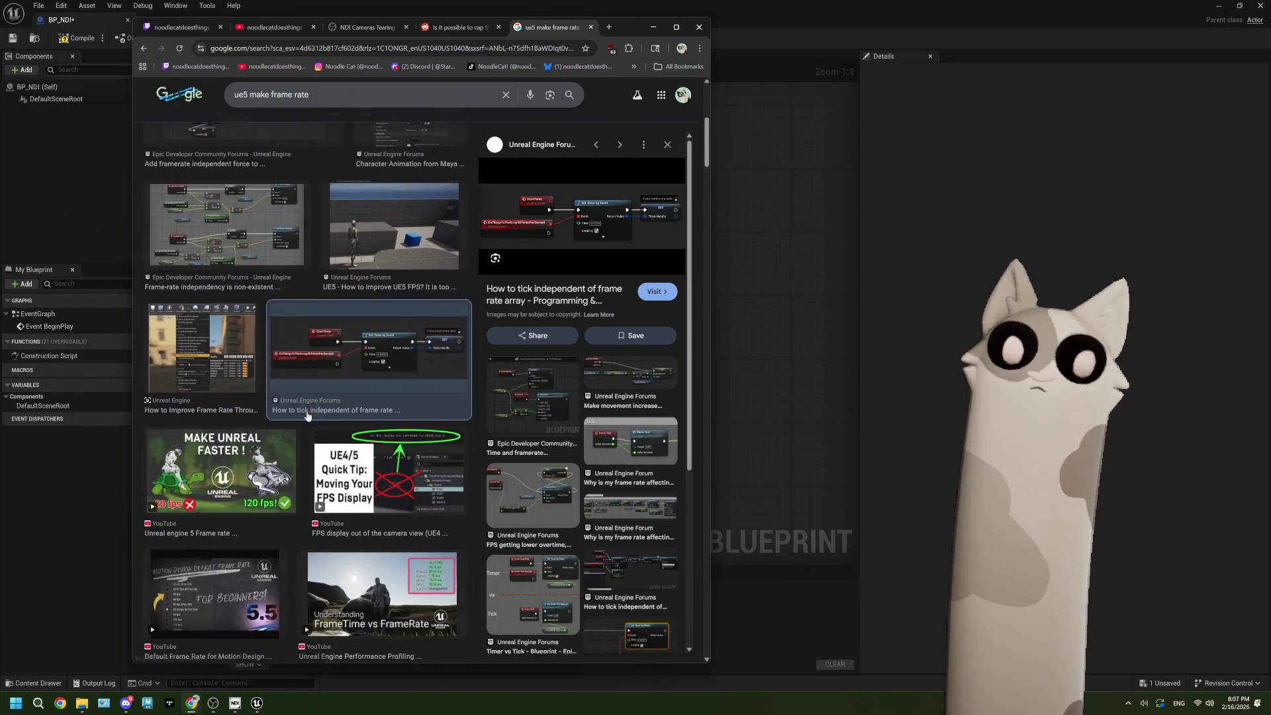
scroll(272, 379, "up", 2)
left_click(272, 379)
scroll(272, 378, "up", 2)
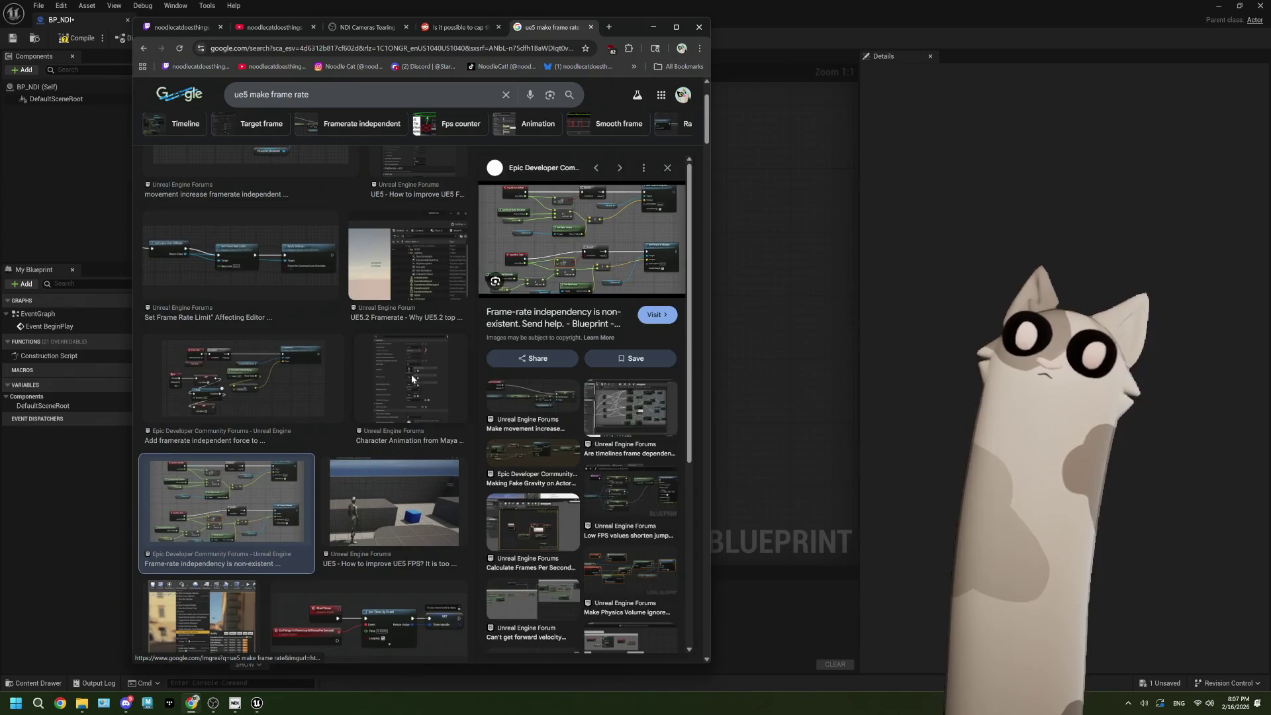
left_click(411, 379)
left_click(326, 378)
scroll(331, 382, "up", 2)
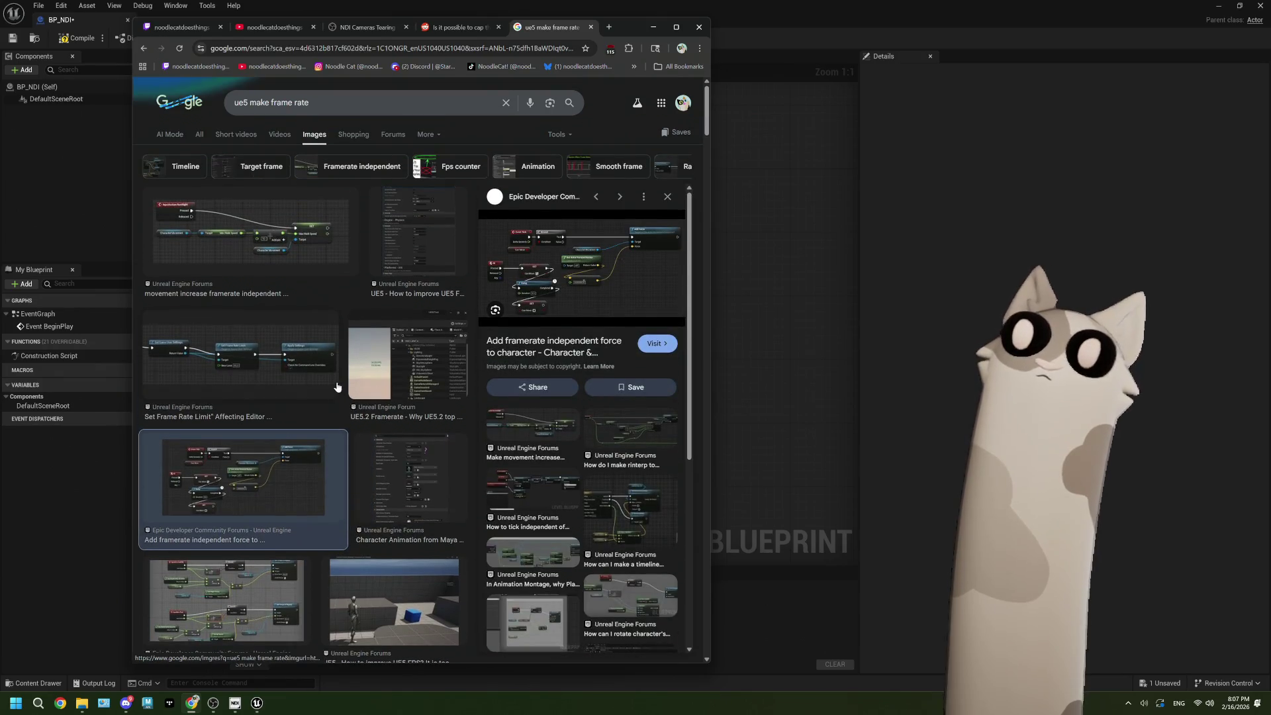
left_click(780, 197)
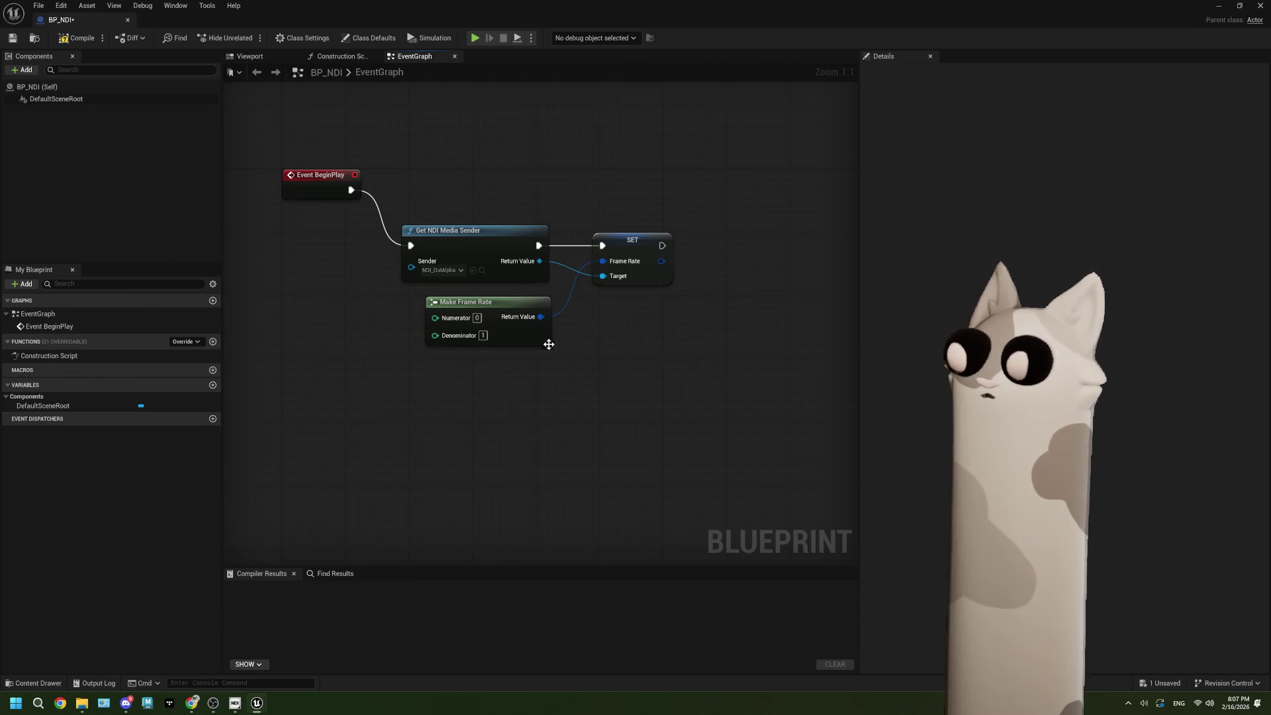
Step: Tidy and pan the BP_NDI frame-rate nodes, then compile the Blueprint successfully
left_click_drag(531, 346, 524, 339)
key("ctrl+z")
mouse_move(670, 374)
left_mouse_down()
mouse_move(516, 312)
mouse_move(504, 287)
left_mouse_up()
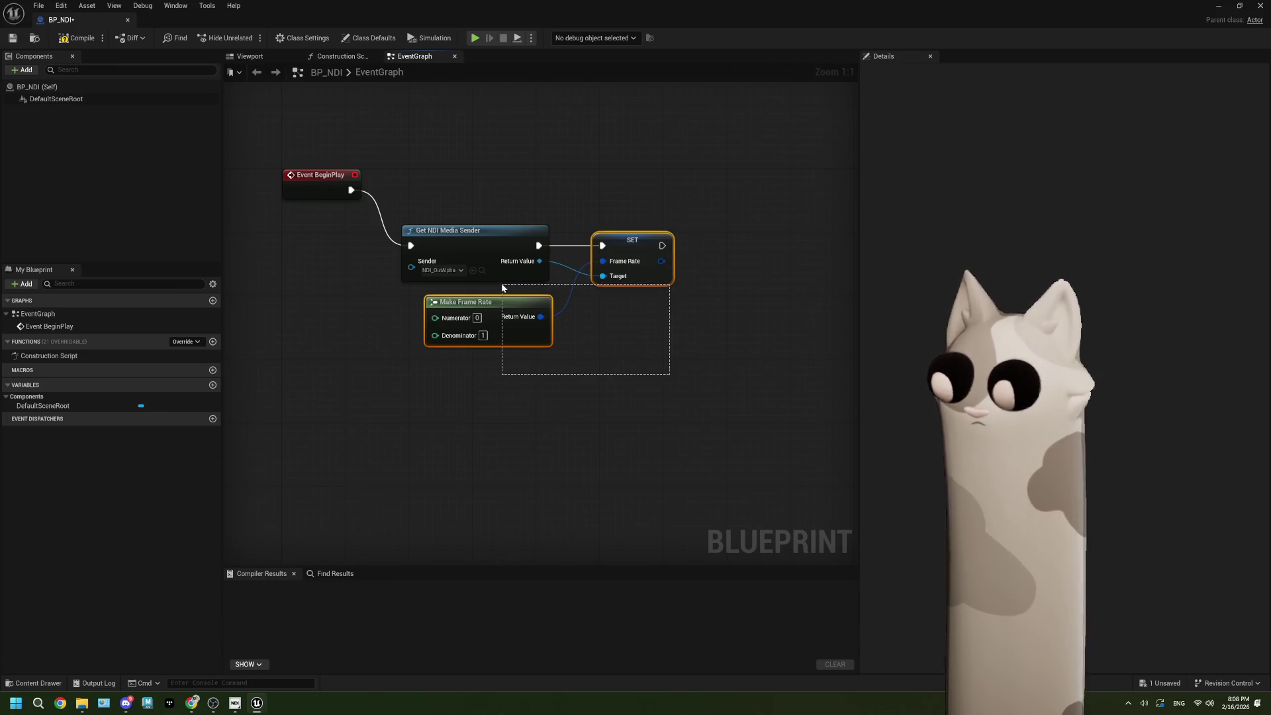
left_click_drag(503, 287, 503, 288)
left_click(434, 420)
left_click_drag(435, 420, 525, 417)
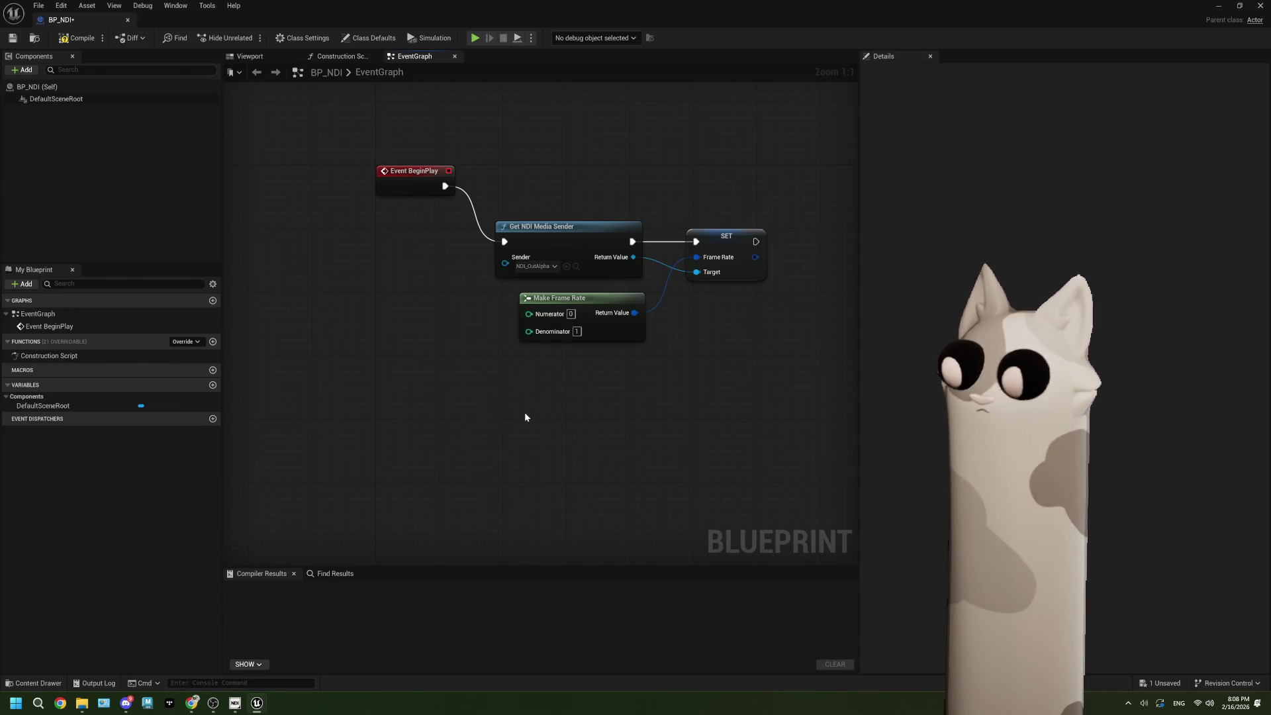
left_click_drag(589, 410, 629, 444)
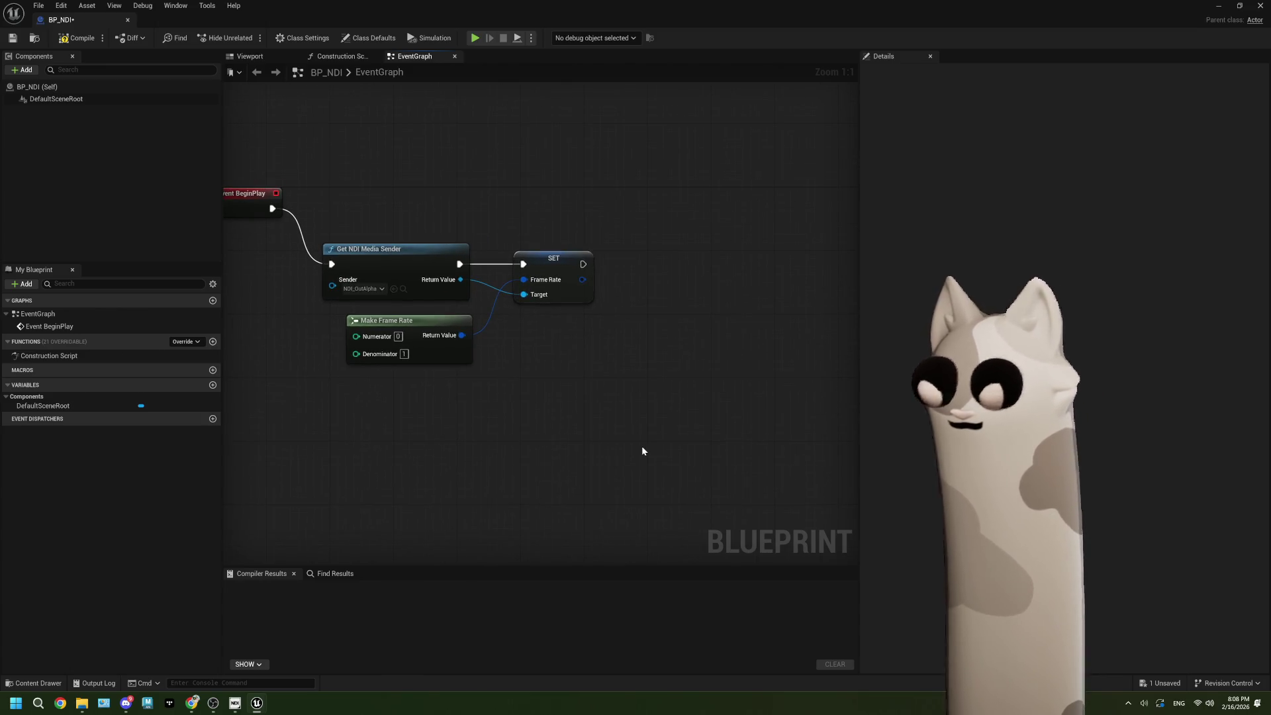
left_click(74, 38)
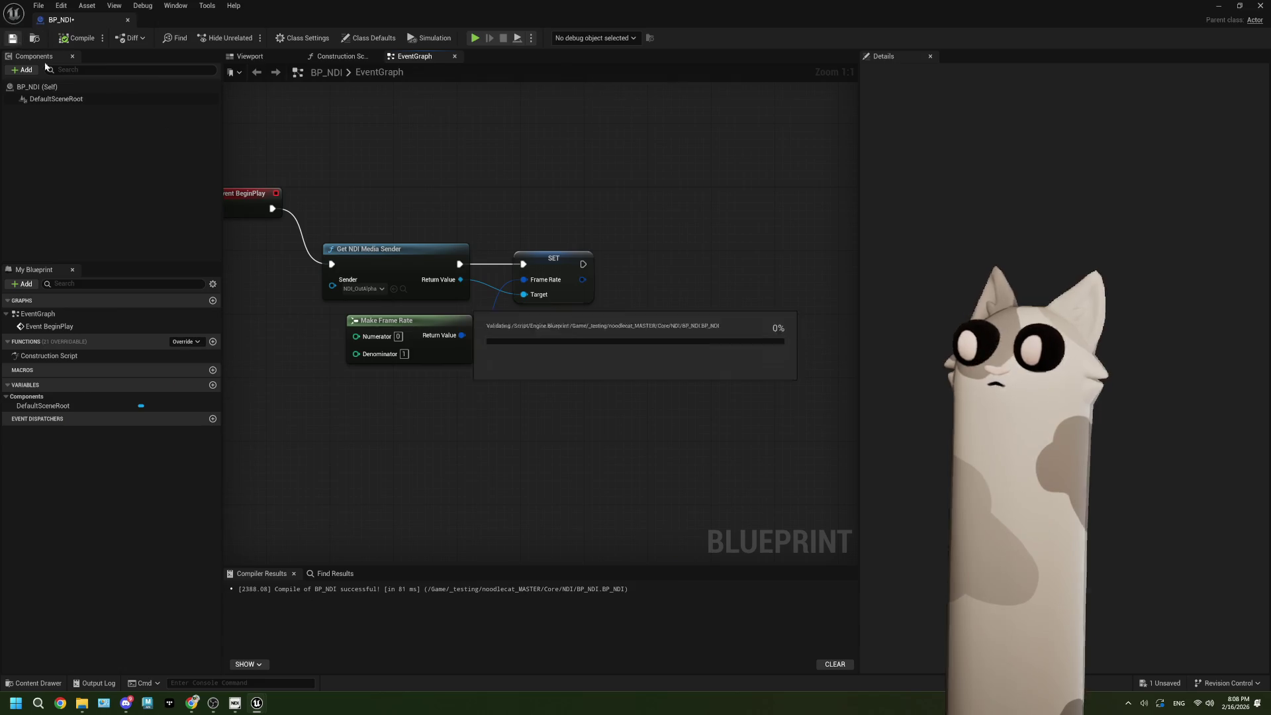
Step: Replace the sender, SET and Make Frame Rate nodes with a Get Actor Of Class node after BeginPlay
left_click_drag(596, 417, 426, 244)
key("Delete")
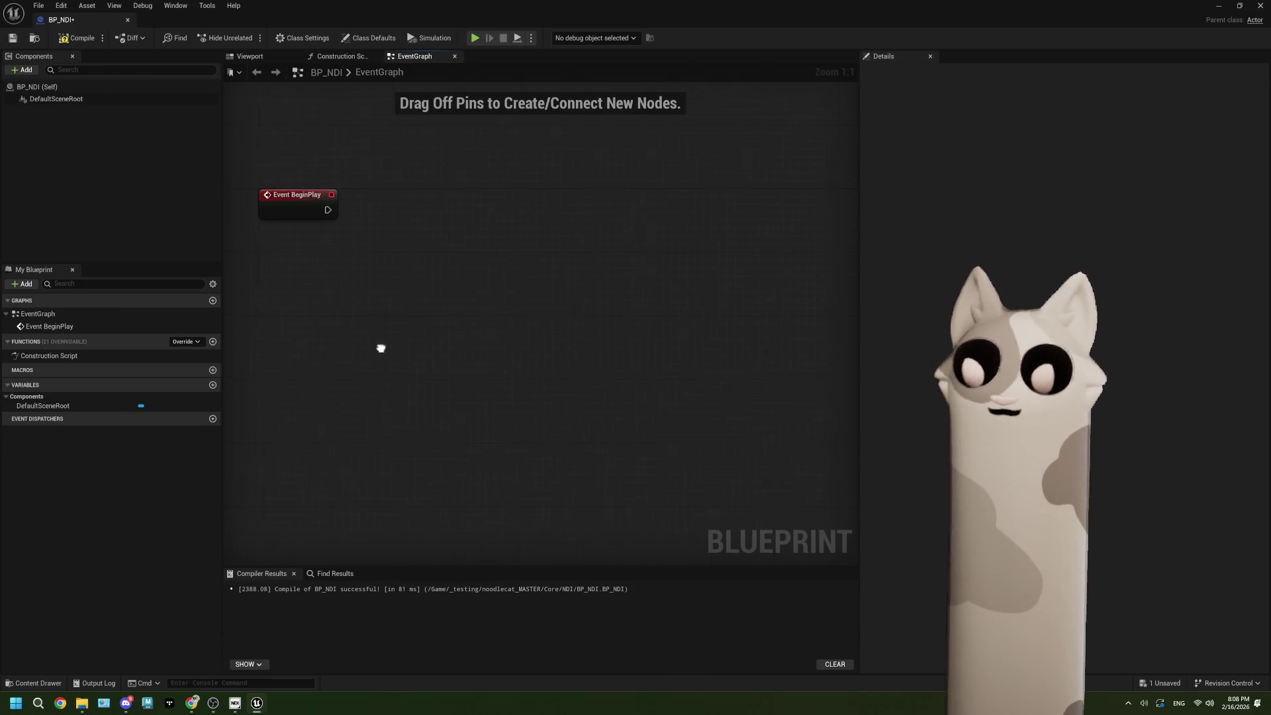
left_click_drag(381, 348, 408, 345)
left_click_drag(354, 205, 403, 247)
type("get")
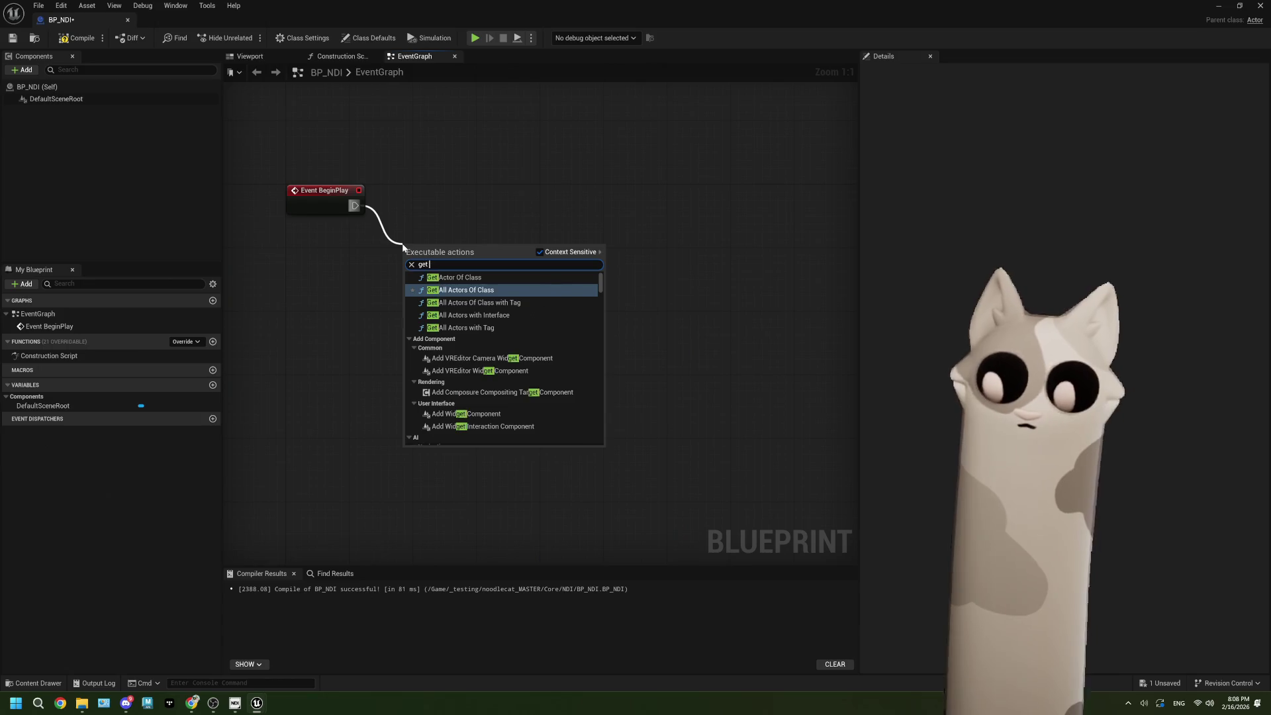
left_click(448, 278)
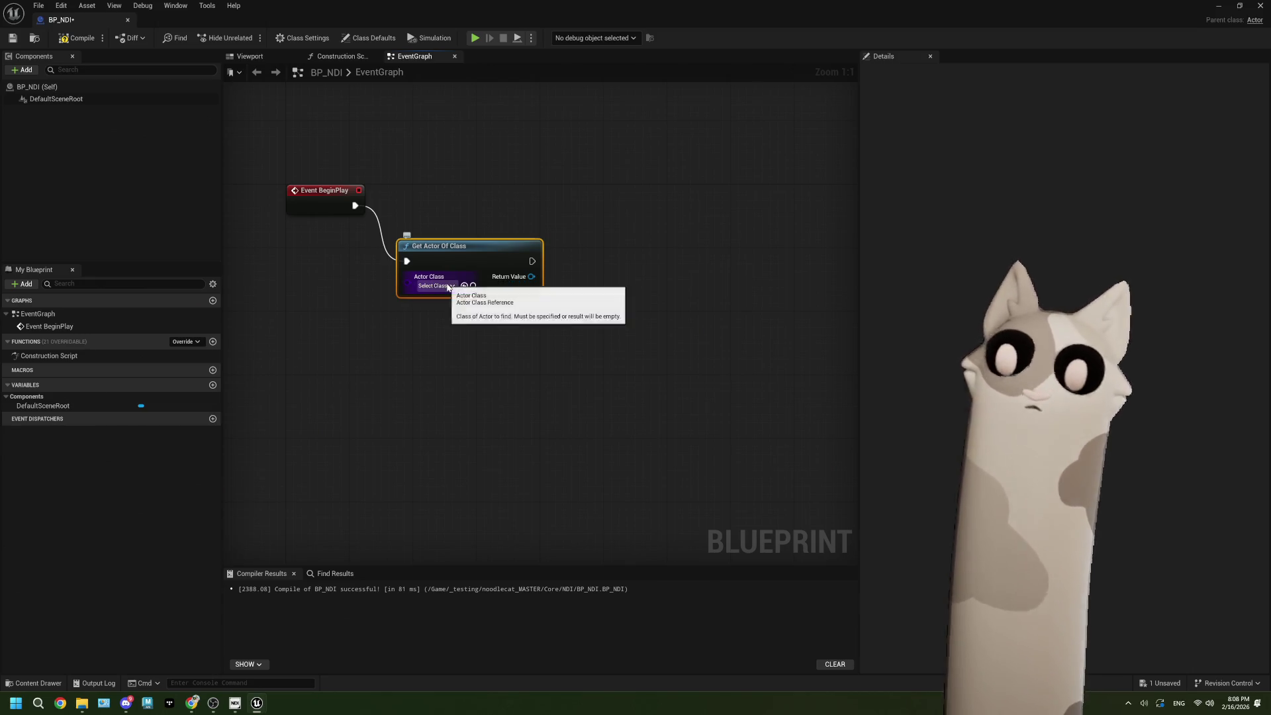
Step: Set the node's actor class to NDI Broadcast Actor, then compile and save BP_NDI
left_click(448, 288)
type("ndib")
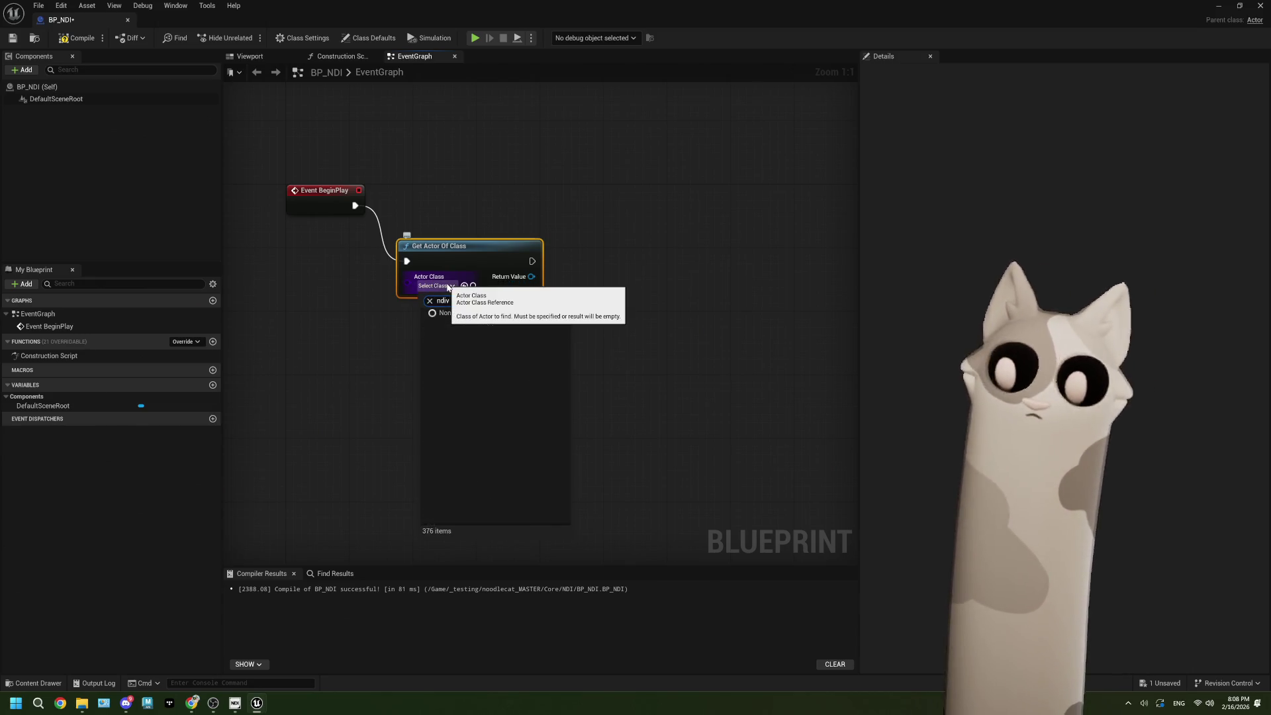
key("BackSpace")
key("BackSpace")
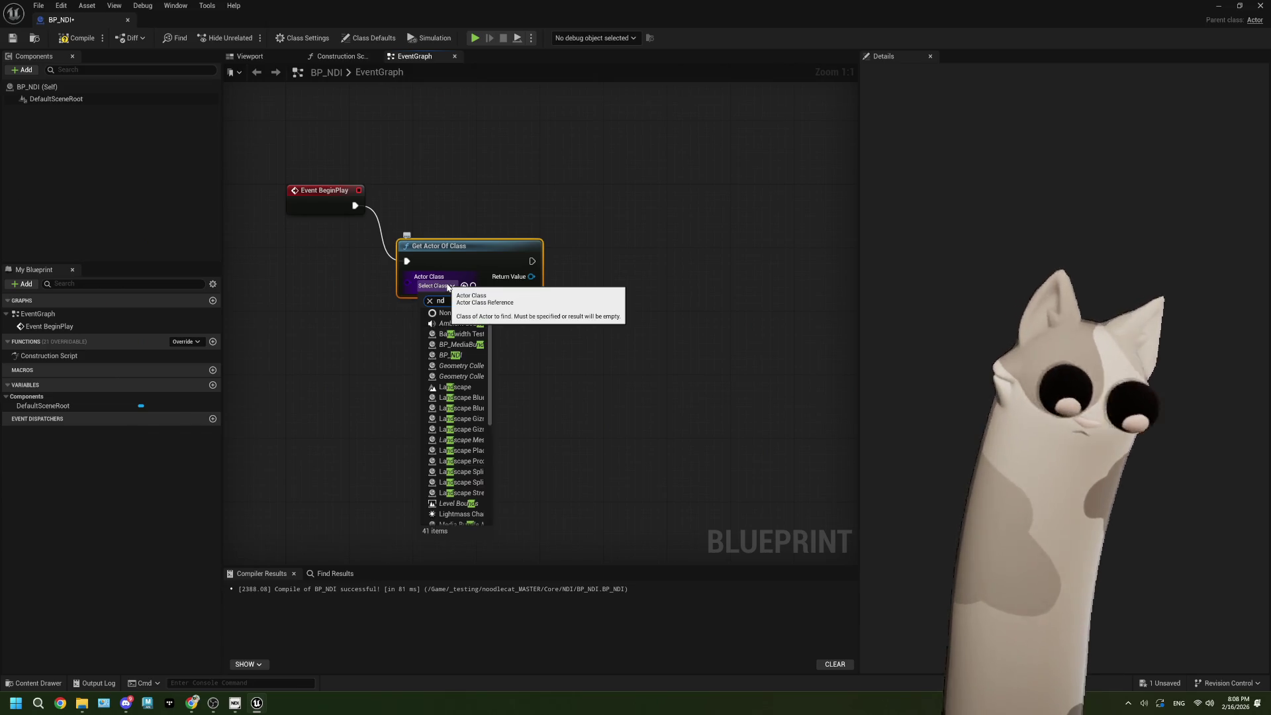
type("i")
left_click(472, 345)
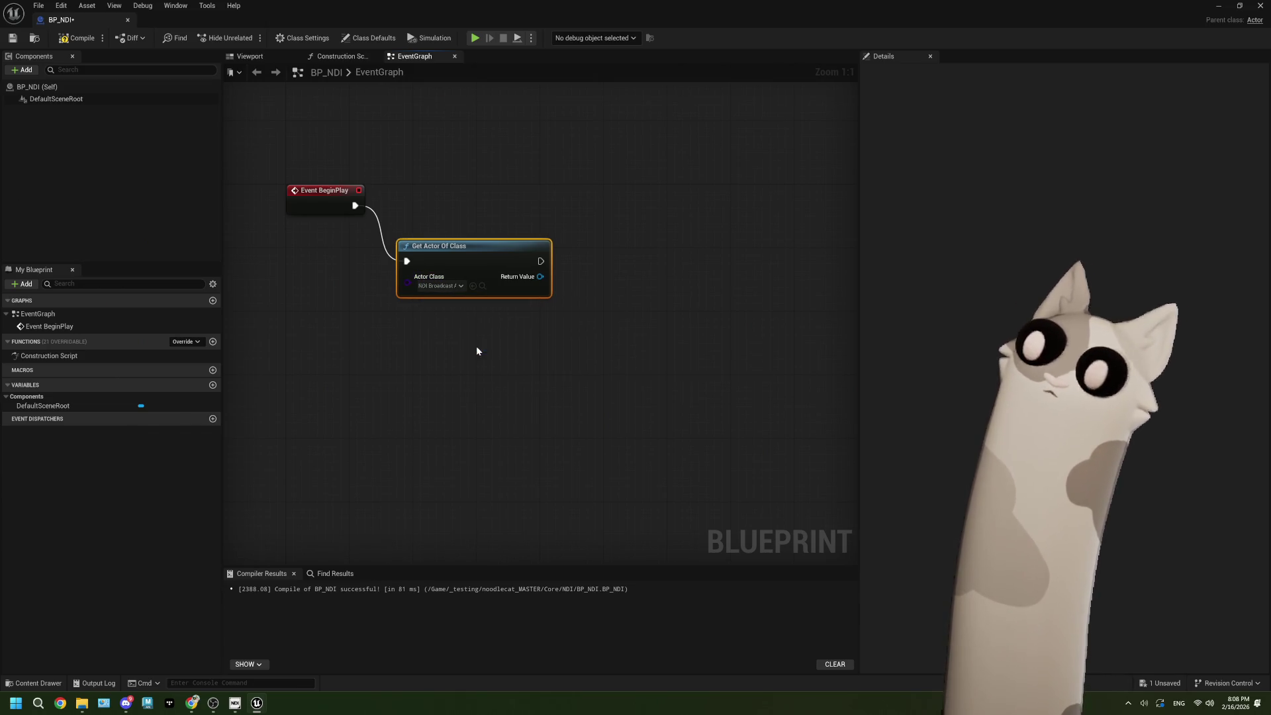
left_click(77, 41)
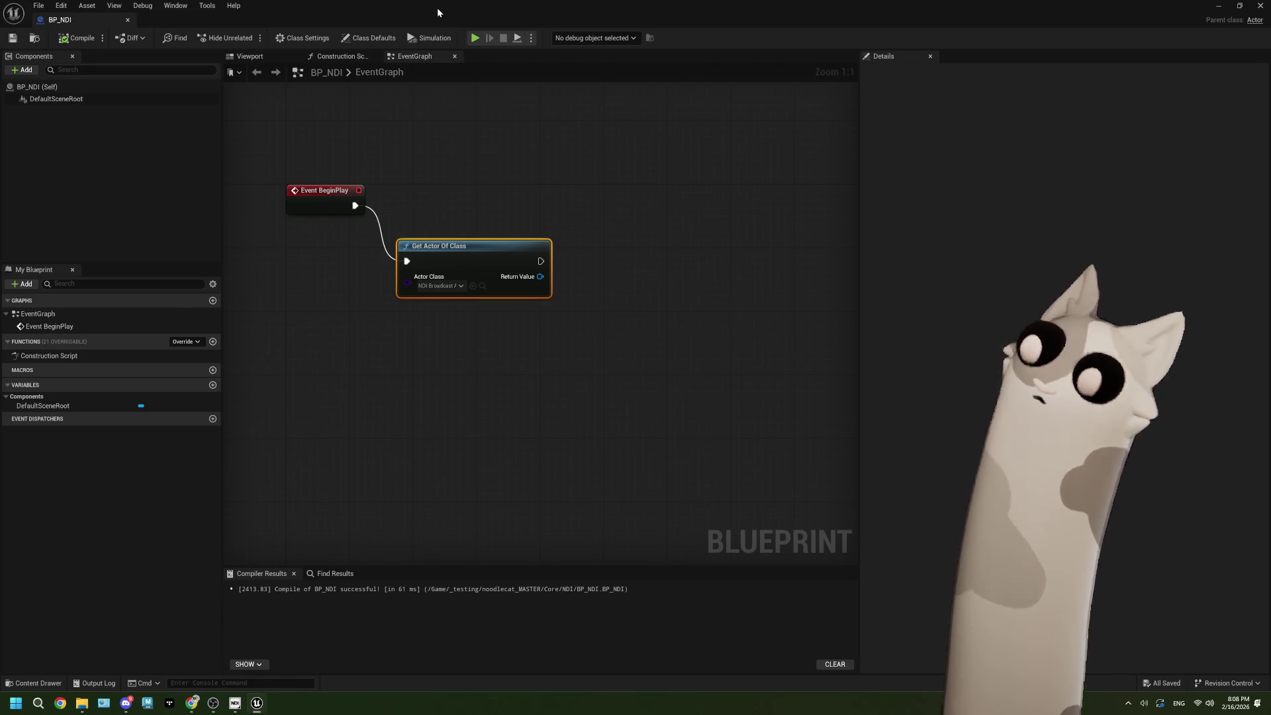
key("super+Down")
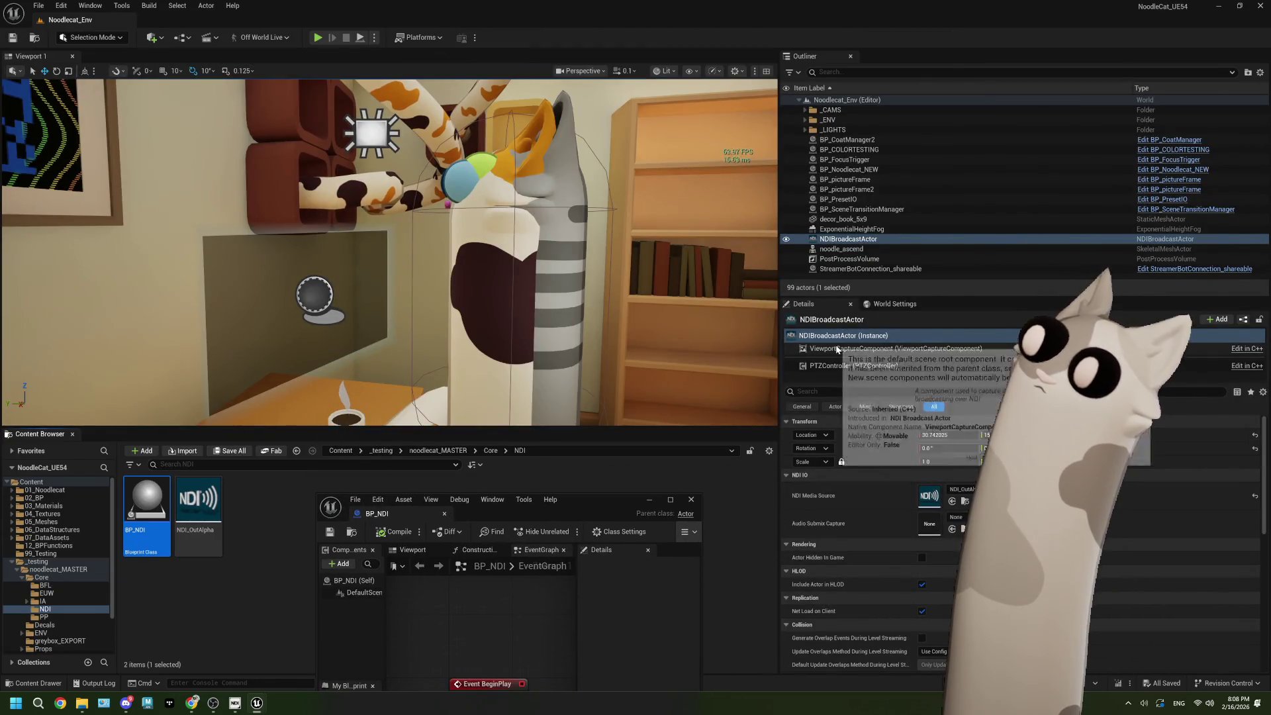
left_click(854, 349)
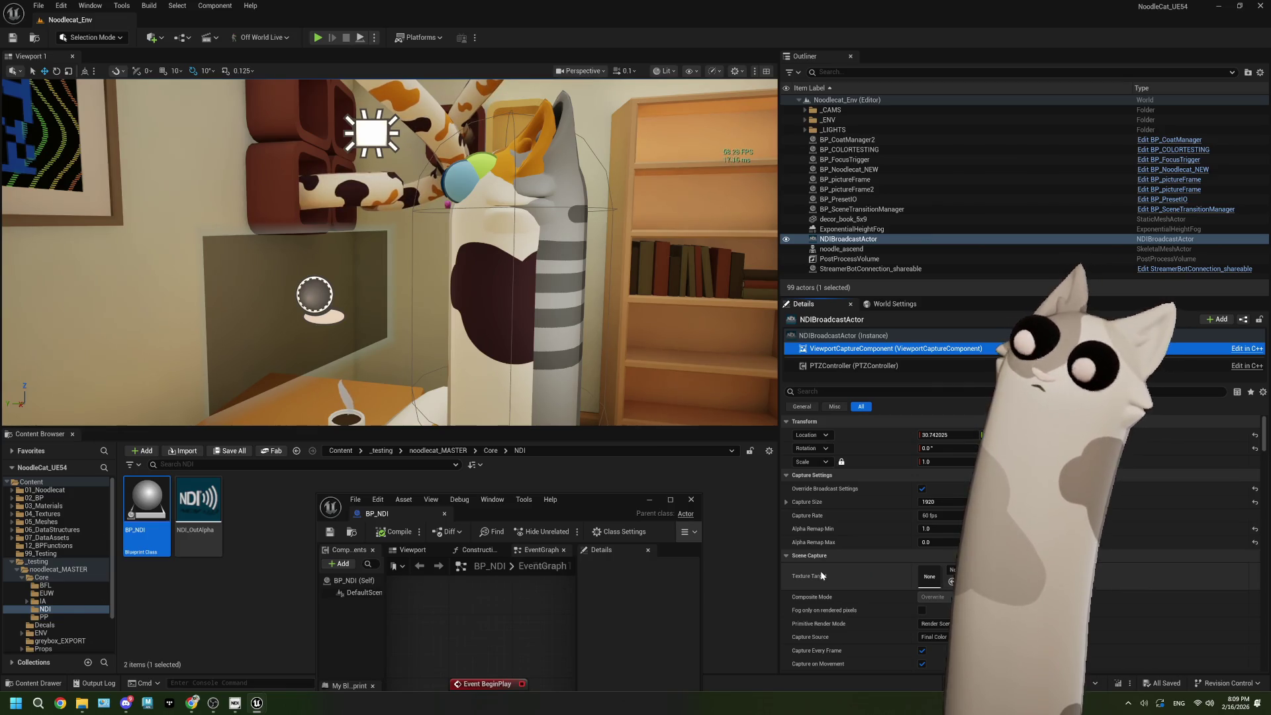
scroll(820, 570, "down", 3)
scroll(820, 572, "down", 1)
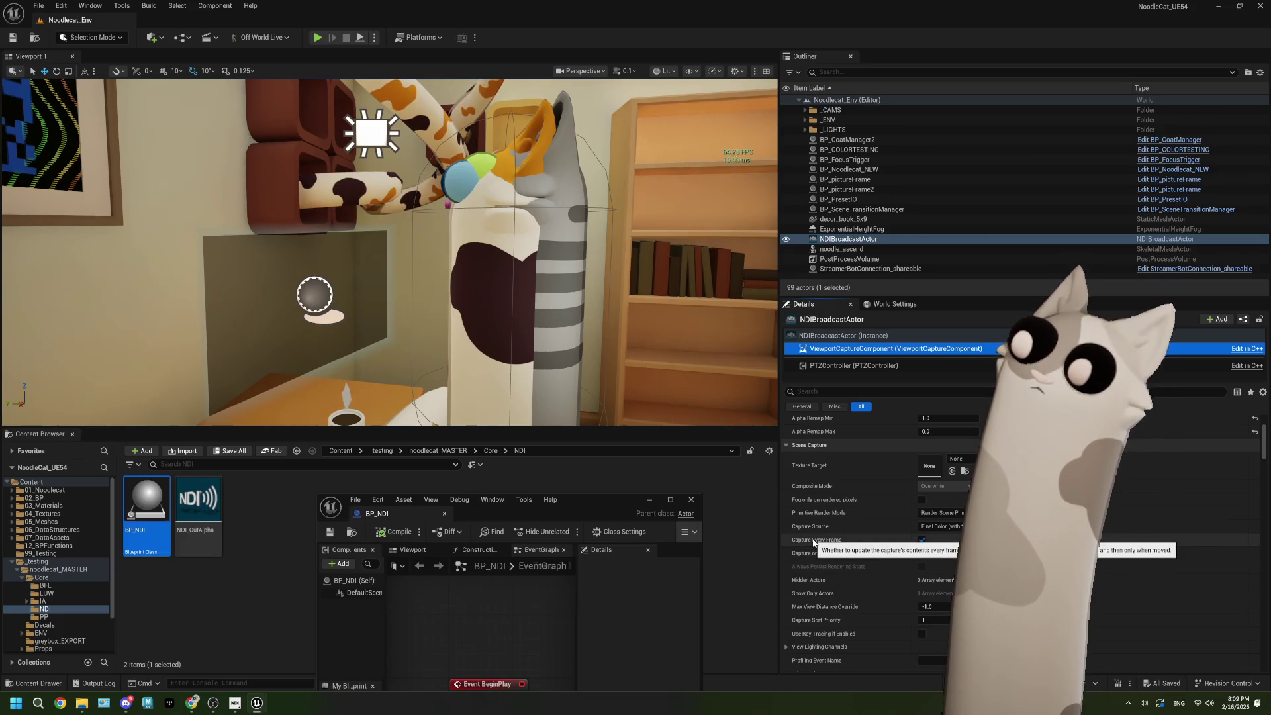
scroll(869, 565, "up", 4)
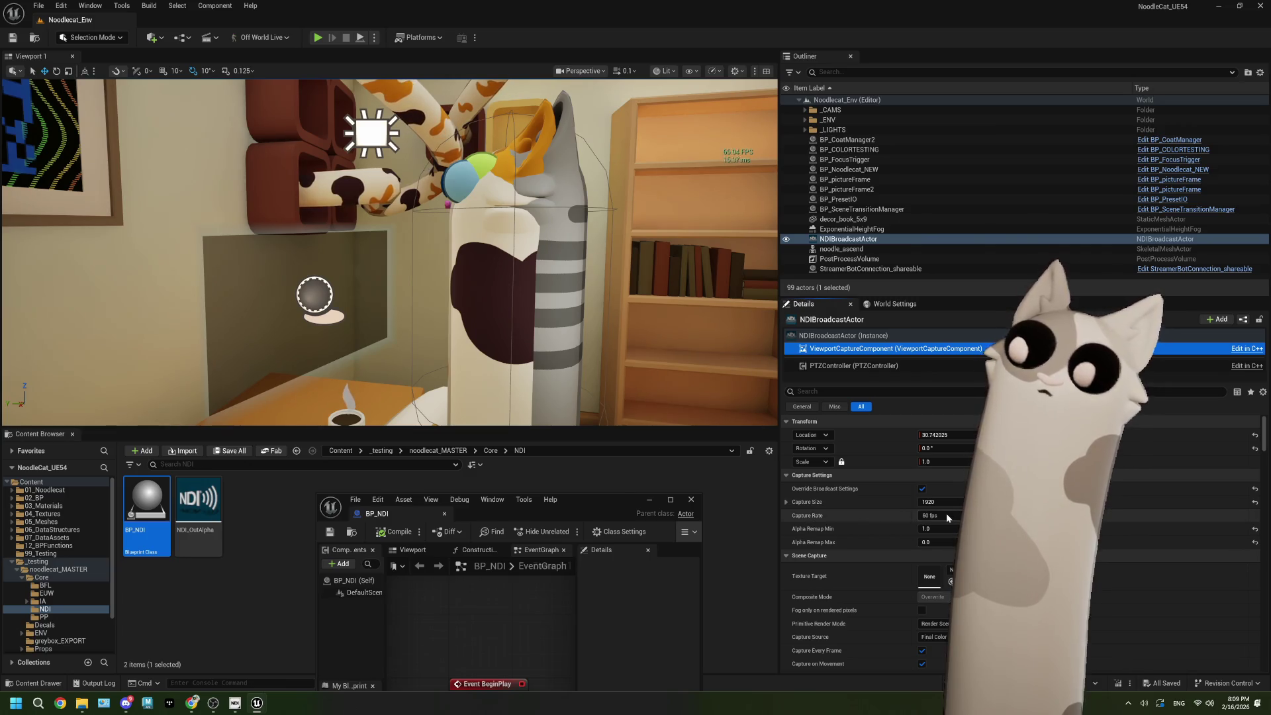
scroll(845, 519, "down", 3)
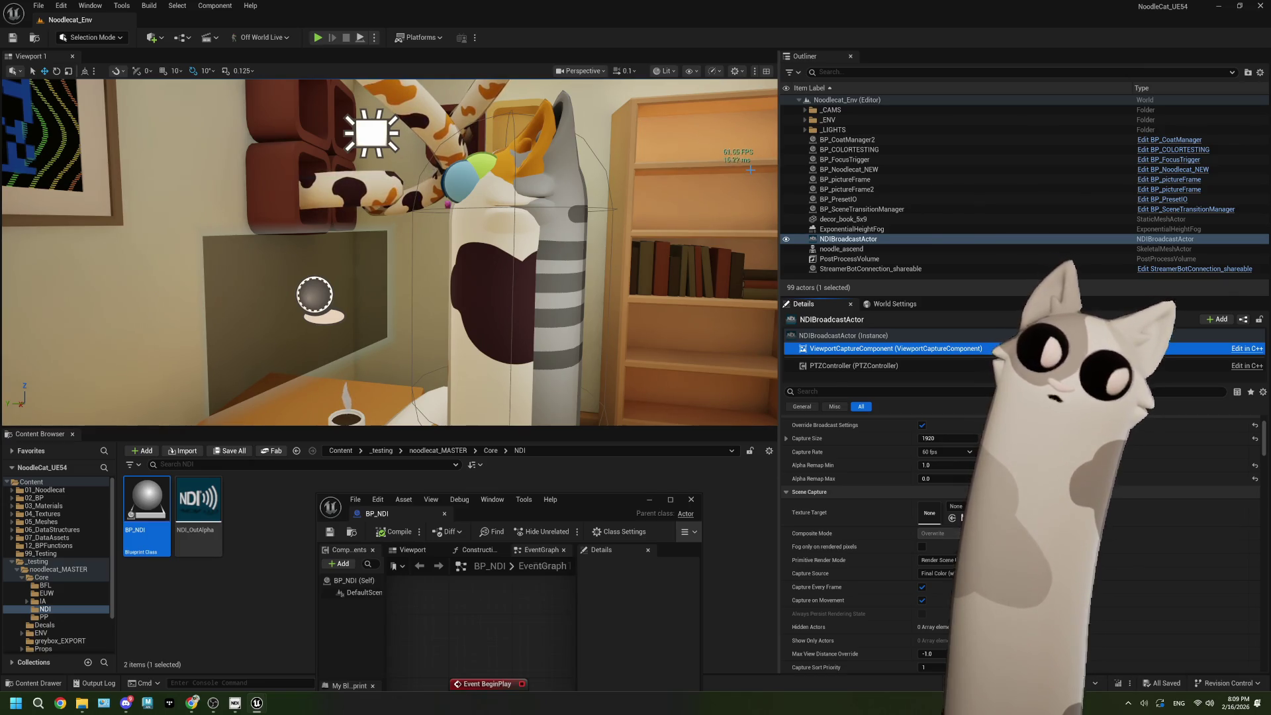
scroll(856, 499, "down", 2)
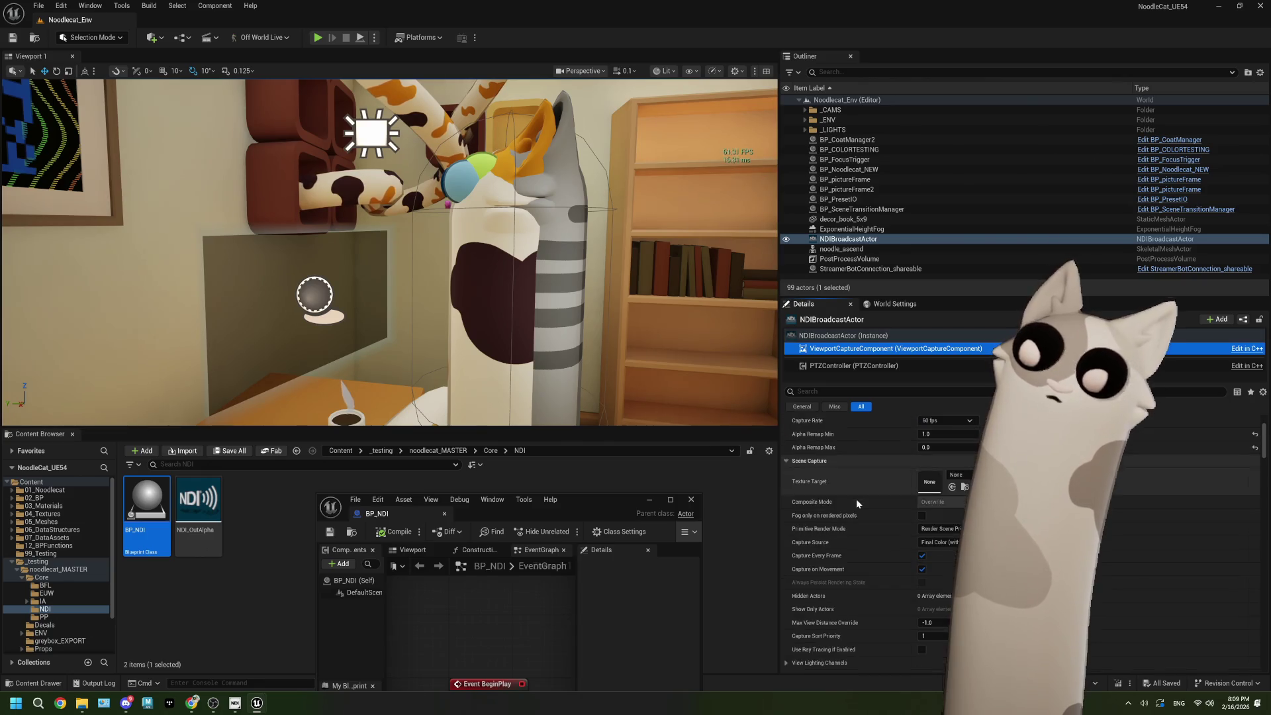
mouse_move(830, 503)
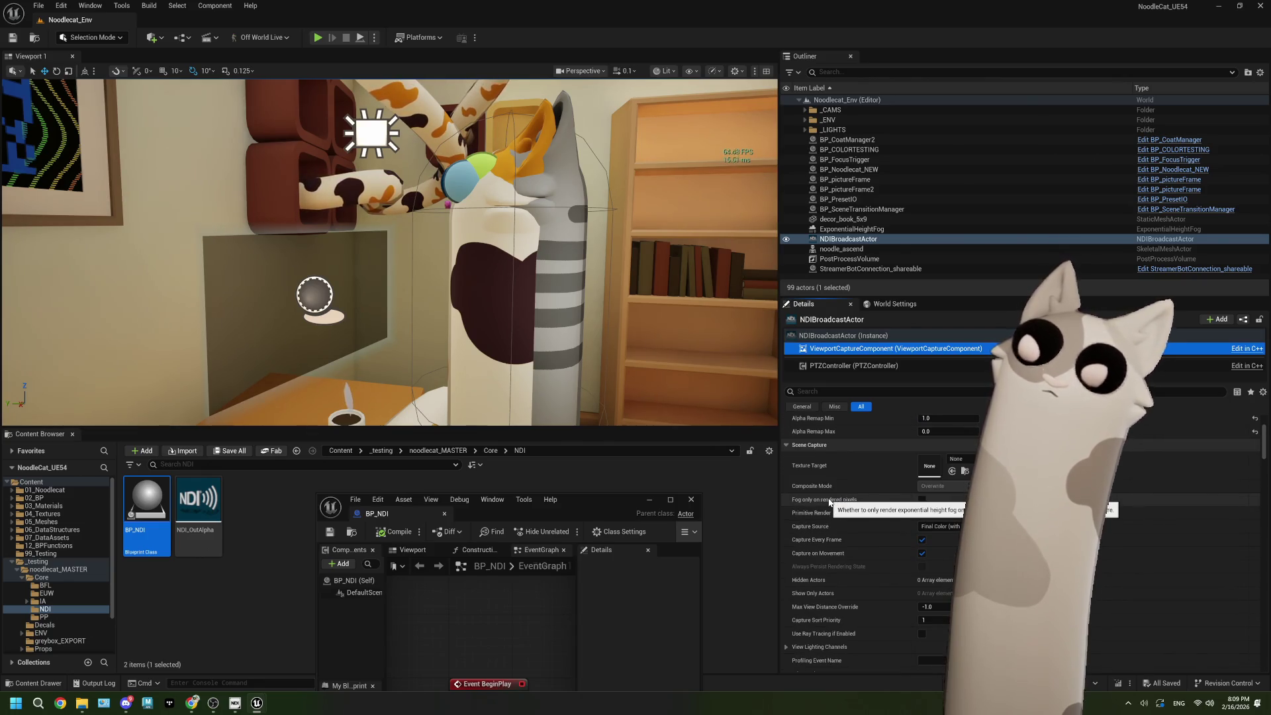
scroll(829, 502, "down", 4)
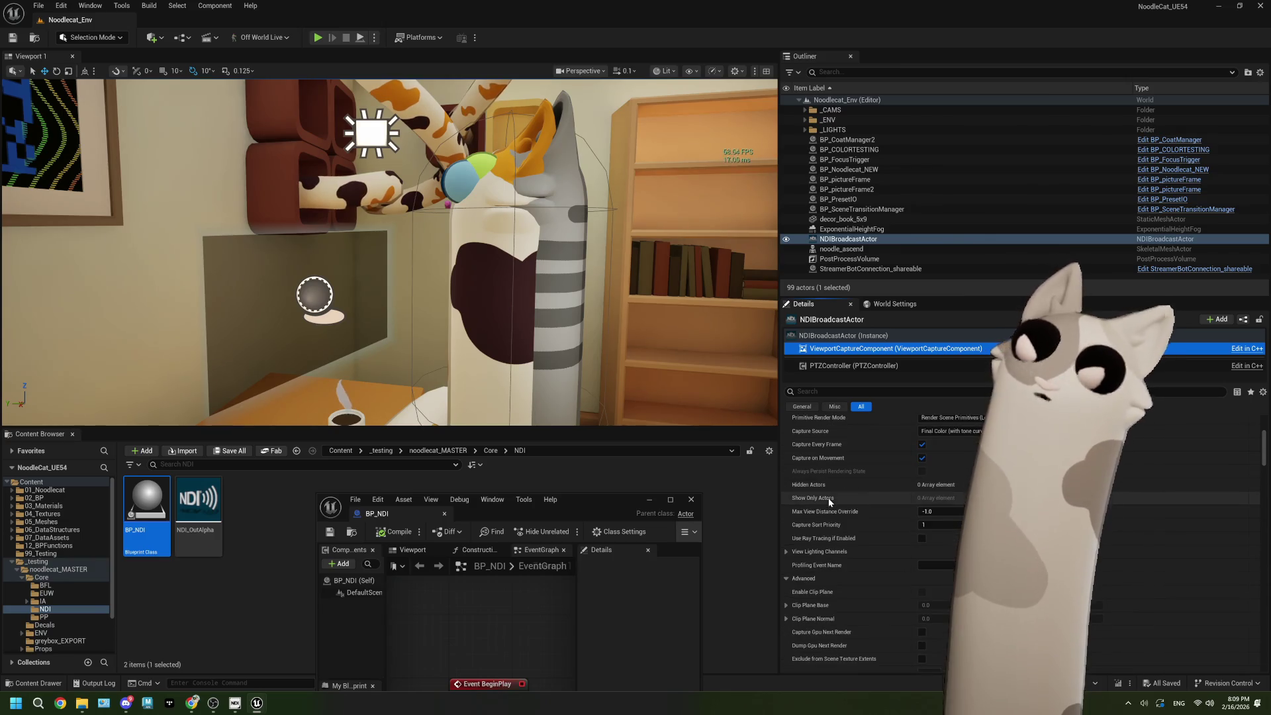
scroll(849, 569, "up", 1)
scroll(848, 566, "up", 2)
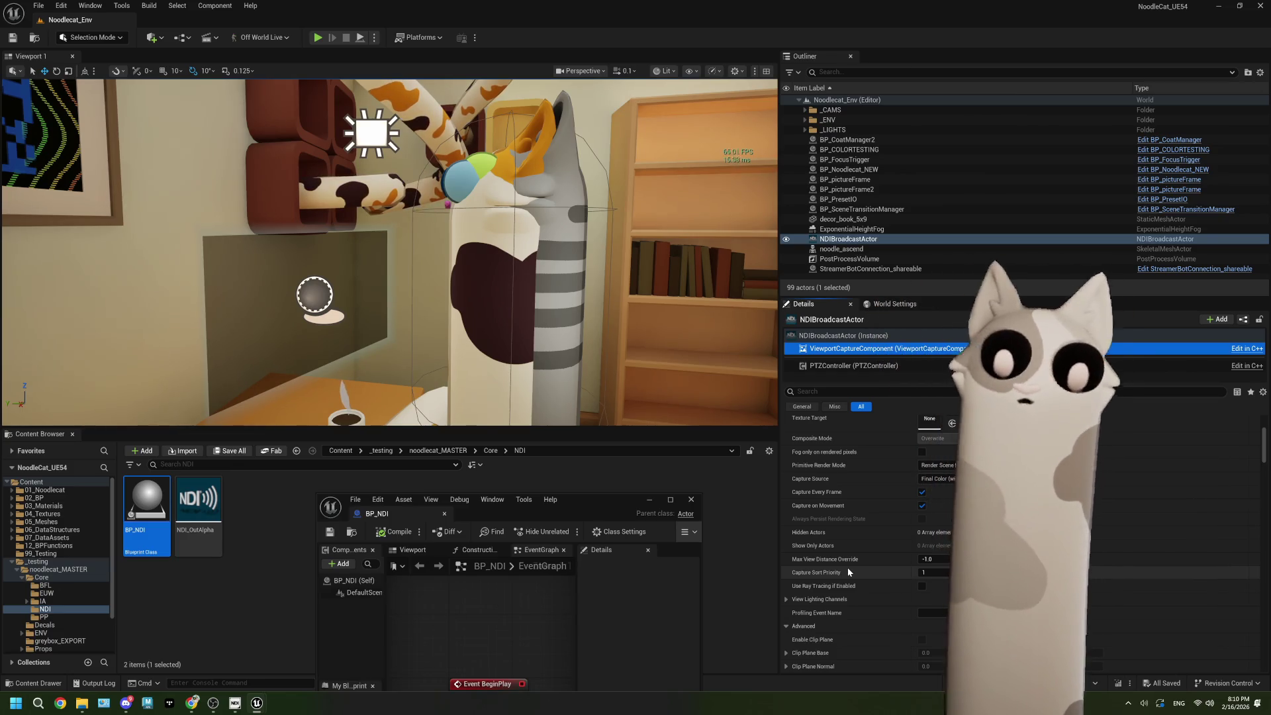
mouse_move(610, 516)
left_mouse_down()
mouse_move(617, 164)
mouse_move(589, 1)
left_mouse_up()
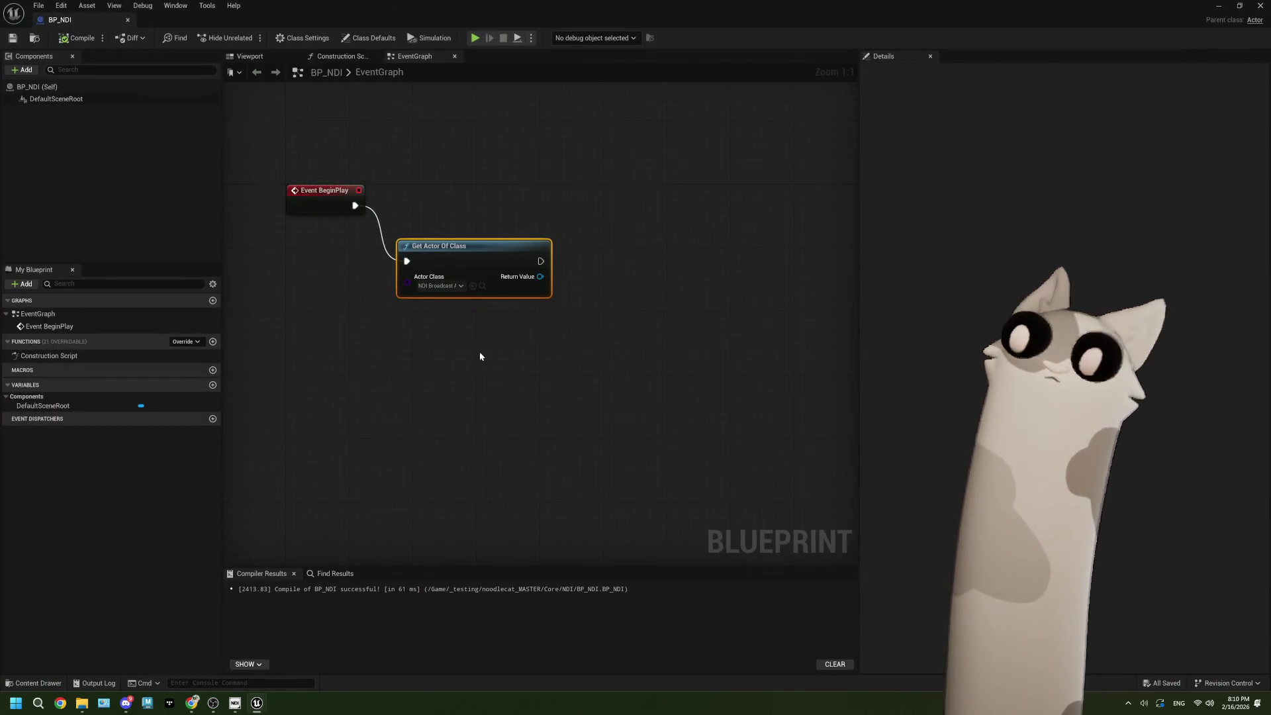
left_click(1217, 6)
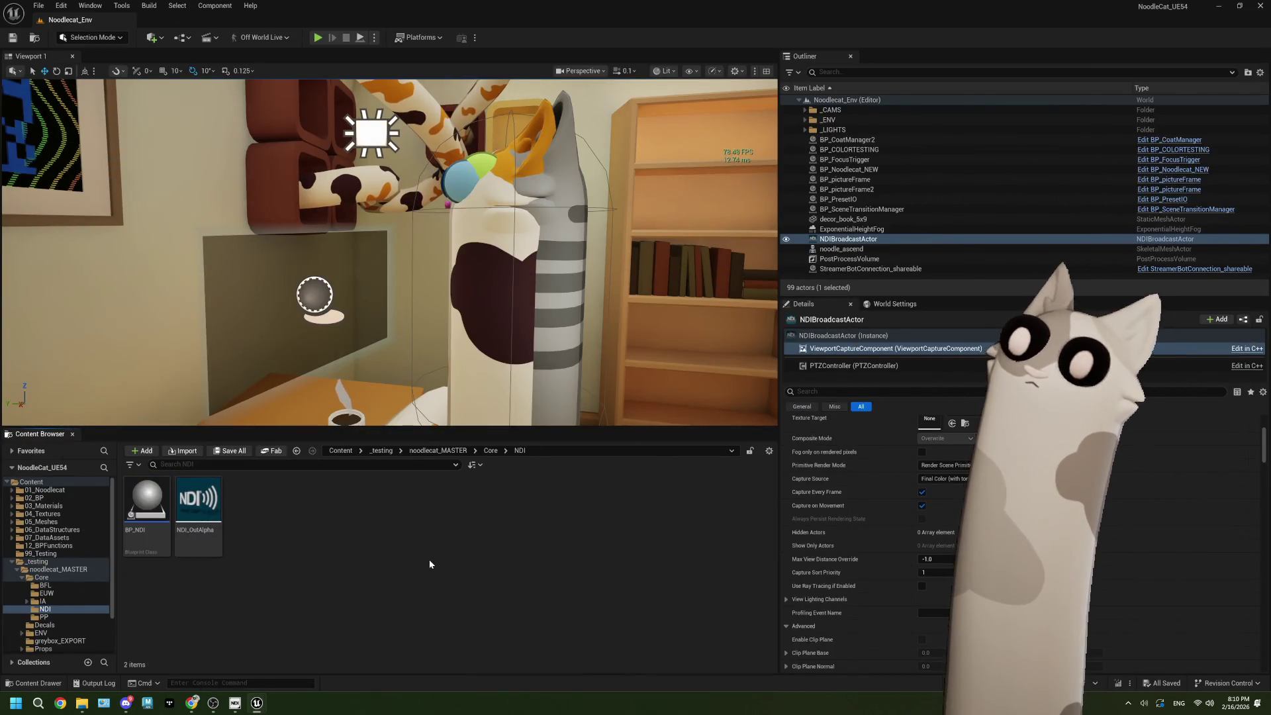
Step: Force-delete the BP_NDI asset from the Core/NDI folder
left_click(156, 521)
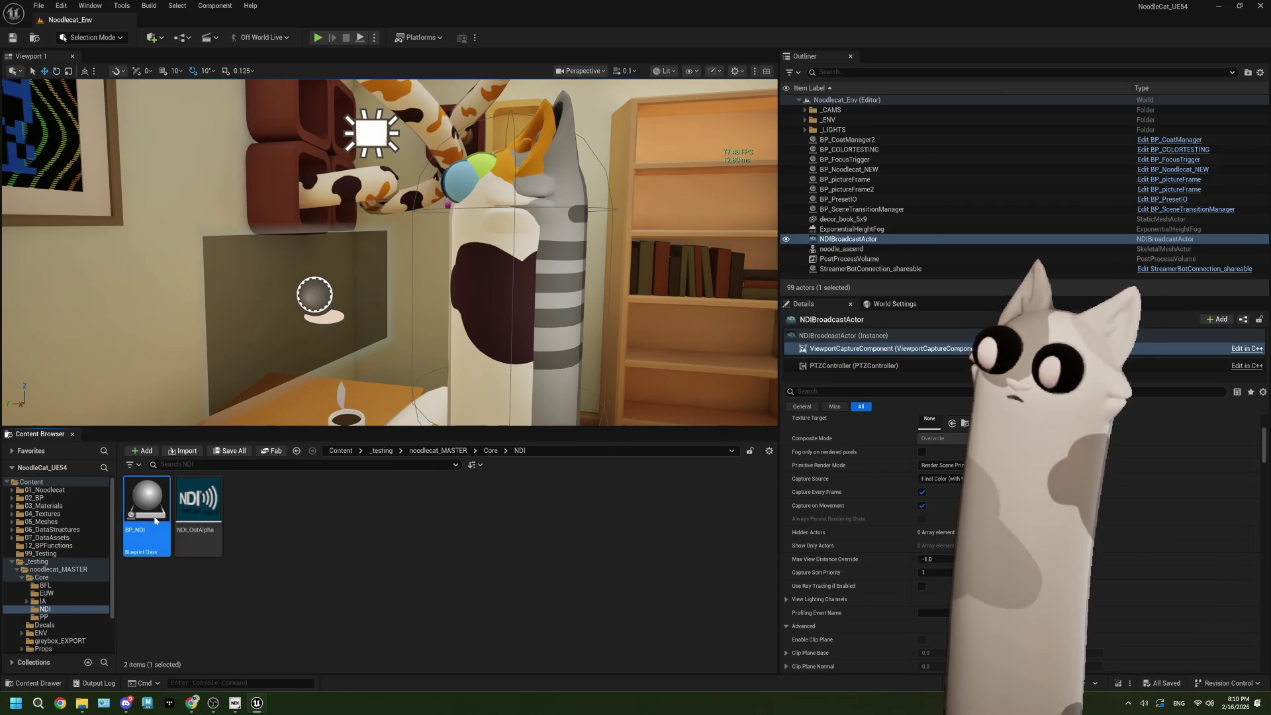
key("Delete")
left_click(564, 512)
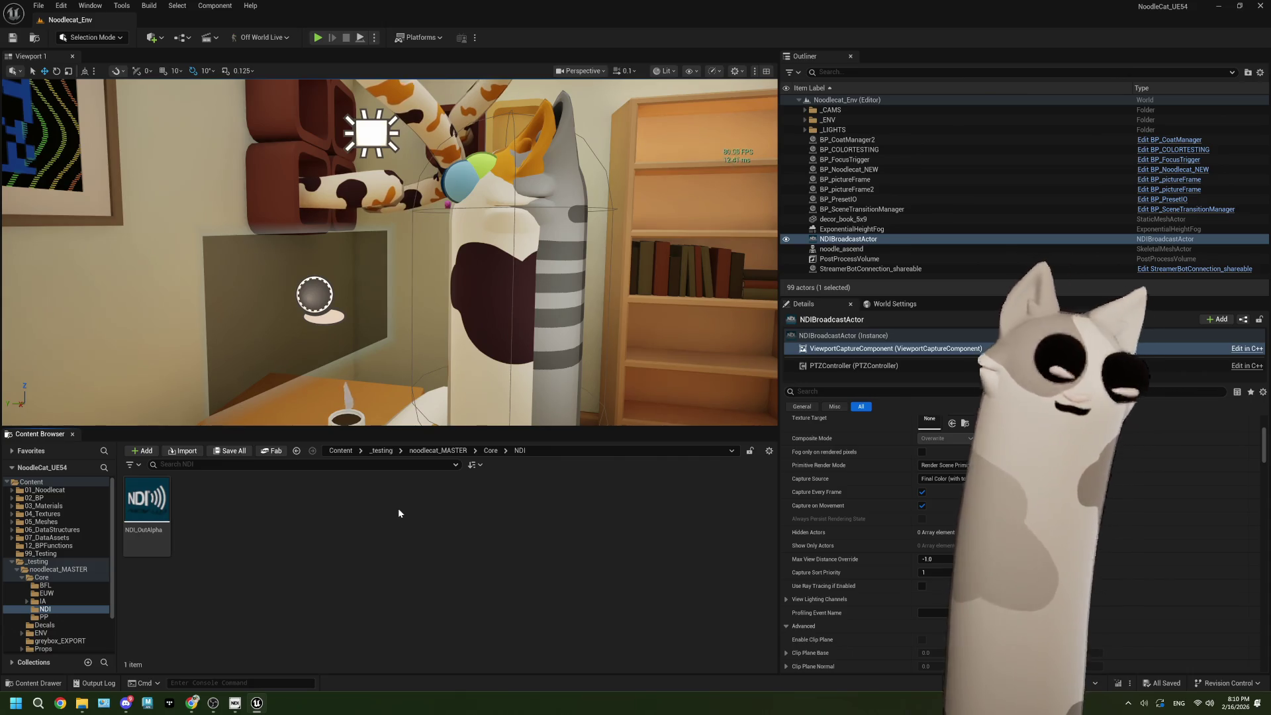
scroll(836, 559, "down", 5)
scroll(836, 559, "down", 3)
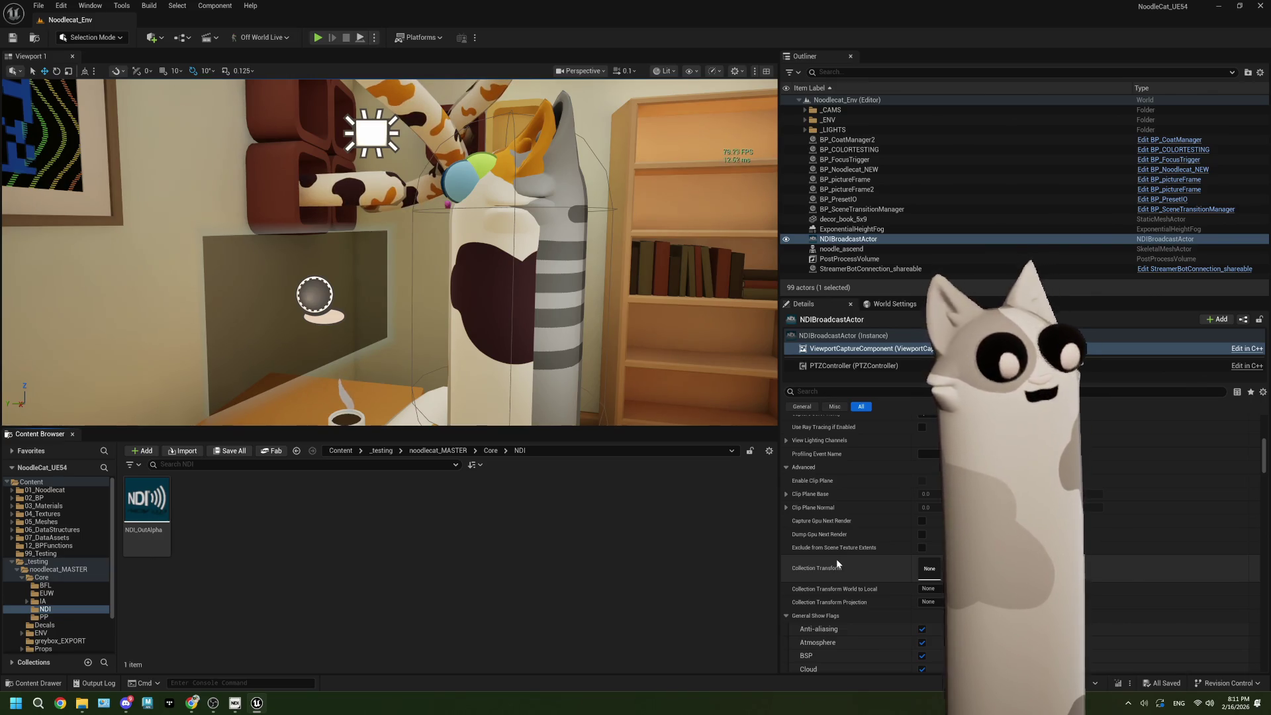
scroll(836, 559, "up", 2)
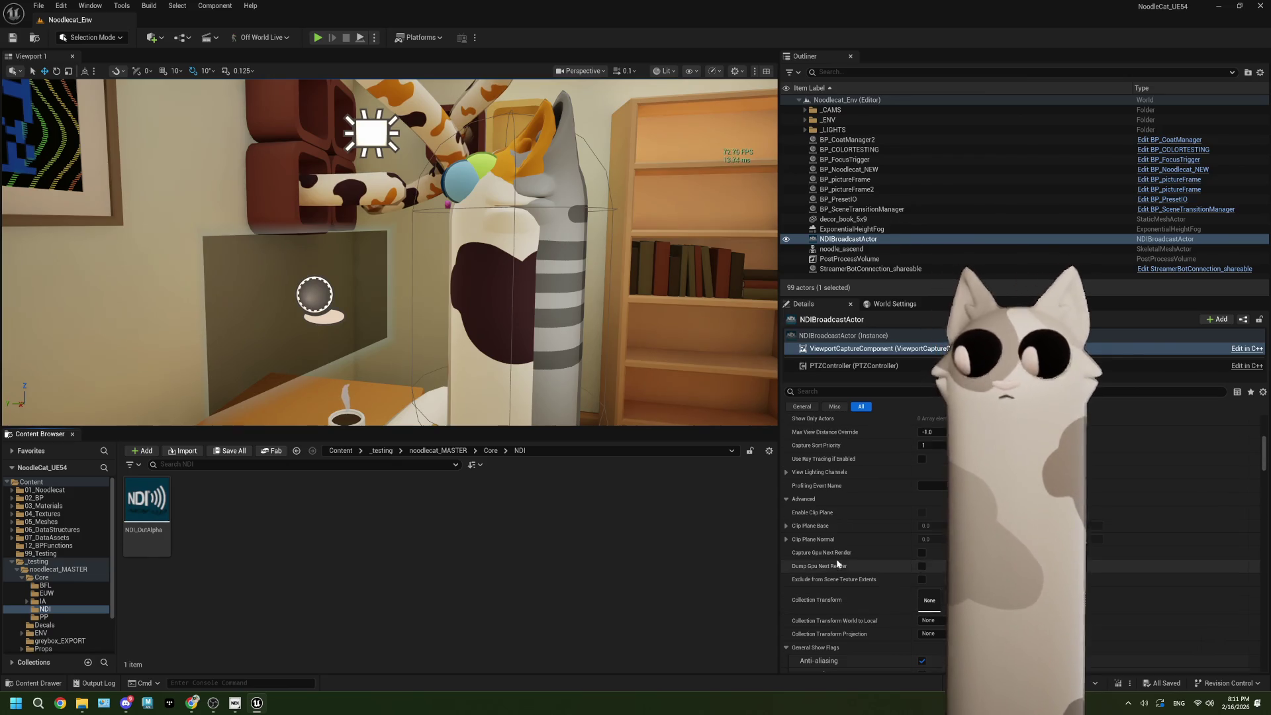
scroll(837, 559, "up", 10)
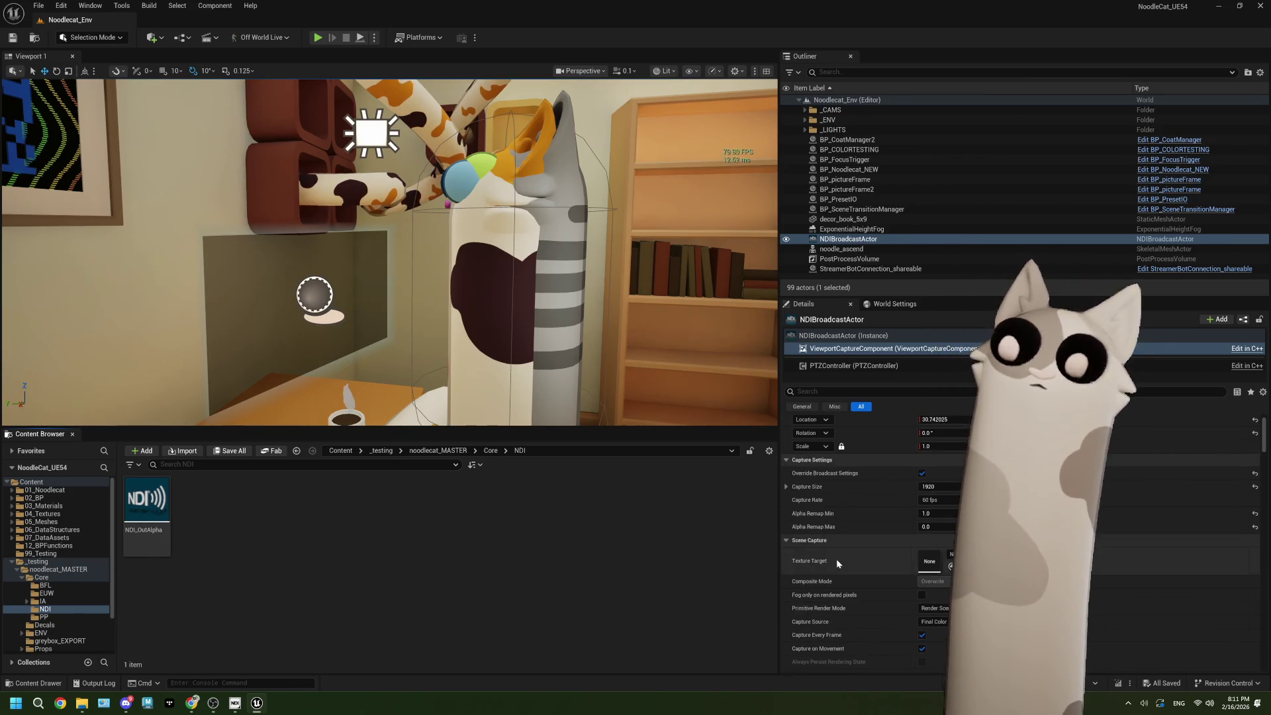
scroll(836, 559, "up", 1)
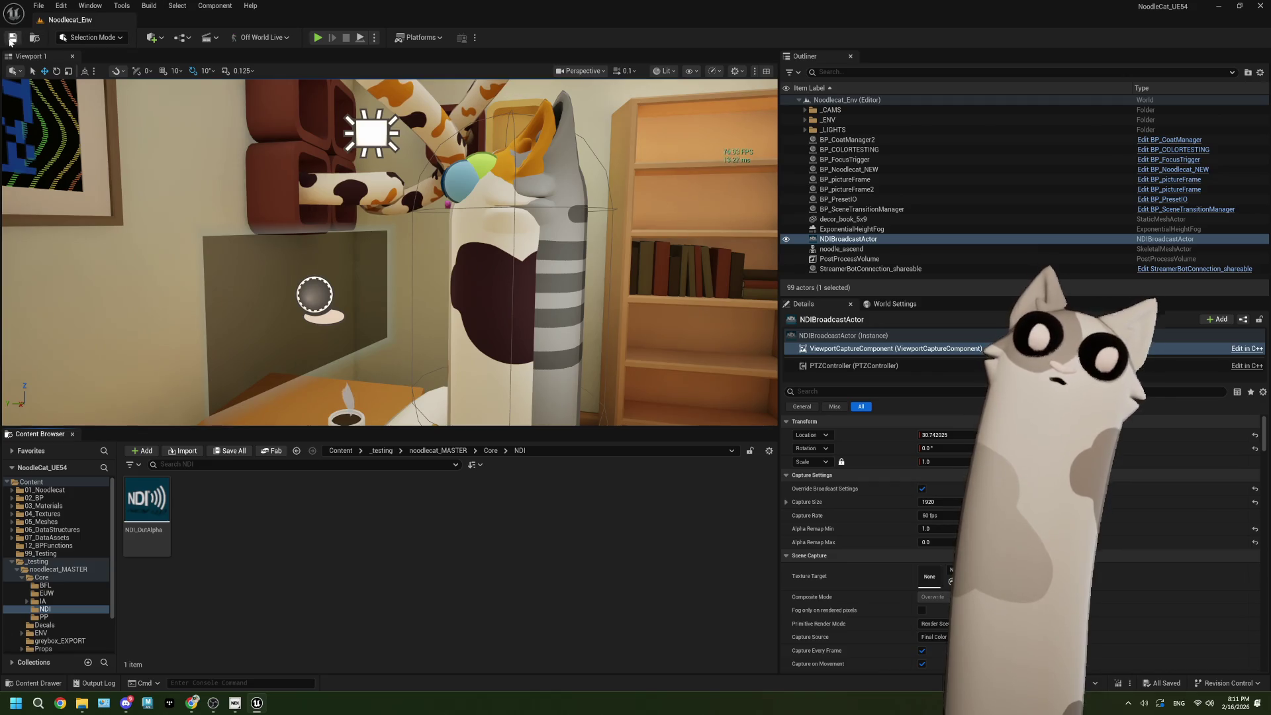
Step: Arrange Unreal on the right half of the screen and OBS on the left half
double_click(495, 11)
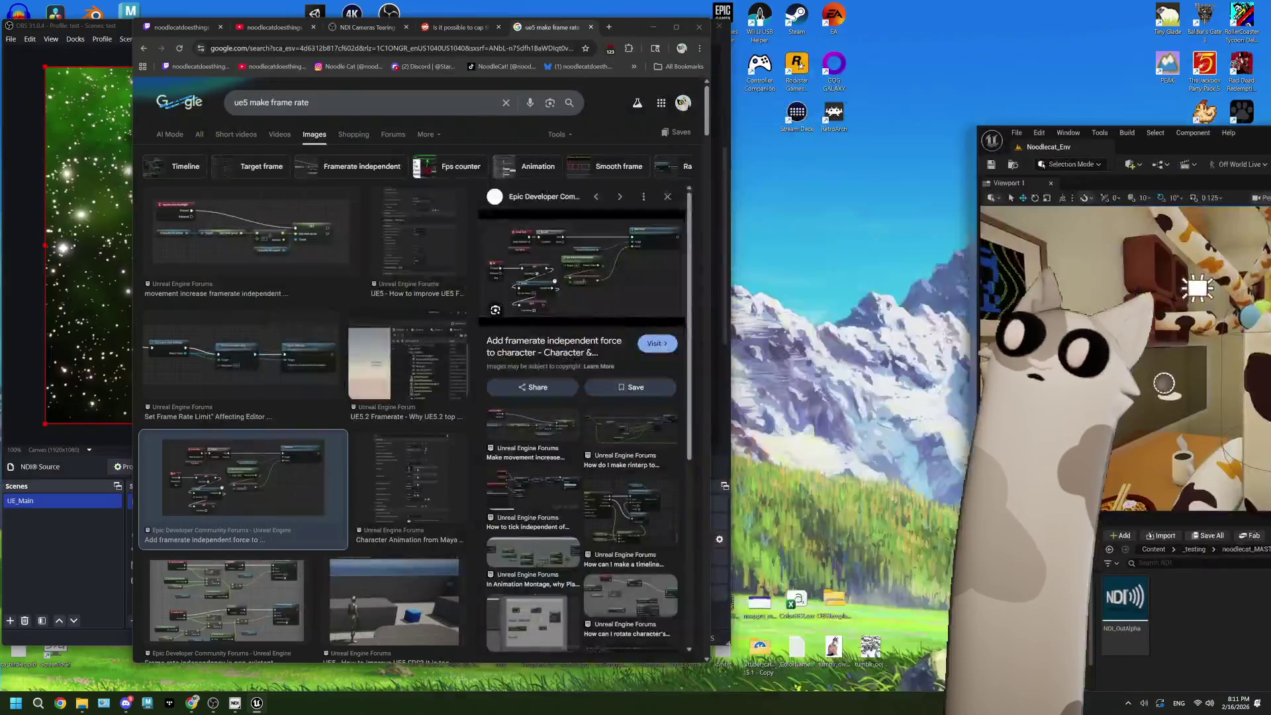
left_click(31, 66)
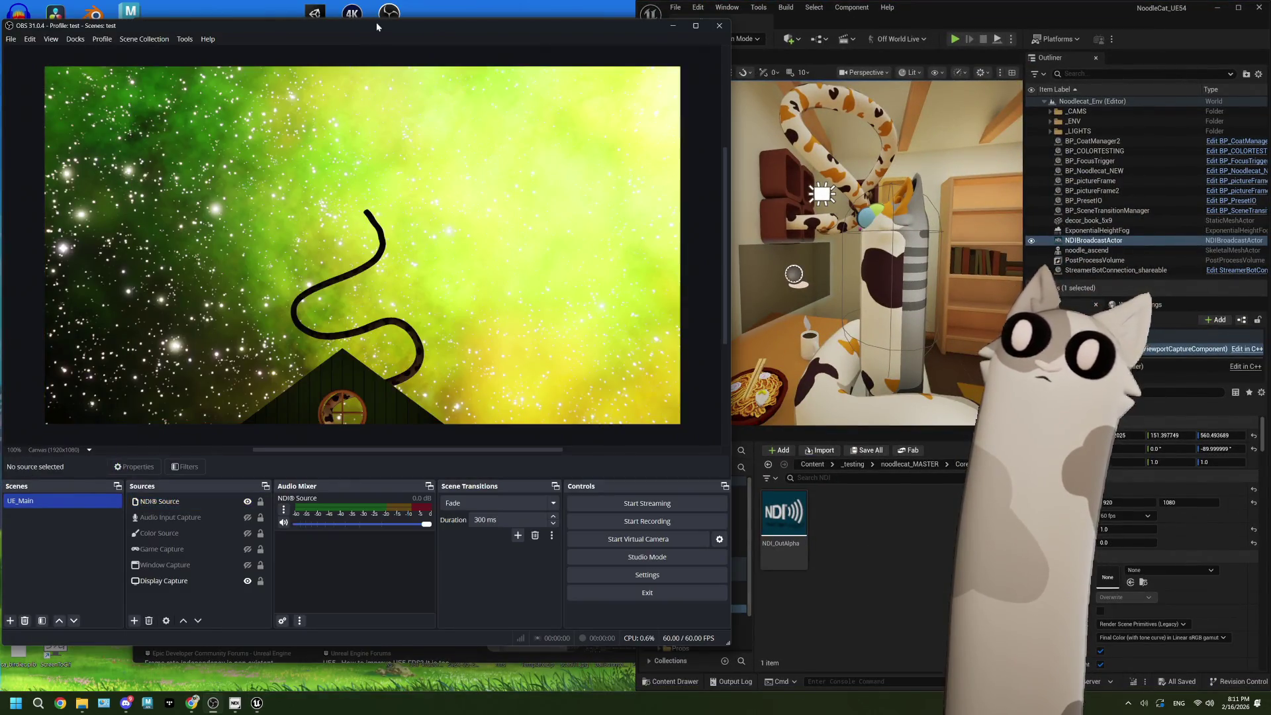
key("super+Left")
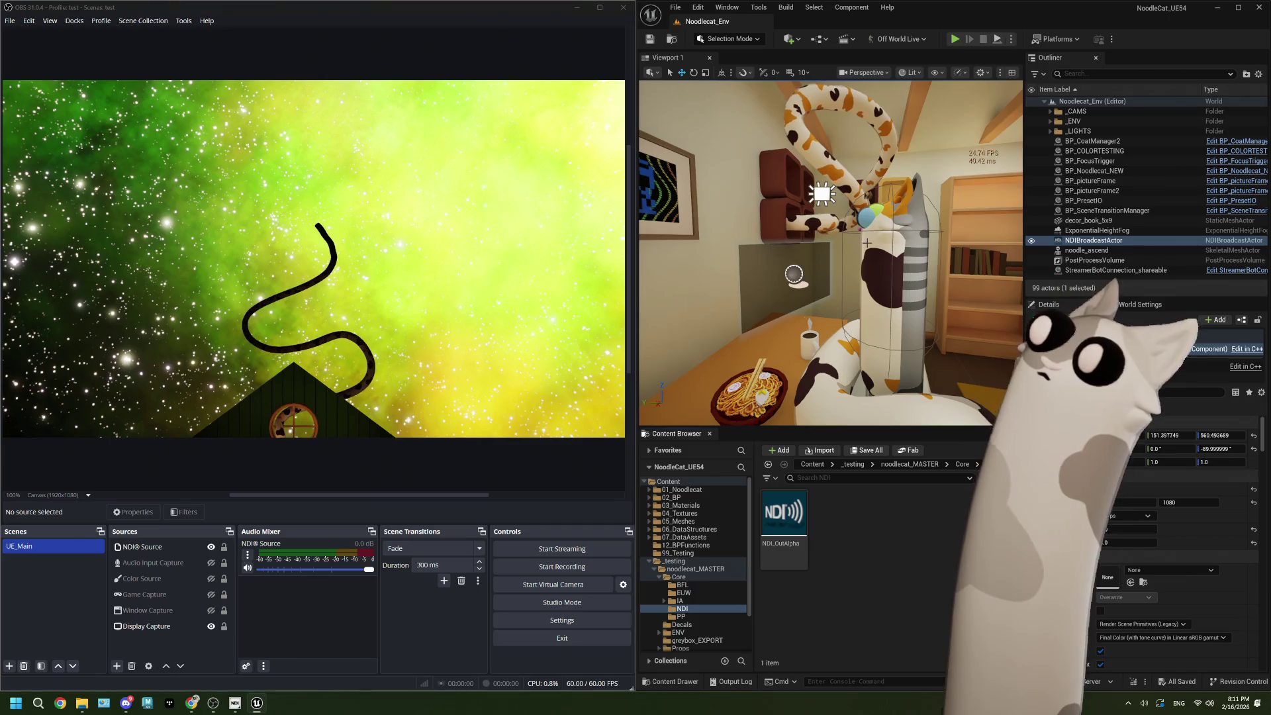
Step: Run the level in Play-in-Editor, then free the mouse with Shift+F1
left_click(958, 39)
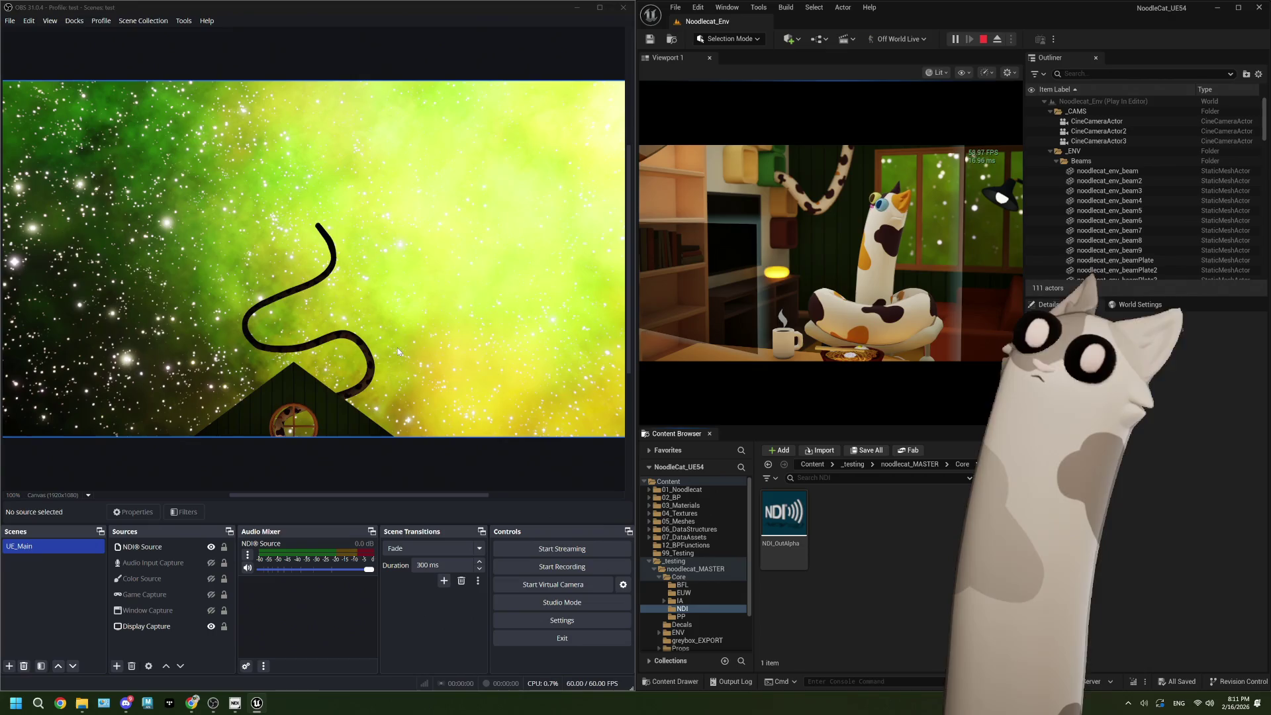
left_click(784, 303)
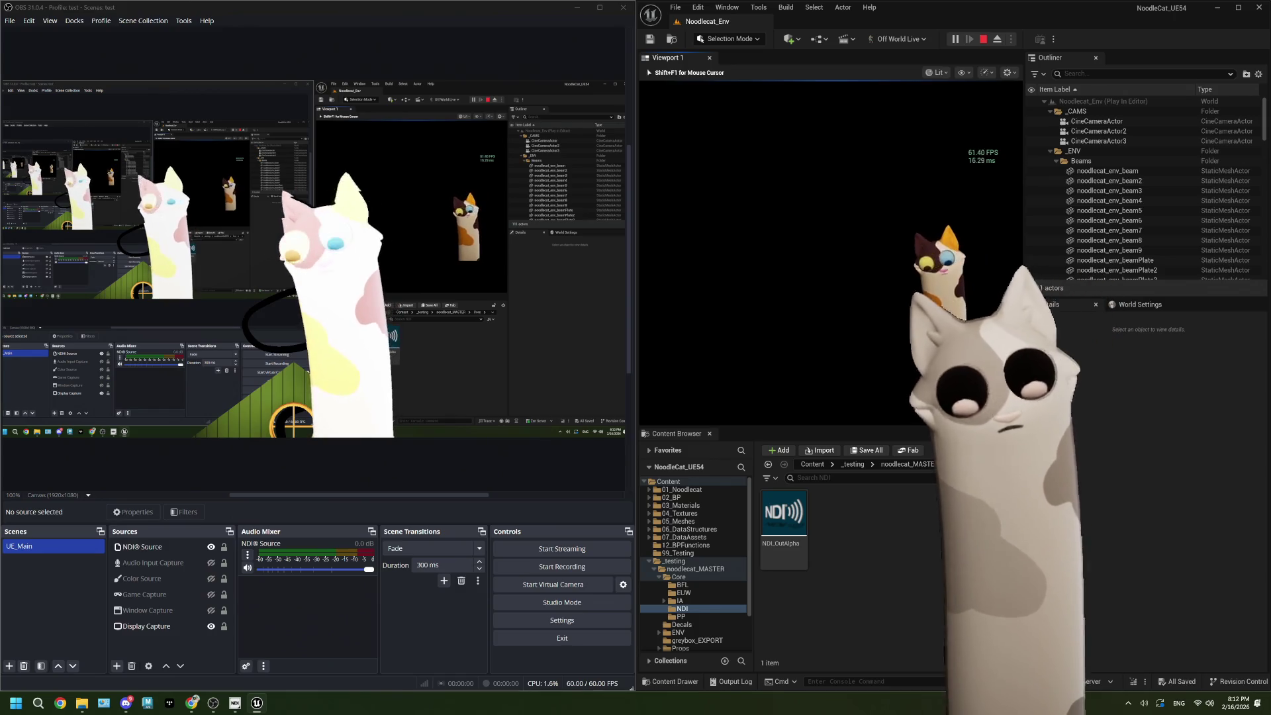
key("shift+F1")
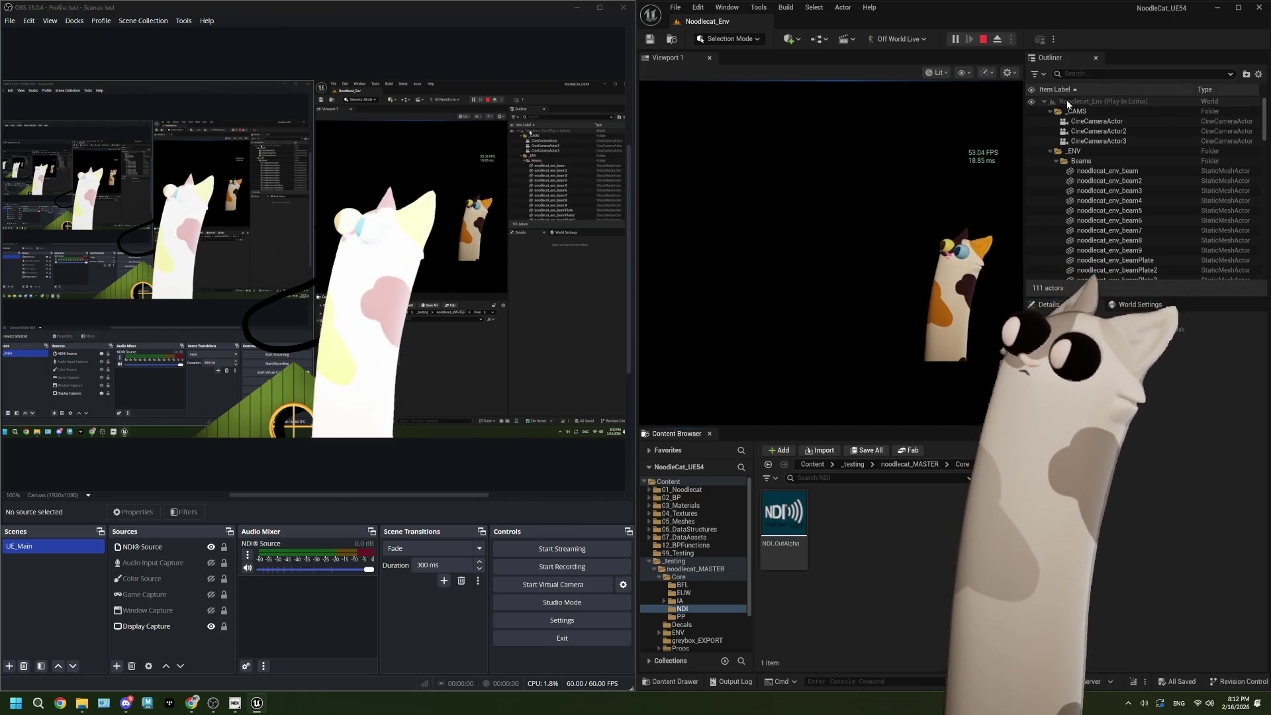
left_click(1051, 111)
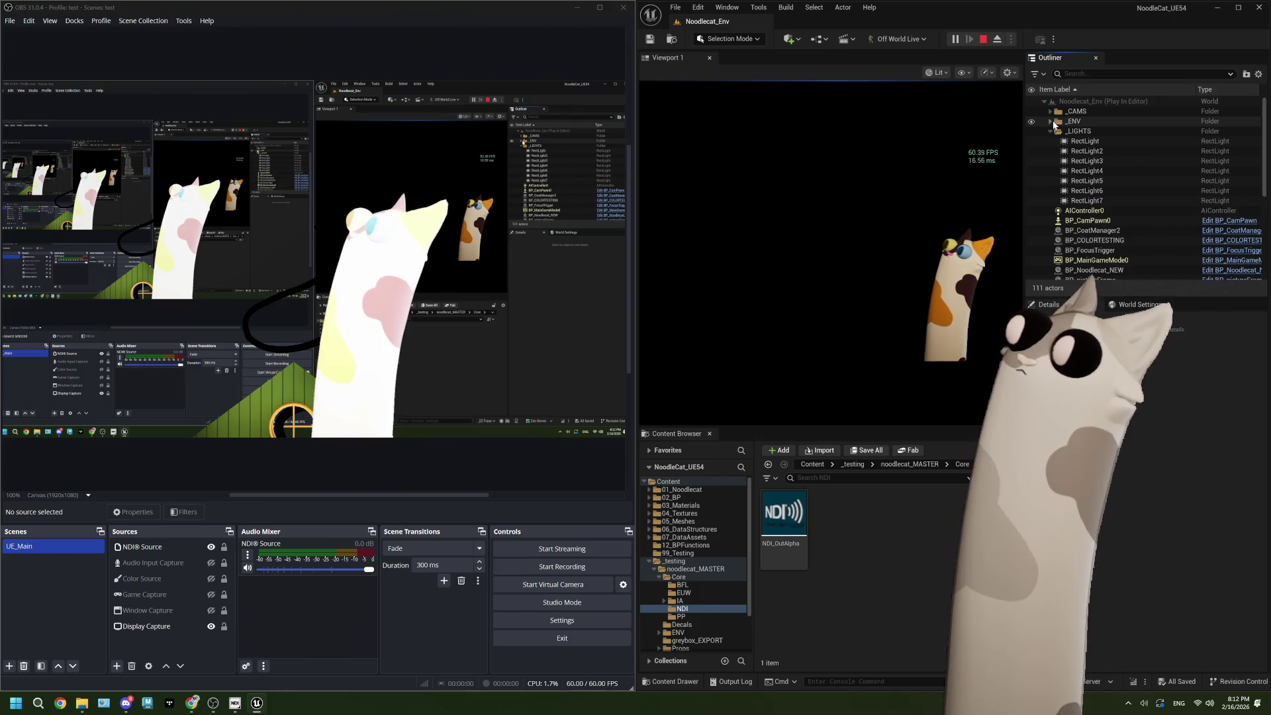
left_click(1052, 121)
scroll(1059, 178, "down", 3)
scroll(1060, 178, "down", 3)
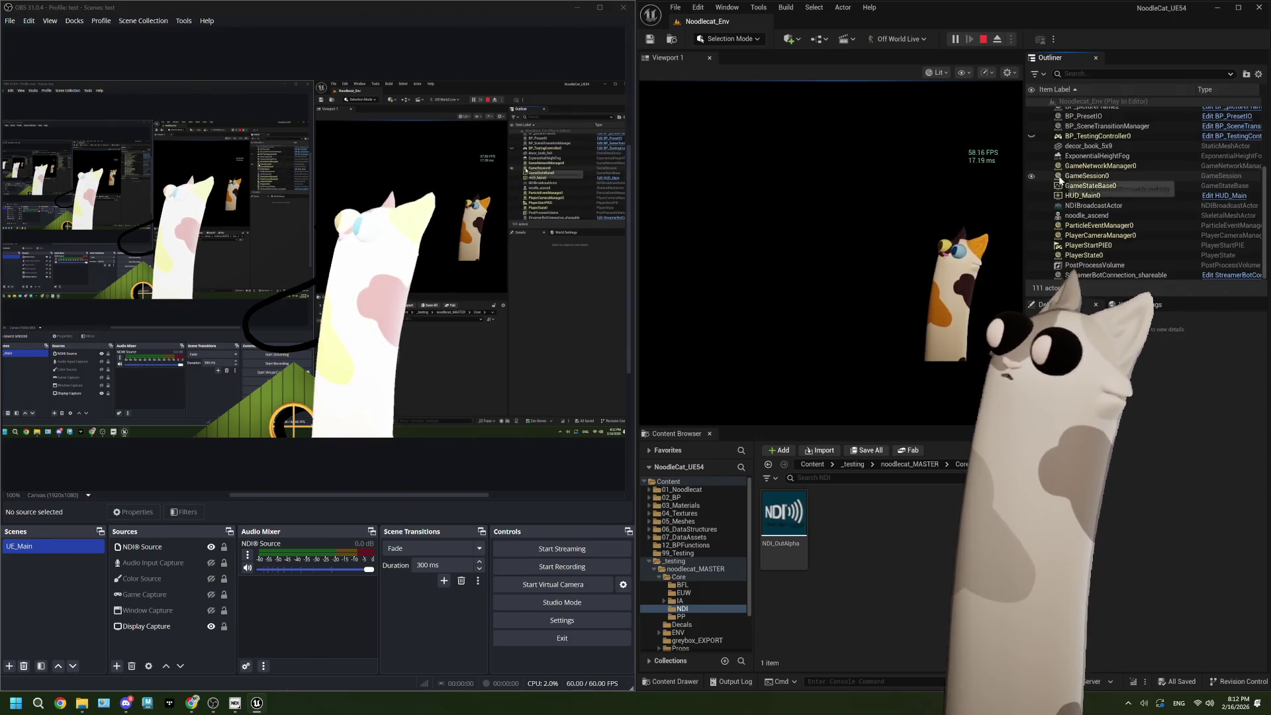
left_click(1094, 205)
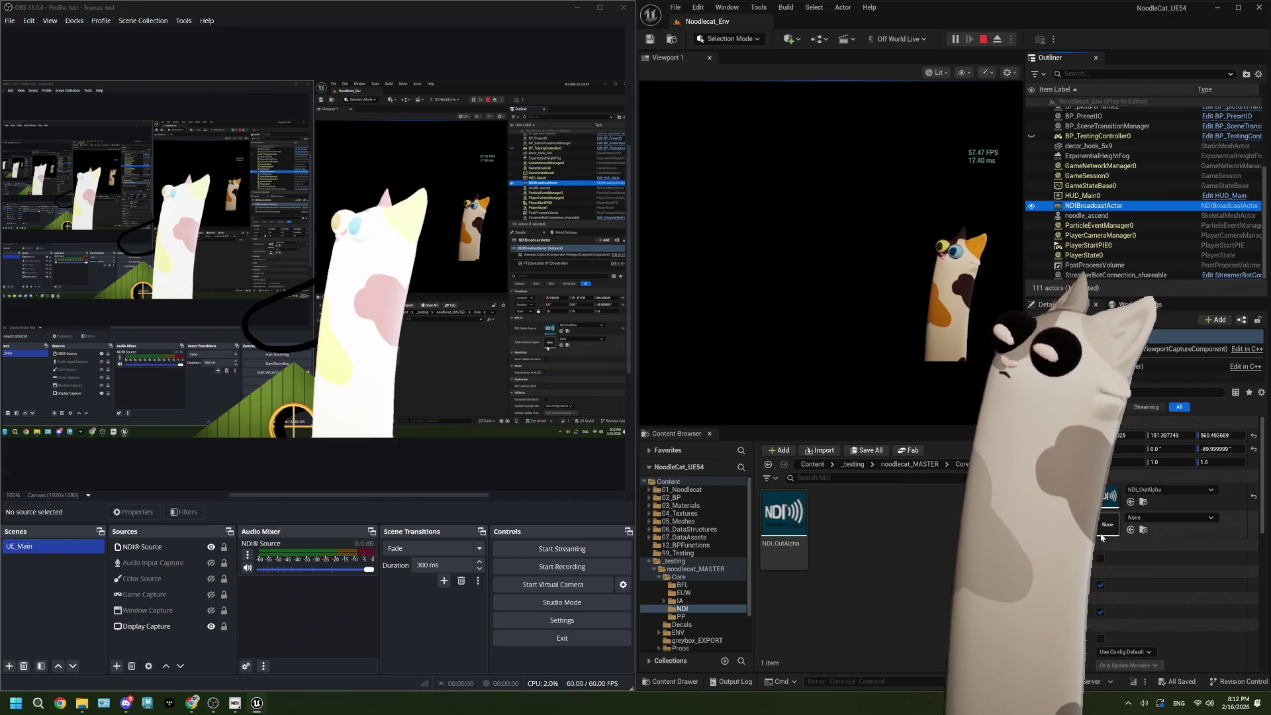
scroll(1093, 544, "down", 1)
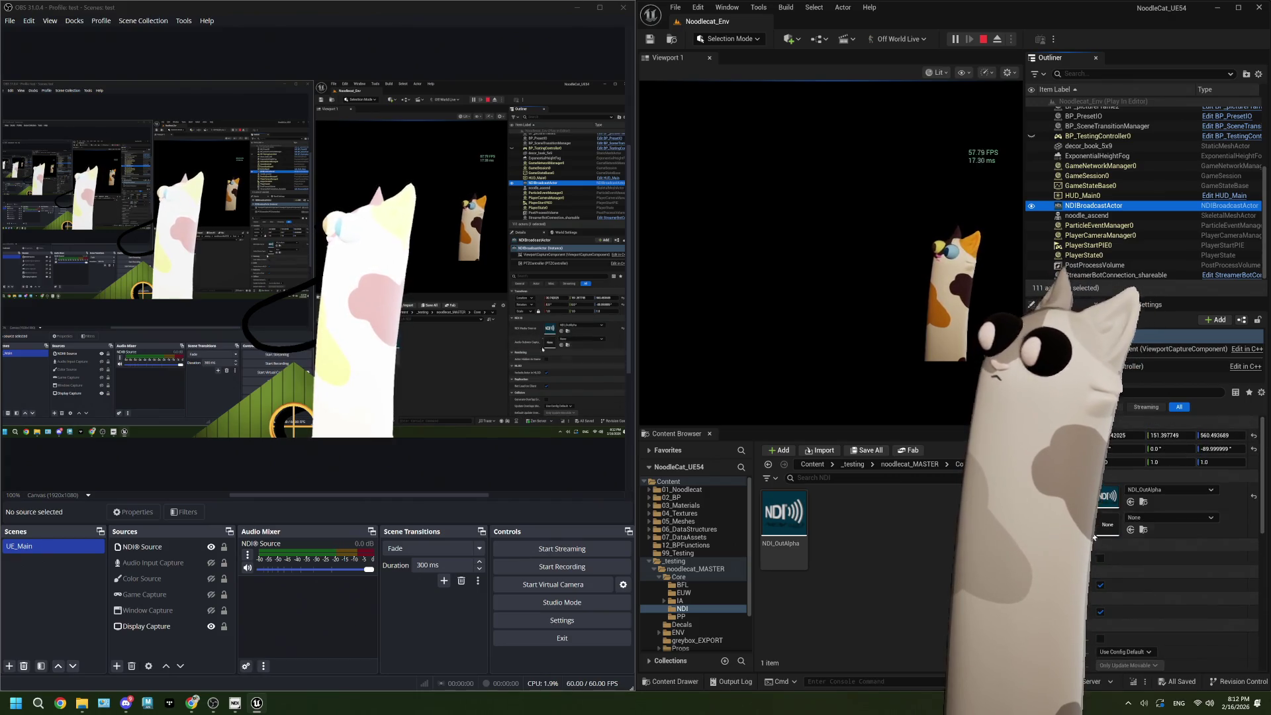
left_click(1166, 349)
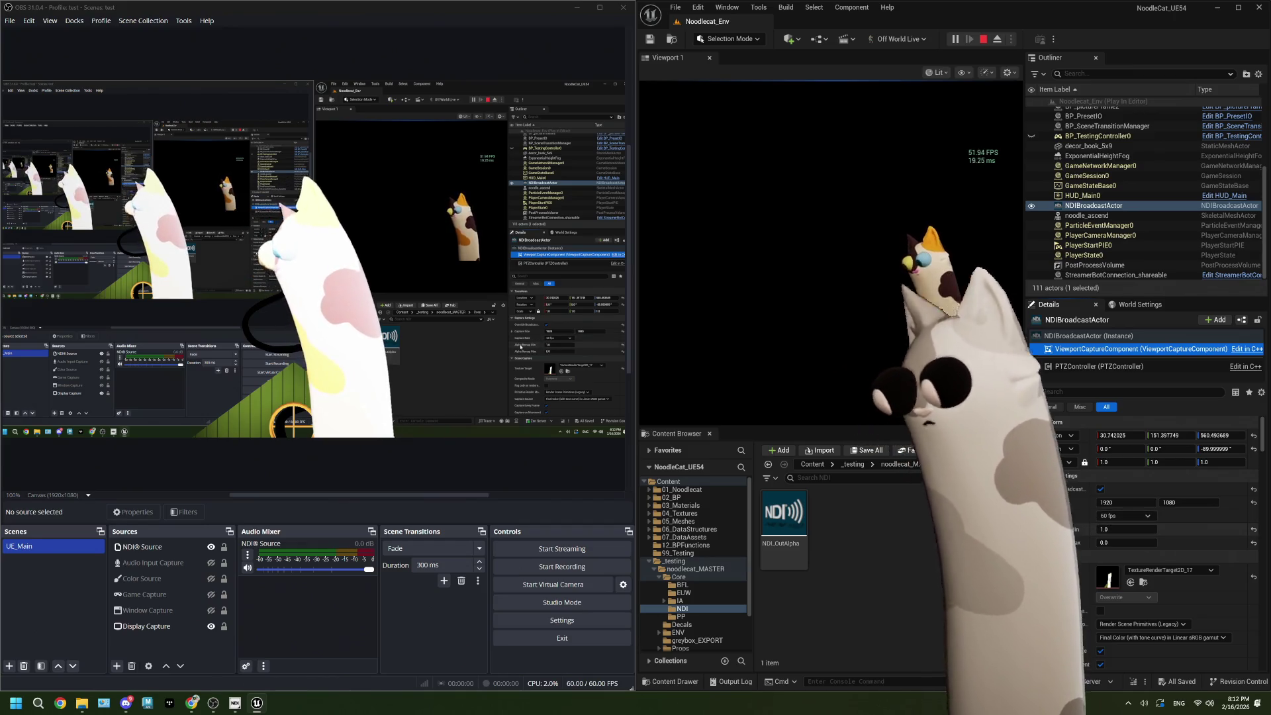
scroll(1066, 503, "down", 2)
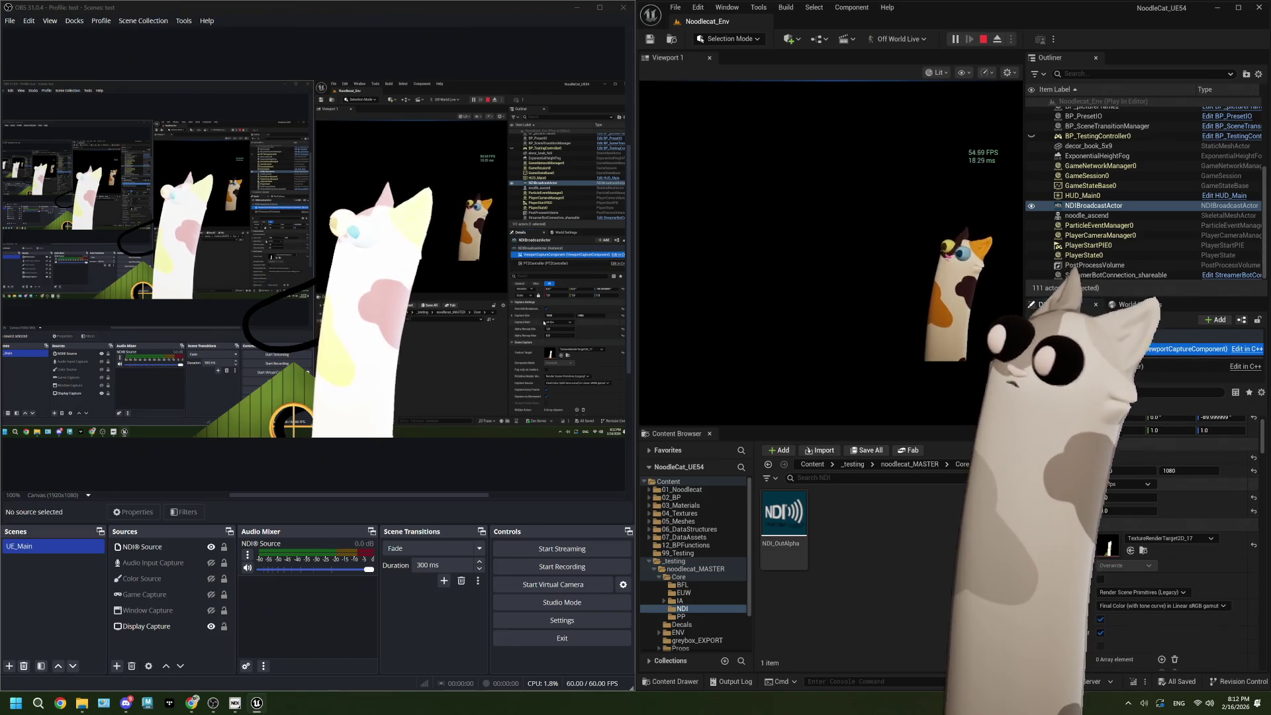
scroll(1179, 529, "down", 2)
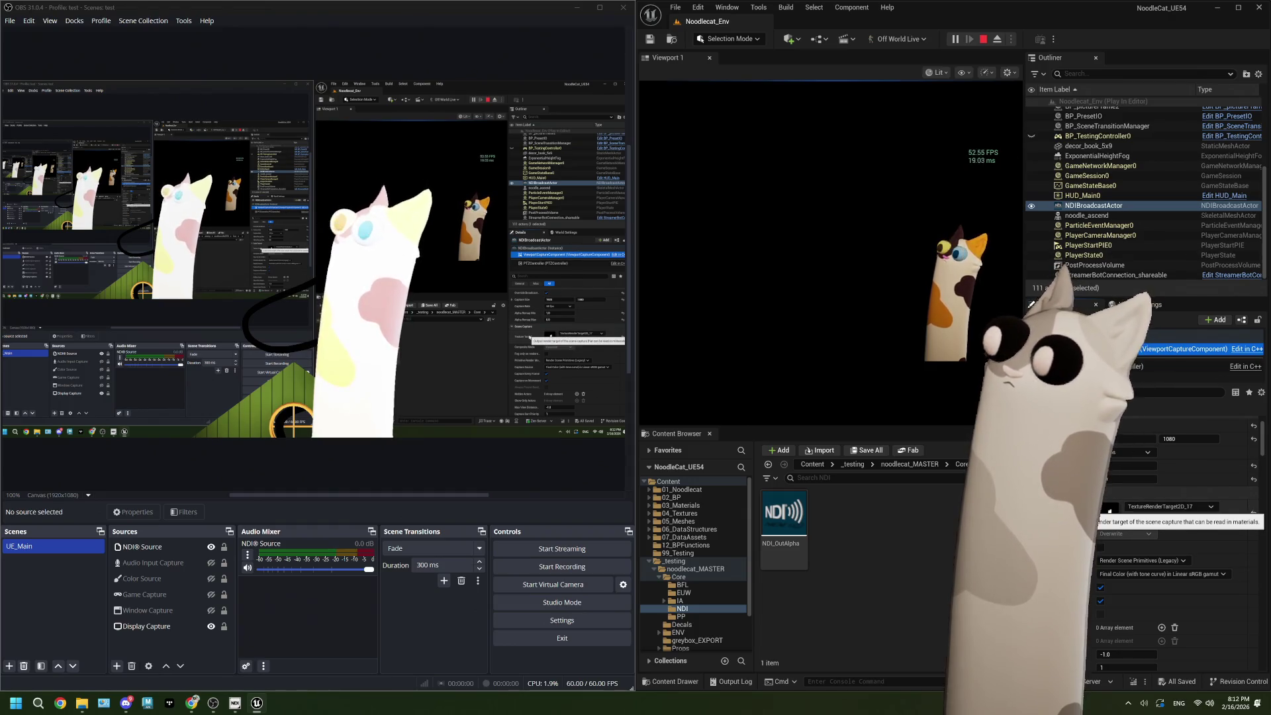
scroll(1178, 530, "down", 2)
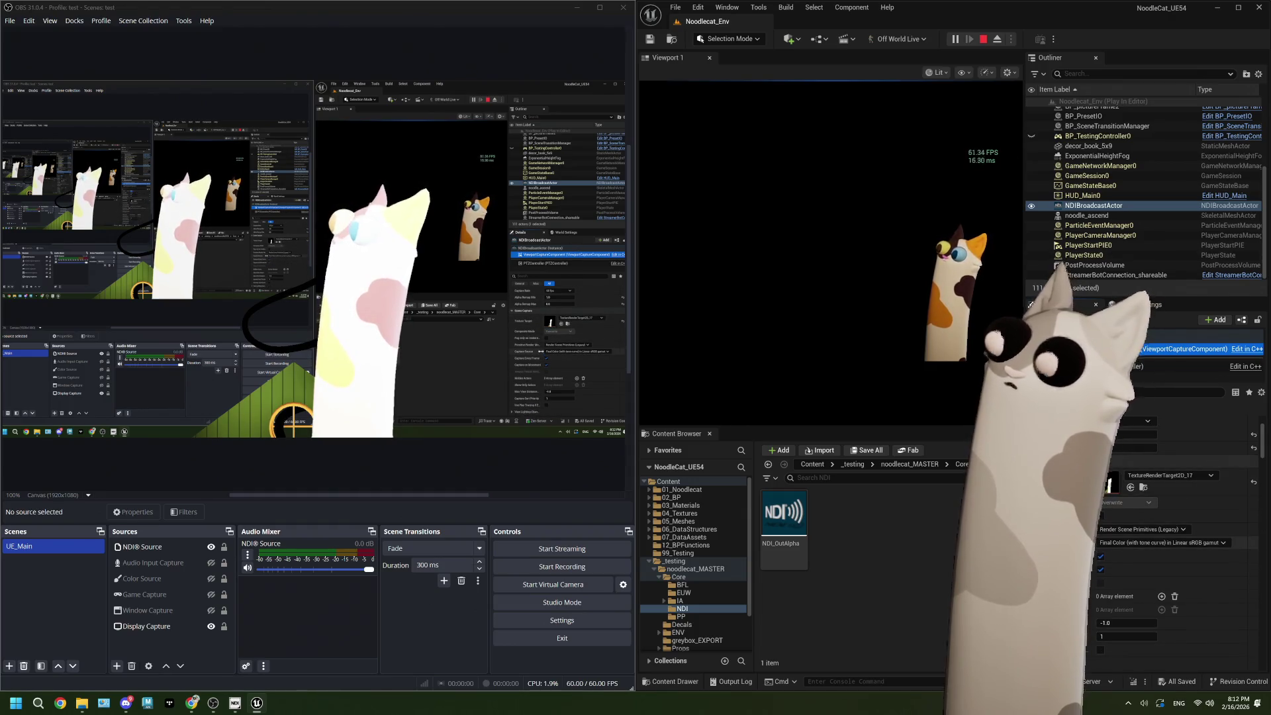
left_click_drag(1097, 516, 1144, 517)
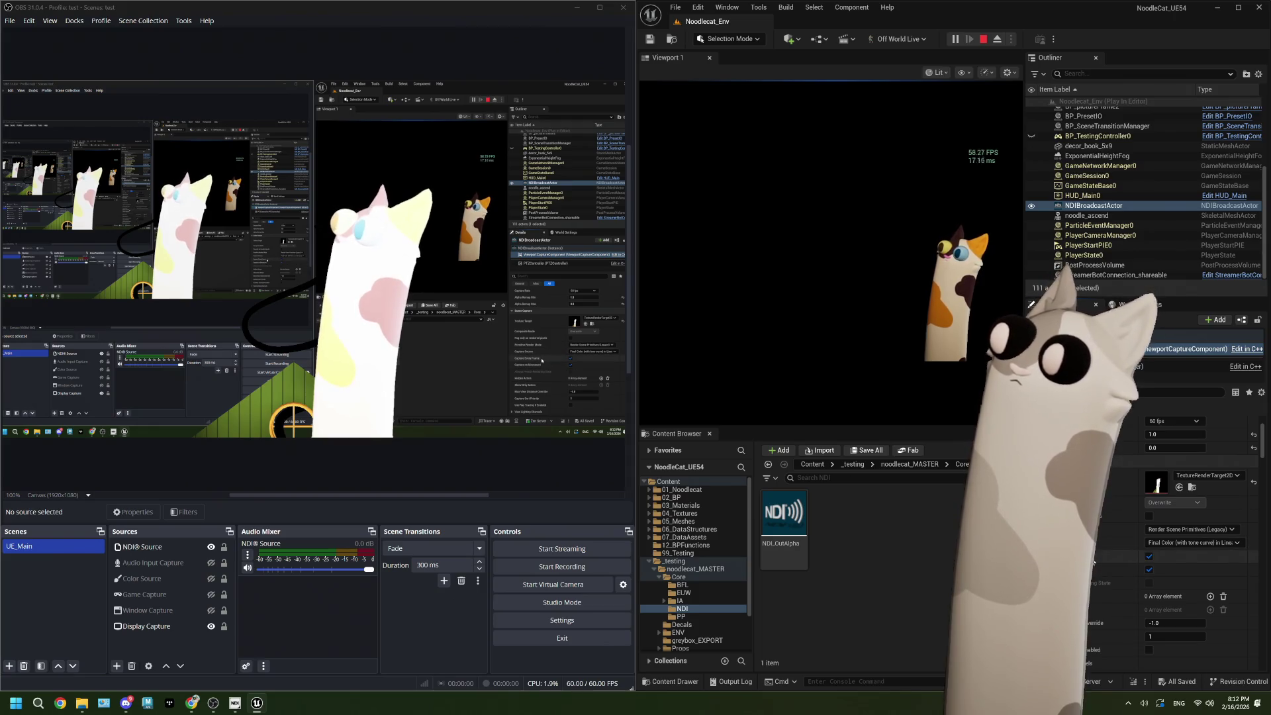
scroll(1105, 504, "up", 3)
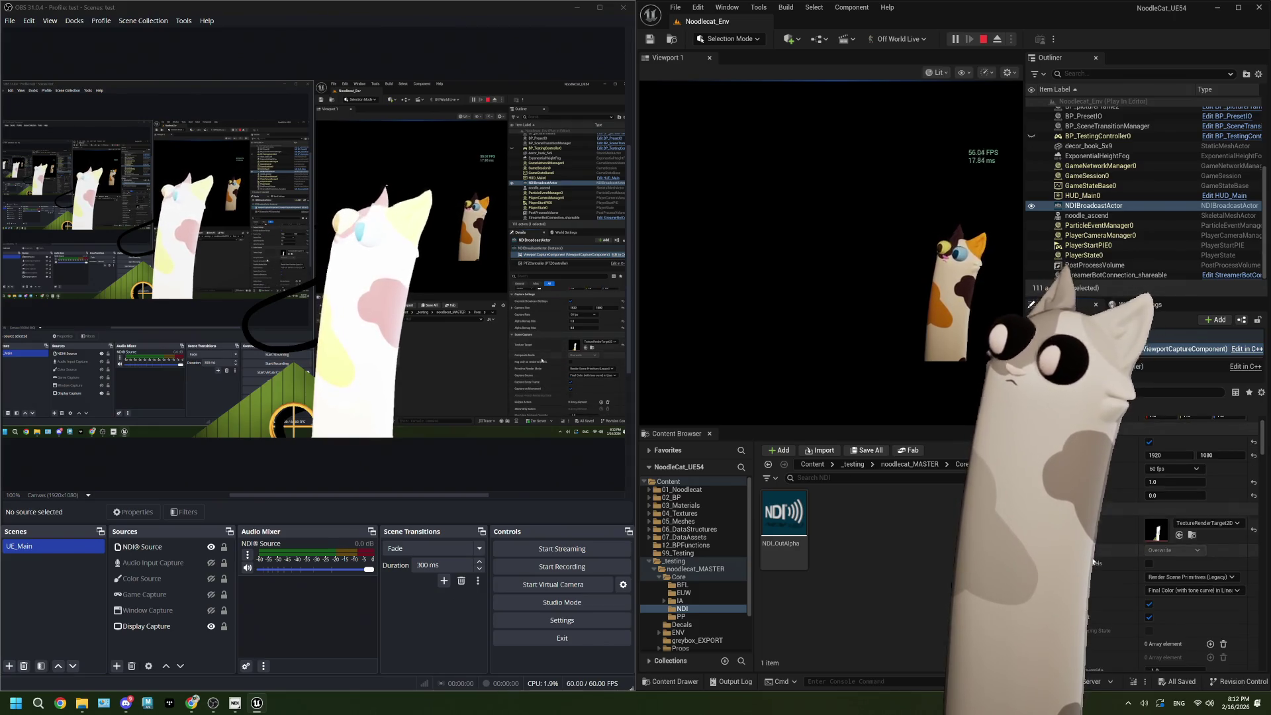
left_click(1164, 470)
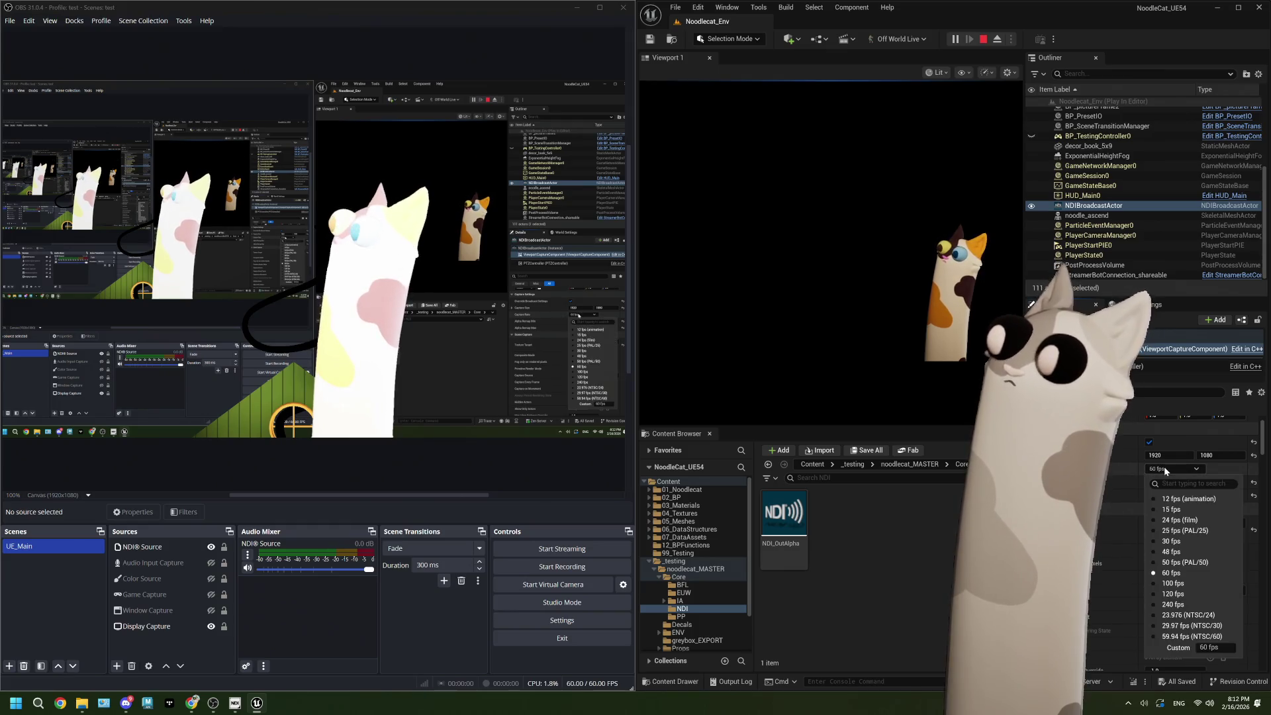
left_click(1164, 470)
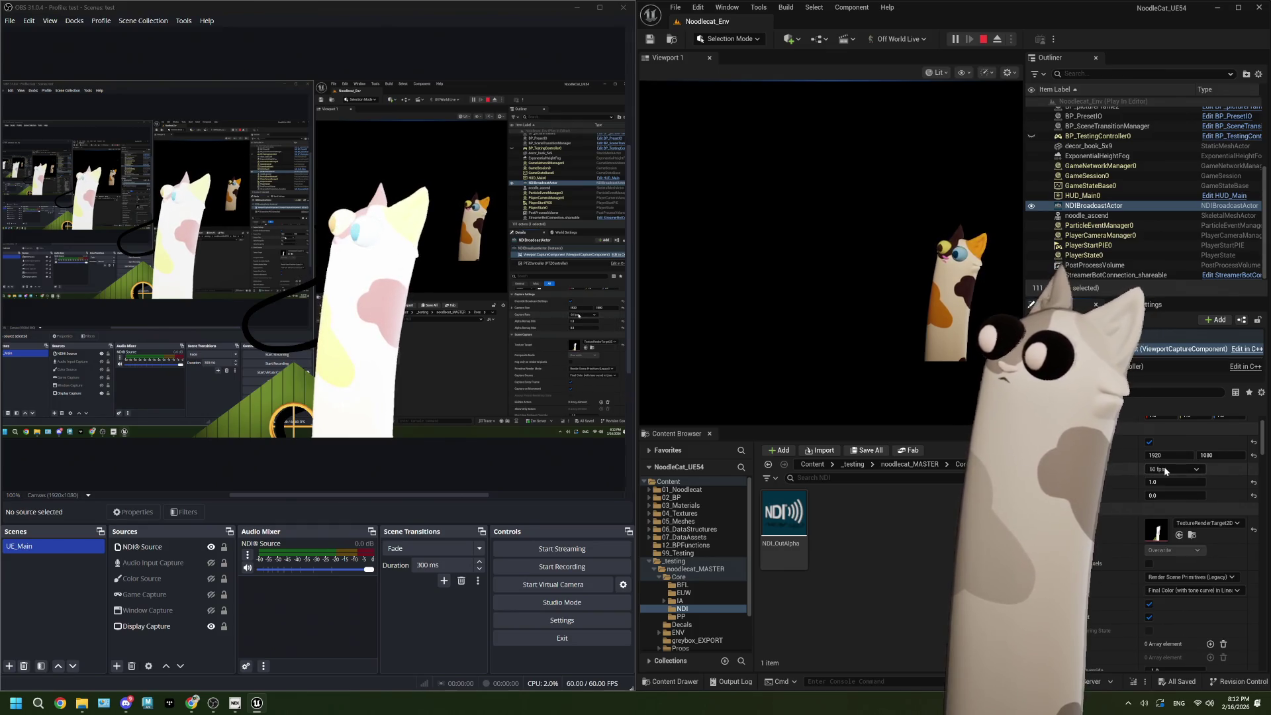
scroll(1112, 569, "down", 5)
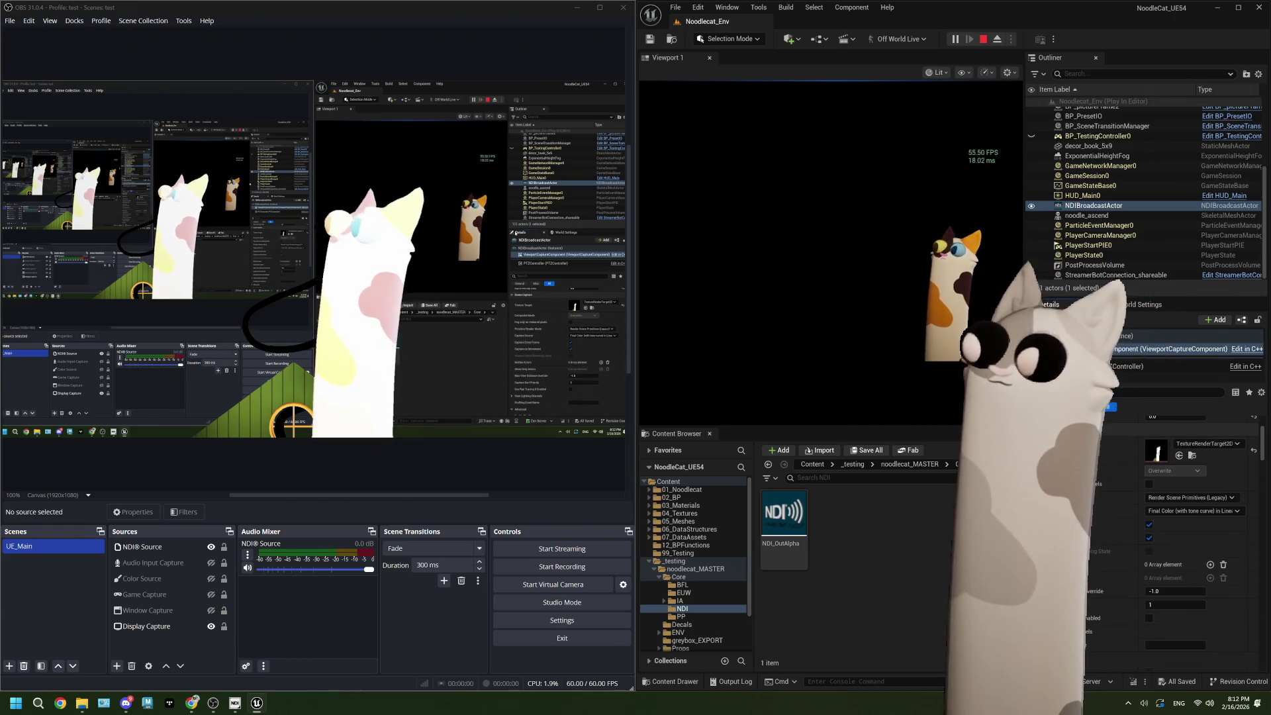
Step: Set the NDI® Source Behavior to Always play (Keepalive)
left_click(142, 547)
left_click(133, 512)
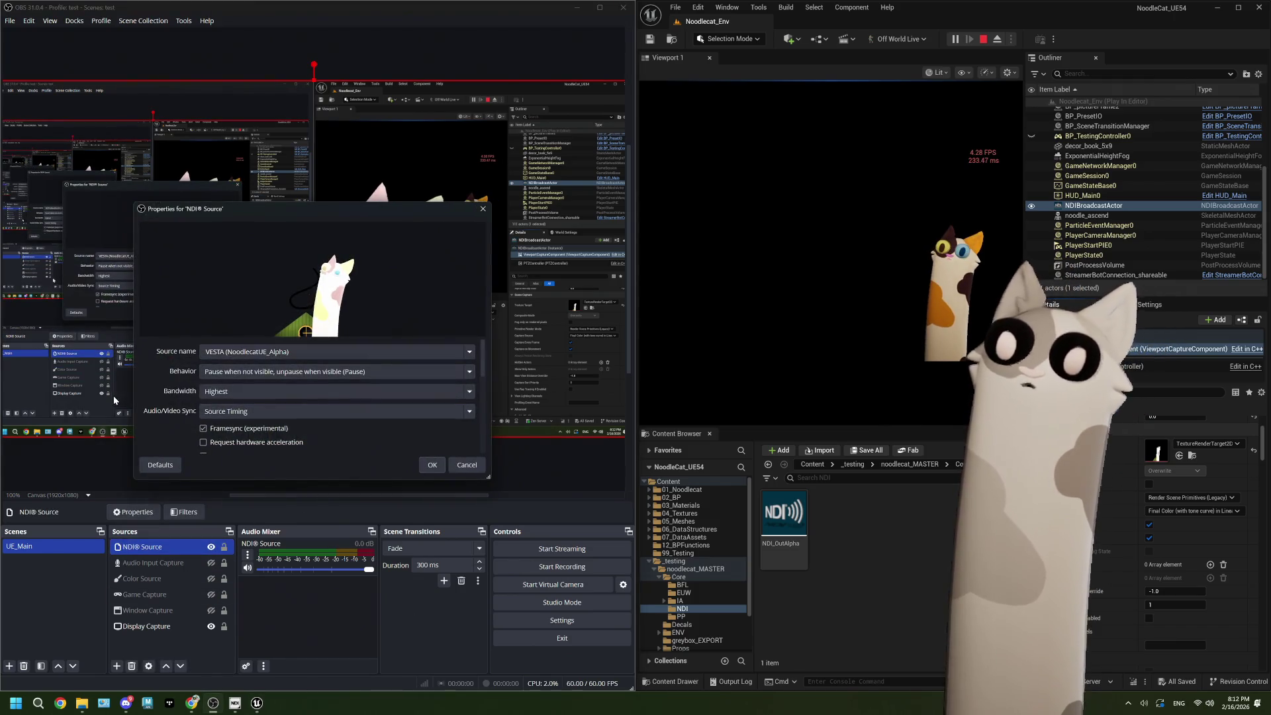
scroll(171, 376, "down", 1)
left_click(248, 343)
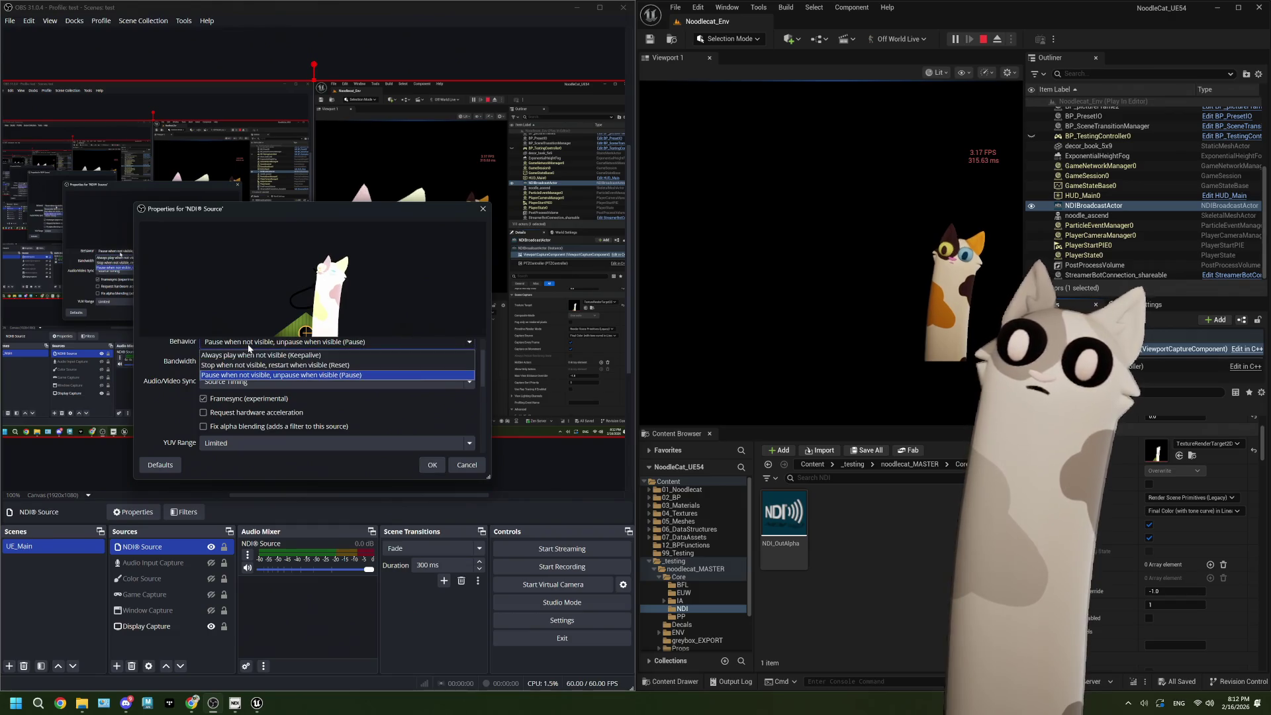
left_click(294, 355)
left_click(430, 465)
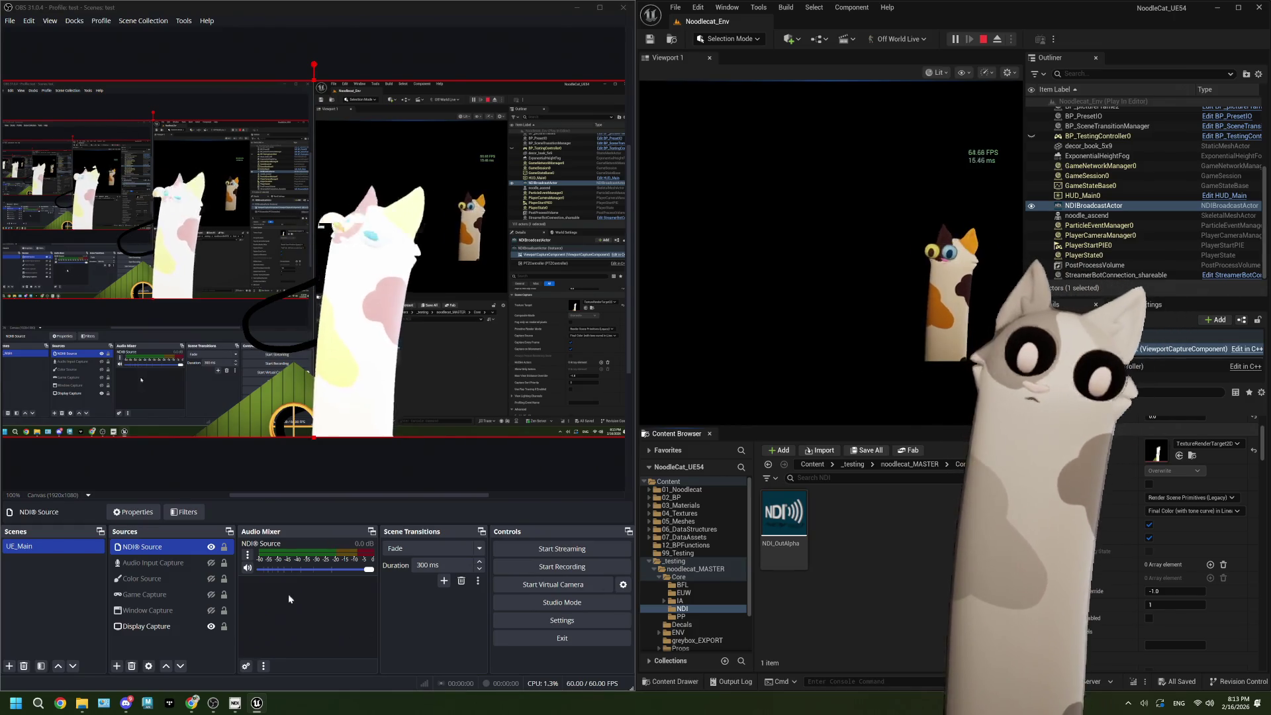
Step: Recheck the NDI® Source properties, leaving them unchanged
left_click(214, 626)
left_click(214, 627, "ctrl")
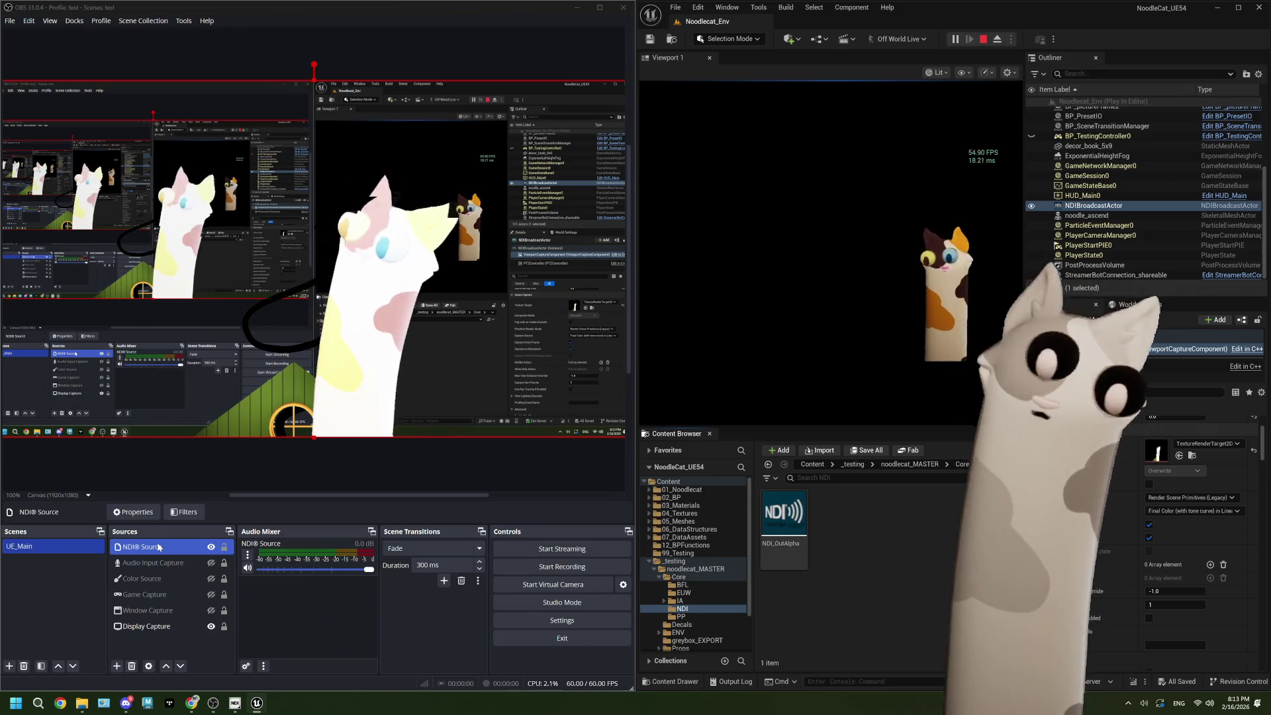
left_click(137, 513)
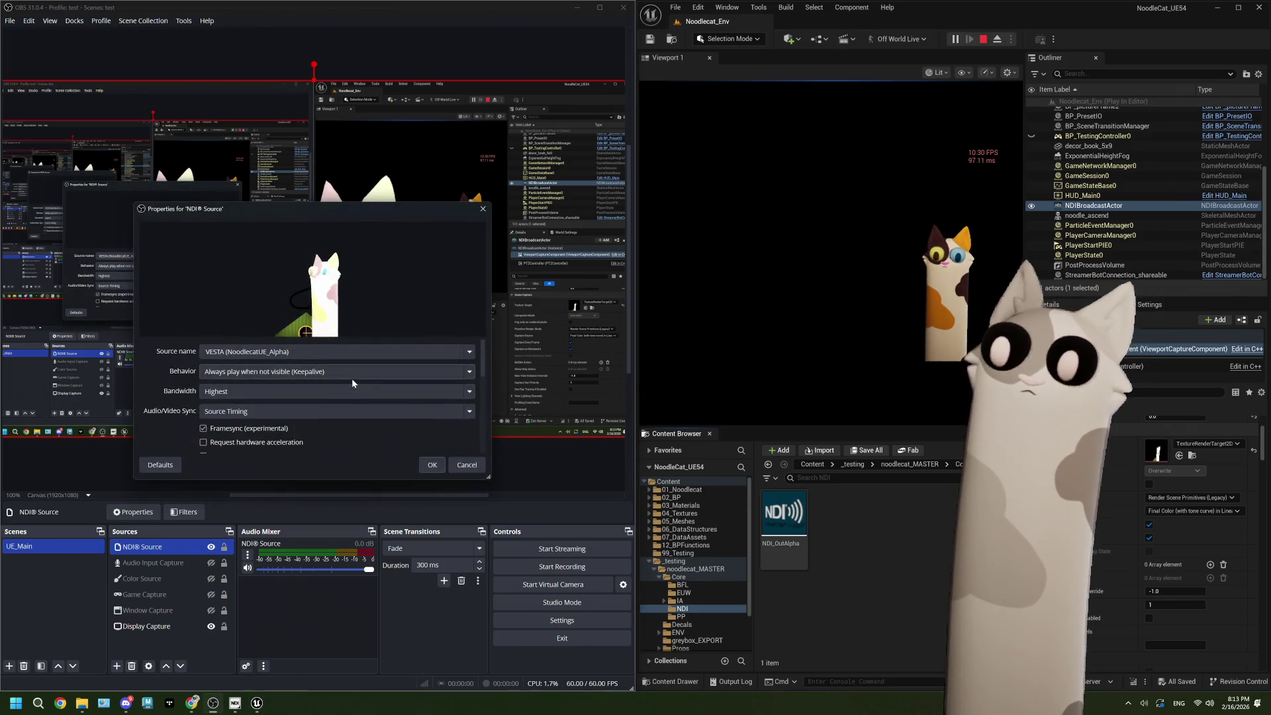
left_click(421, 464)
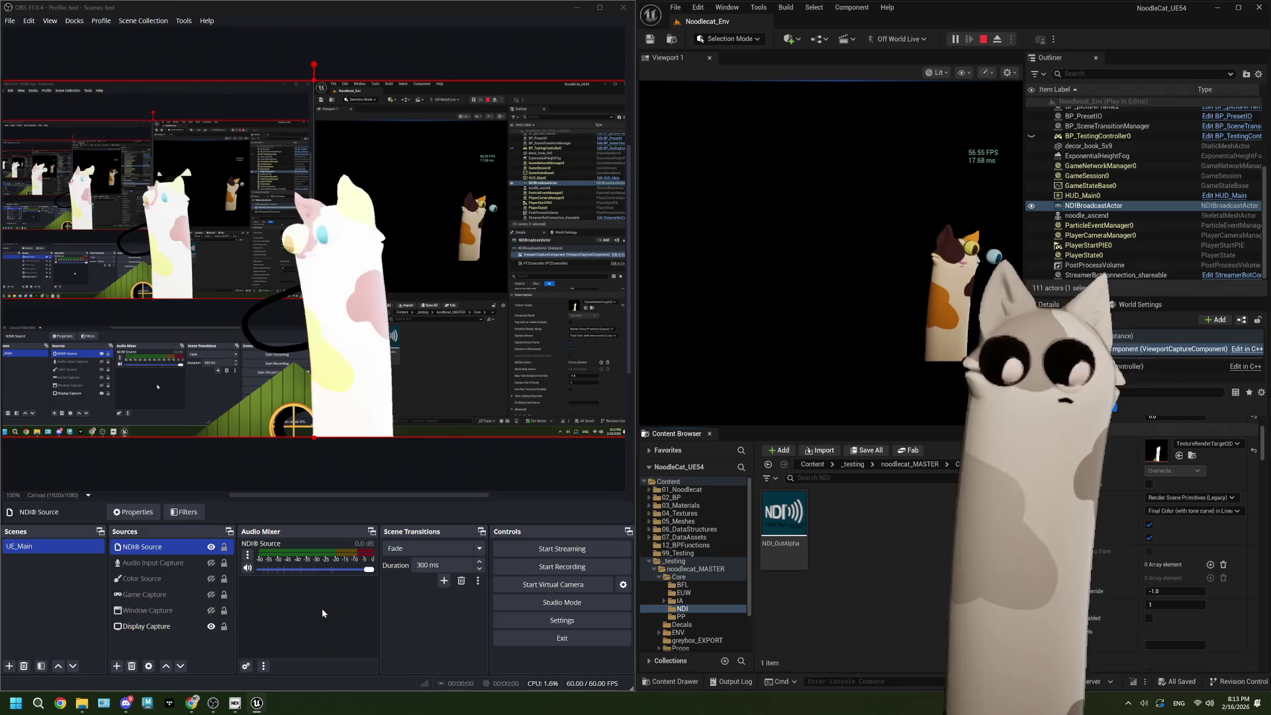
left_click(134, 514)
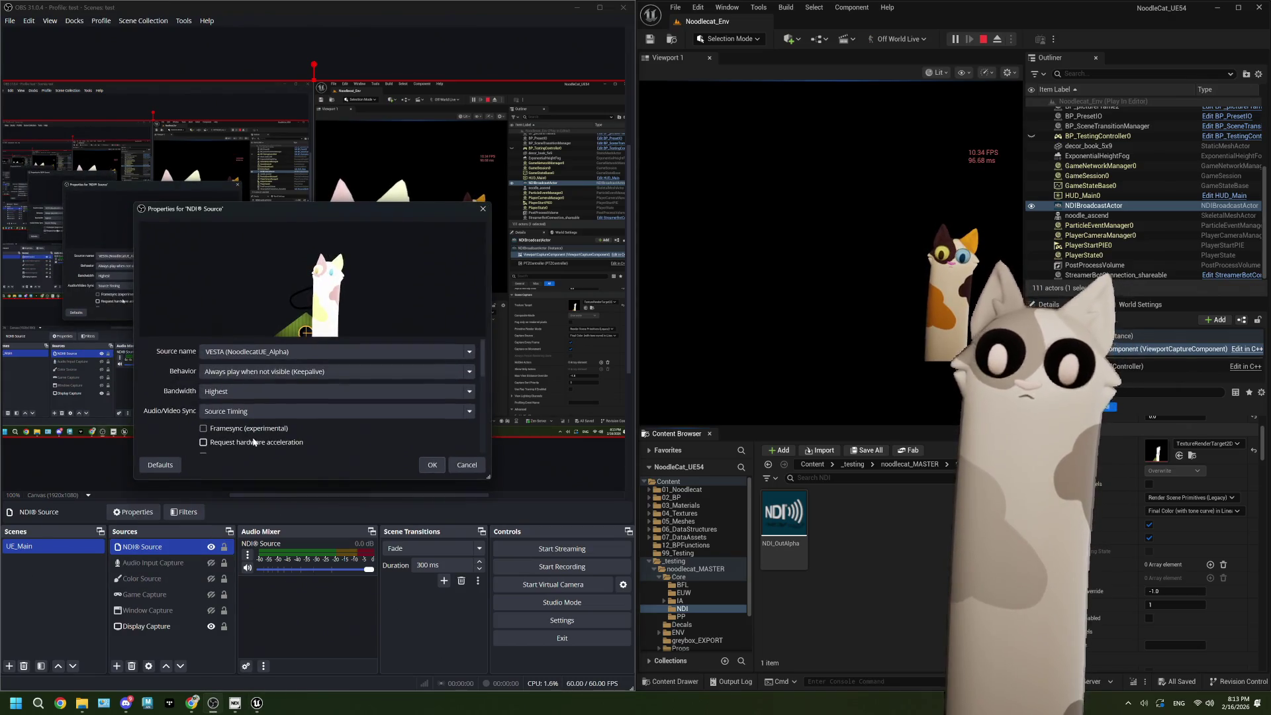
scroll(163, 427, "down", 2)
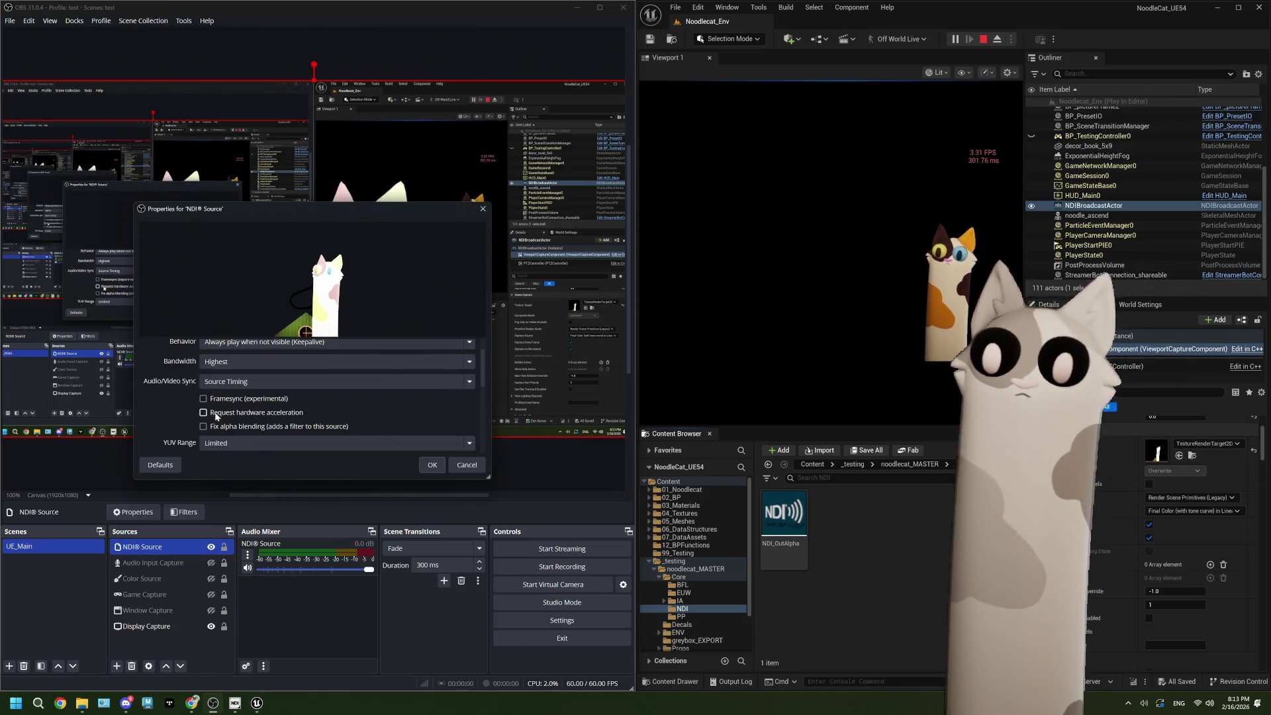
scroll(212, 414, "down", 1)
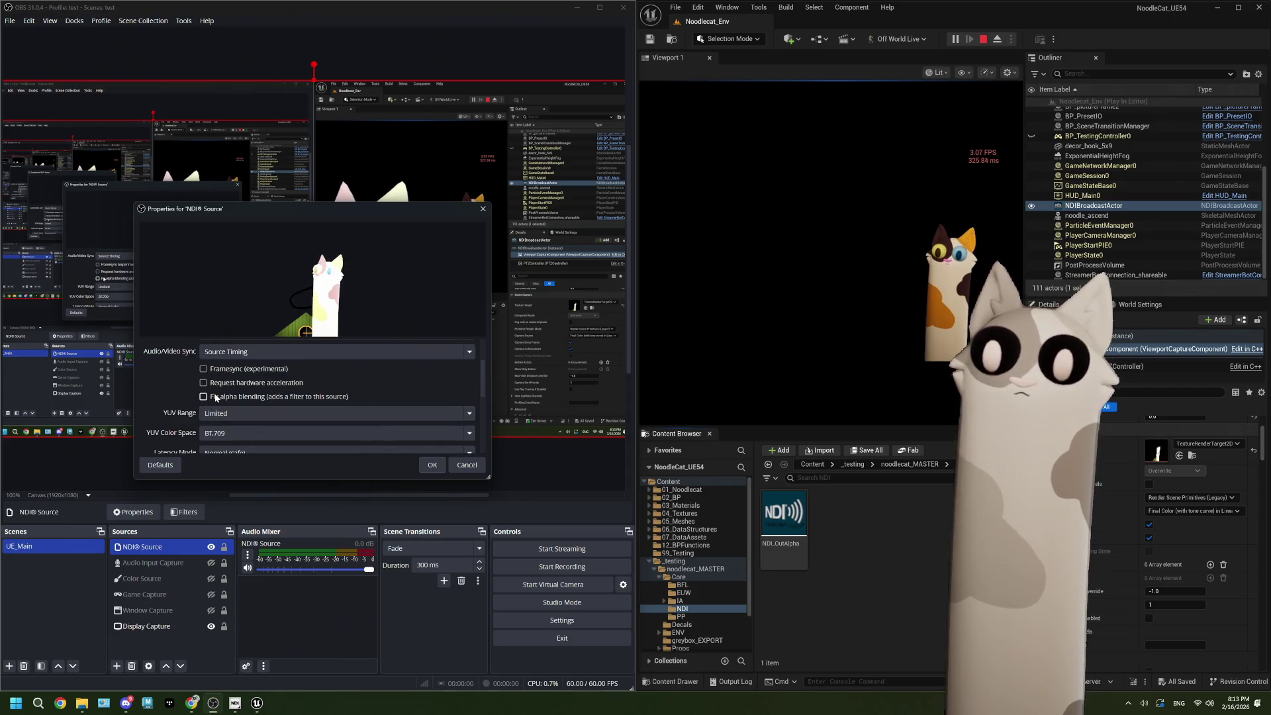
left_click(441, 464)
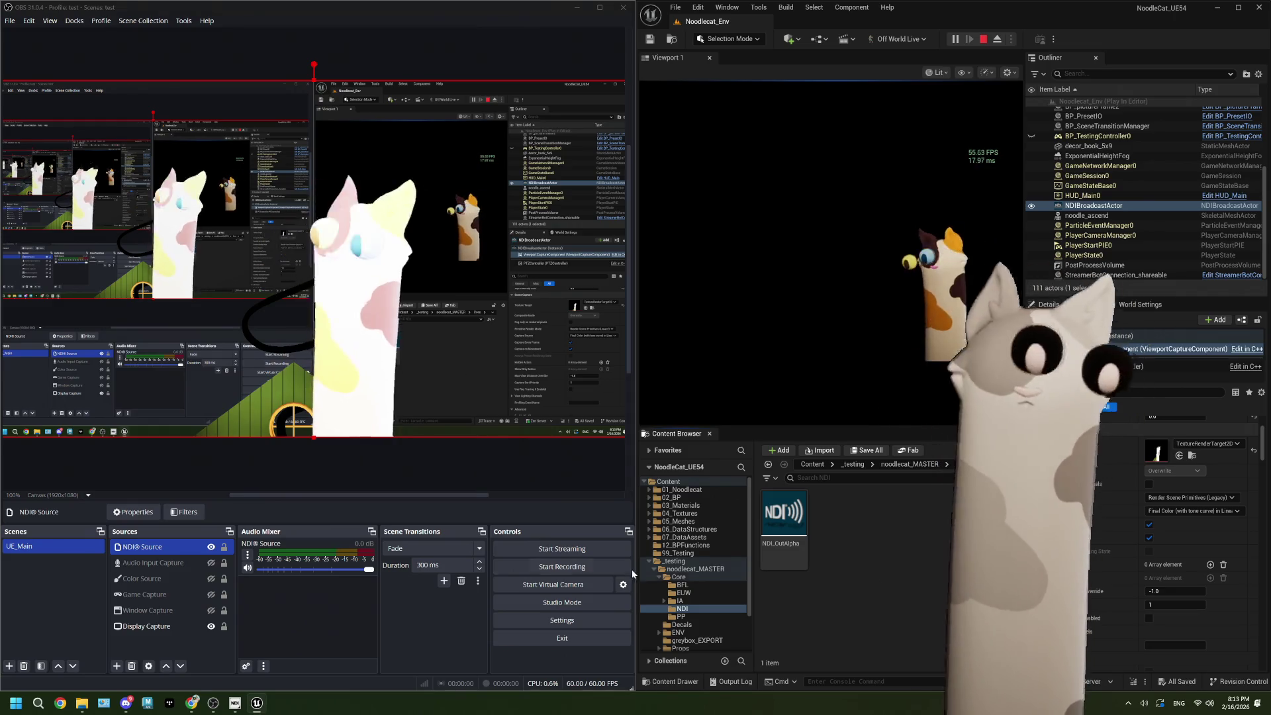
Step: Switch the NDI® Source Bandwidth to Lowest as a test
left_click(133, 512)
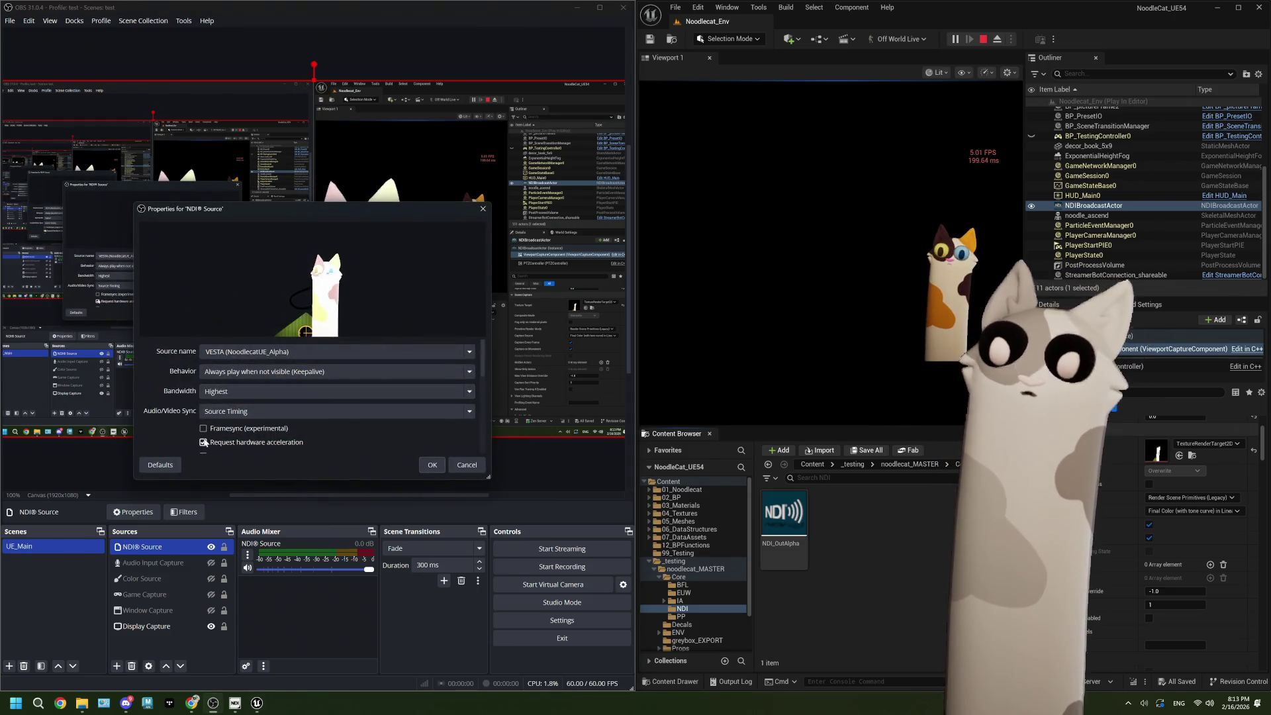
left_click(228, 392)
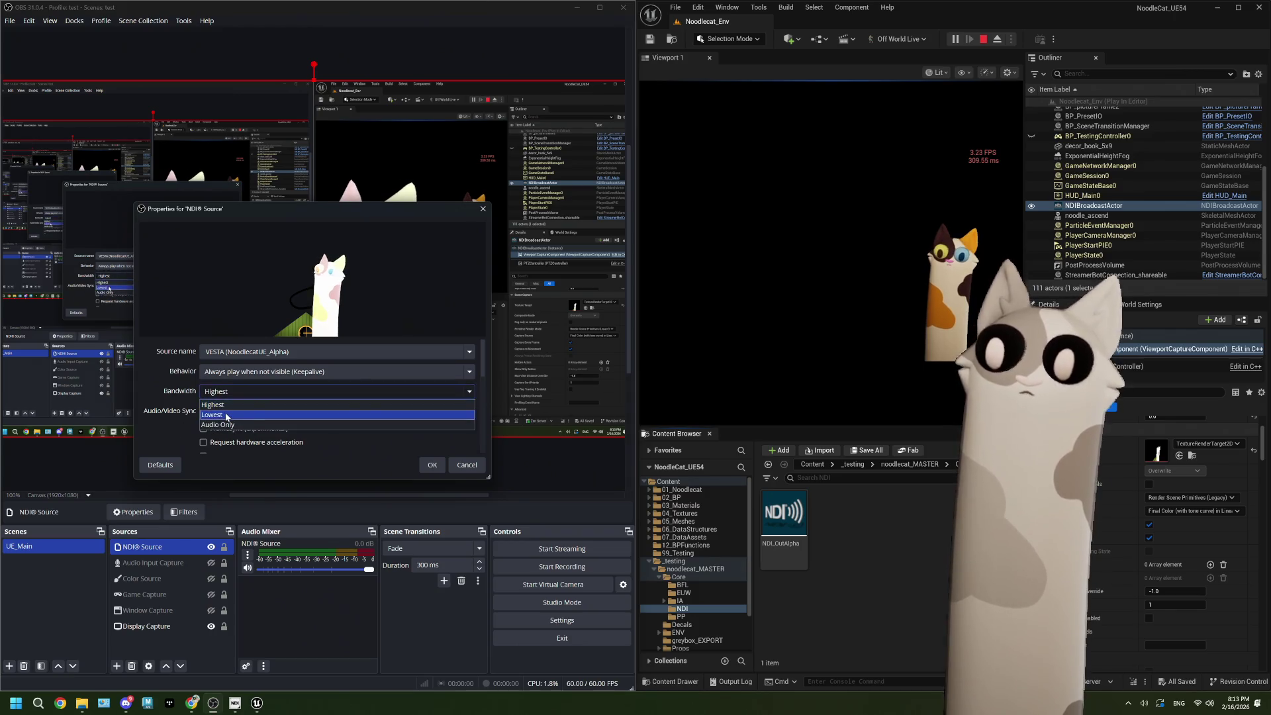
left_click(228, 416)
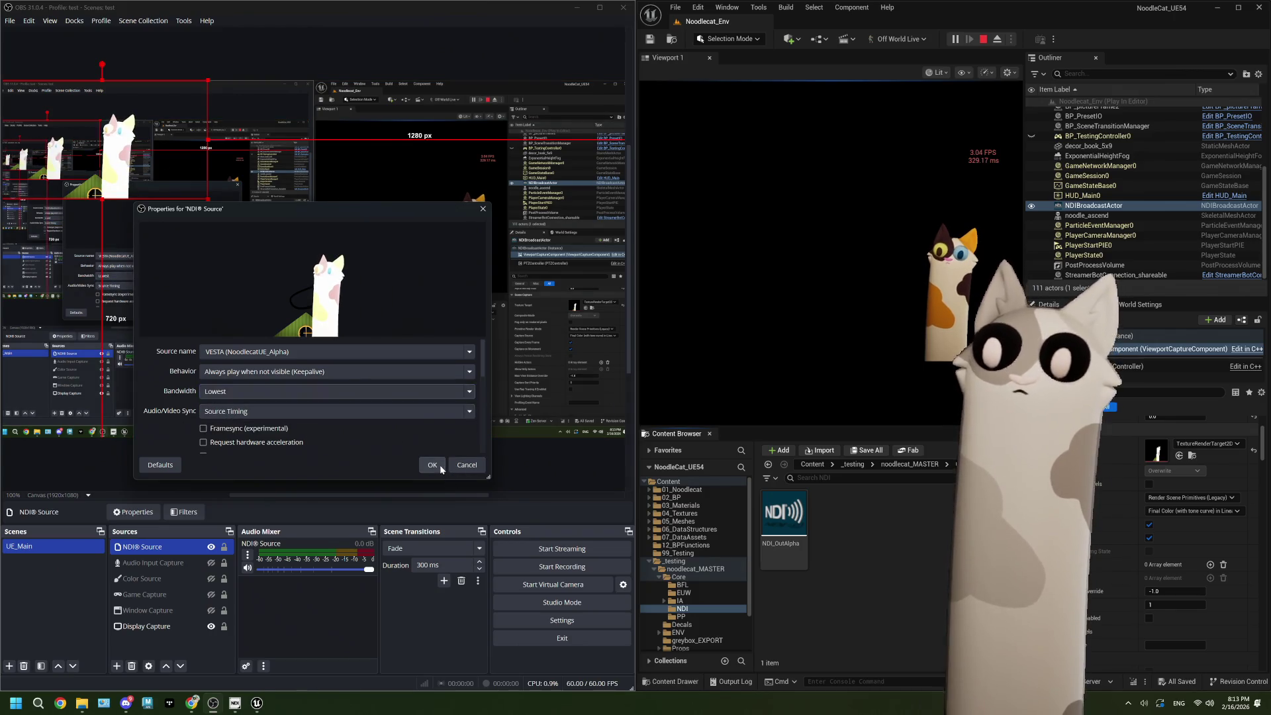
left_click(235, 392)
left_click(236, 415)
left_click(432, 465)
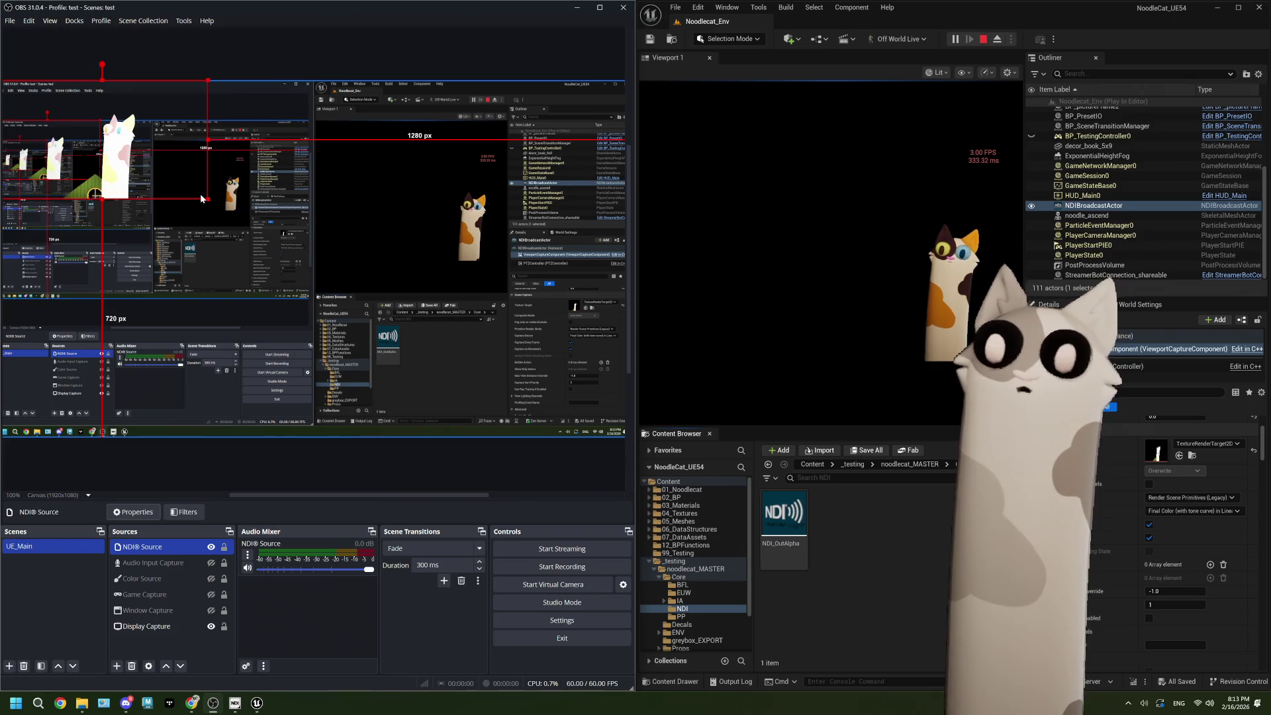
Step: Resize the NDI source in the preview to fill the canvas
mouse_move(103, 166)
left_mouse_down()
mouse_move(134, 185)
mouse_move(111, 167)
left_mouse_up()
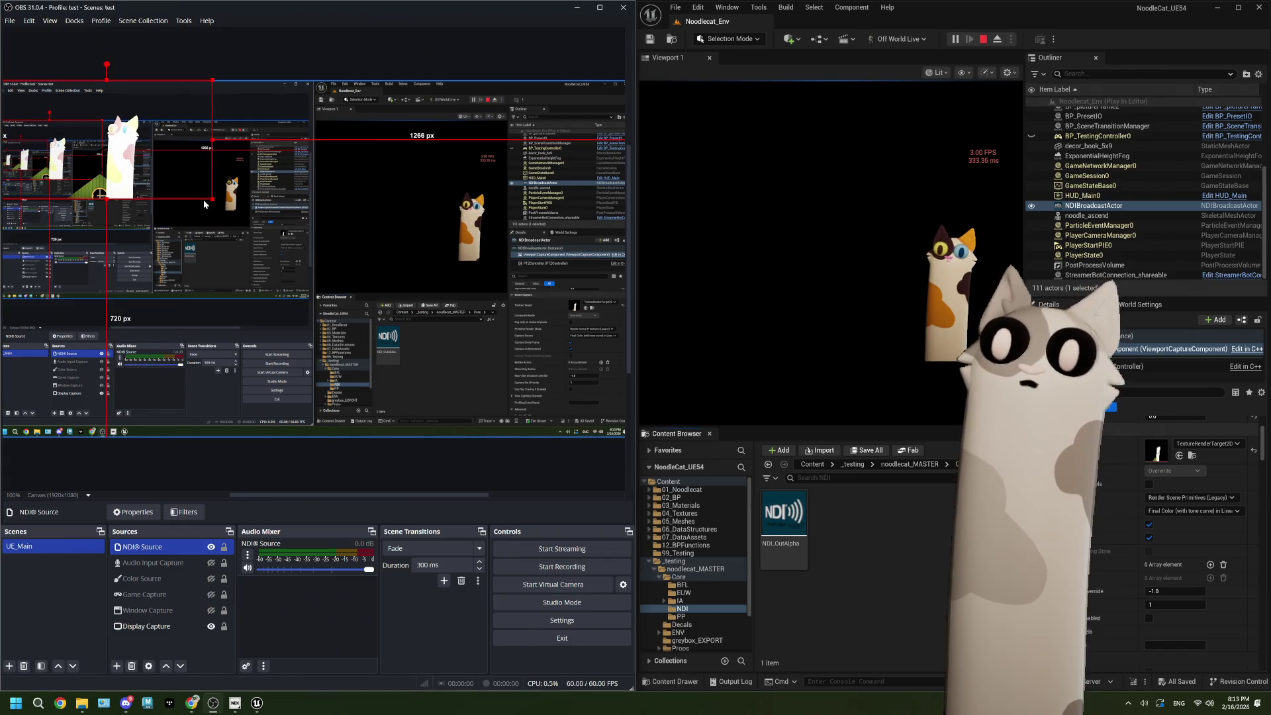
mouse_move(211, 197)
left_mouse_down()
mouse_move(616, 424)
mouse_move(632, 418)
left_mouse_up()
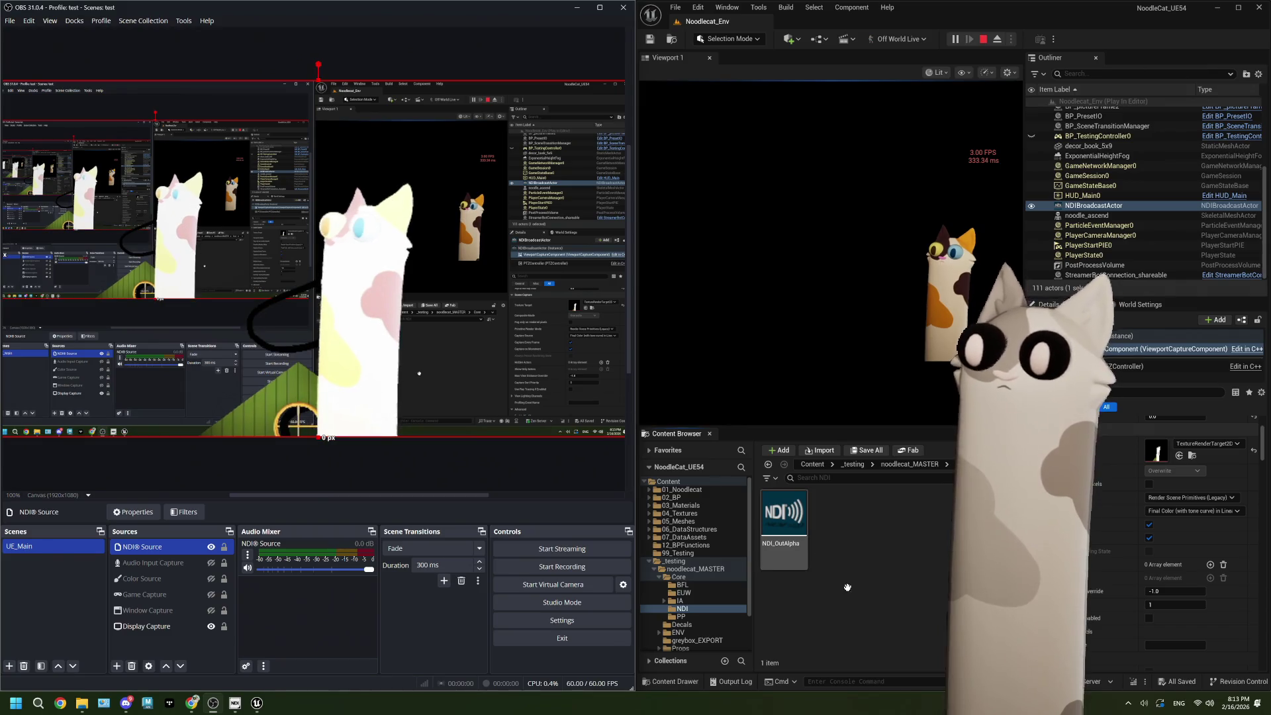
left_click(850, 588)
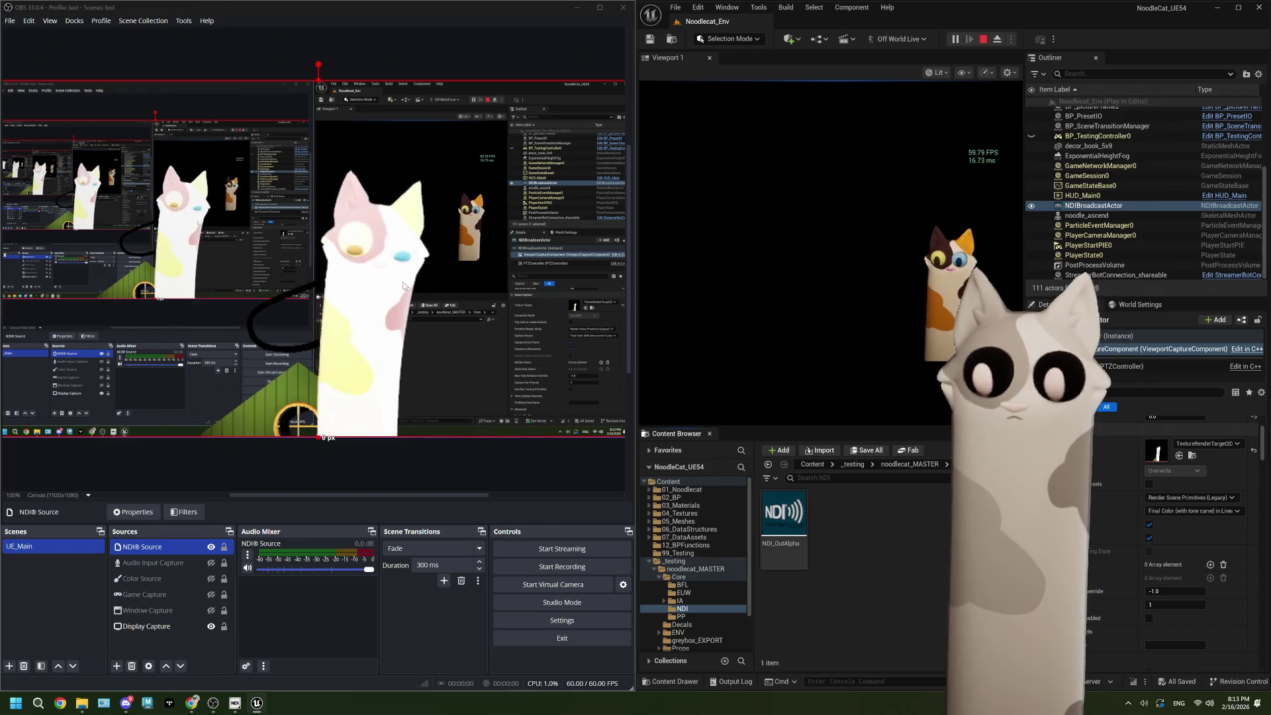
left_click(427, 447)
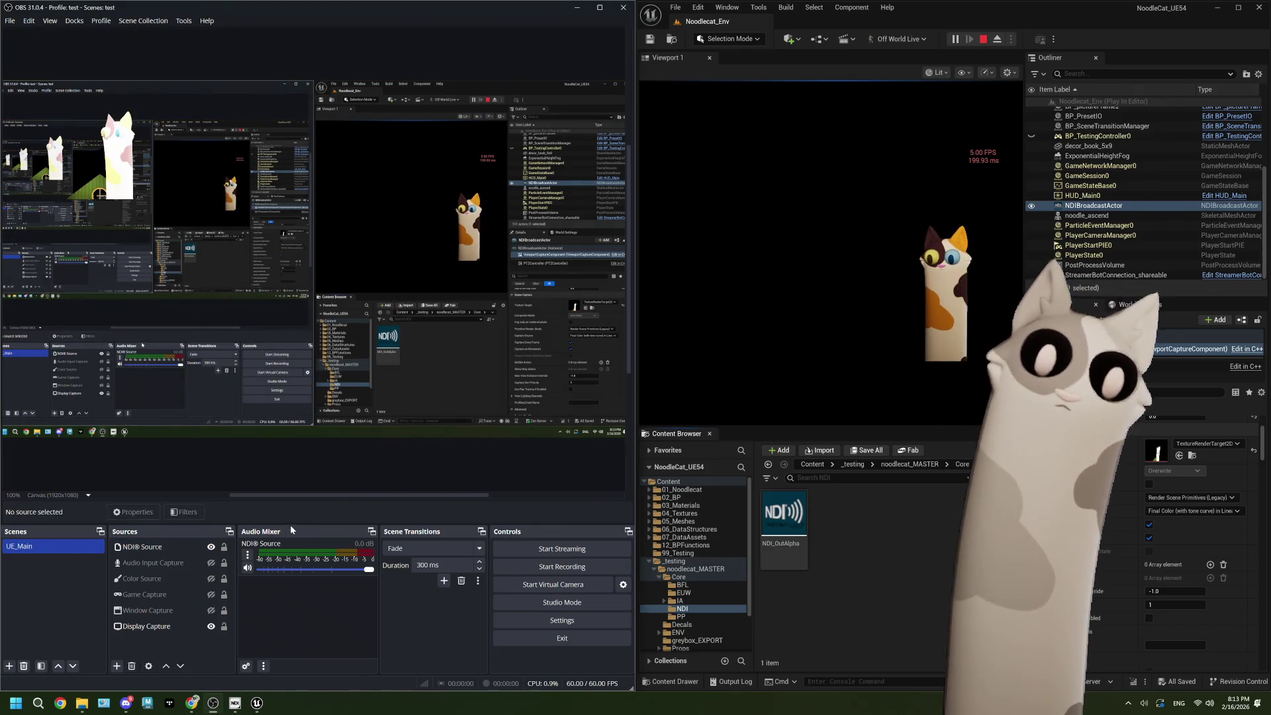
Step: Set the NDI® Source Bandwidth back to Highest
double_click(159, 552)
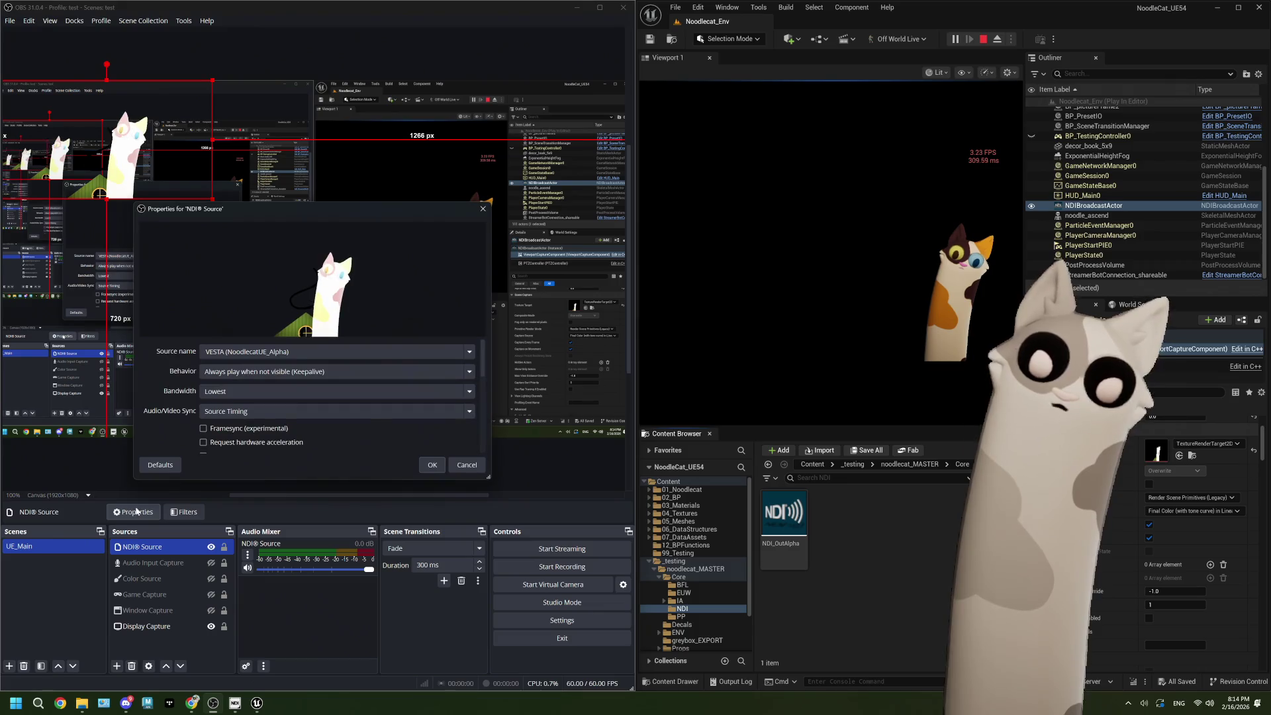
left_click(227, 398)
left_click(227, 405)
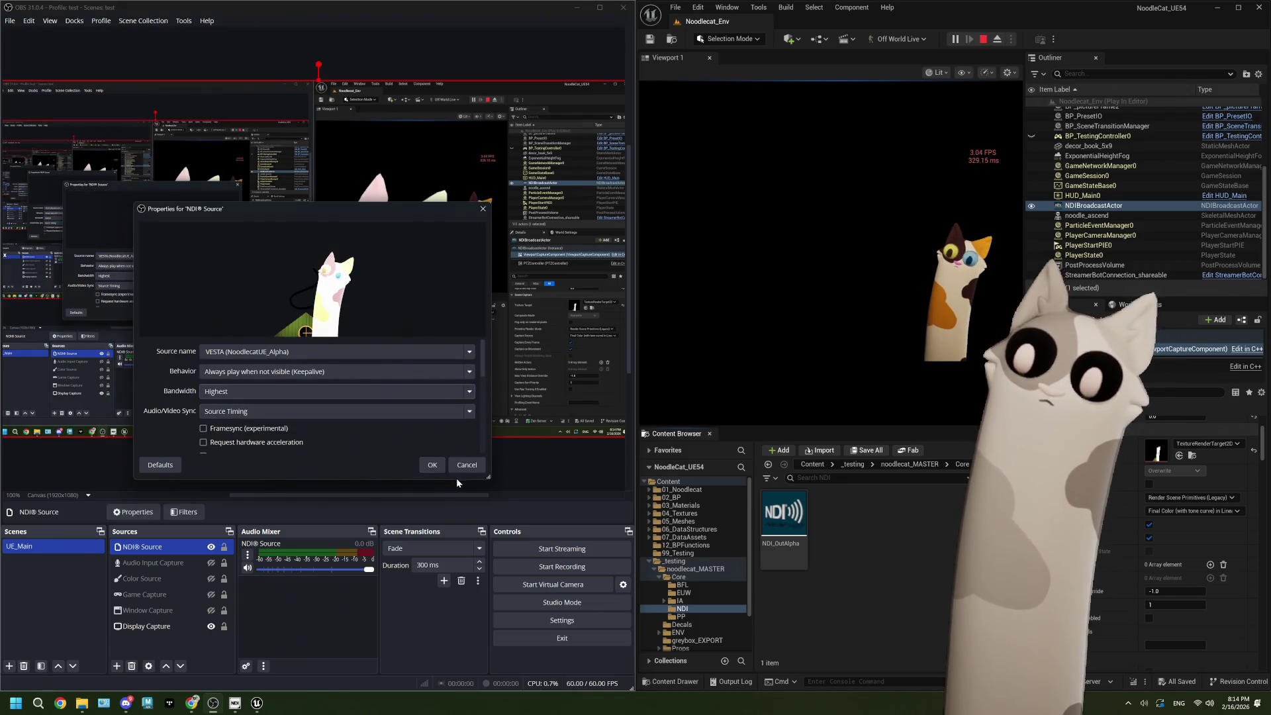
left_click(464, 468)
left_click(488, 477)
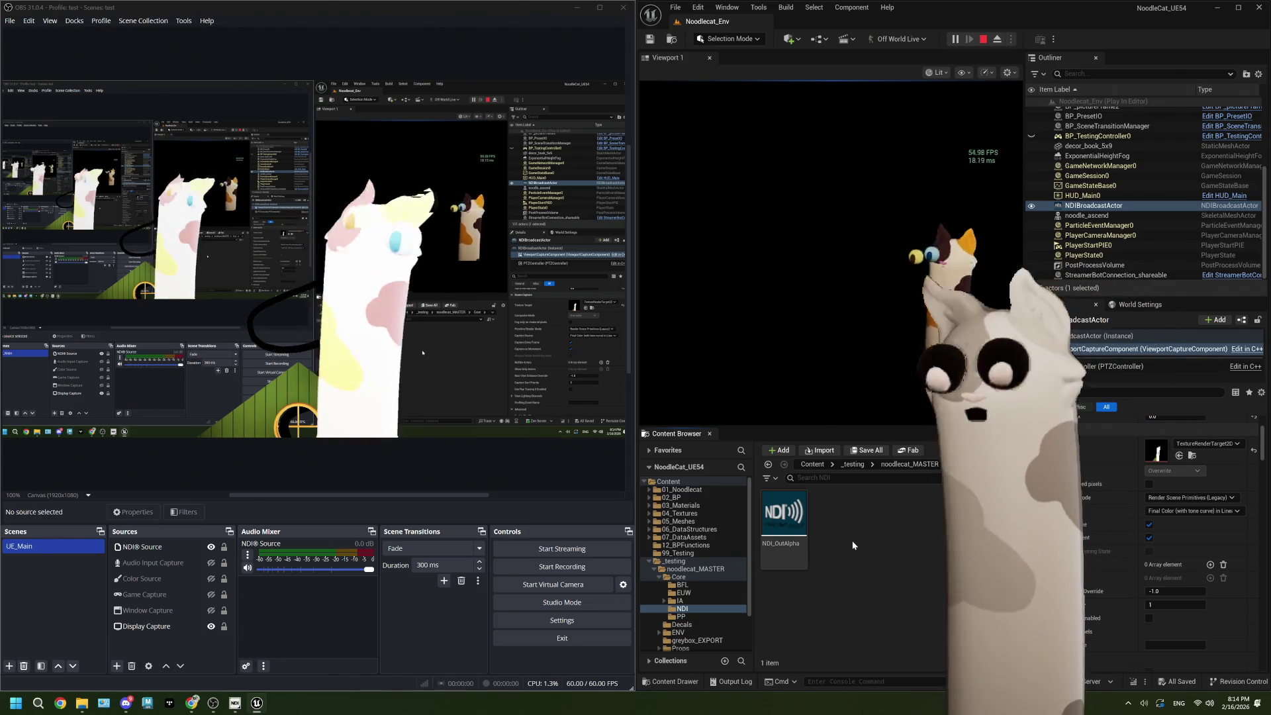
left_click(11, 20)
left_click(37, 66)
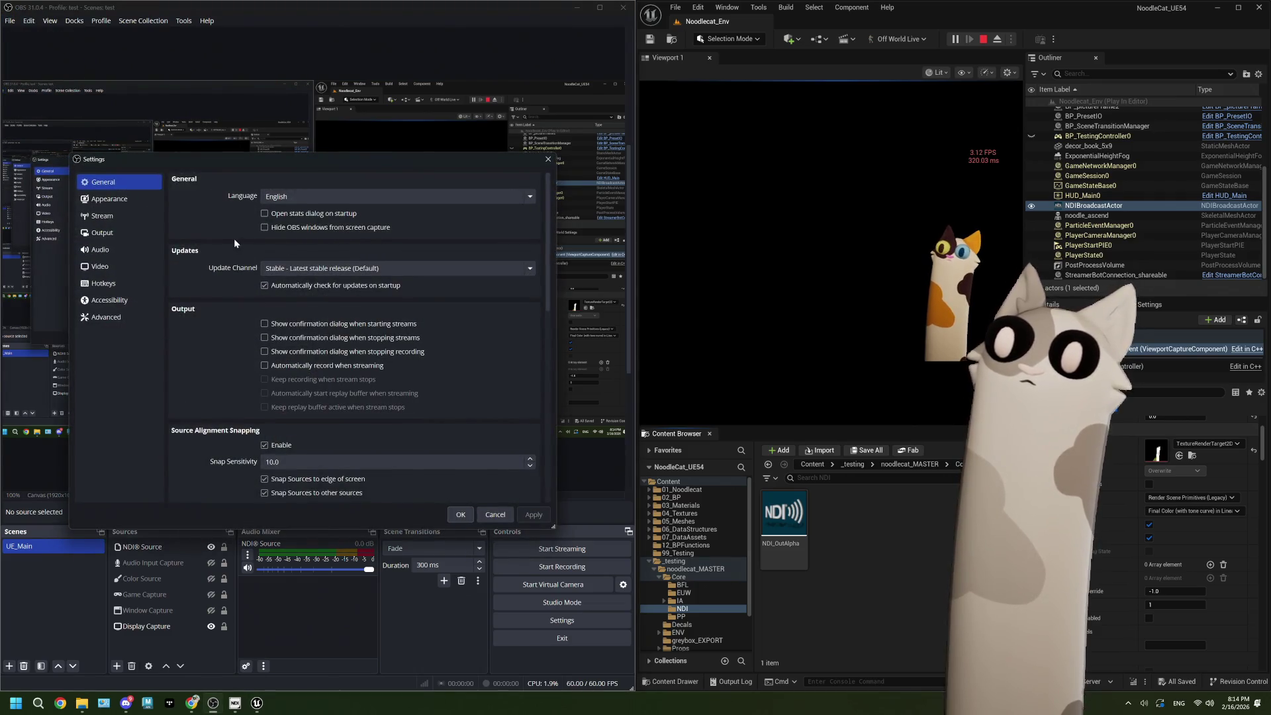
Step: Look through the General, Video, Accessibility and Advanced pages, then cancel without changes
scroll(222, 237, "down", 10)
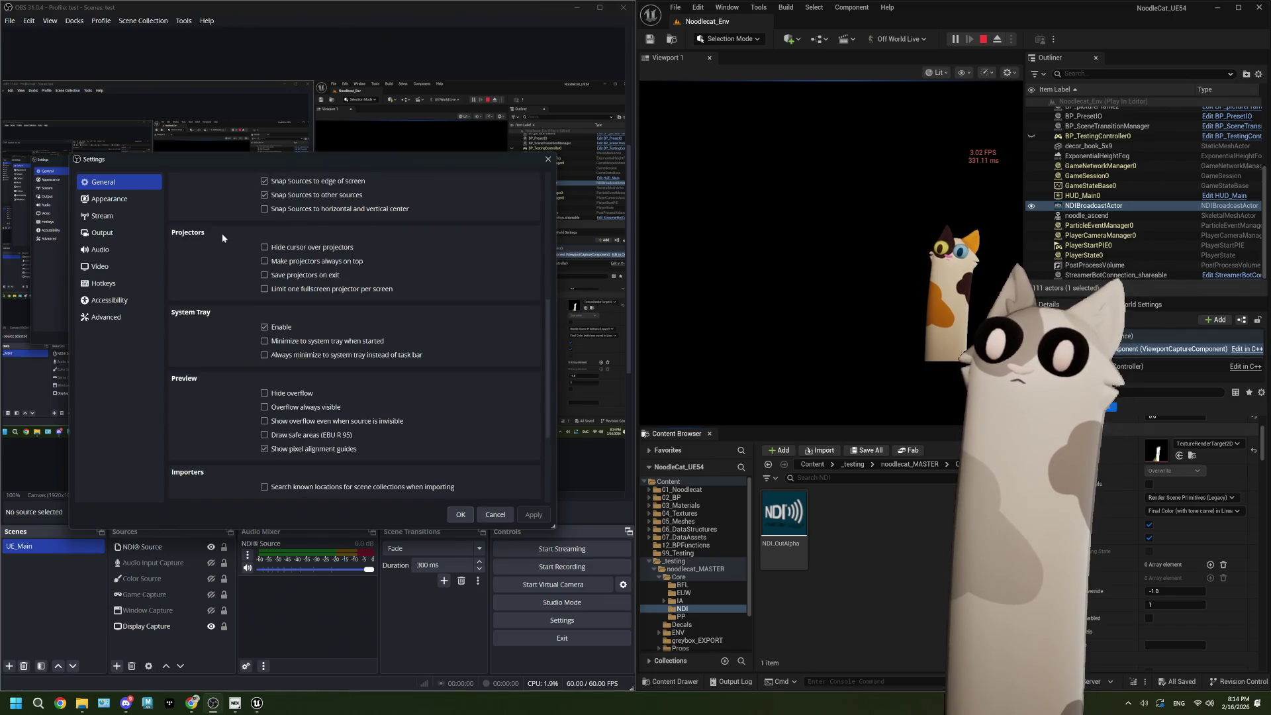
scroll(223, 237, "up", 10)
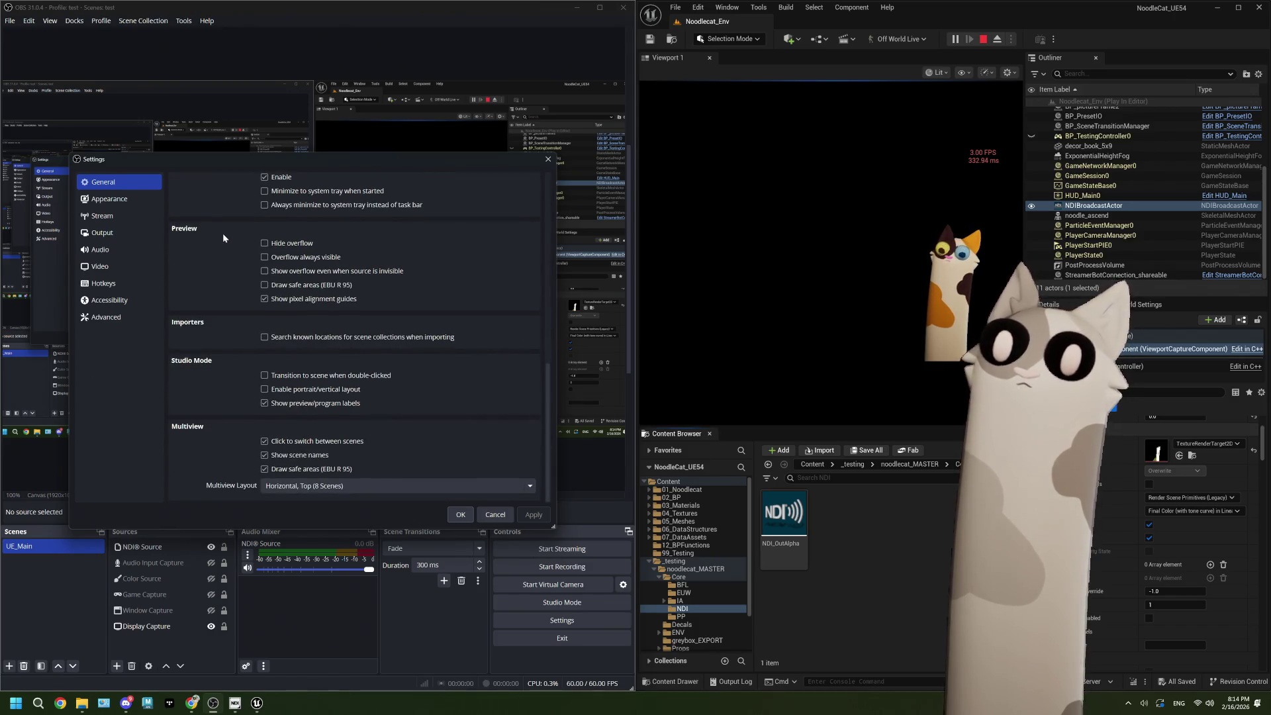
left_click(135, 268)
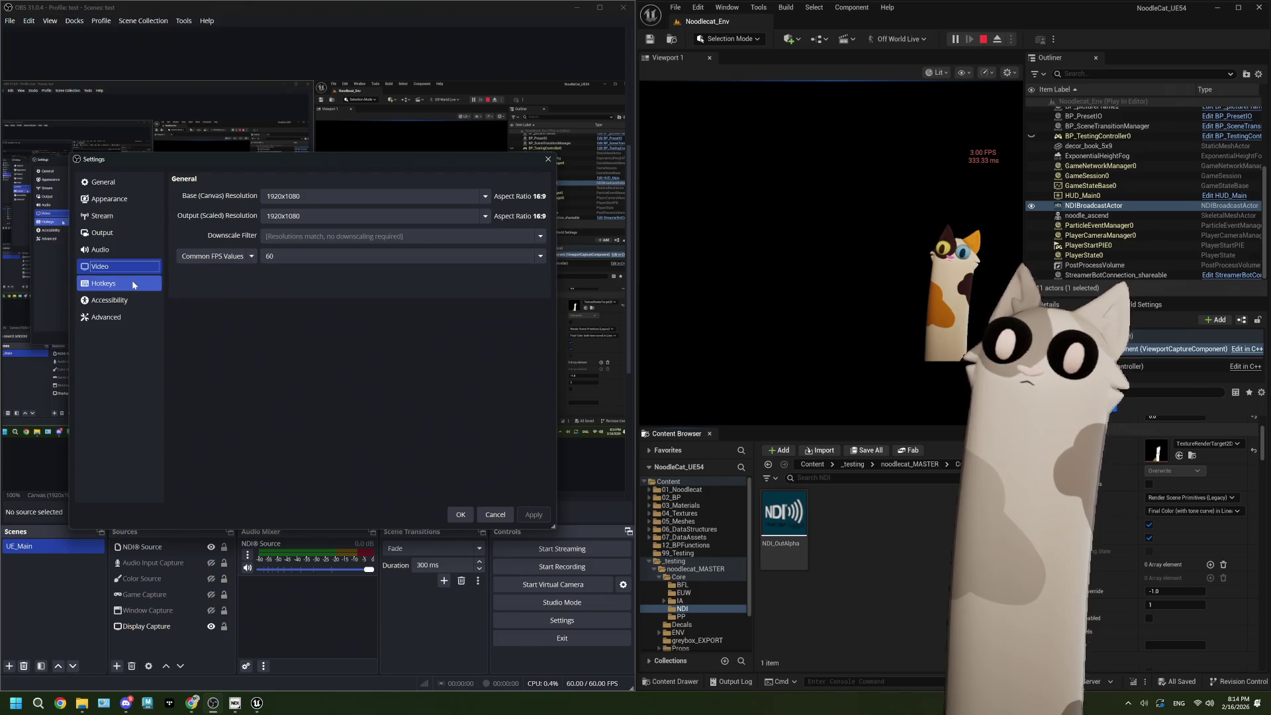
left_click(131, 299)
left_click(133, 322)
scroll(189, 312, "down", 2)
scroll(190, 311, "up", 2)
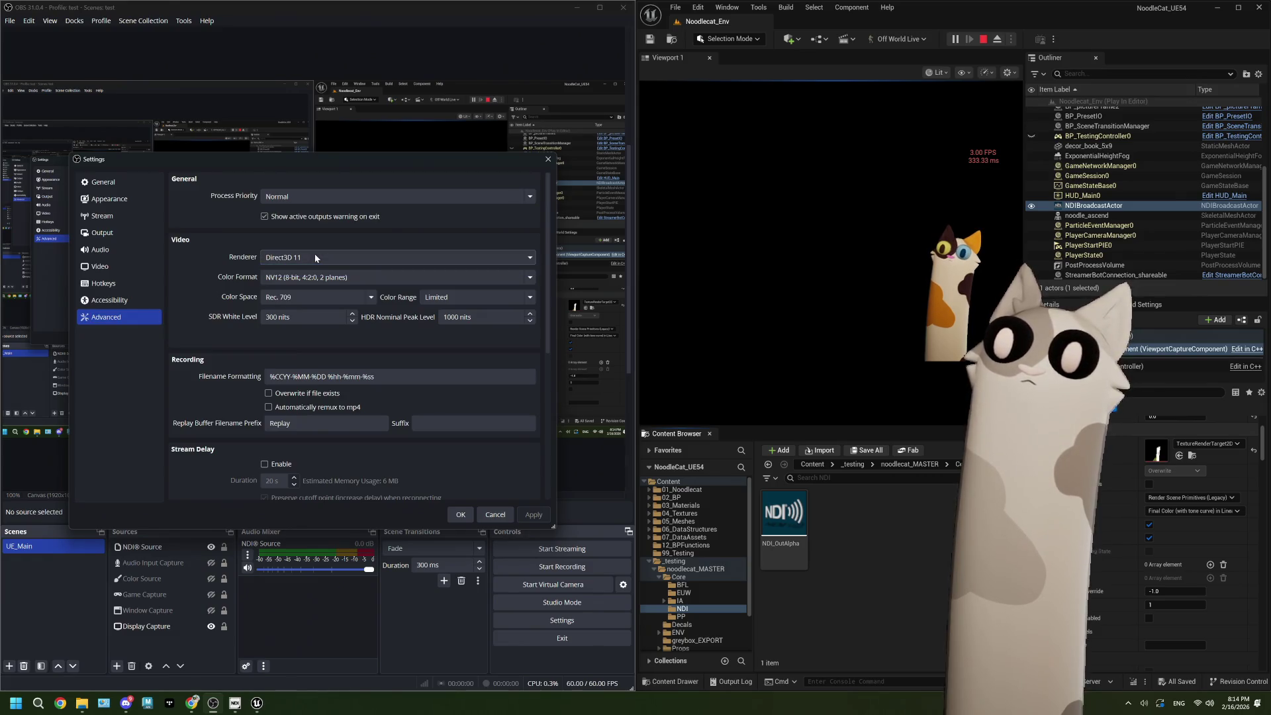
scroll(184, 301, "down", 3)
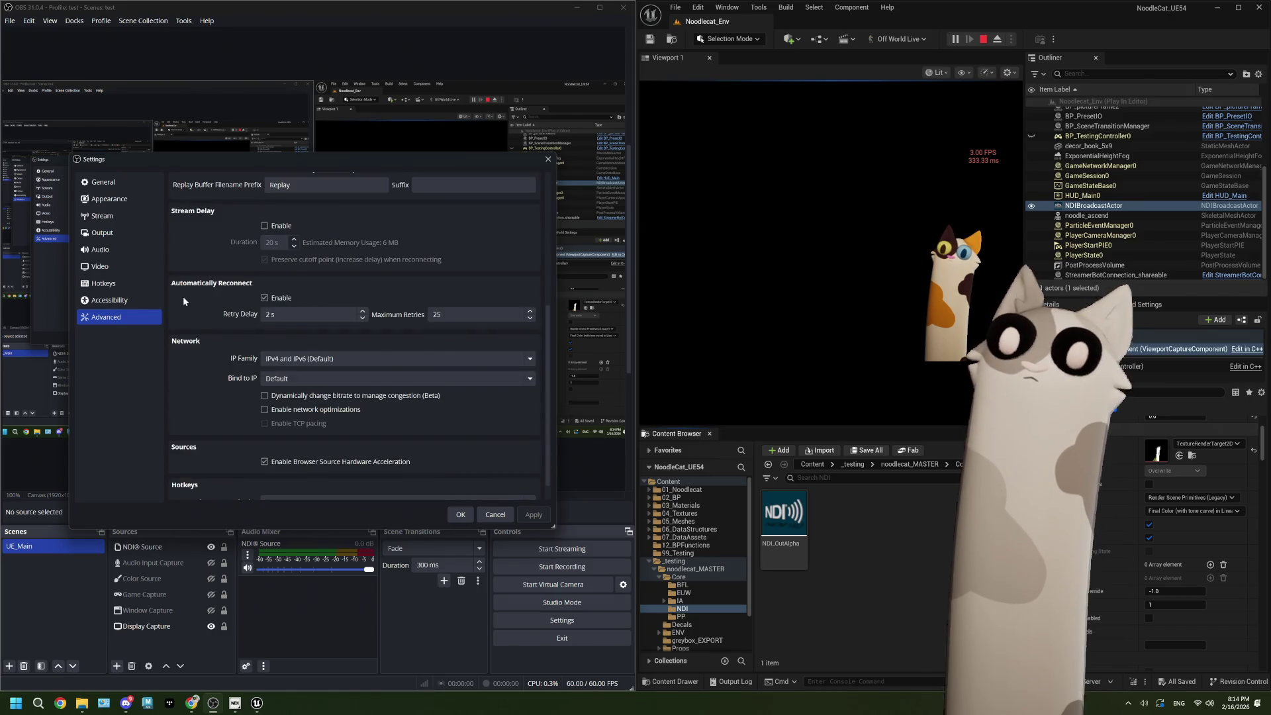
scroll(183, 296, "down", 1)
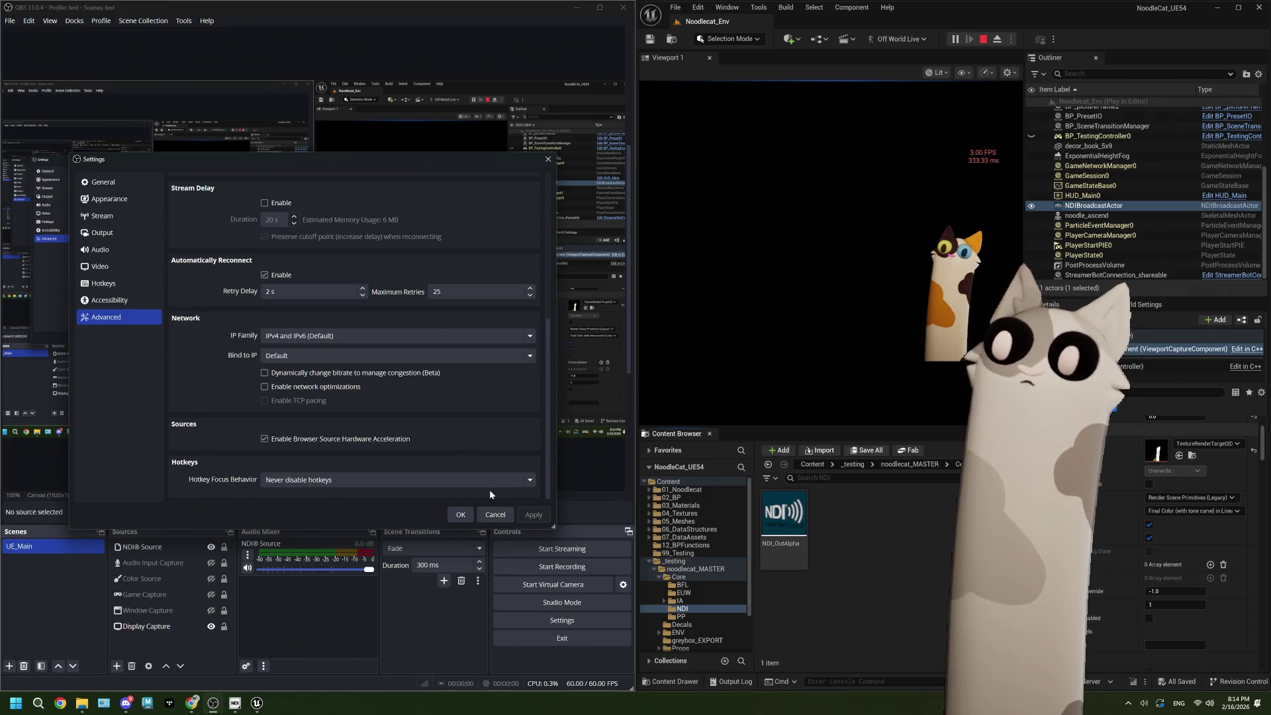
left_click(495, 515)
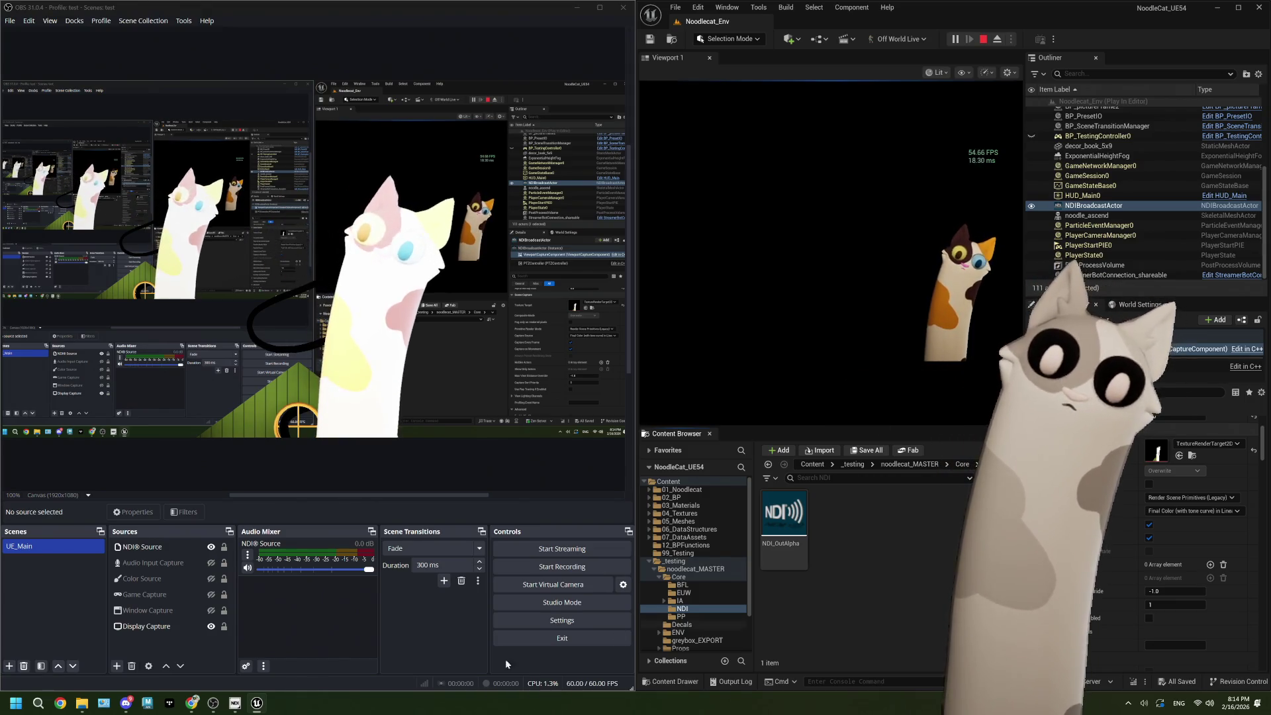
Step: Show the VESTA > NoodlecatUE_Alpha source in NDI Studio Monitor
left_click(235, 703)
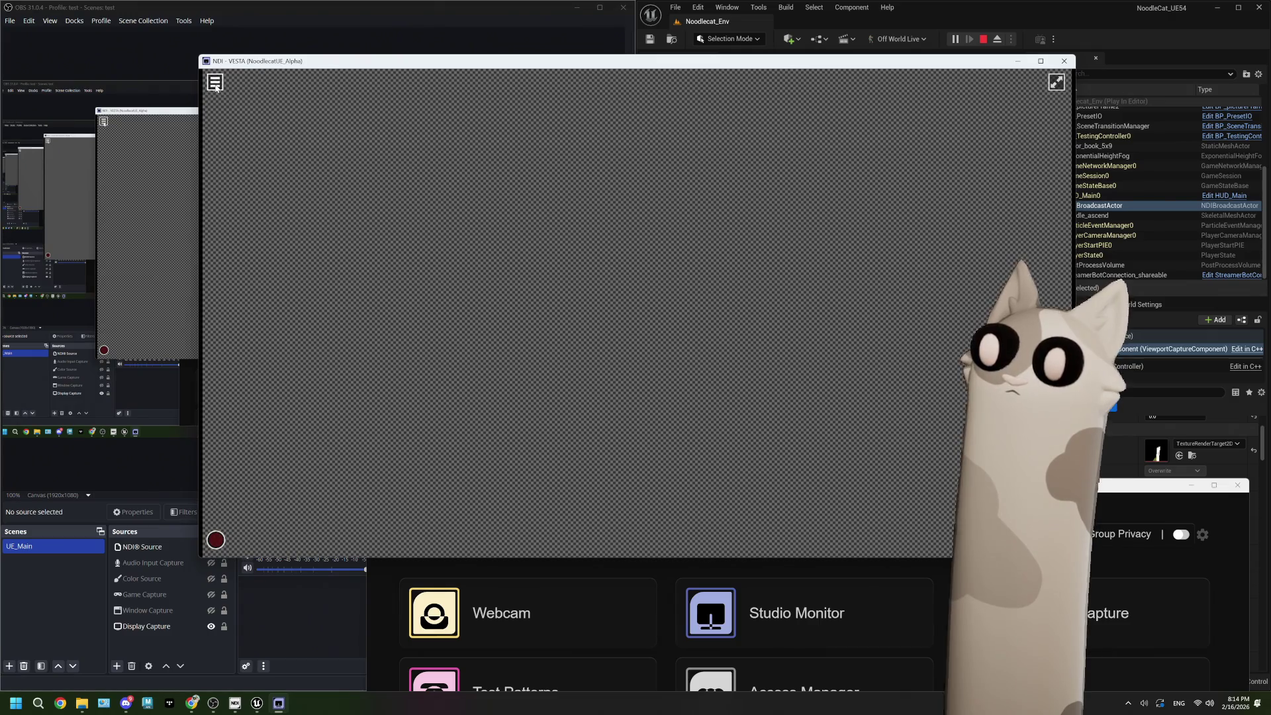
left_click(215, 87)
mouse_move(278, 91)
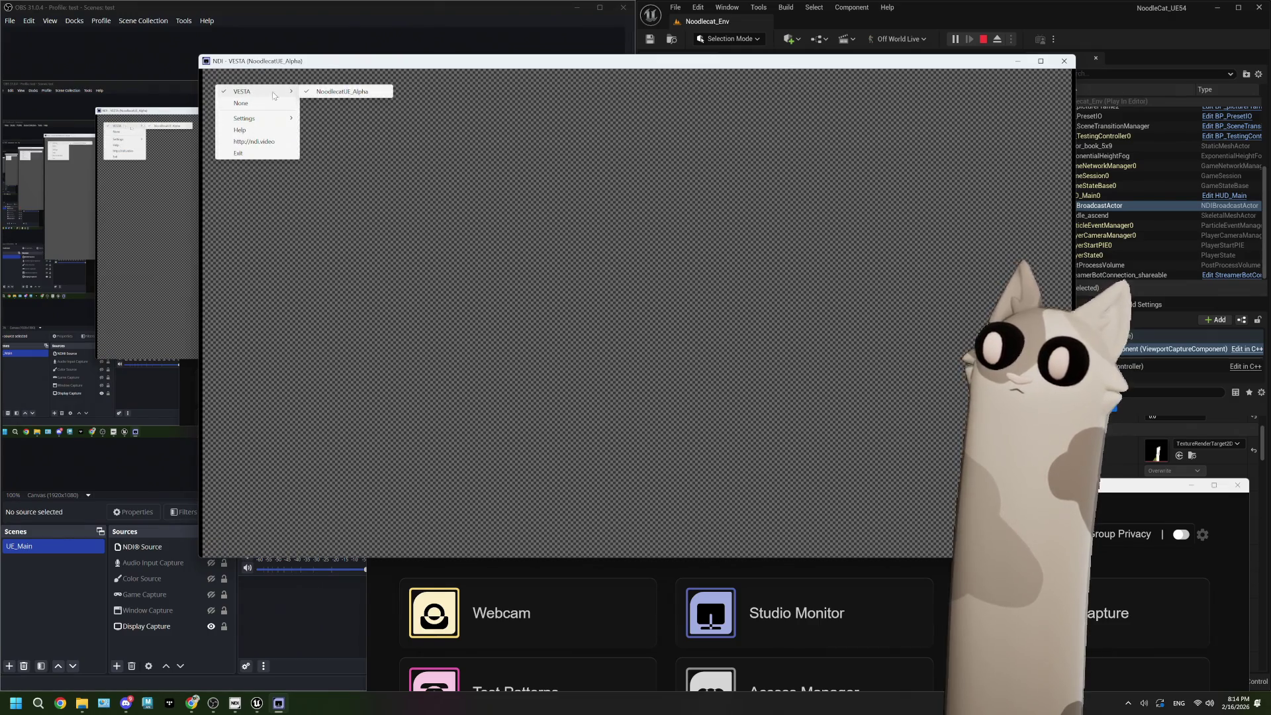
left_click(330, 93)
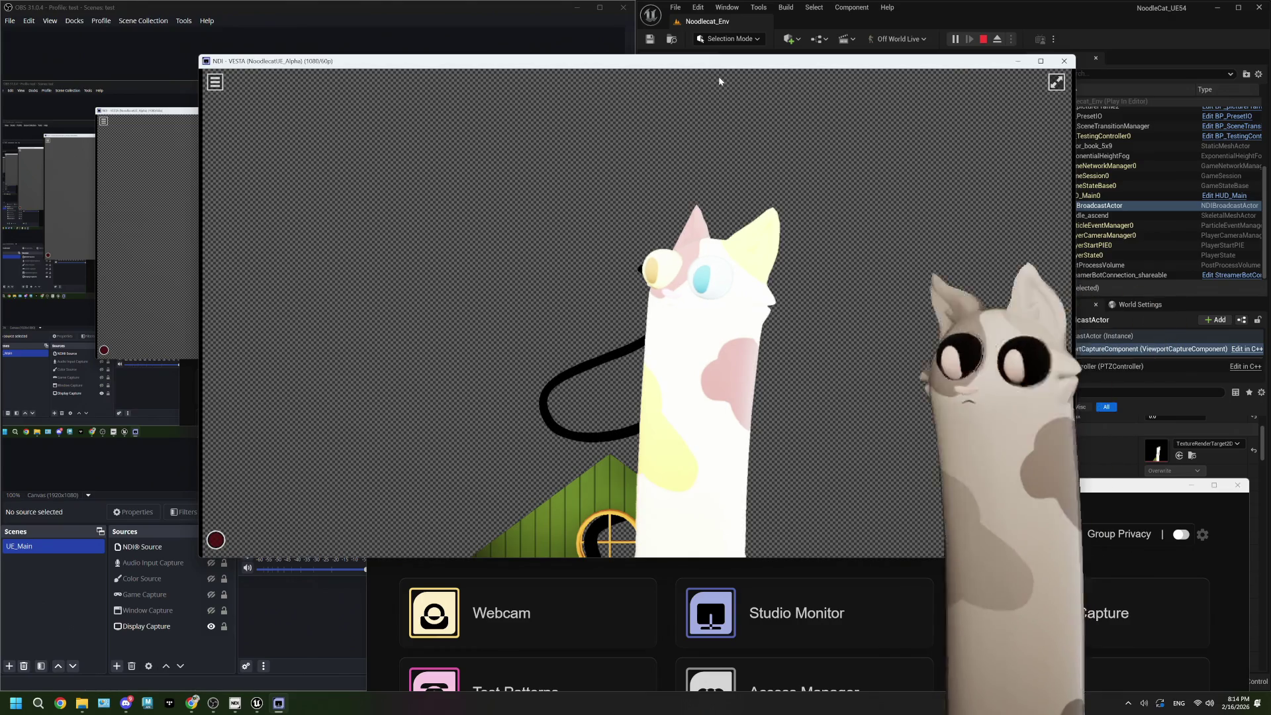
Step: Move the monitor window further left beside Unreal, then return to OBS
left_click(946, 11)
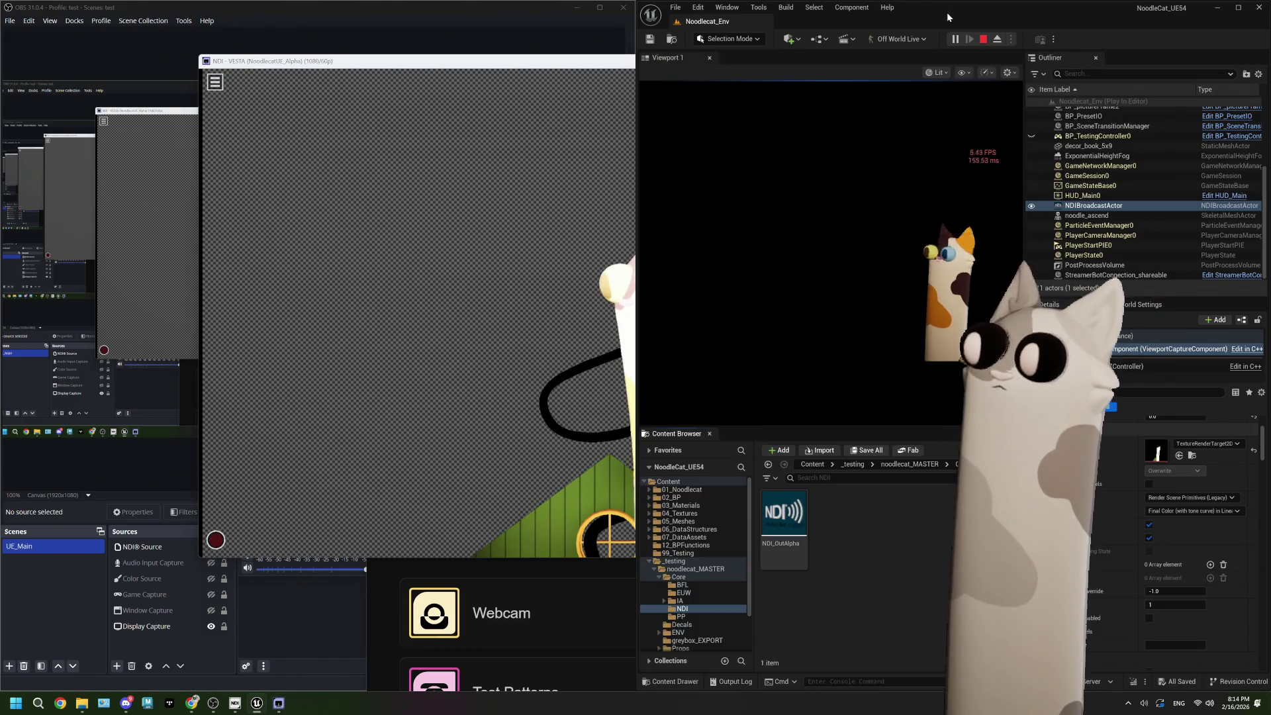
left_click_drag(594, 68, 448, 71)
left_click(995, 18)
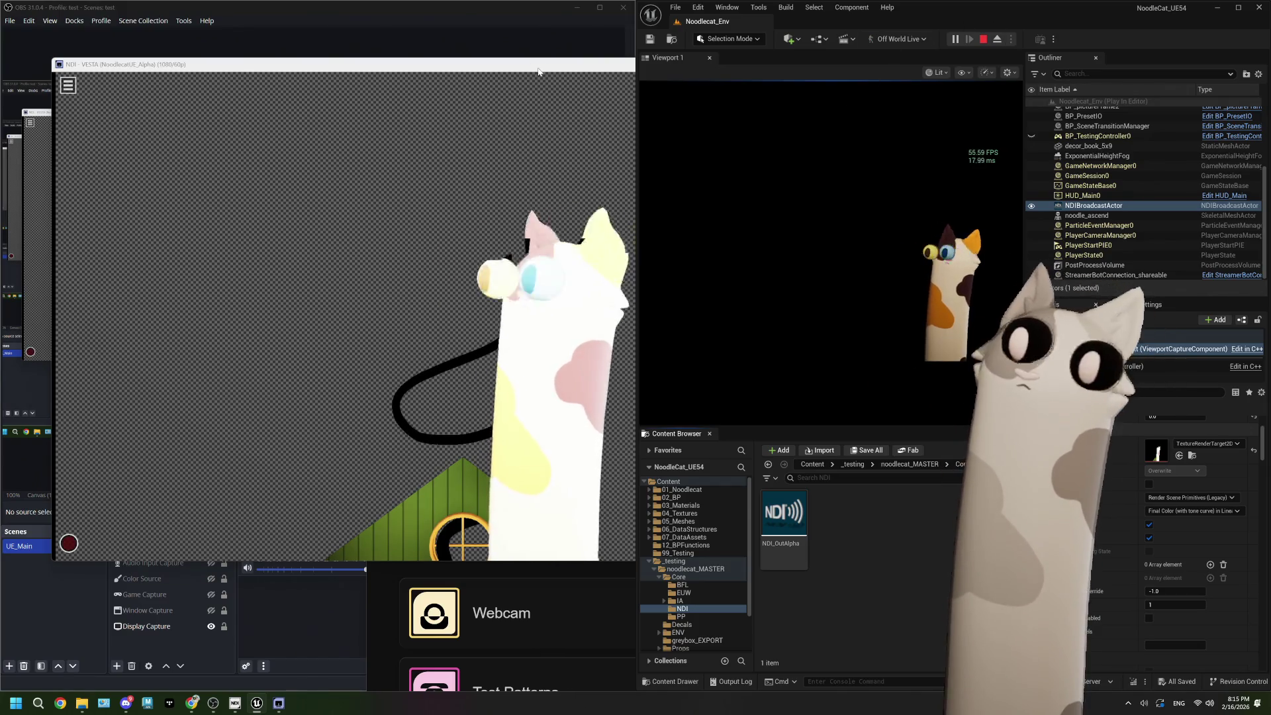
left_click_drag(610, 68, 457, 74)
left_click(1017, 8)
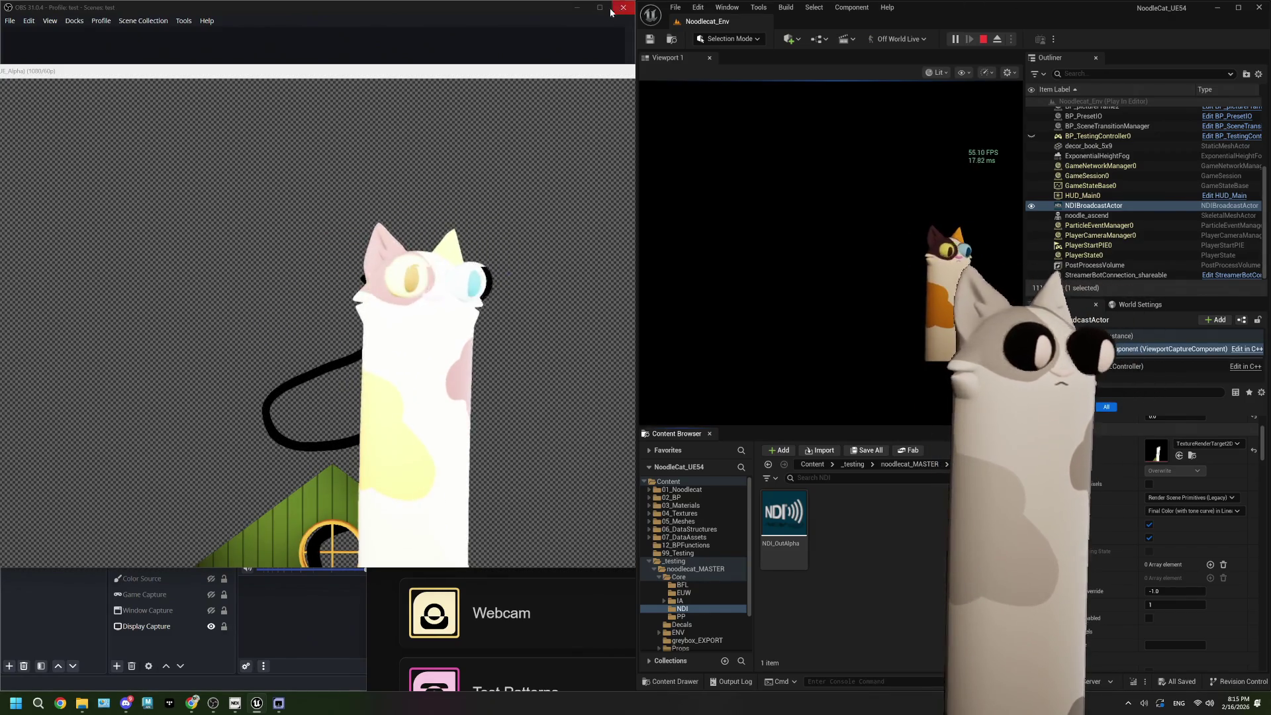
left_click(475, 15)
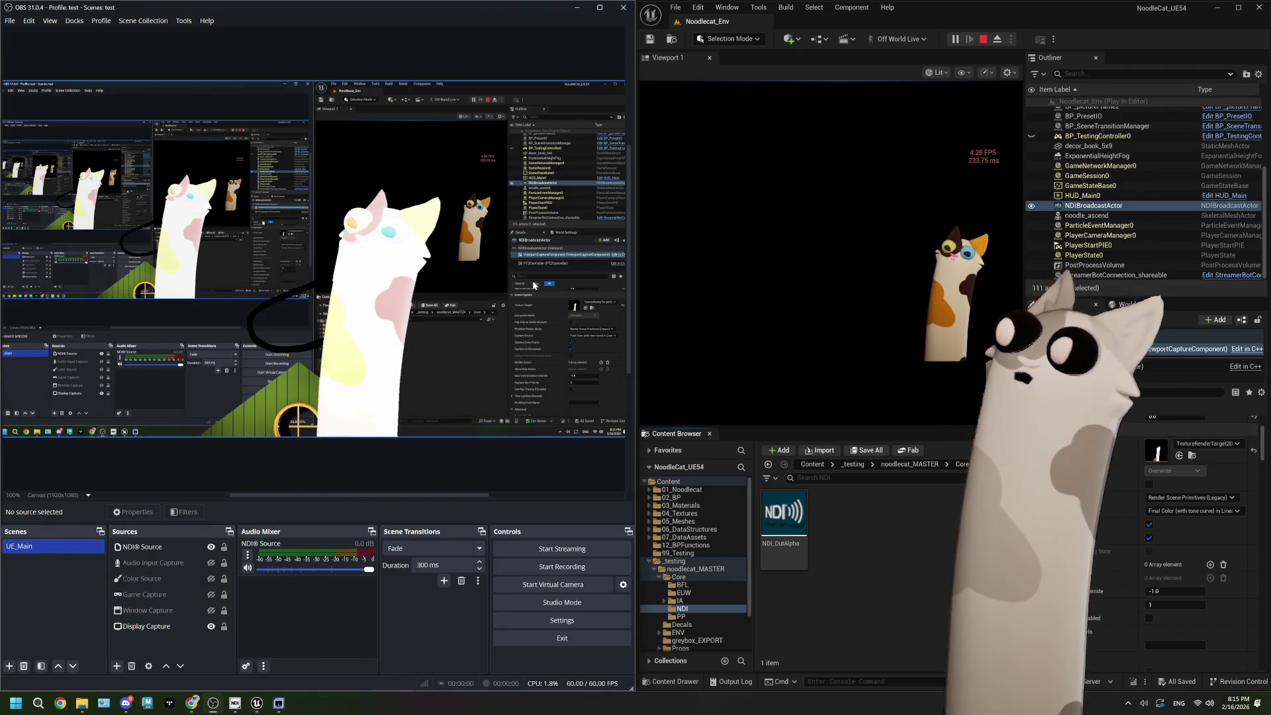
Step: Stop Play-in-Editor, close the Web Socket error Message Log, and maximize the editor
left_click(983, 39)
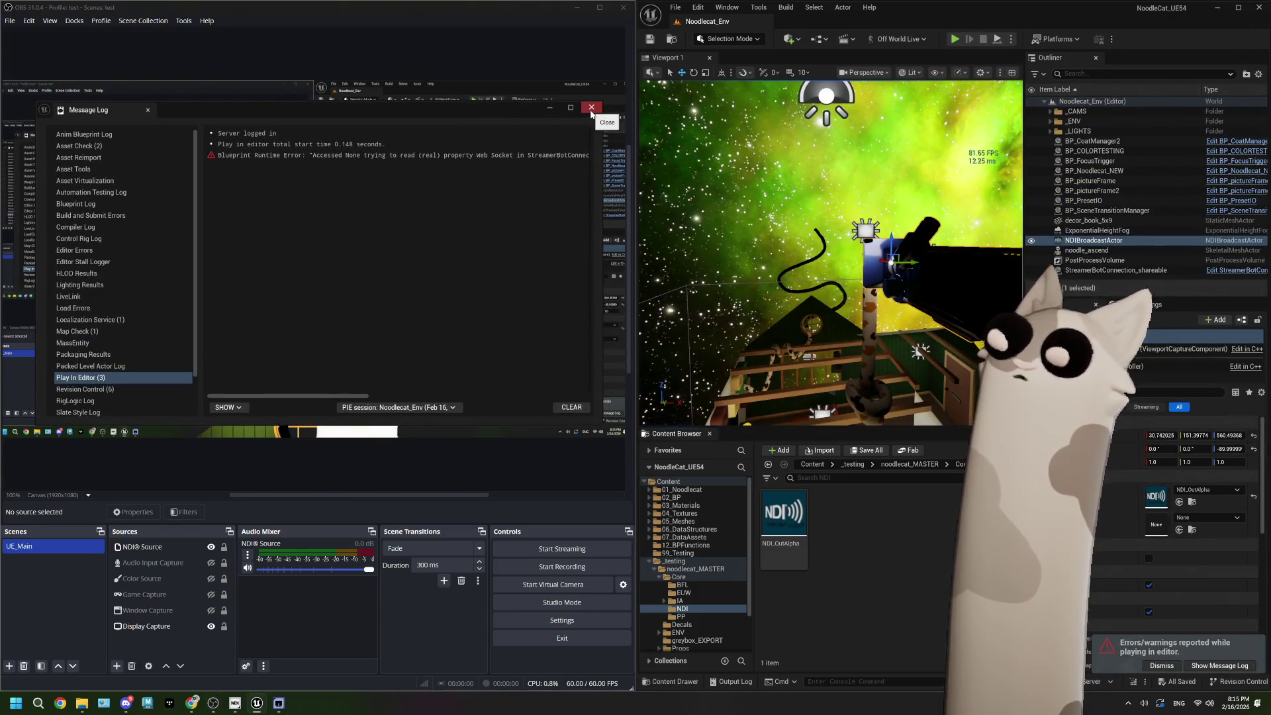
left_click(592, 107)
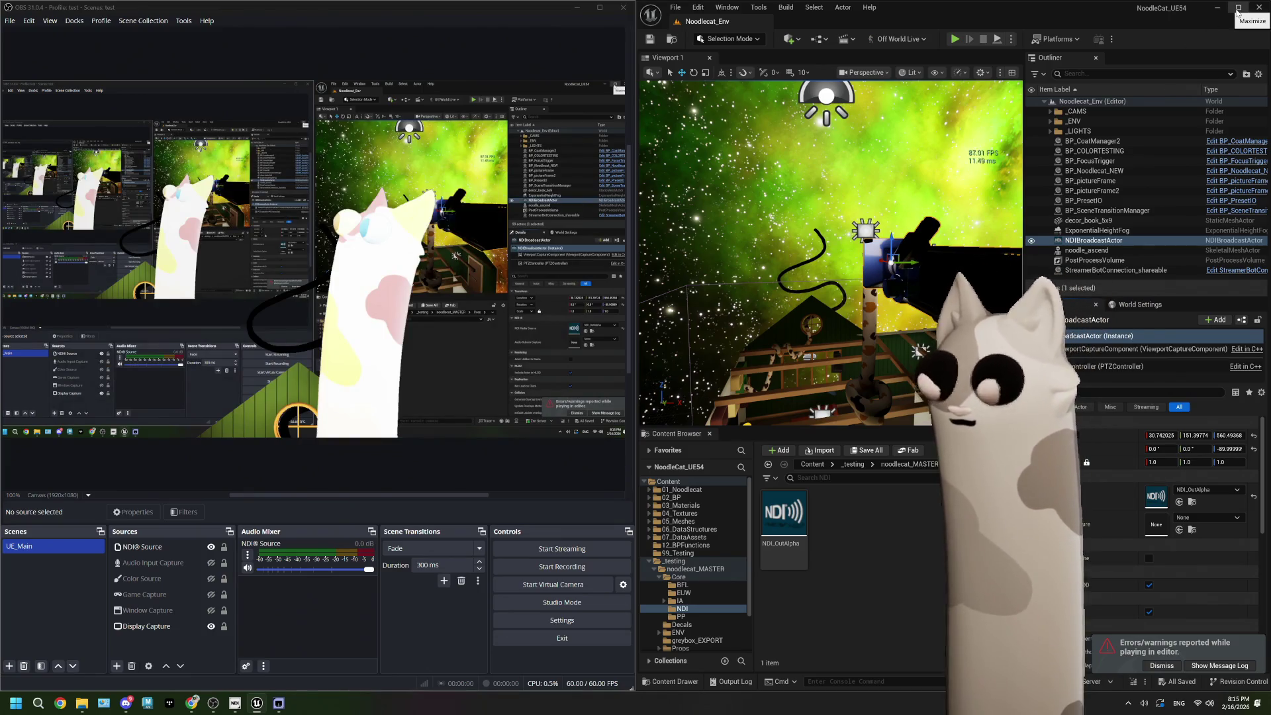
key("super+Up")
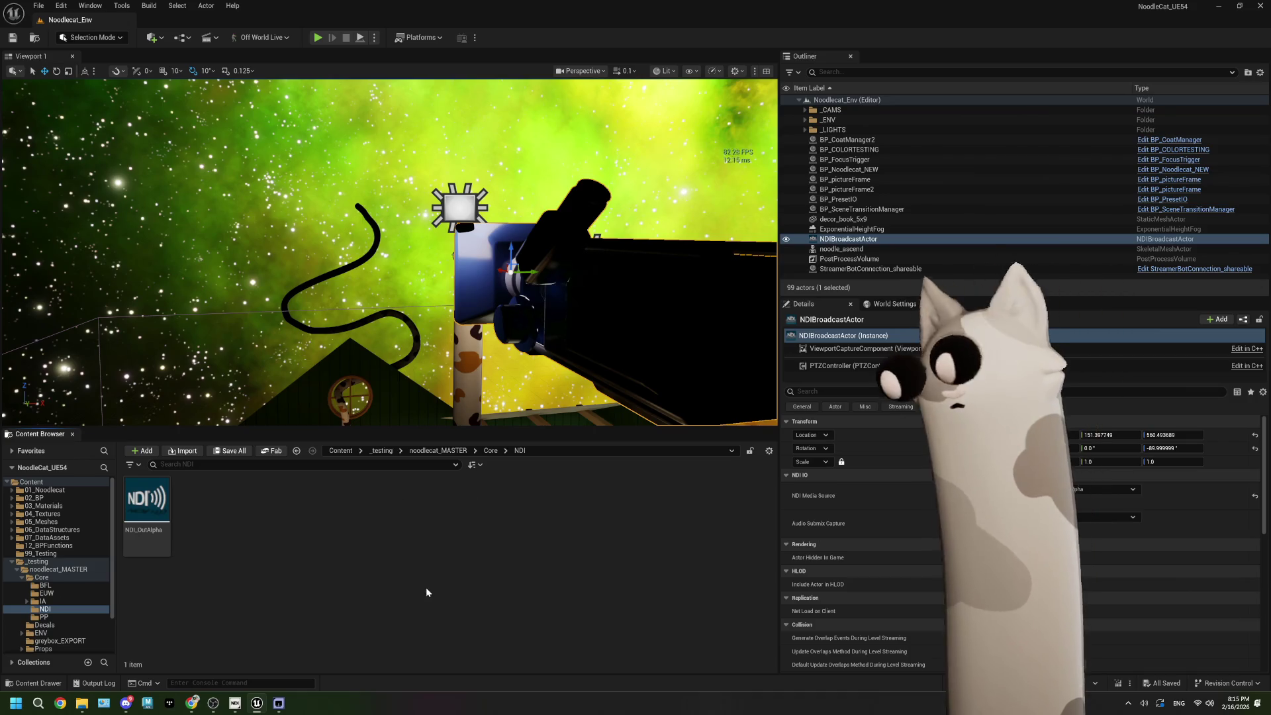
Step: Turn the viewport toward the house and launch Play-in-Editor for Noodlecat_Env
mouse_move(577, 343)
left_mouse_down()
mouse_move(640, 324)
mouse_move(615, 322)
mouse_move(688, 321)
mouse_move(662, 322)
mouse_move(682, 323)
mouse_move(665, 325)
mouse_move(647, 365)
mouse_move(625, 334)
mouse_move(669, 336)
mouse_move(464, 219)
mouse_move(302, 104)
left_mouse_up()
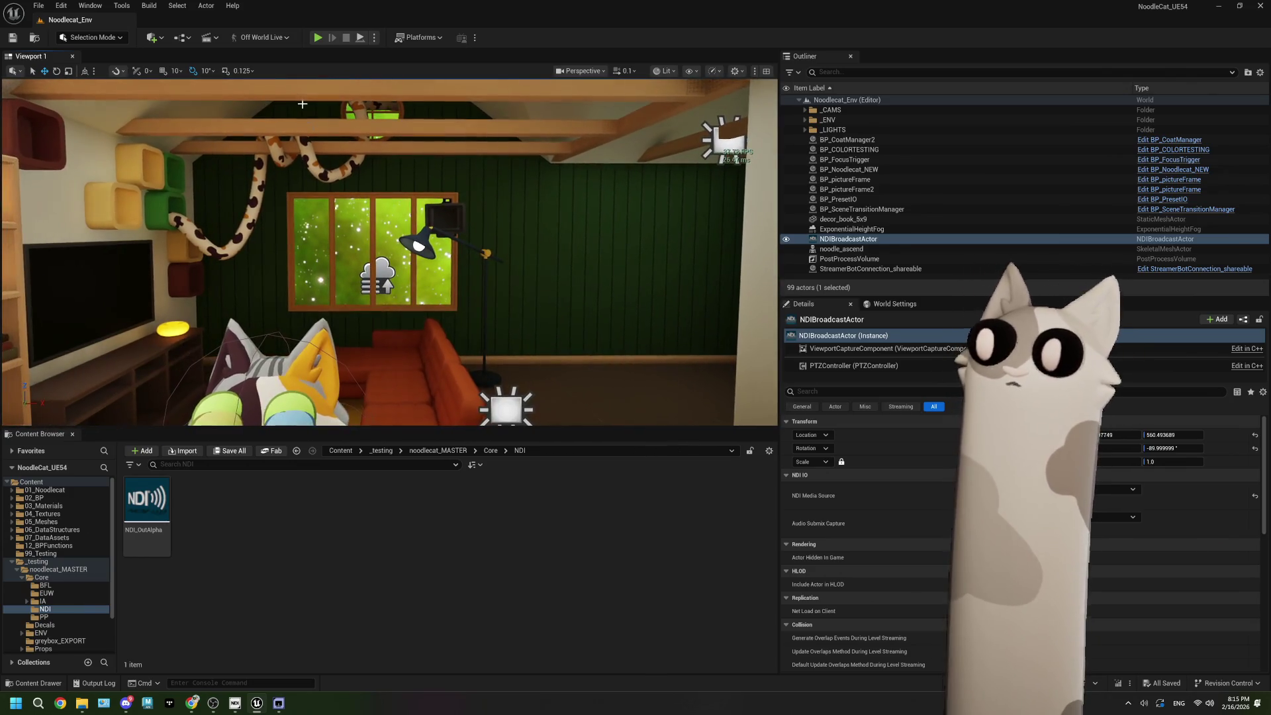
left_click(318, 38)
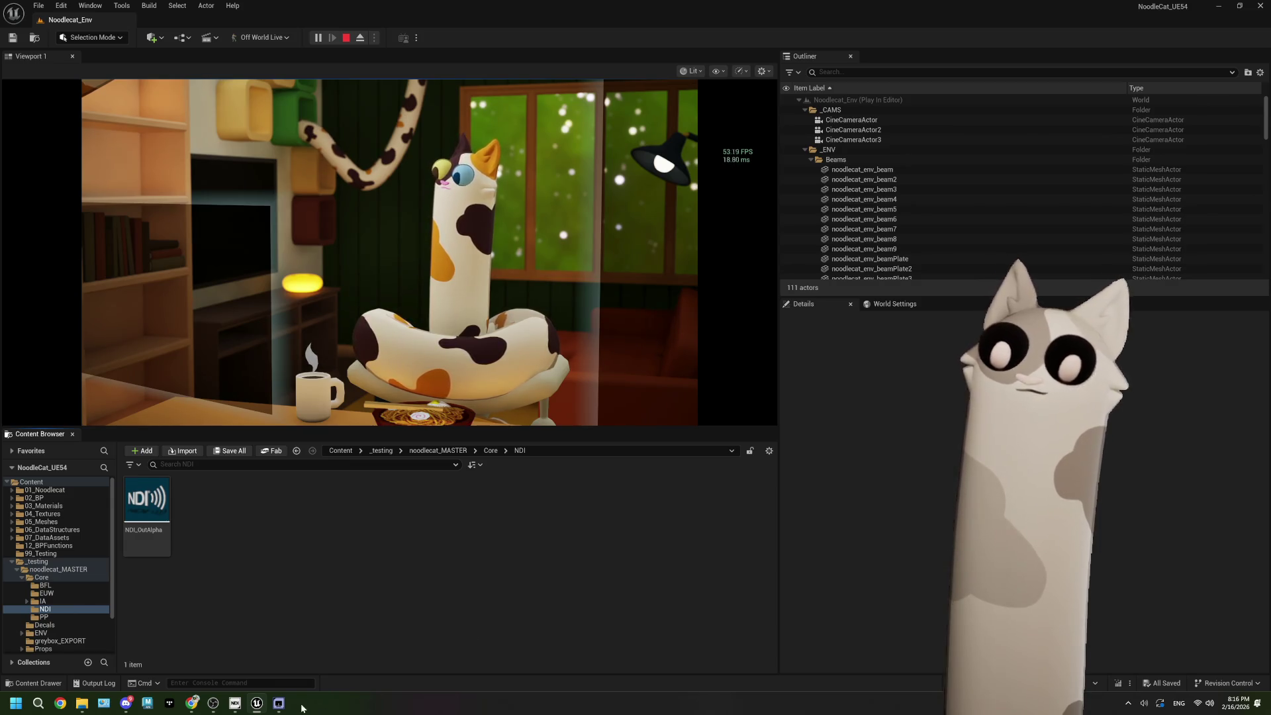
Step: Bring NDI Studio Monitor forward, reposition it, and browse its Settings > Output menu
left_click(285, 705)
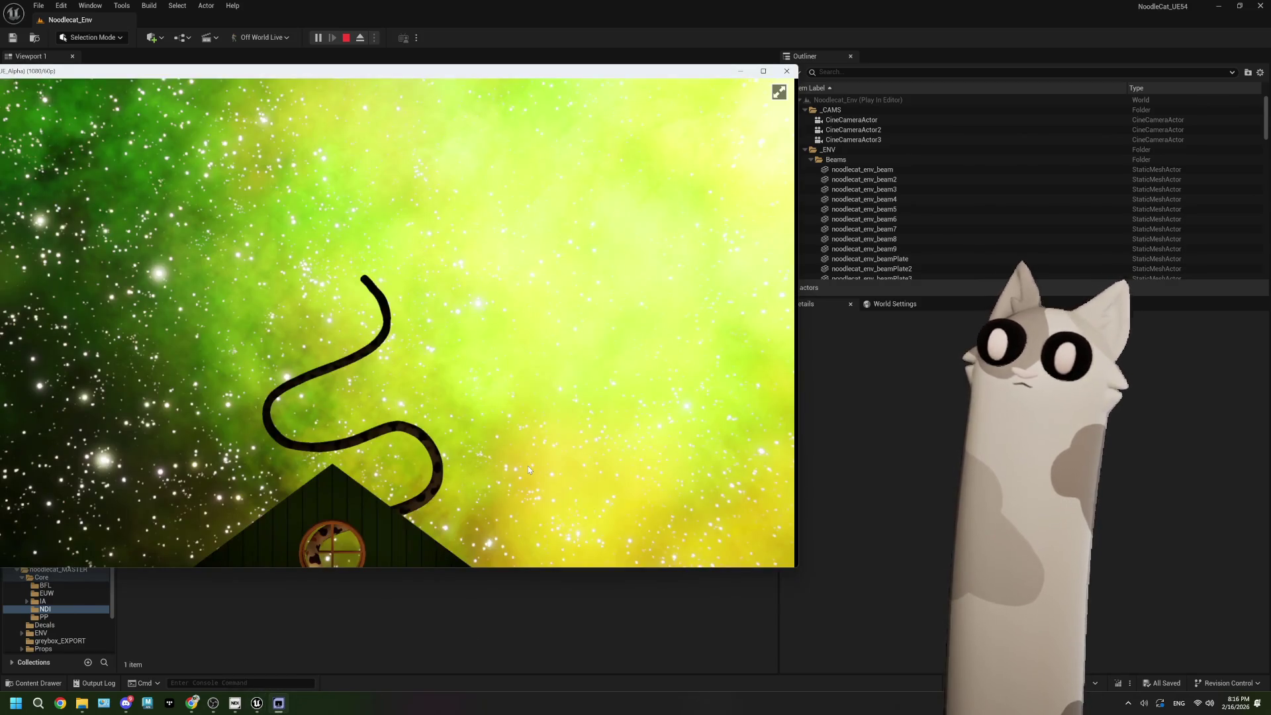
mouse_move(123, 71)
left_mouse_down()
mouse_move(303, 64)
mouse_move(259, 62)
left_mouse_up()
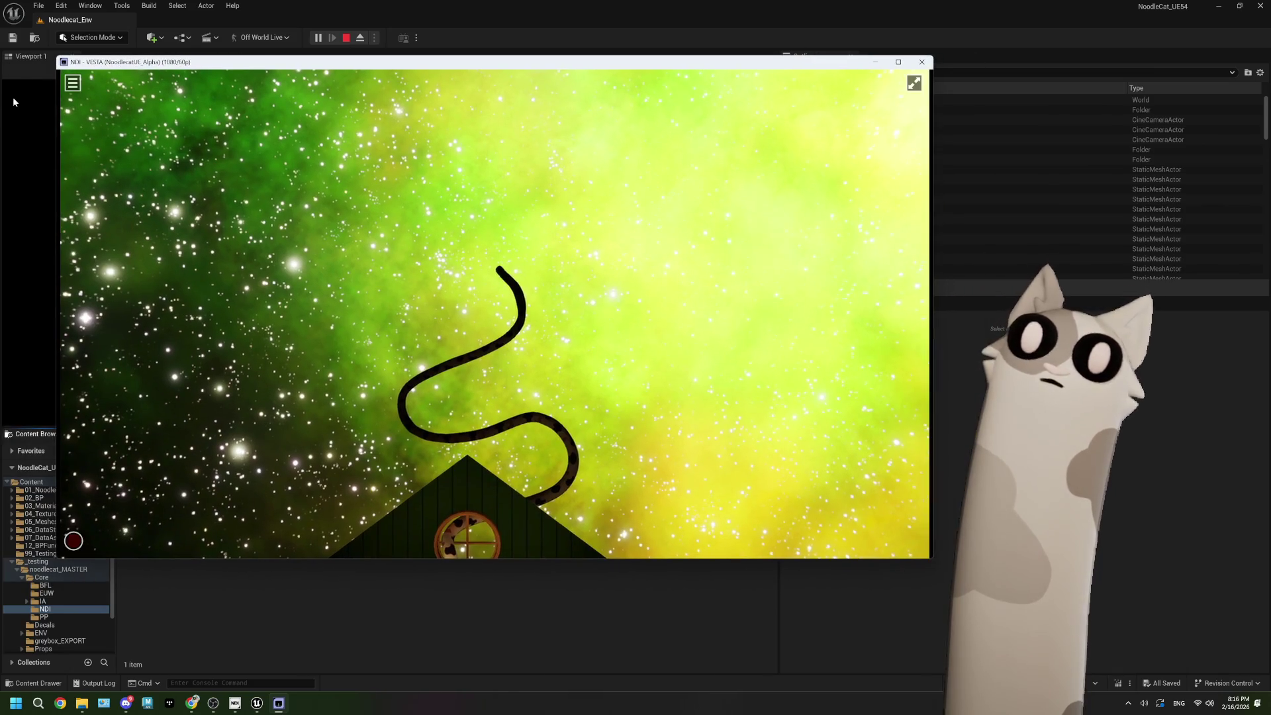
left_click(72, 83)
mouse_move(133, 89)
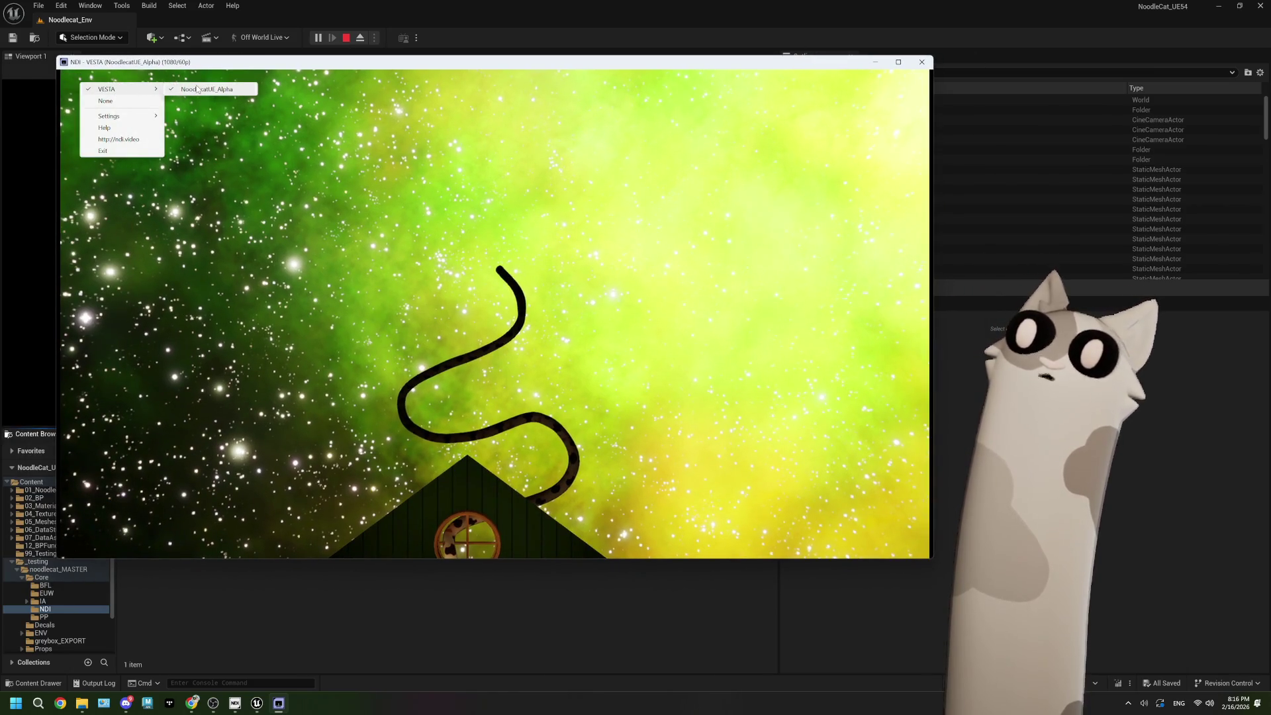
mouse_move(136, 117)
mouse_move(205, 143)
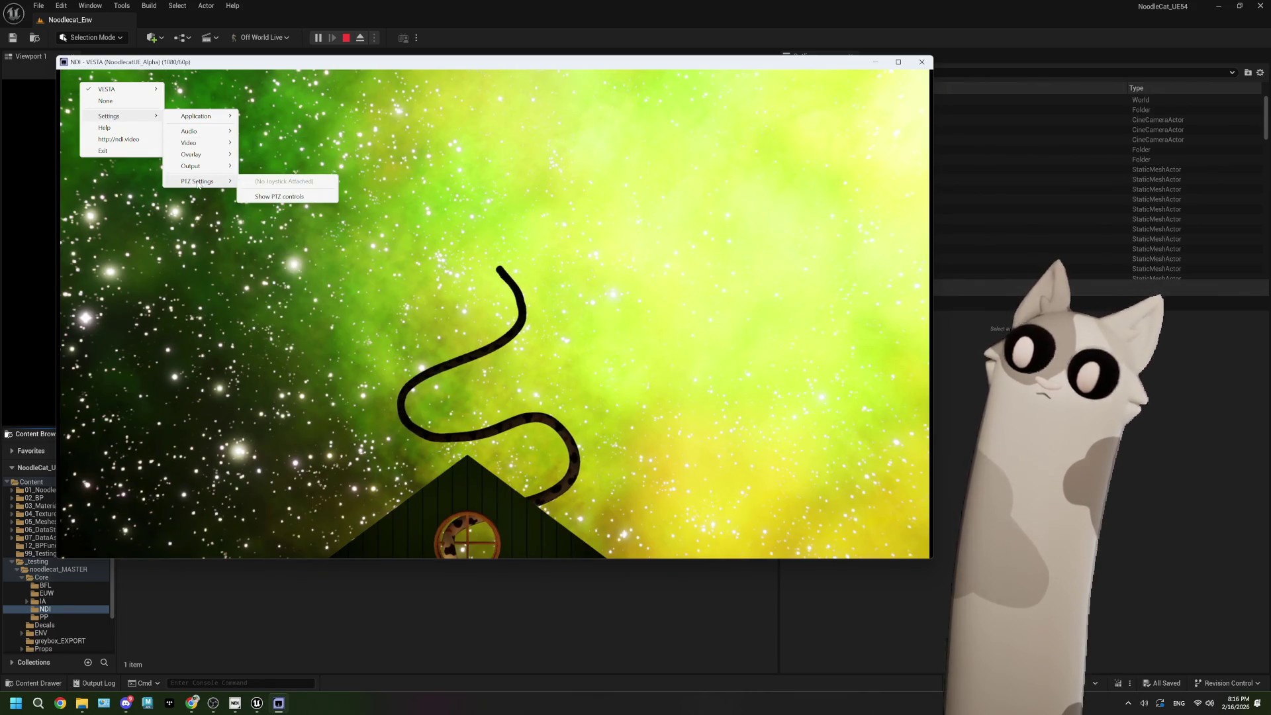
mouse_move(198, 171)
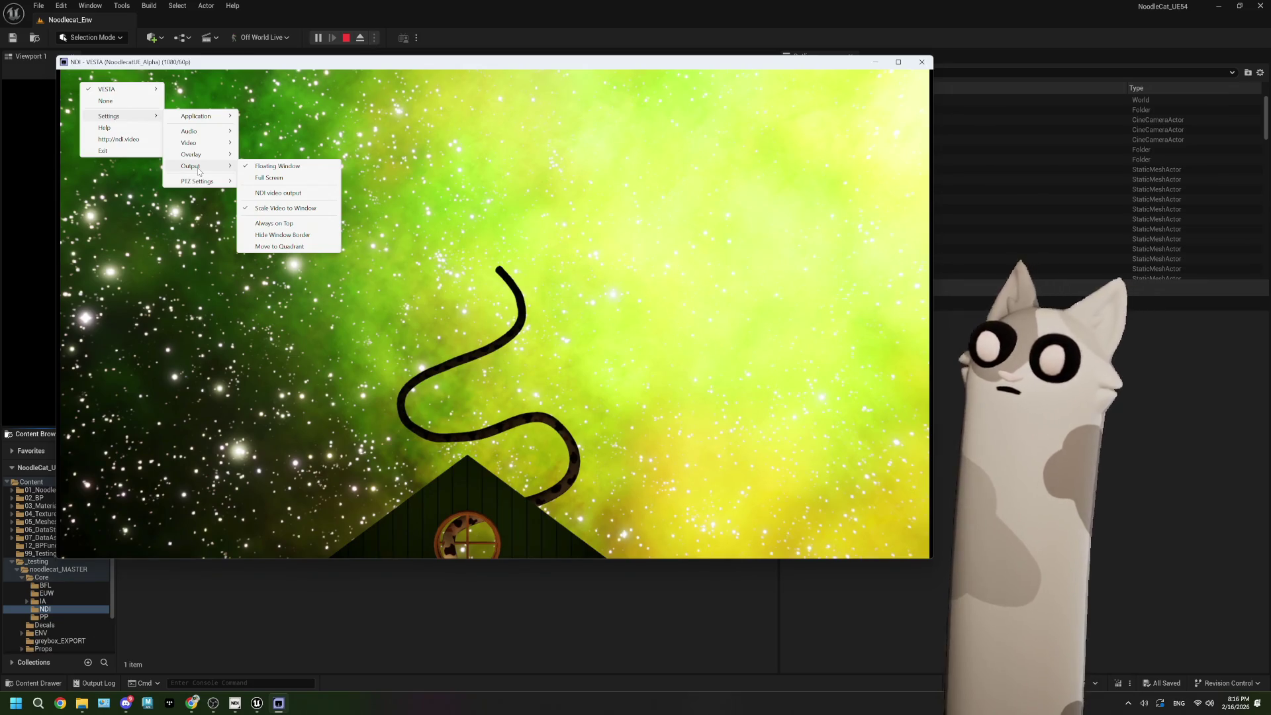
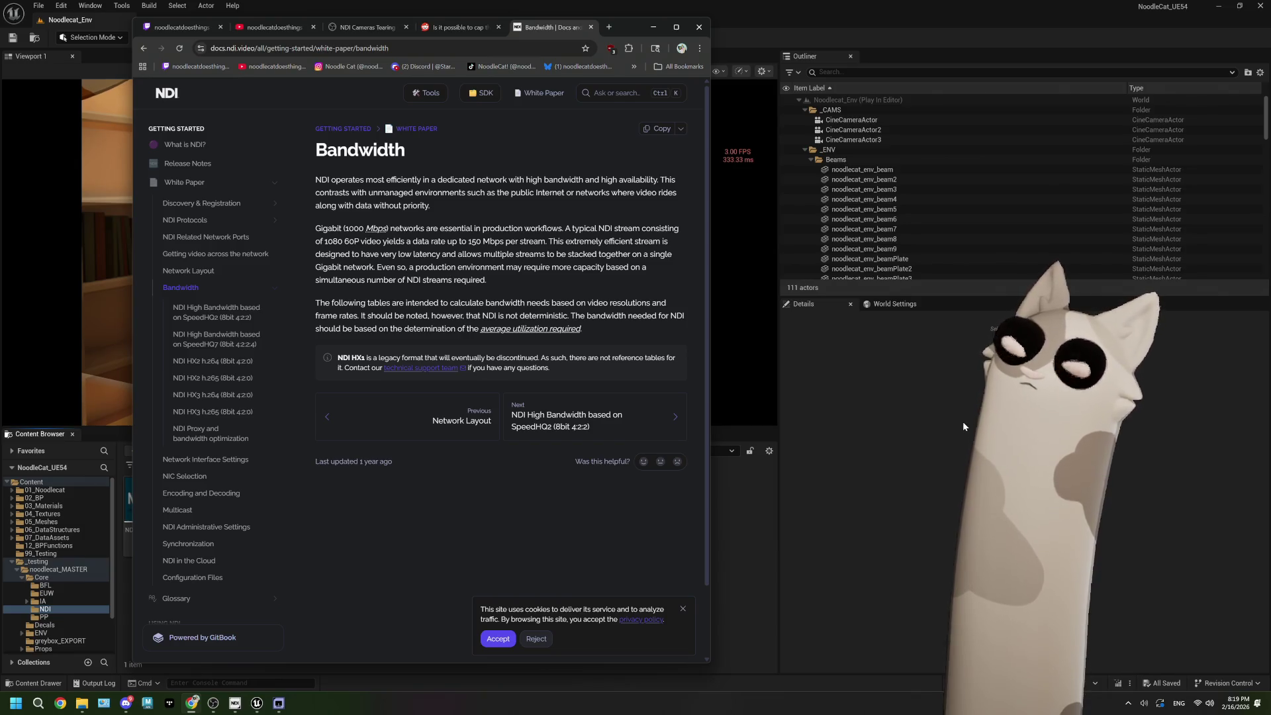
Step: Google 'ue5 ndi broadcast' and open the NDI guide 'Simple Setup of Broadcast and Receivers'
left_click(610, 27)
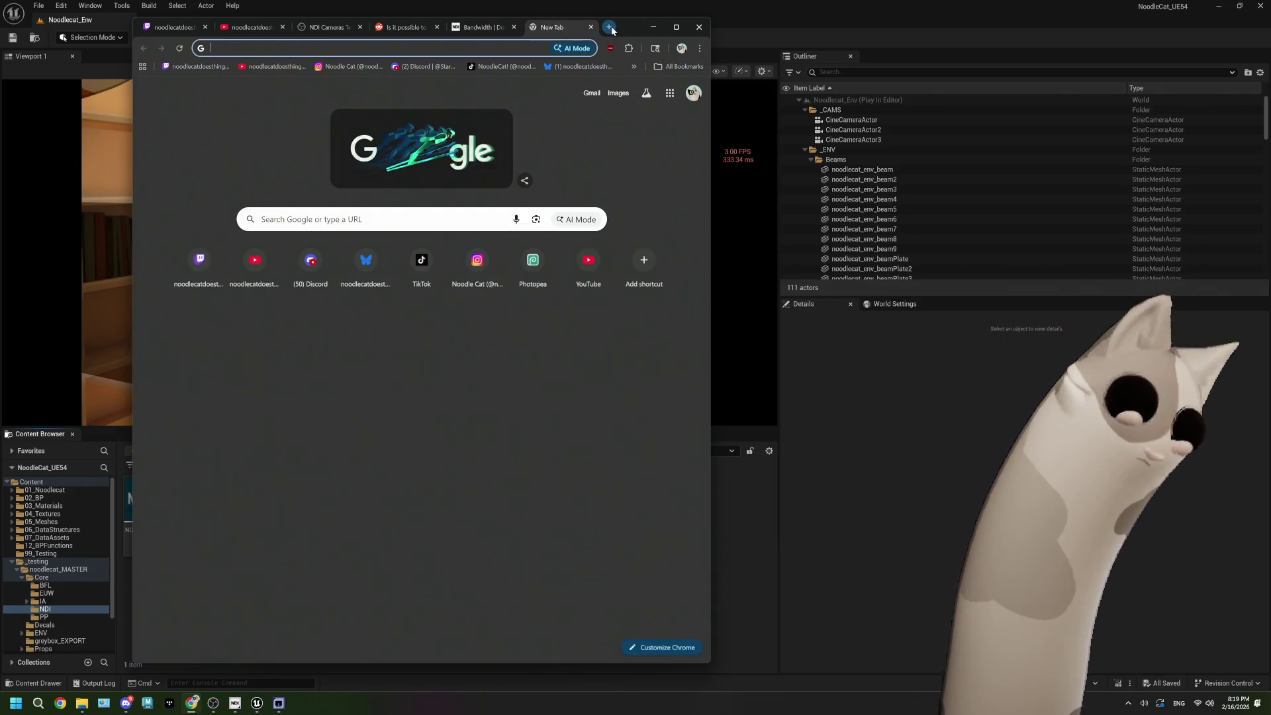
type("ue5 ndi broa")
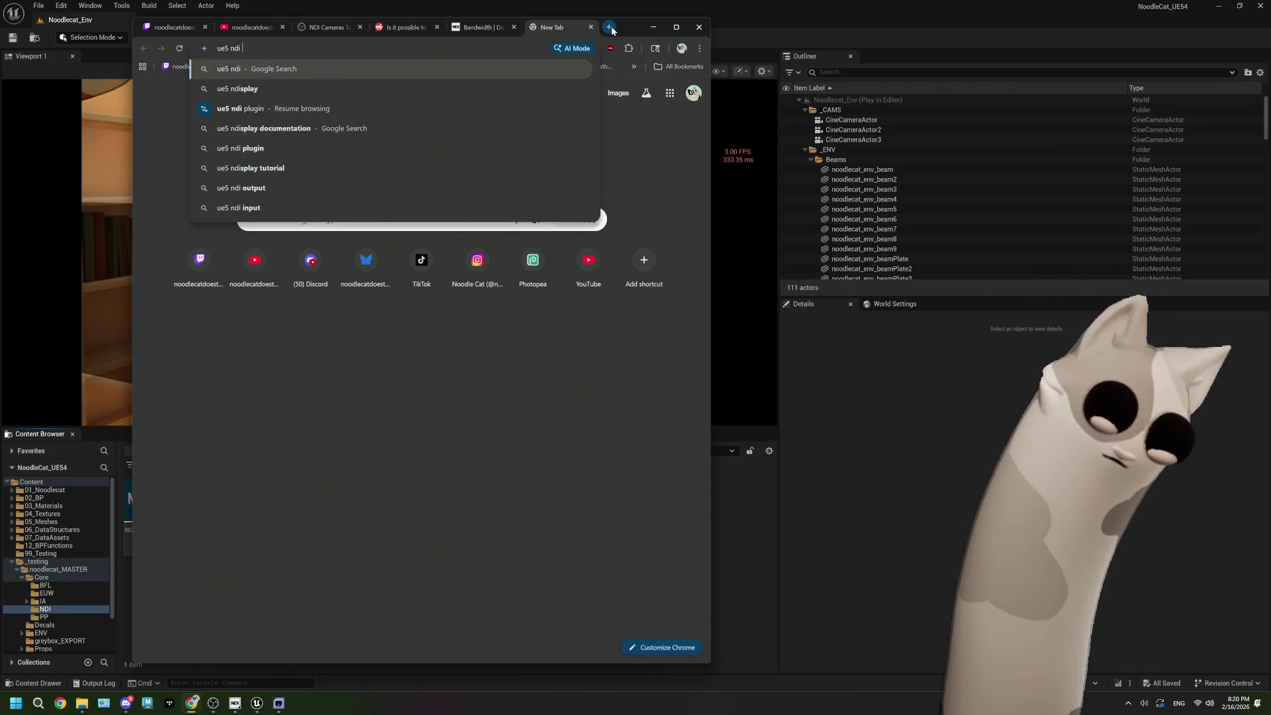
type("dcast")
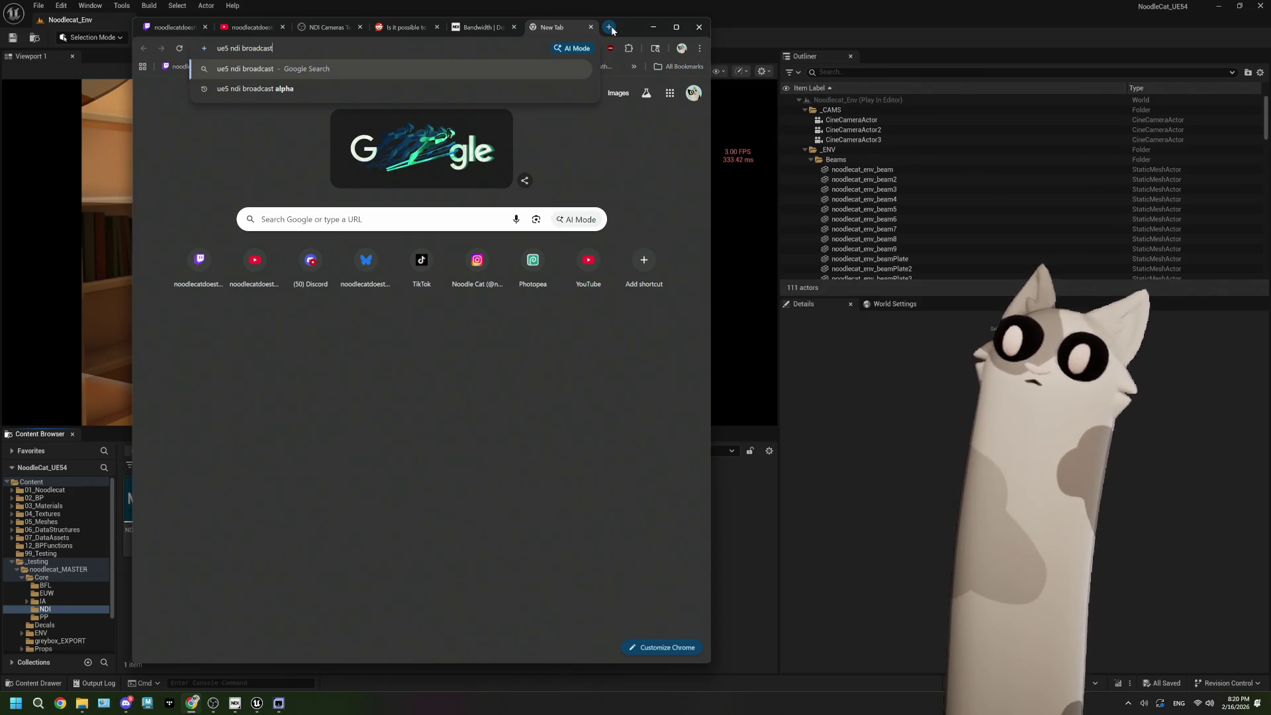
key("Return")
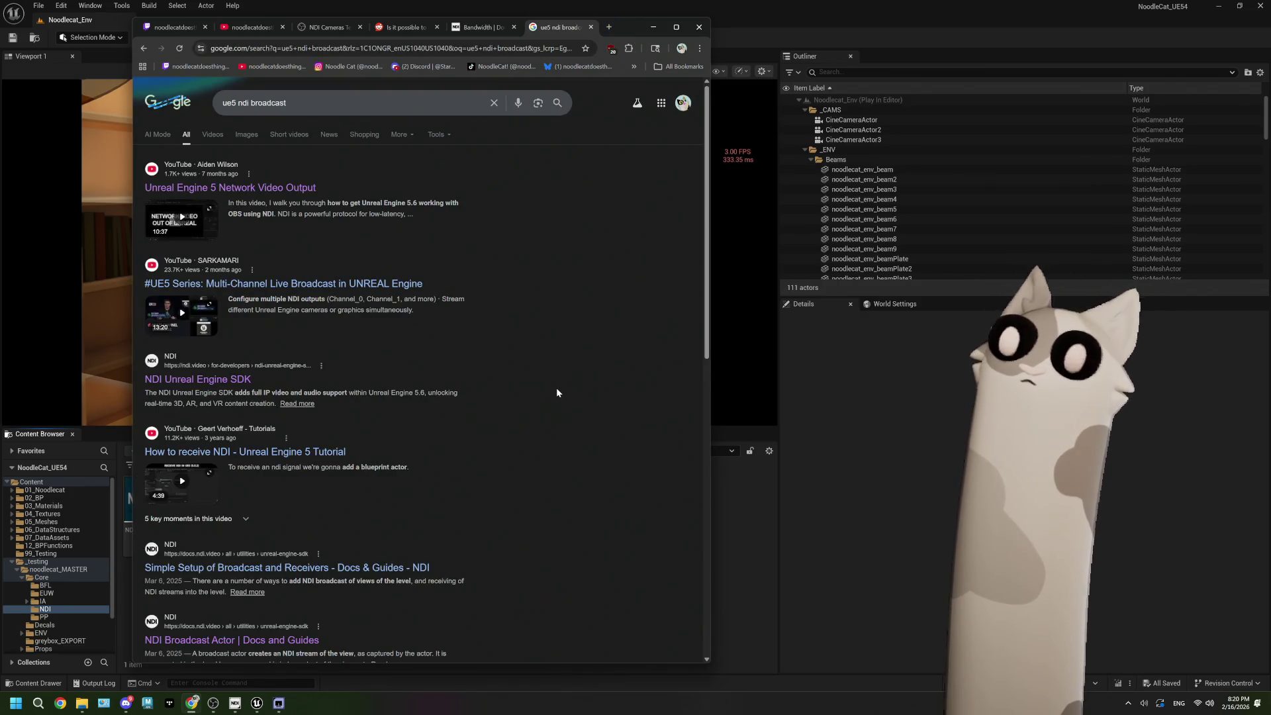
scroll(557, 393, "down", 2)
scroll(557, 392, "down", 2)
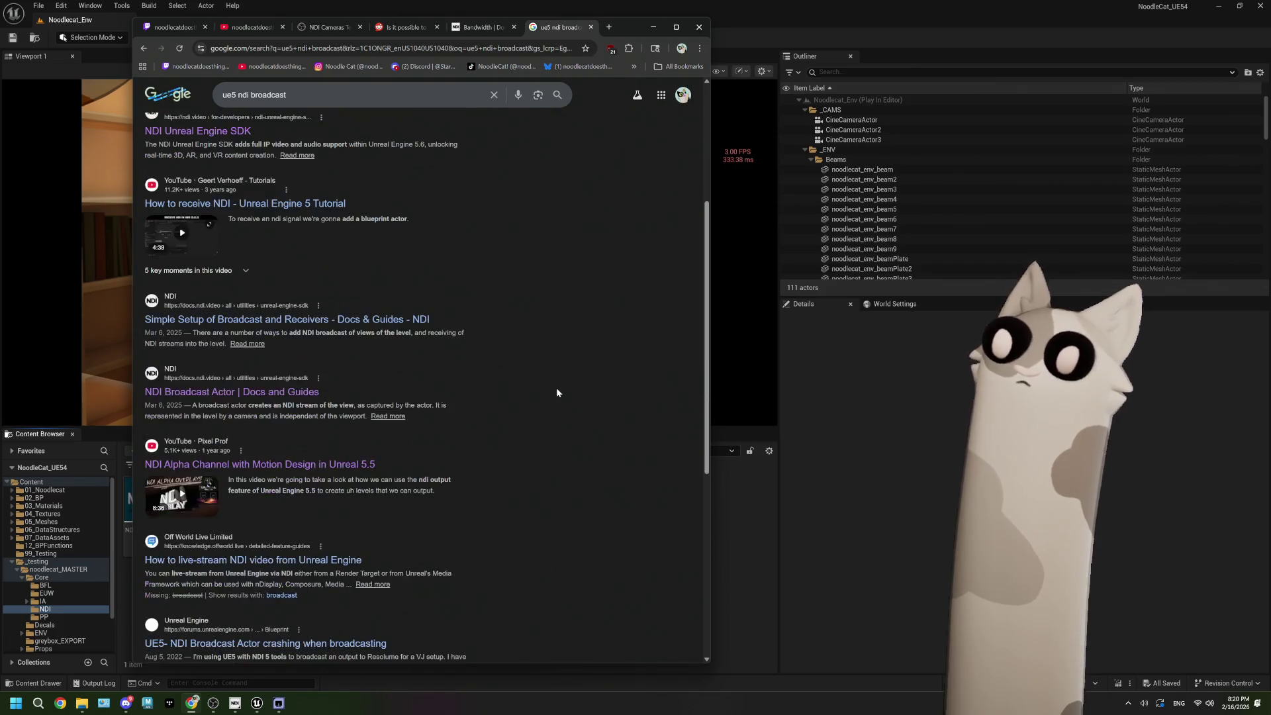
left_click(409, 322)
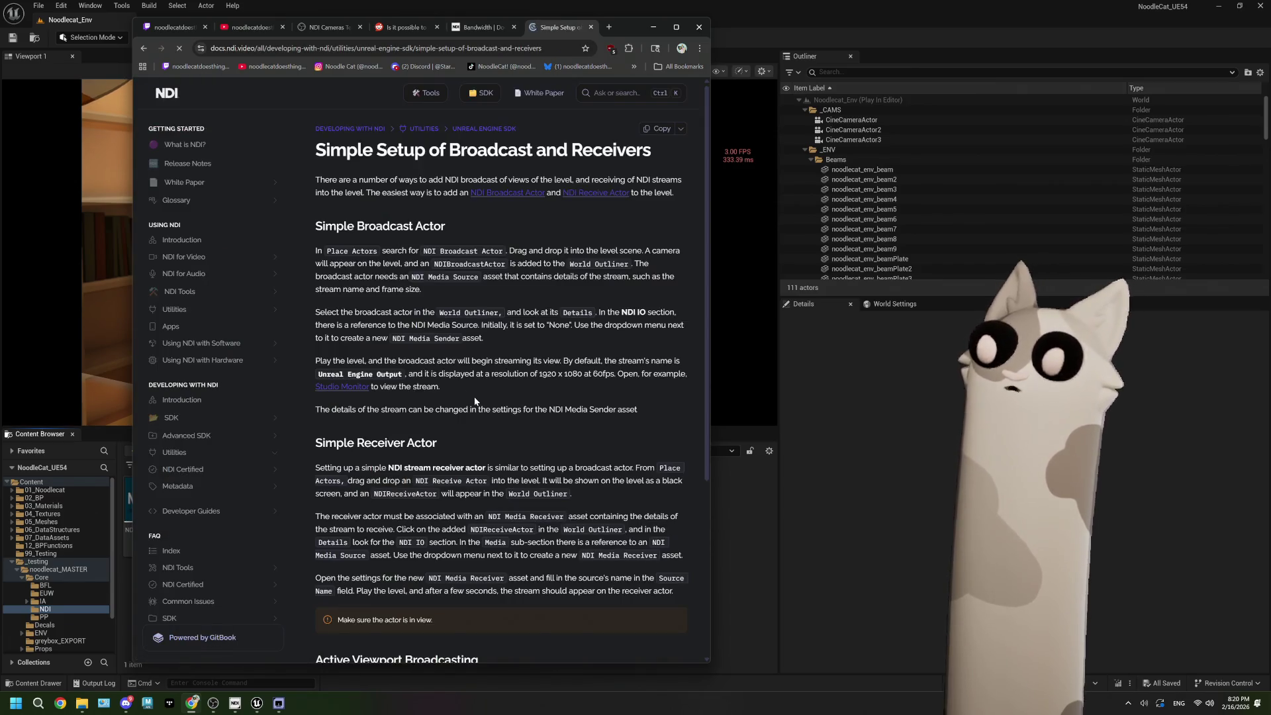
Step: Reject the cookie banner and read the guide down to Active Viewport Broadcasting
scroll(471, 431, "down", 2)
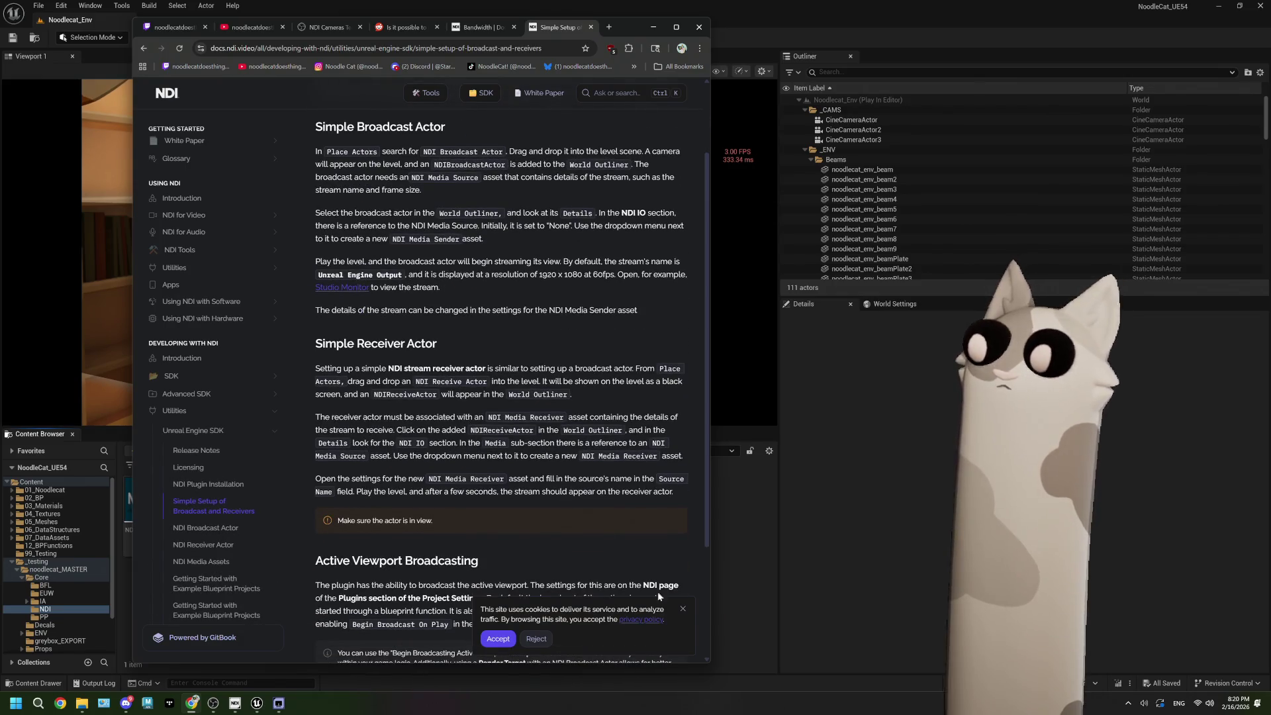
left_click(682, 608)
scroll(514, 450, "down", 2)
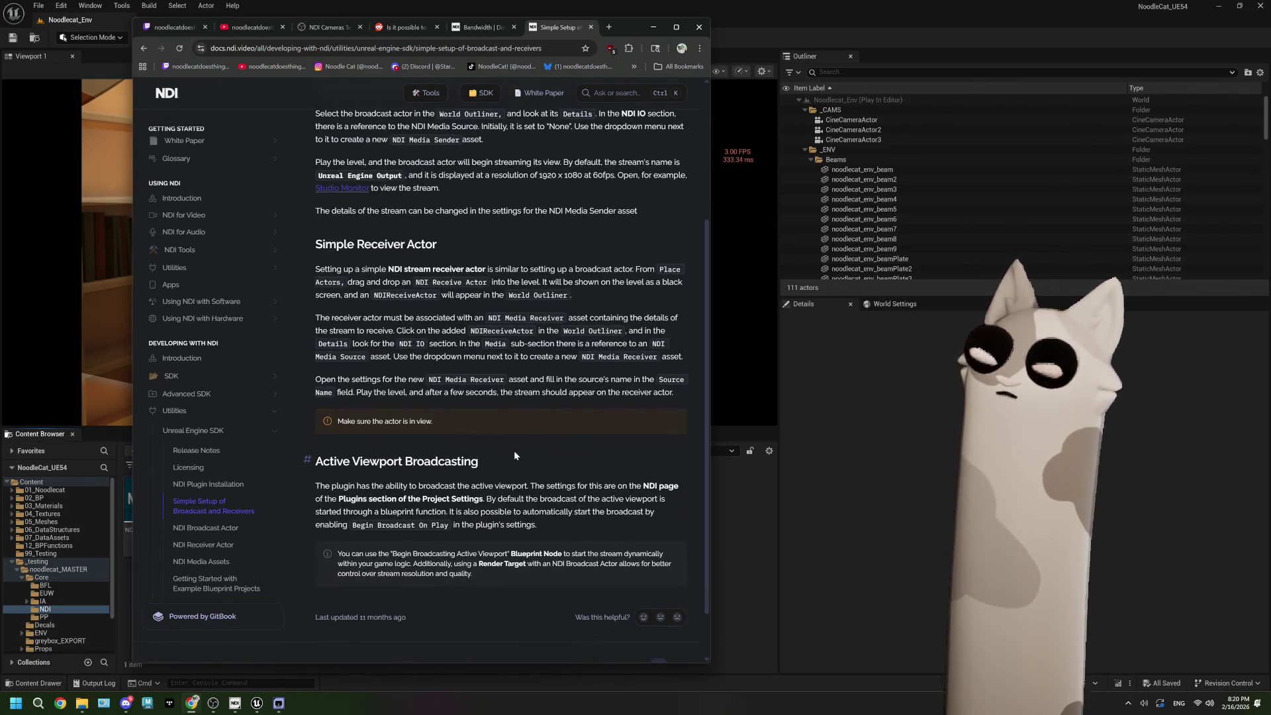
scroll(515, 455, "up", 3)
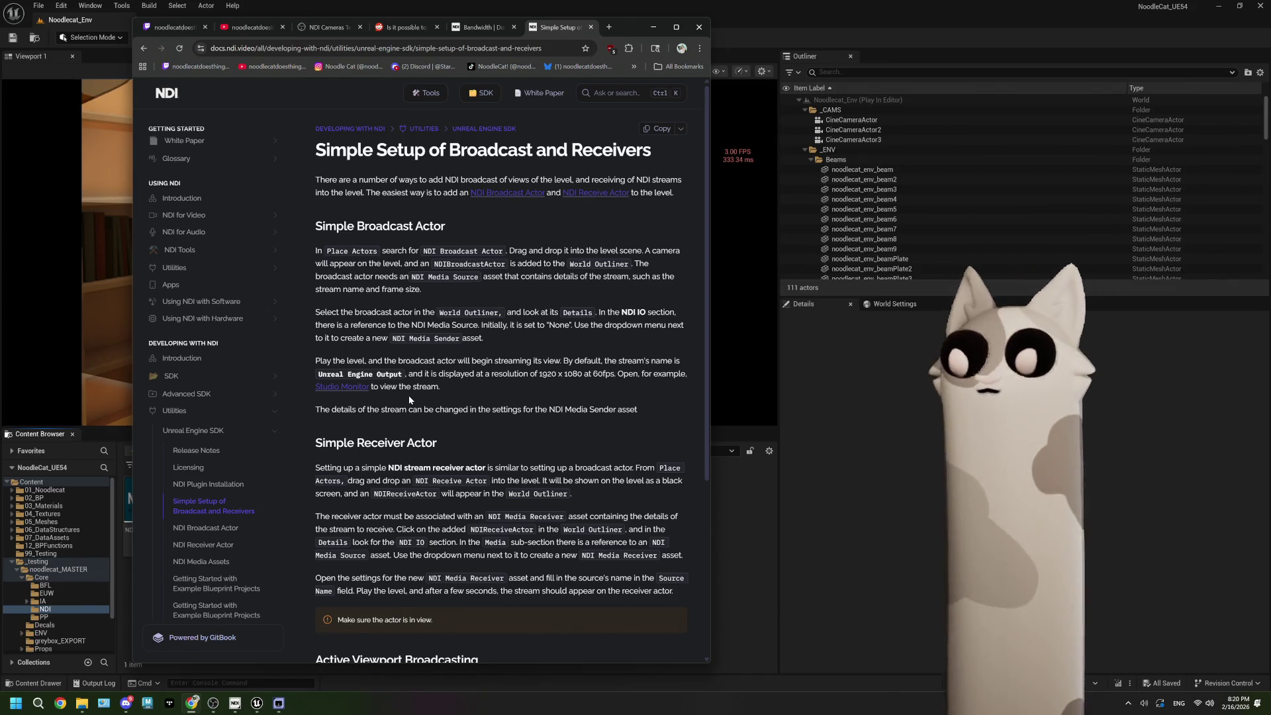
scroll(409, 400, "down", 2)
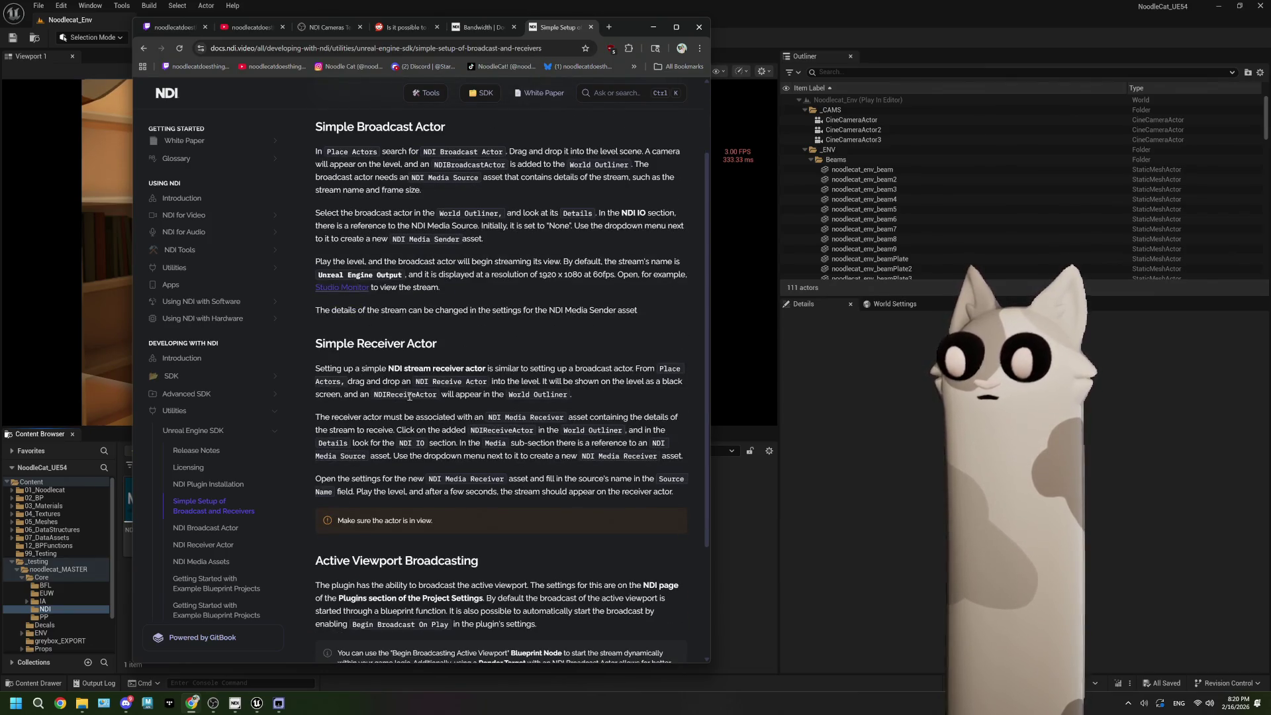
scroll(409, 395, "up", 2)
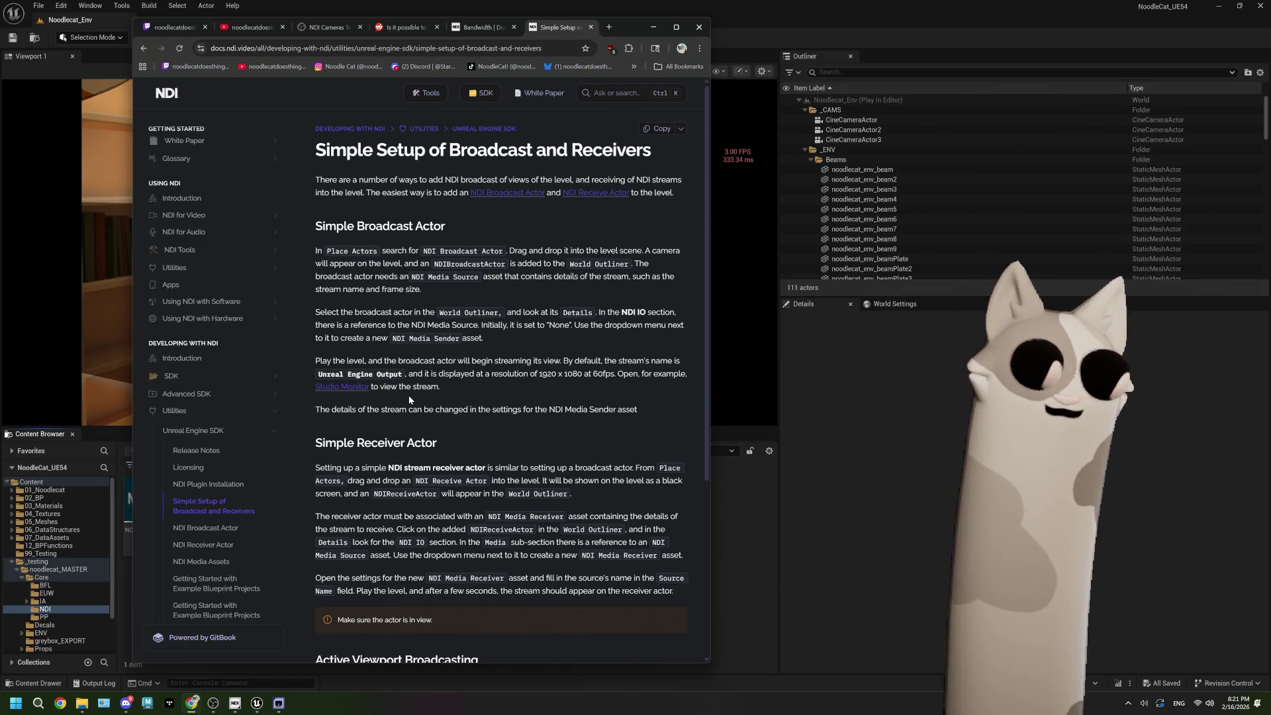
scroll(497, 399, "down", 3)
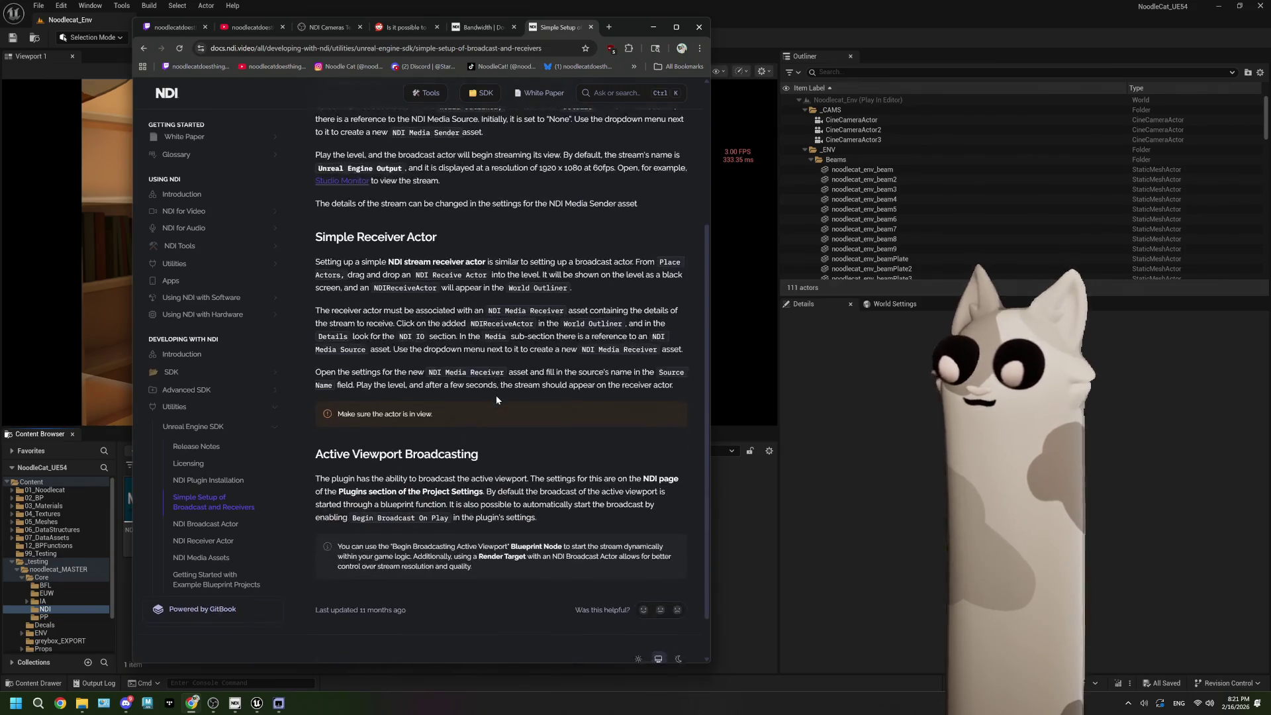
scroll(497, 400, "down", 1)
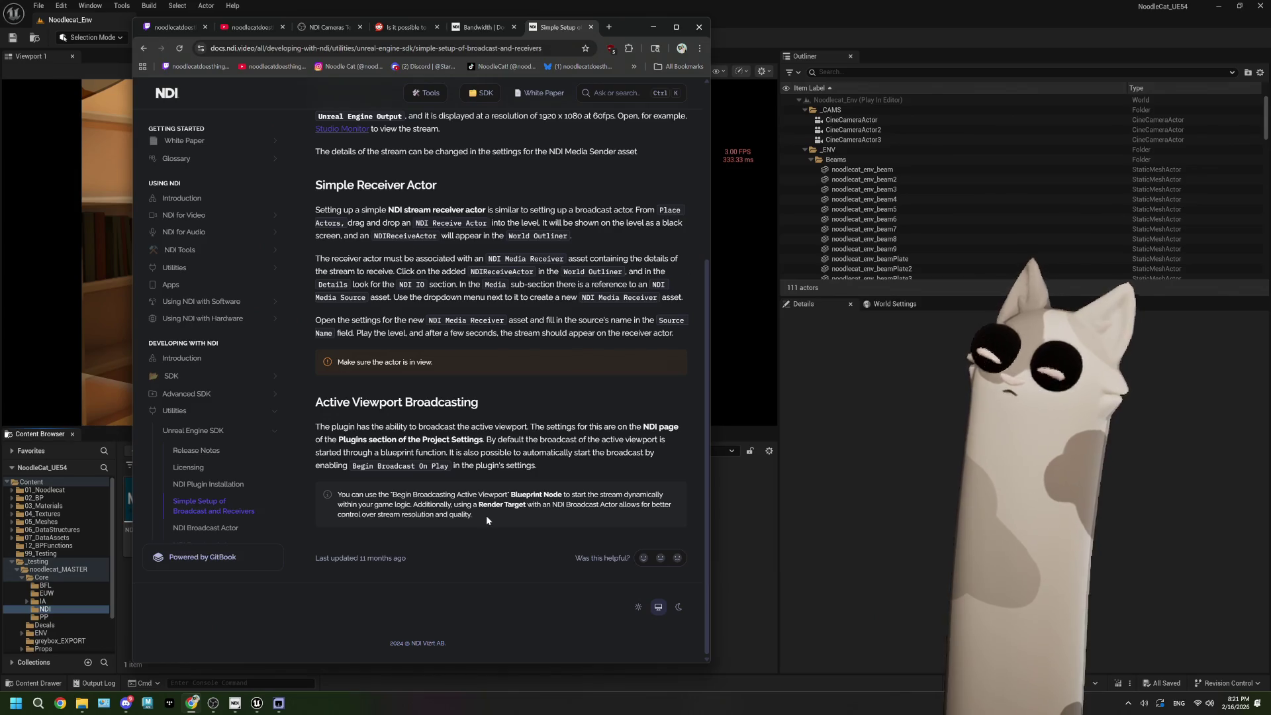
Step: Stop the play session, close the Message Log, and open NDI_OutAlpha in a maximized editor
left_click(745, 525)
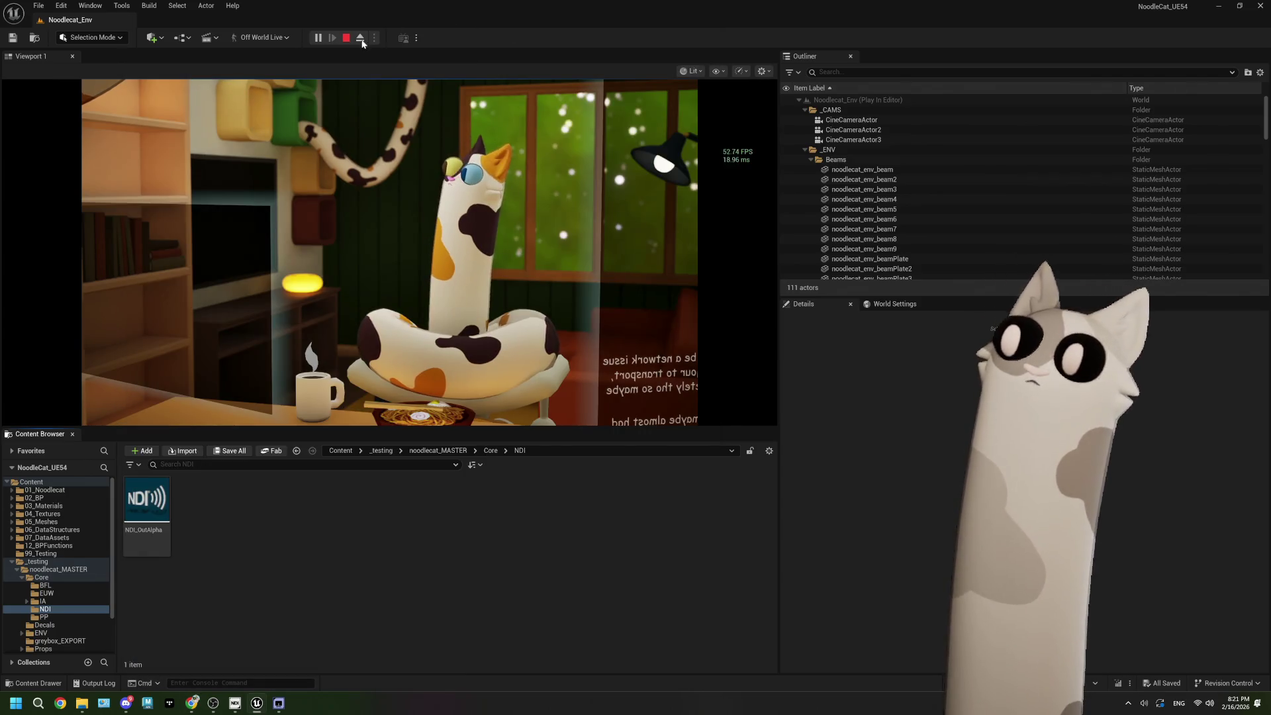
key("Escape")
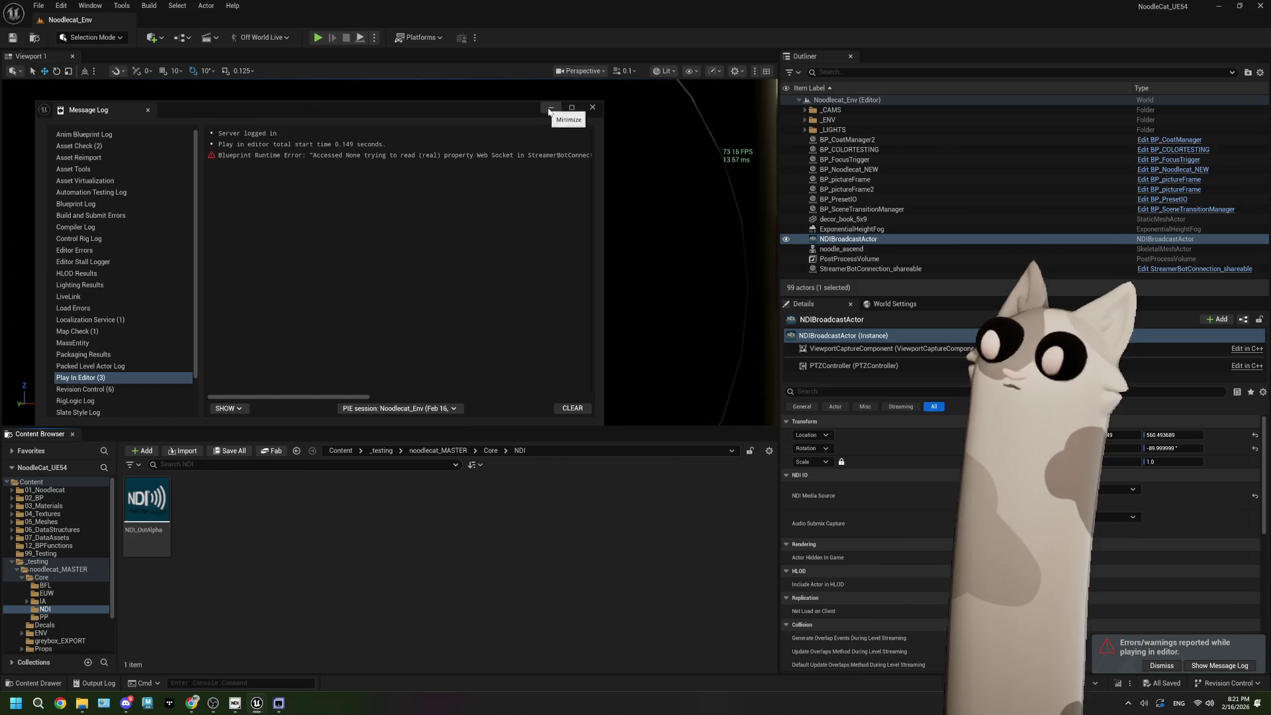
left_click(592, 107)
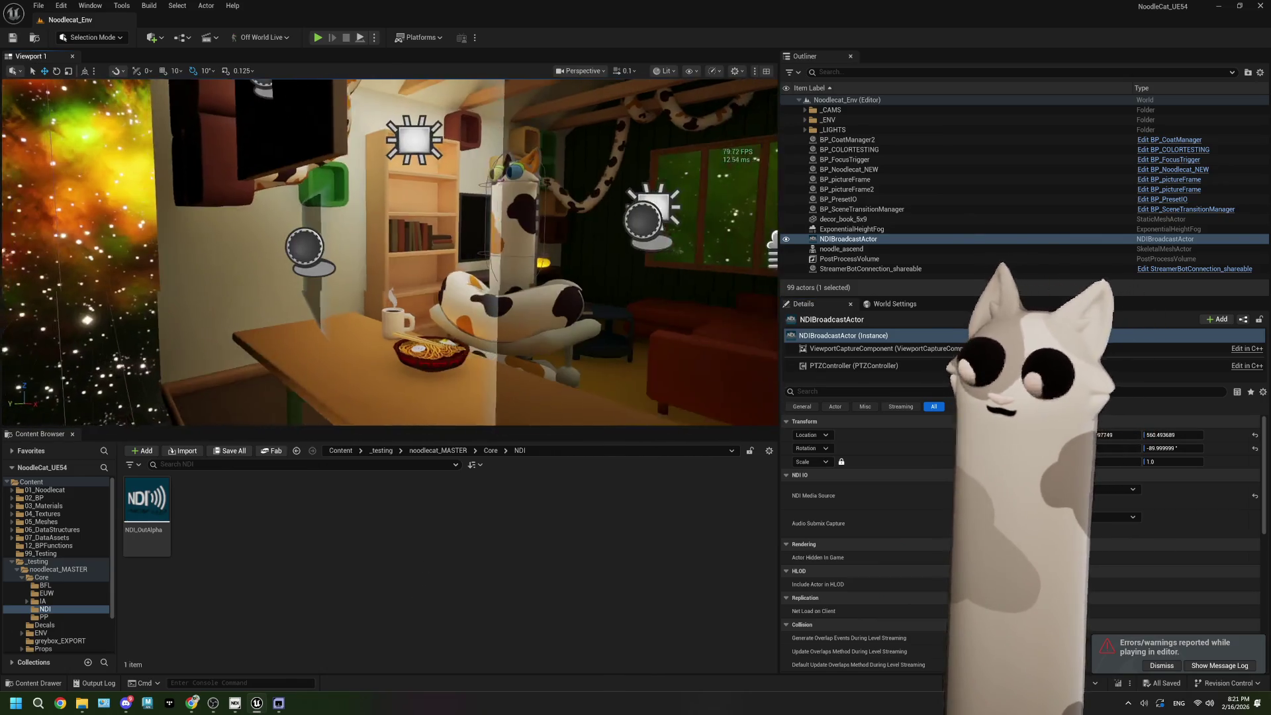
left_click(168, 491)
left_click_drag(529, 502, 426, 1)
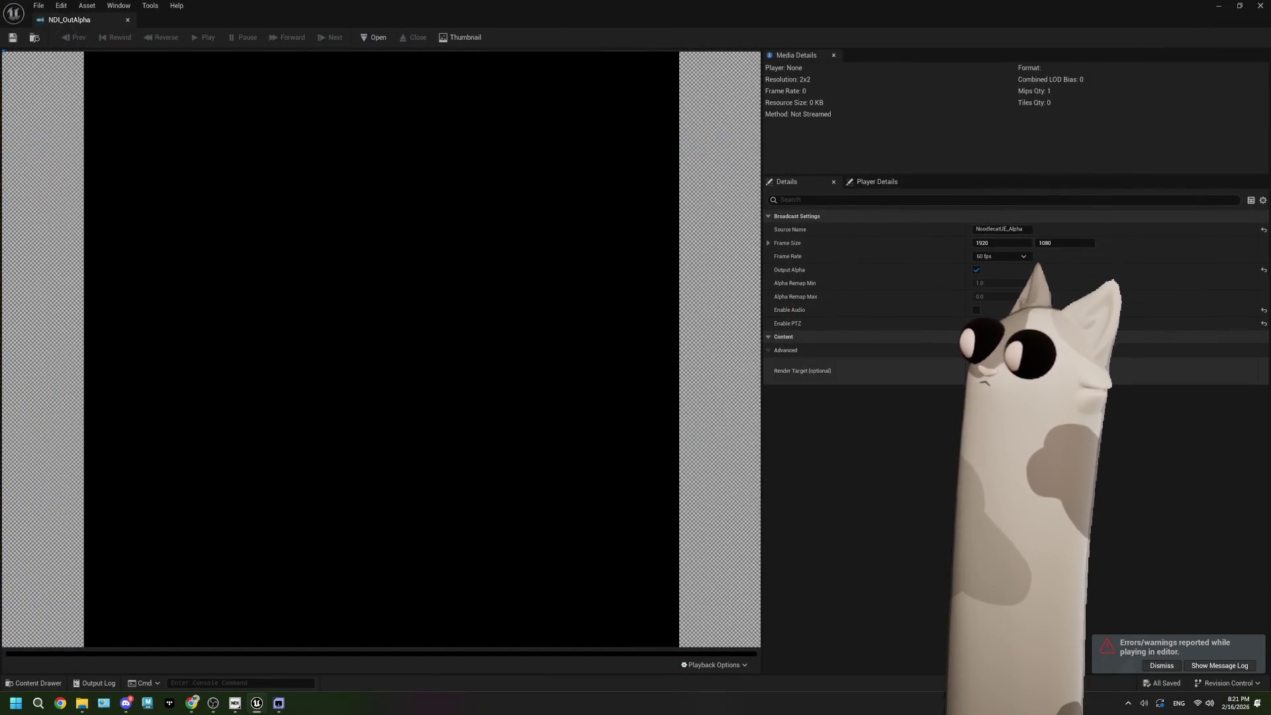
Step: Create a new Texture Render Target 2D from NDI_OutAlpha's Render Target dropdown
left_click(1019, 372)
scroll(1122, 547, "down", 3)
scroll(1123, 548, "up", 3)
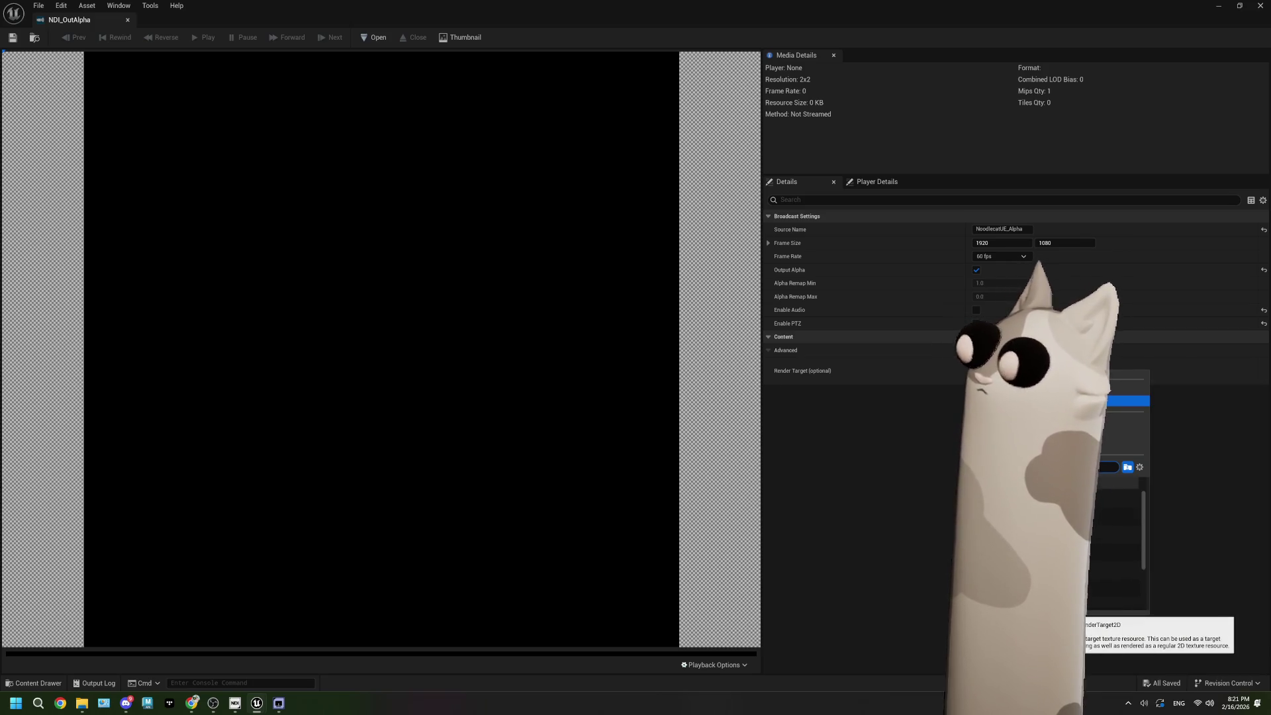
left_click(1119, 401)
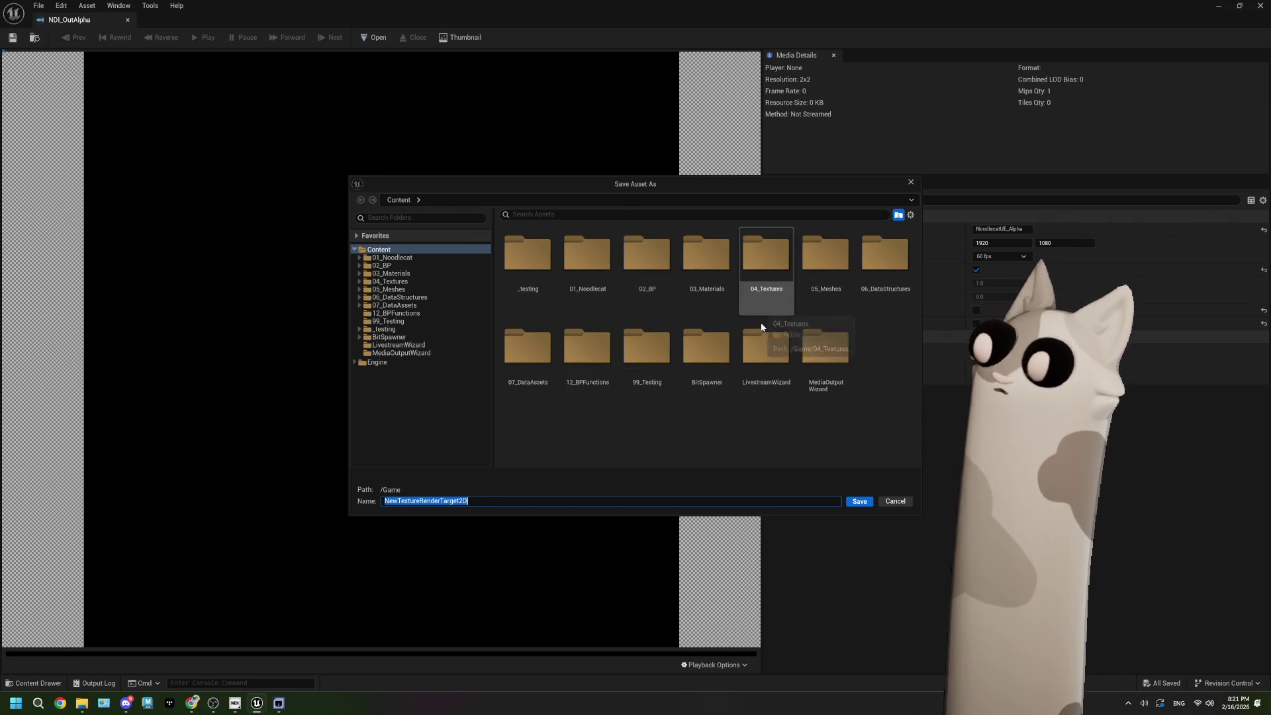
Step: Save NewTextureRenderTarget2D in _testing/noodlecat_MASTER/Core/NDI and close its editor
double_click(647, 348)
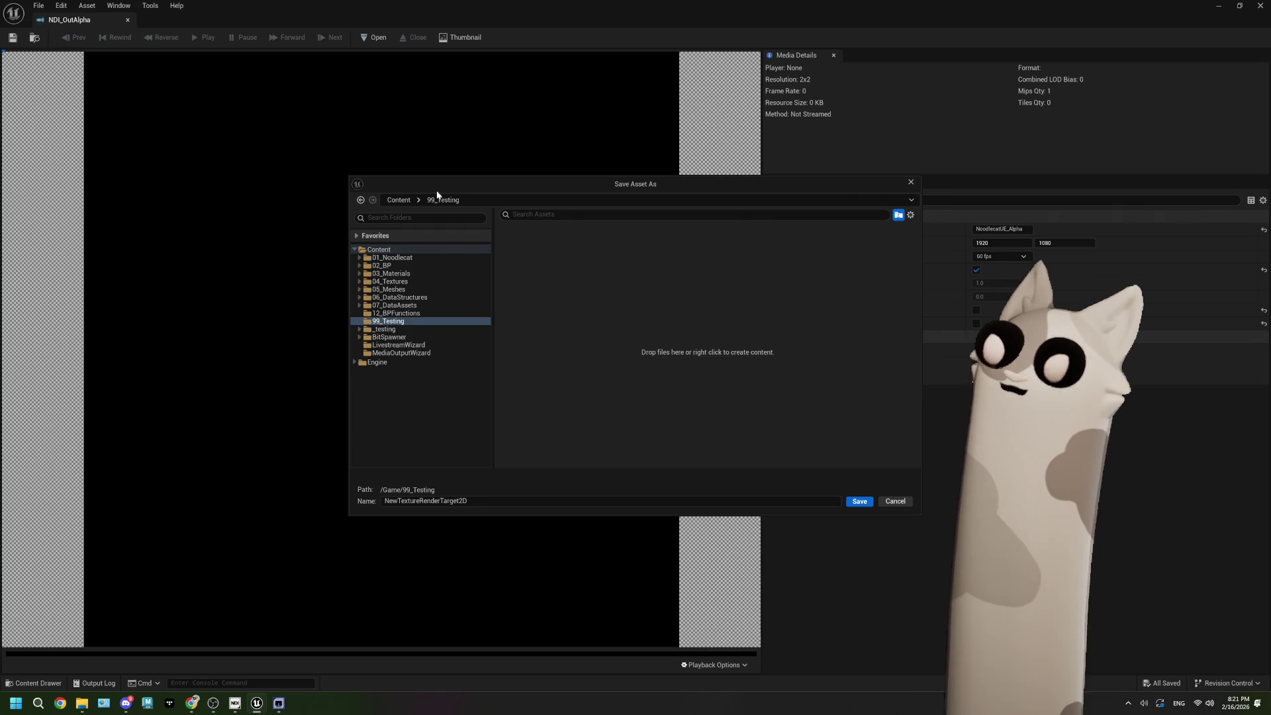
left_click(399, 200)
double_click(519, 255)
double_click(527, 258)
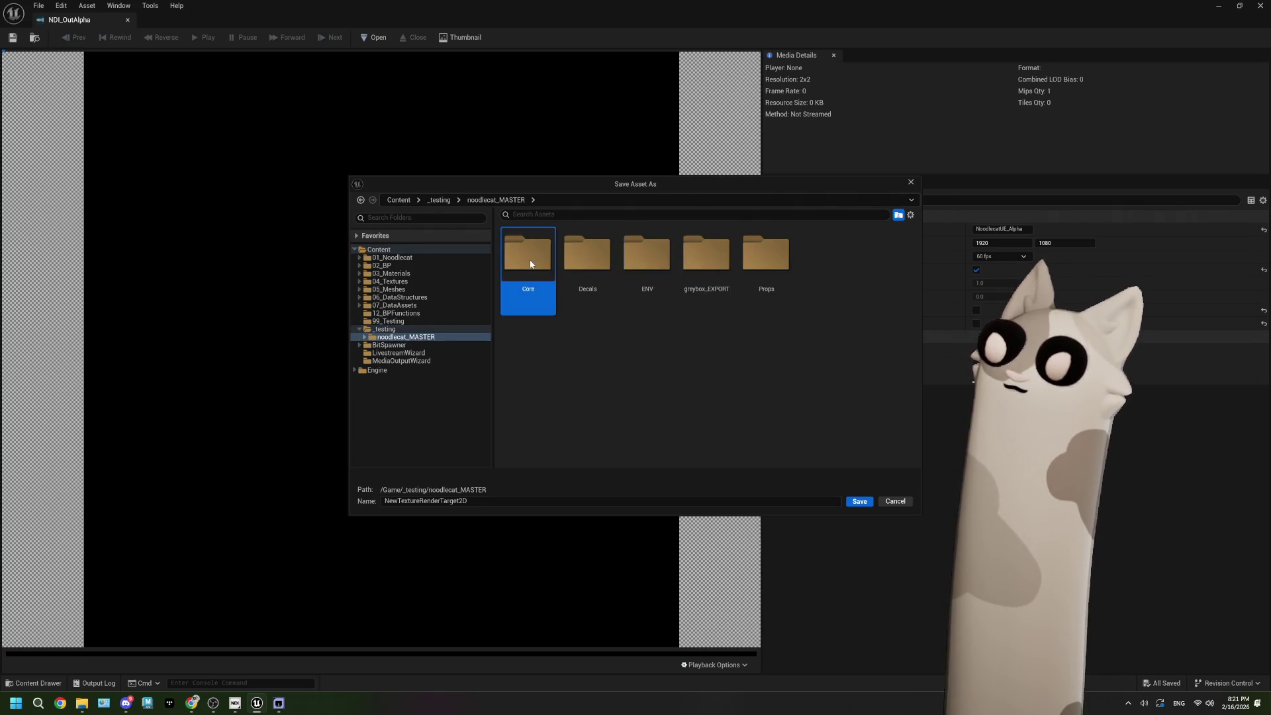
double_click(531, 264)
double_click(707, 255)
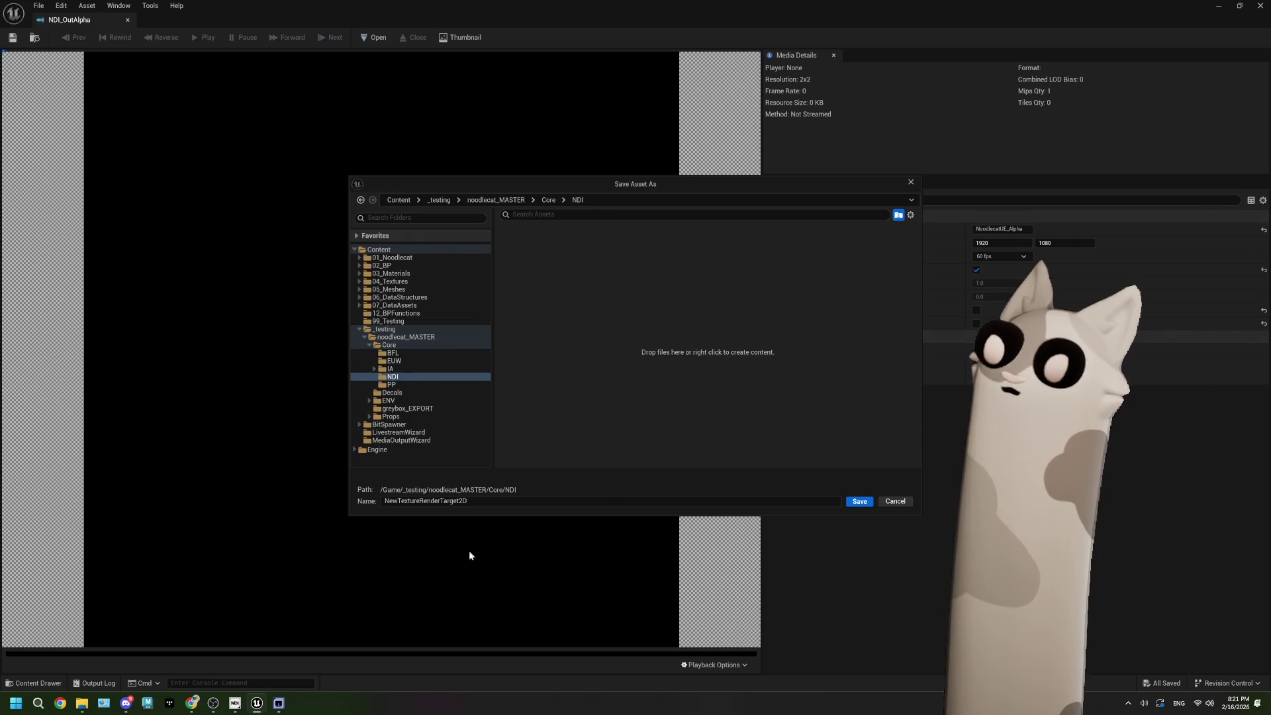
left_click(850, 505)
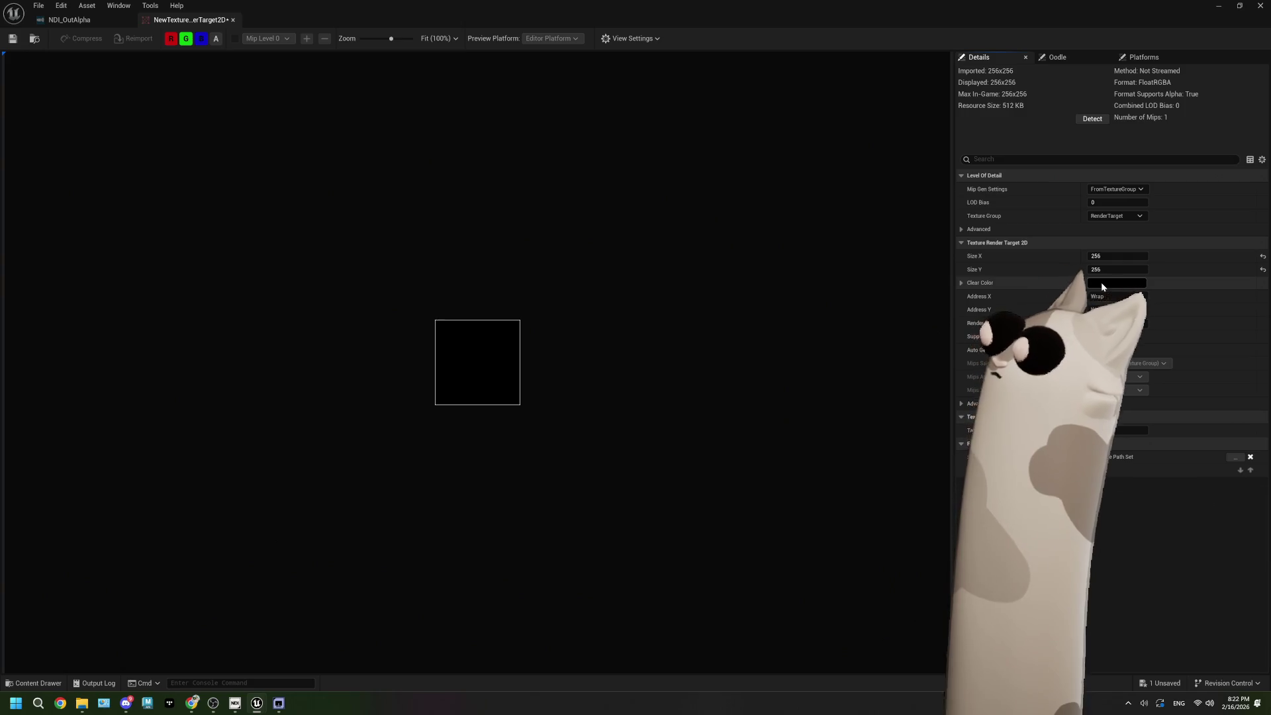
left_click(1265, 7)
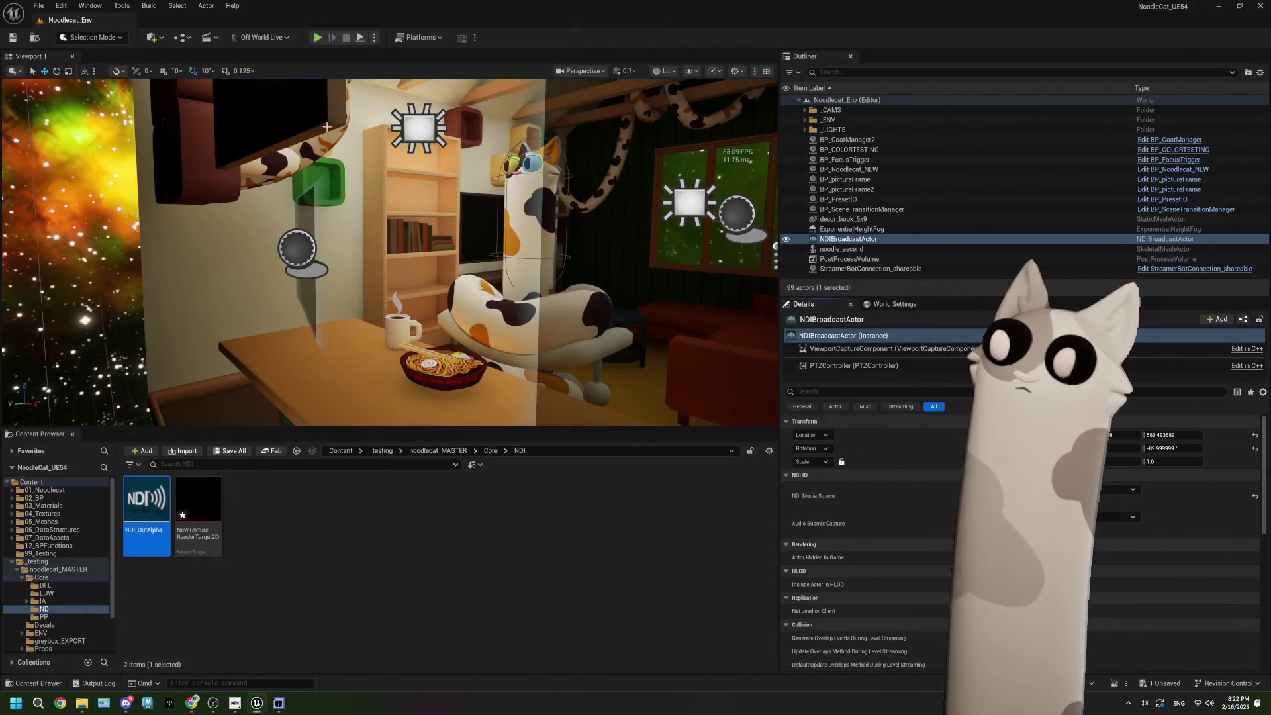
Step: Run a test play session, then stop it and close the error log
left_click(318, 37)
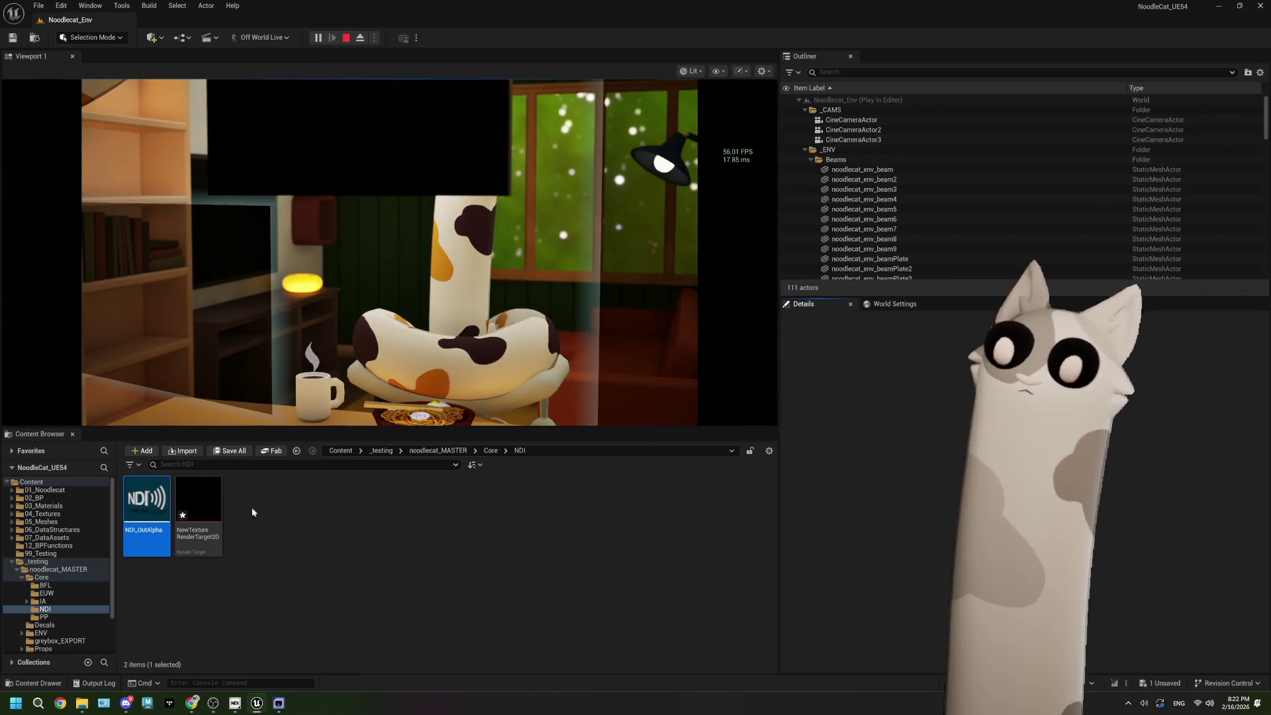
left_click(280, 513)
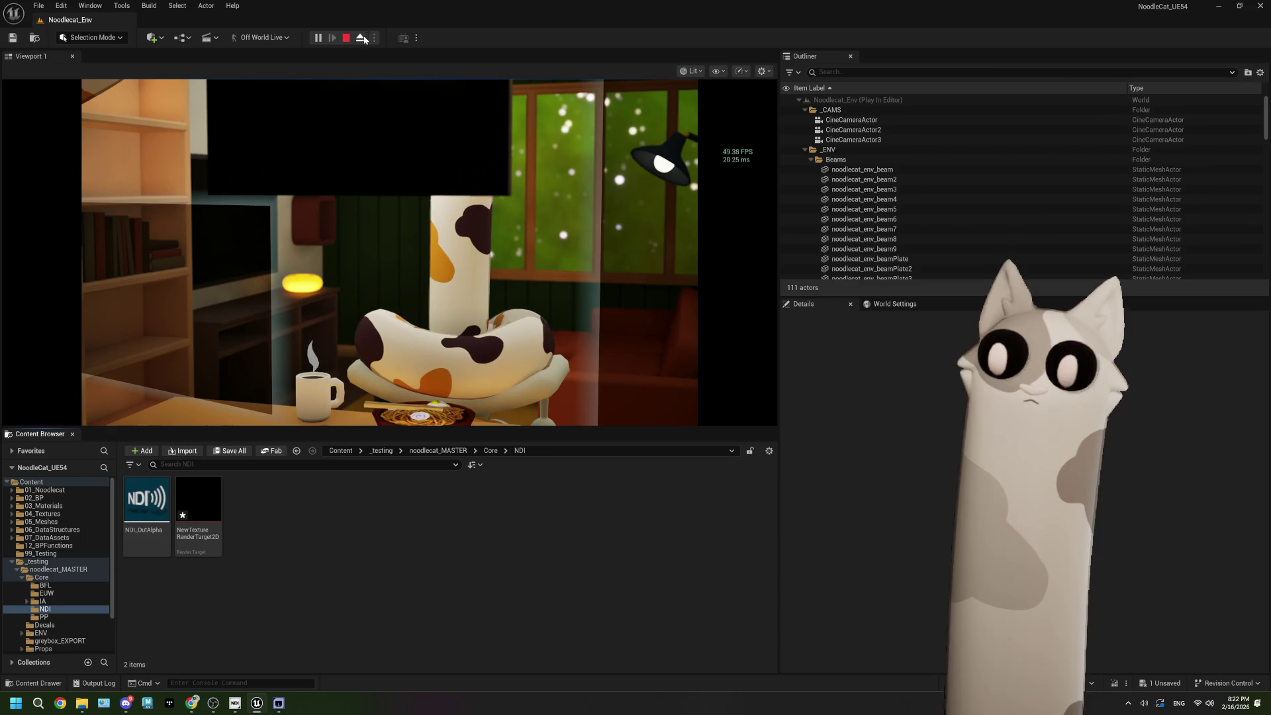
key("Escape")
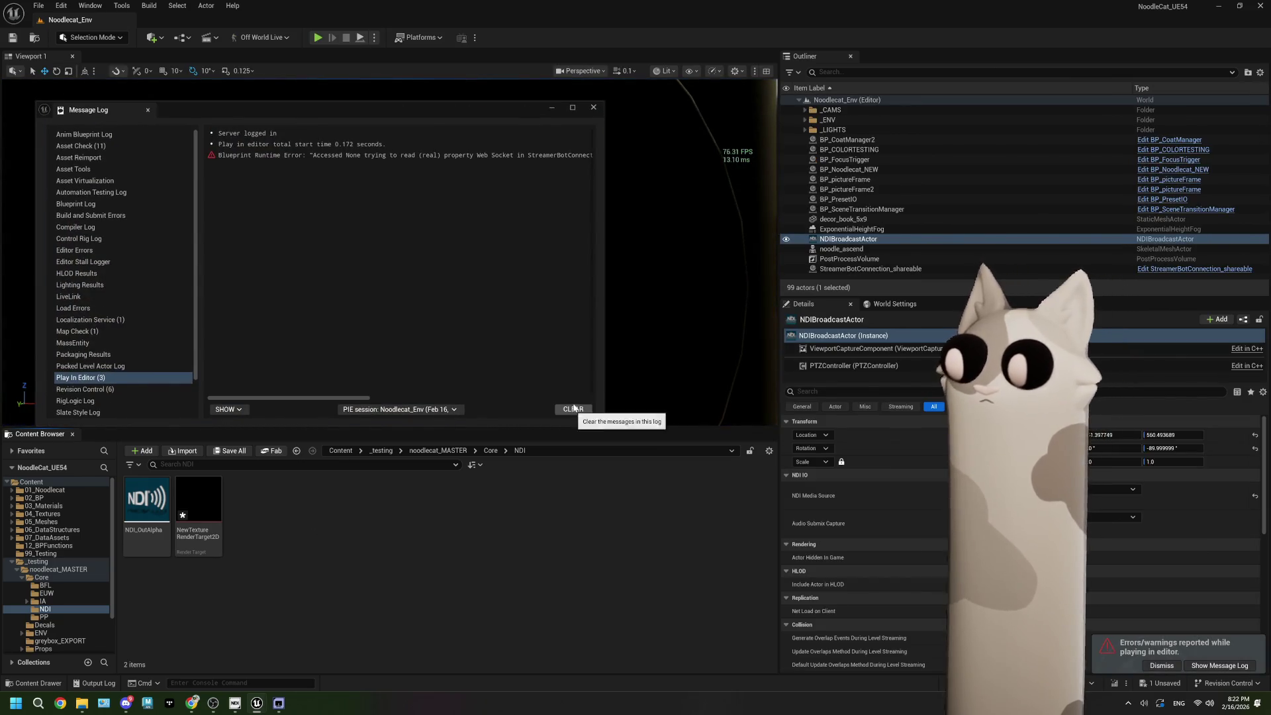
left_click(593, 107)
Step: Assign NewTextureRenderTarget2D as ViewportCaptureComponent's Texture Target and save the level
left_click(874, 348)
scroll(933, 533, "down", 3)
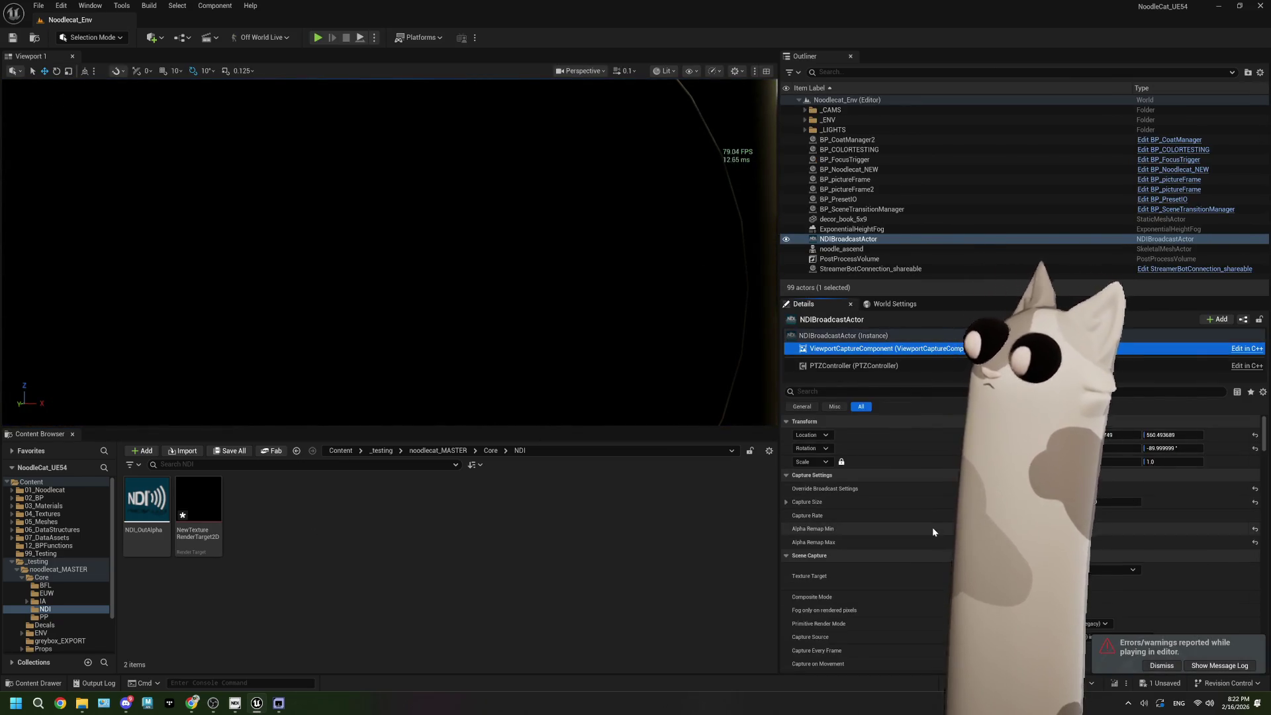
mouse_move(198, 510)
left_mouse_down()
mouse_move(637, 553)
mouse_move(1119, 498)
mouse_move(1099, 494)
left_mouse_up()
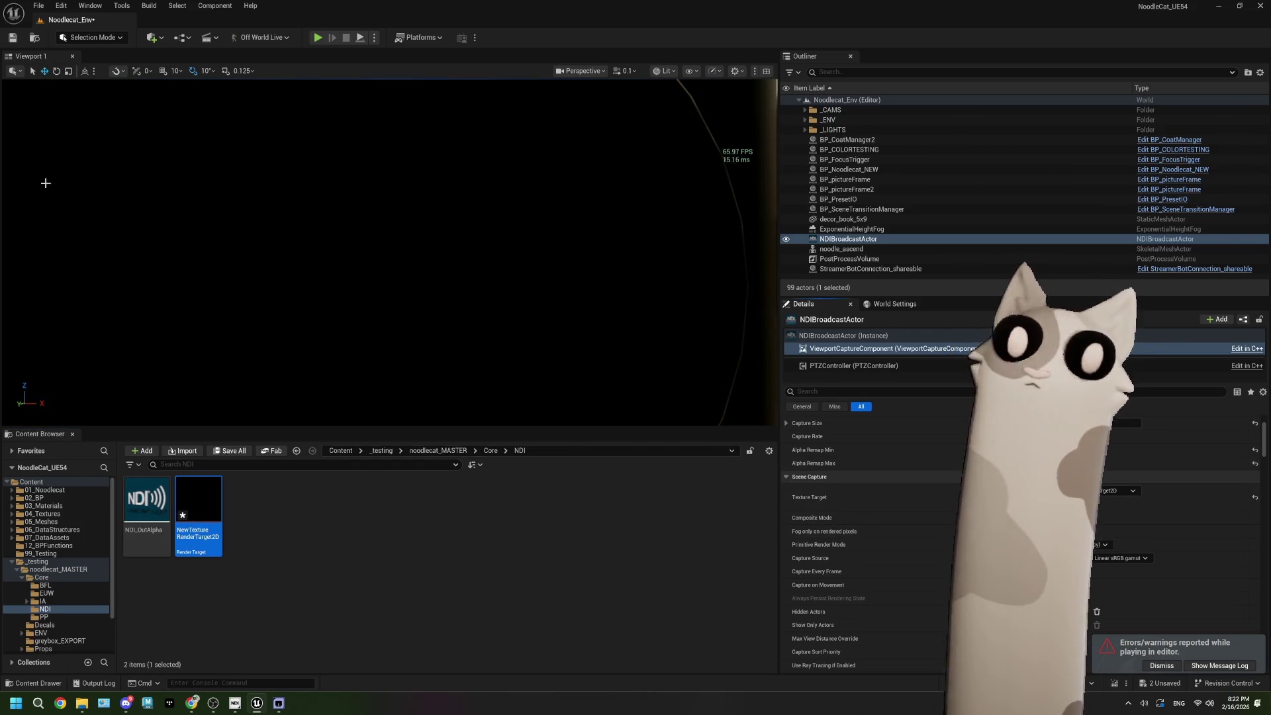
left_click(9, 41)
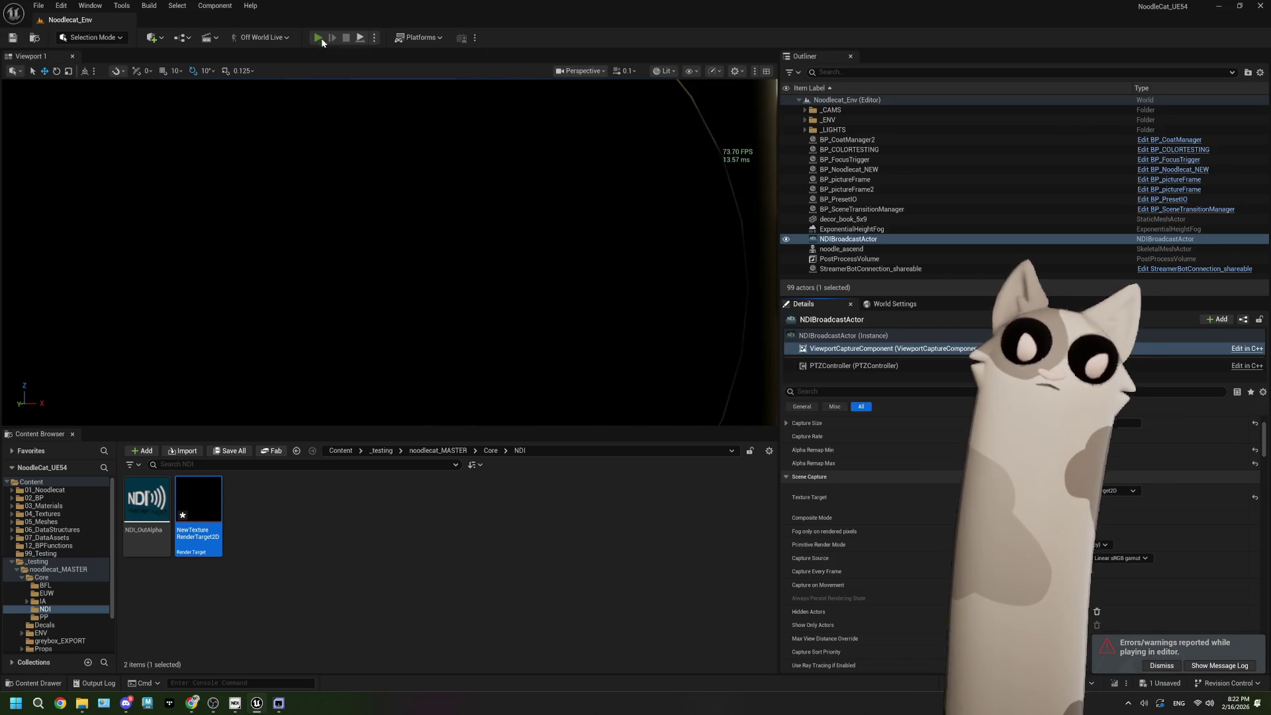
Step: Replay the level after checking the render target, and bring up NDI Studio Monitor
left_click(321, 40)
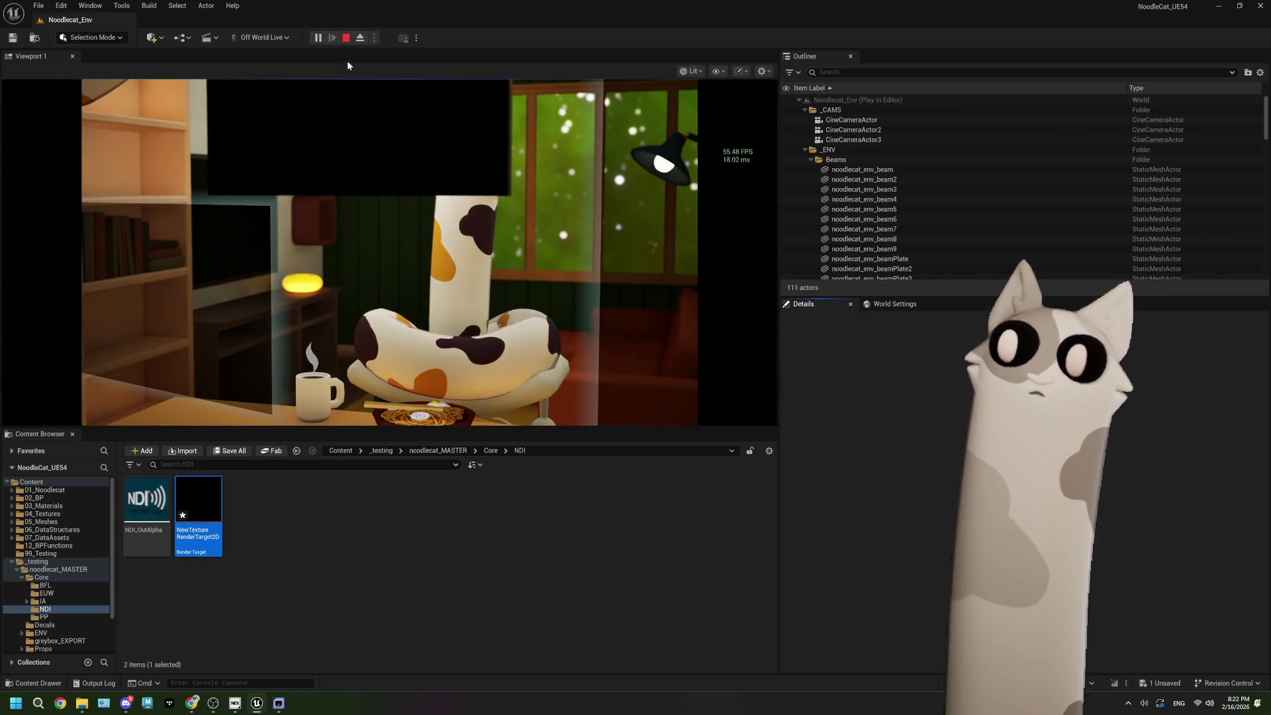
key("Escape")
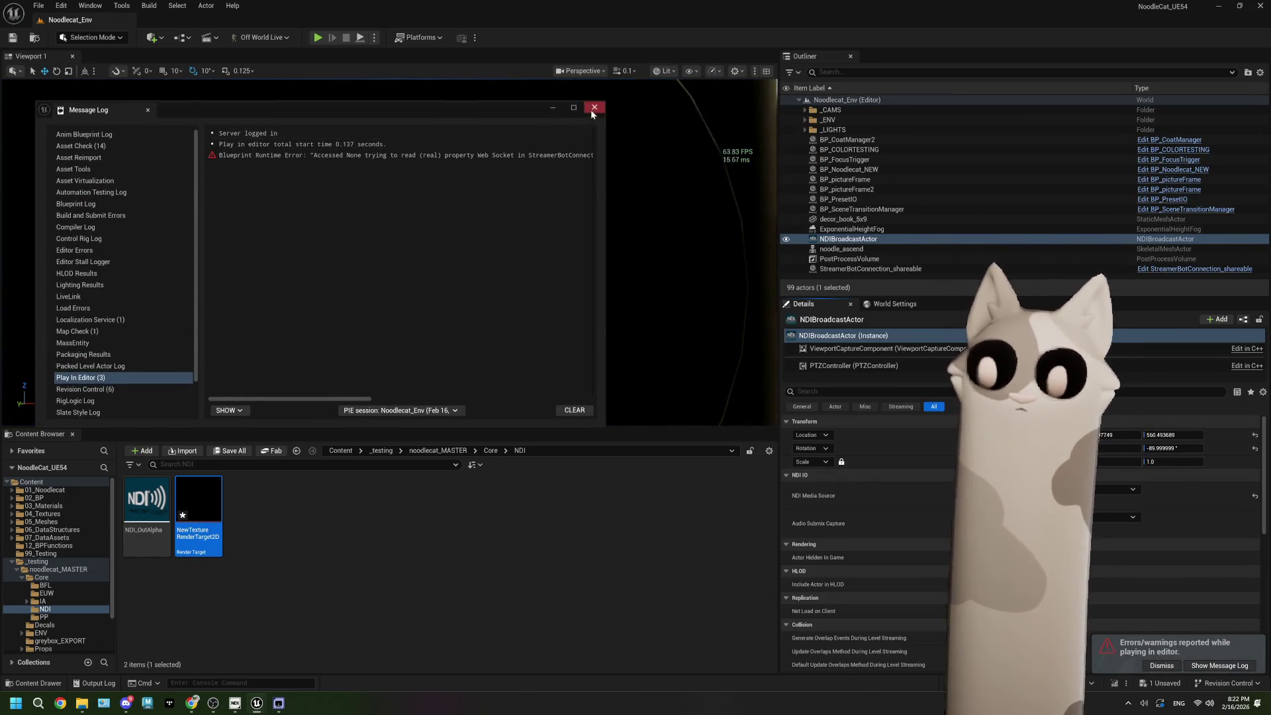
left_click(594, 108)
left_click(375, 541)
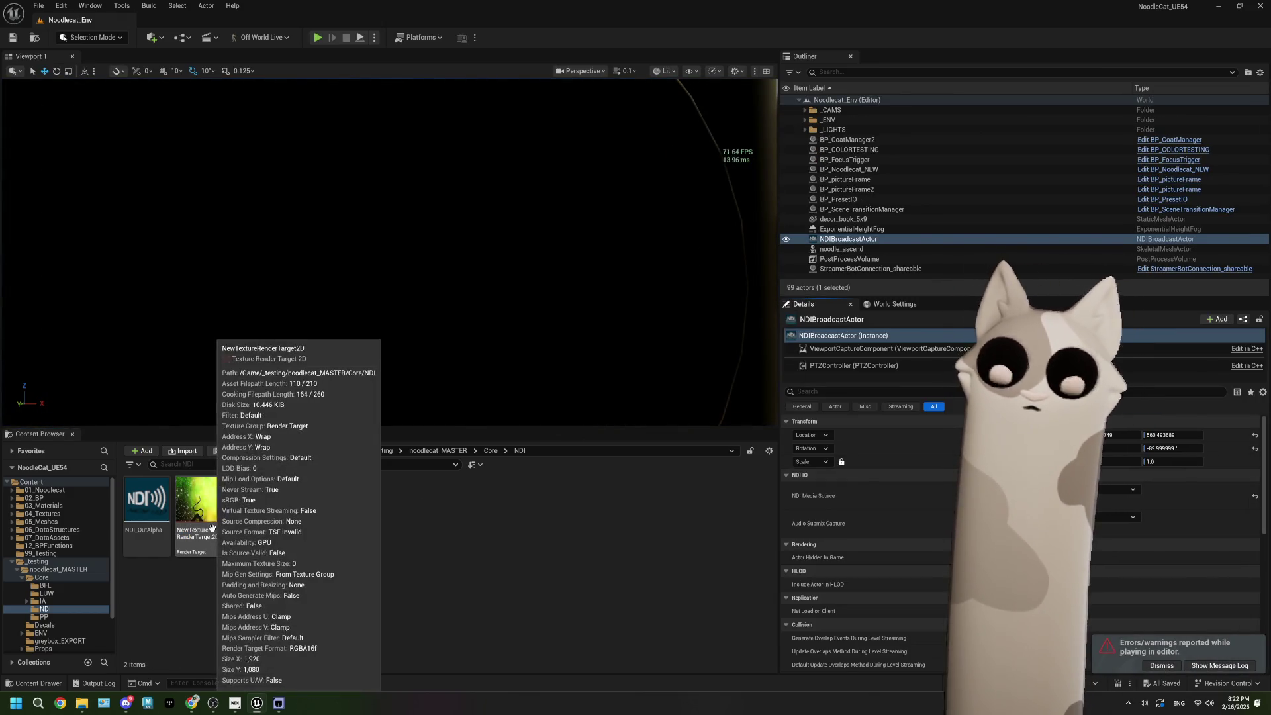
left_click(319, 38)
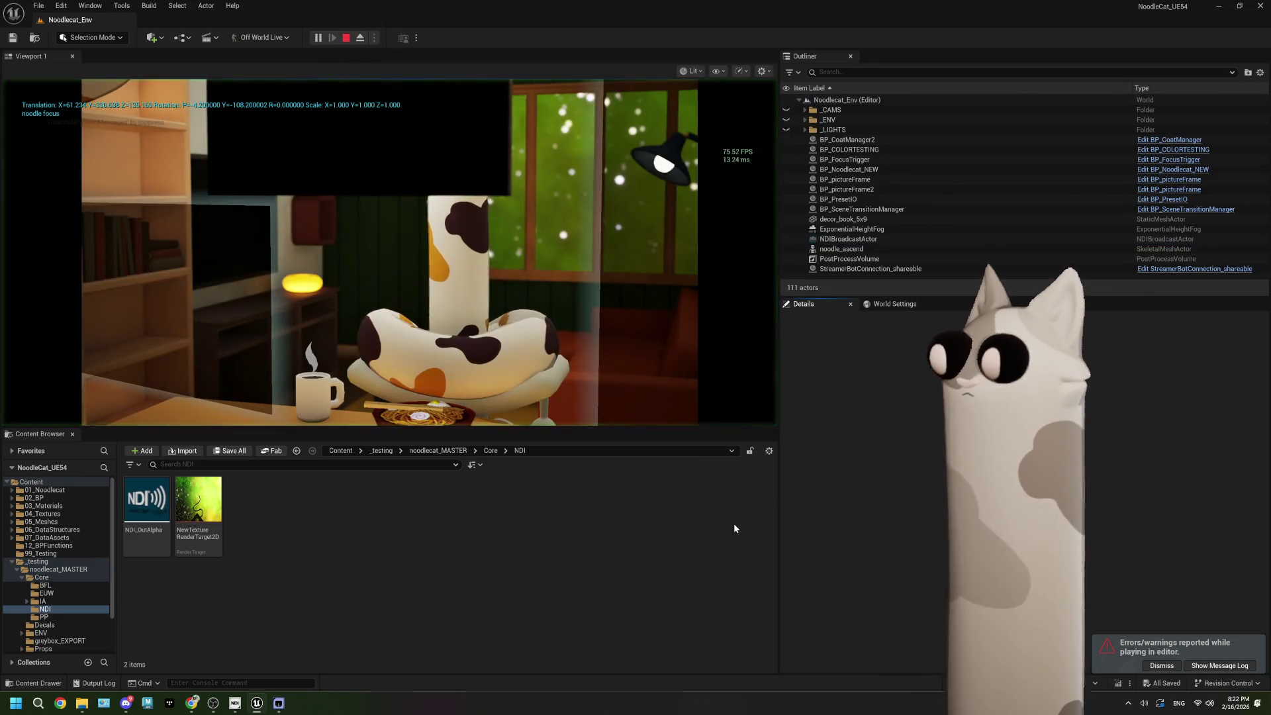
left_click(279, 704)
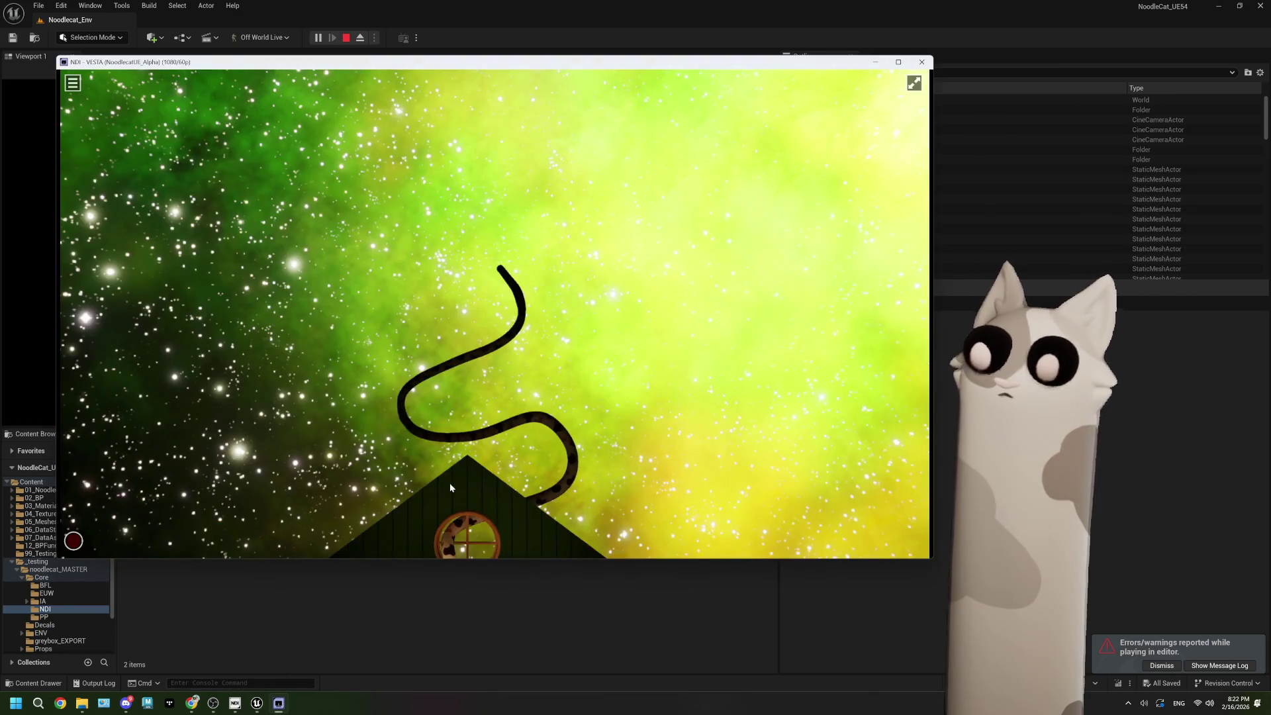
Step: Trigger noodle focus on the cat, show NDI Studio Monitor, and snap Unreal to the right half
left_click(33, 210)
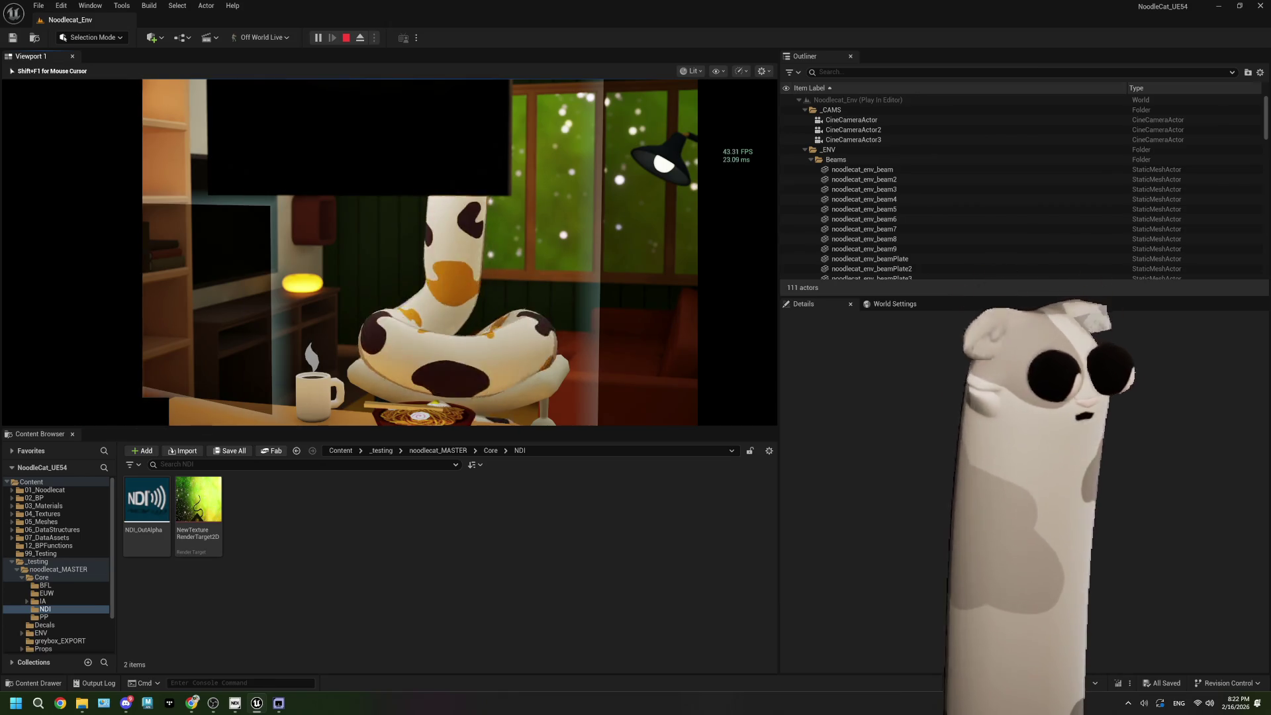
key("f")
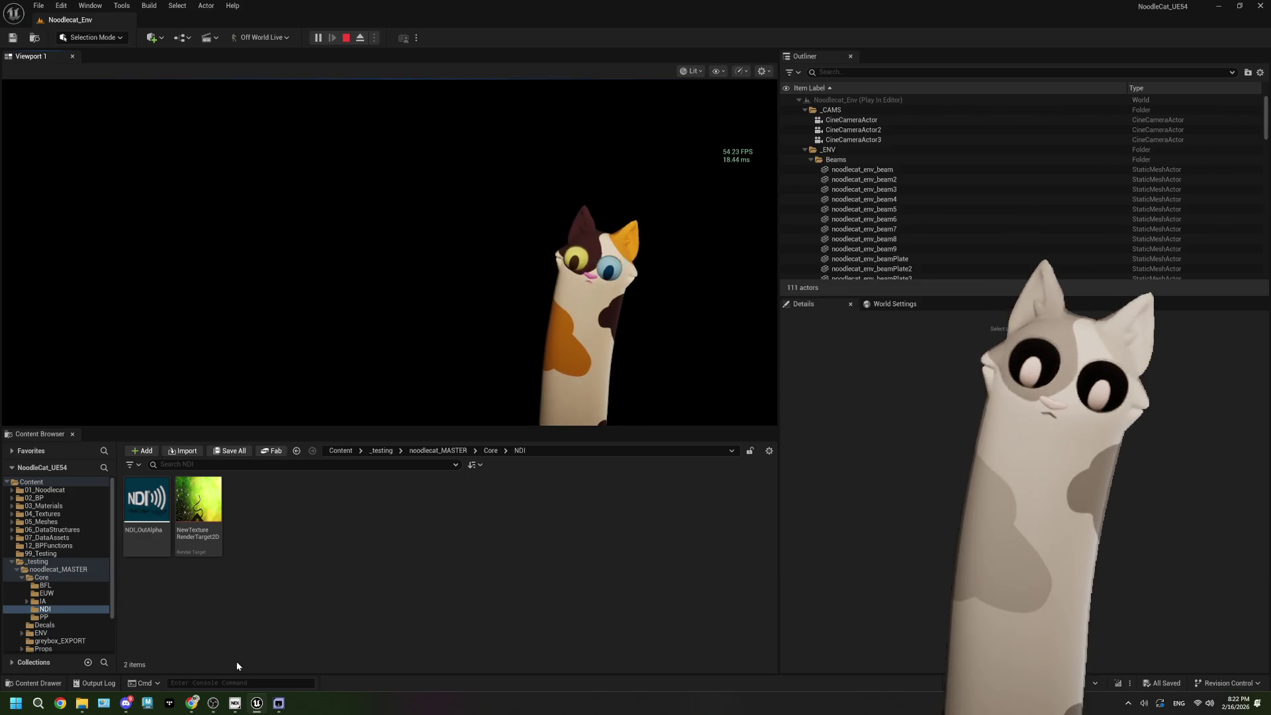
left_click(279, 703)
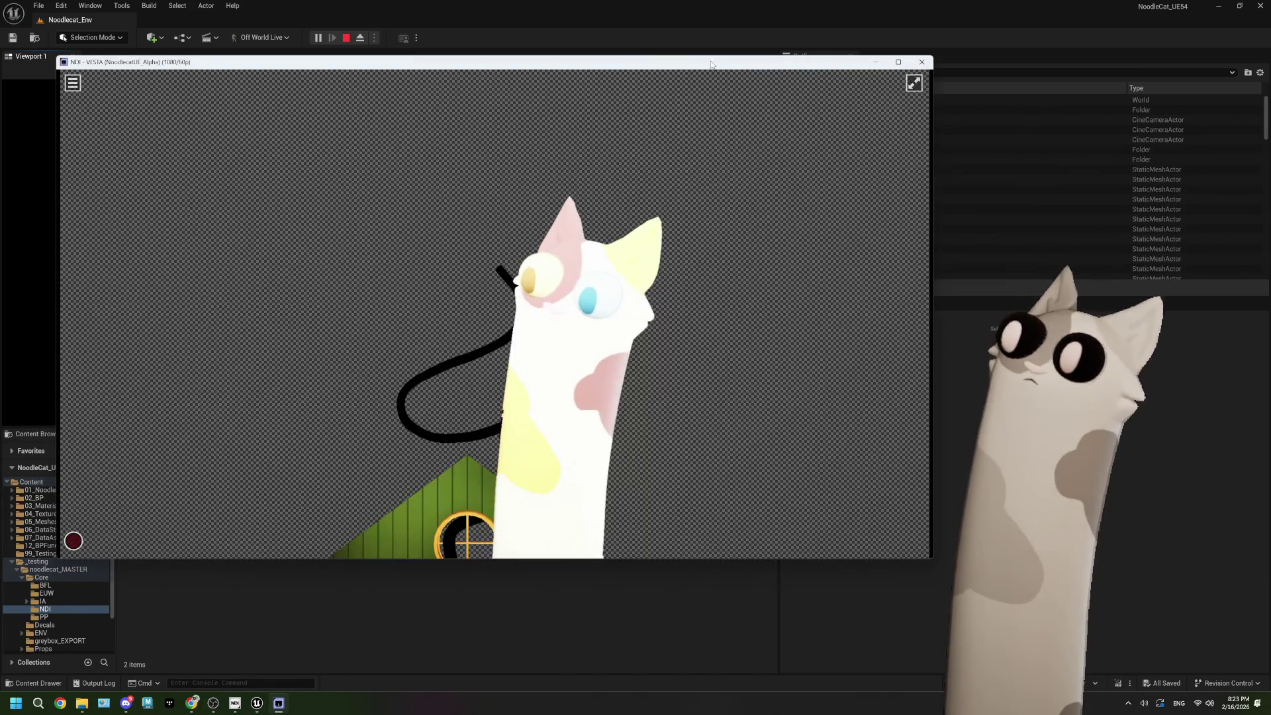
left_click_drag(712, 11, 1268, 265)
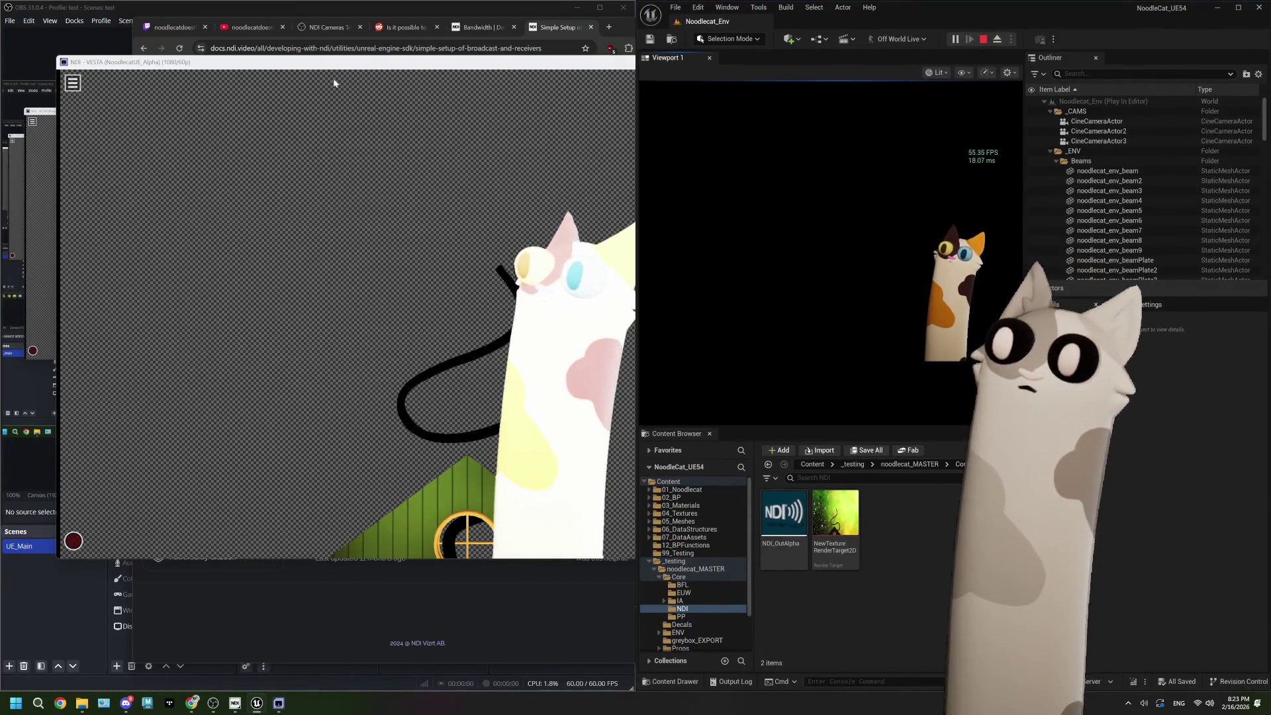
Step: Bring OBS forward beside the Unreal editor and stop the play session
scroll(334, 83, "up", 5)
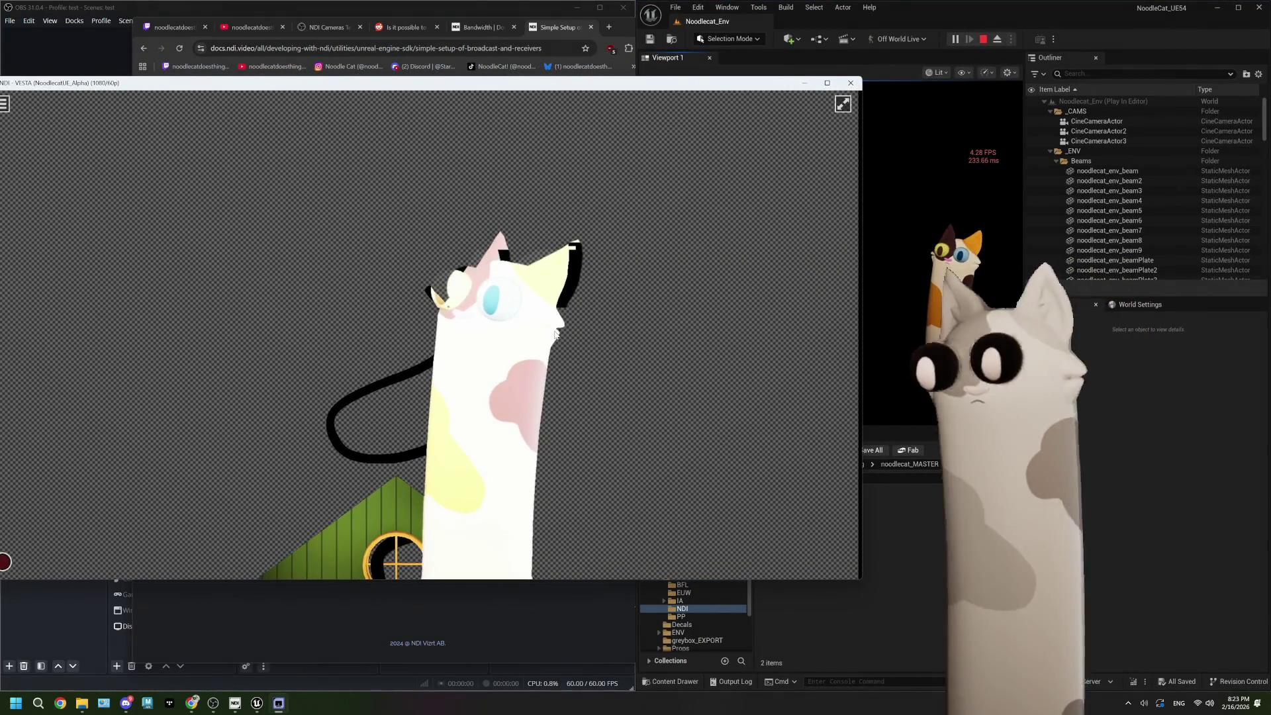
left_click(1145, 511)
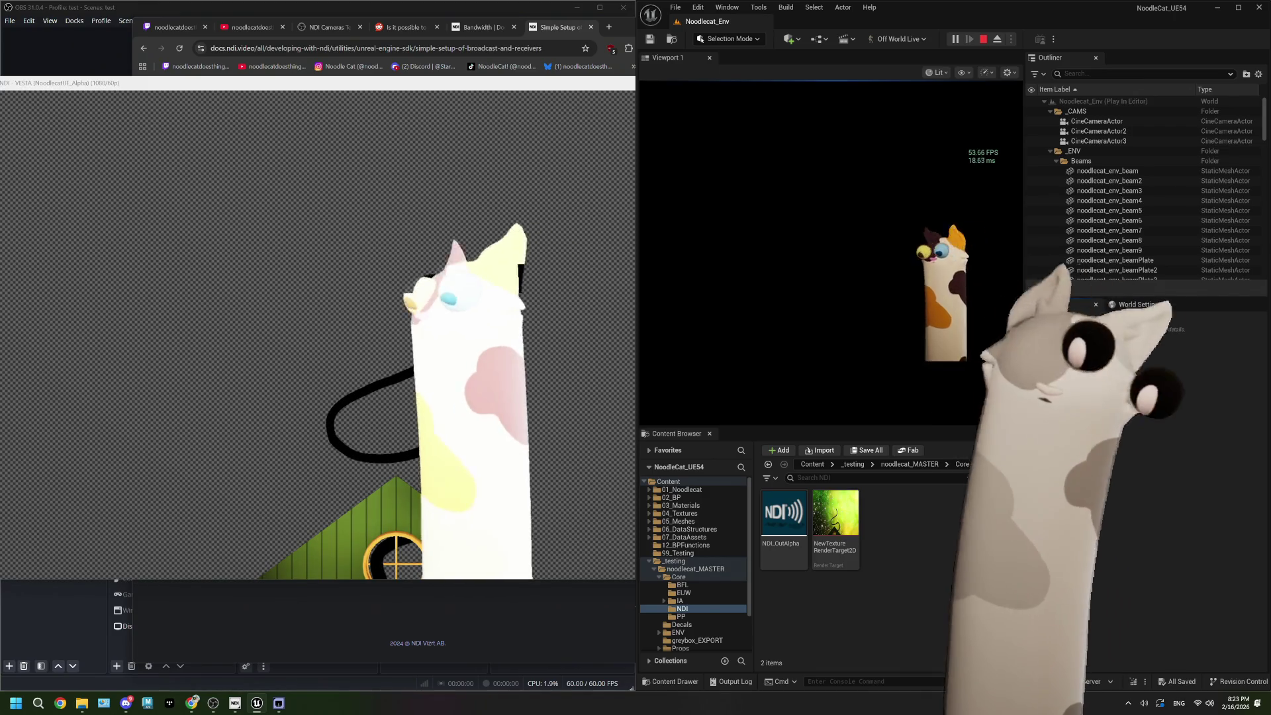
left_click(84, 640)
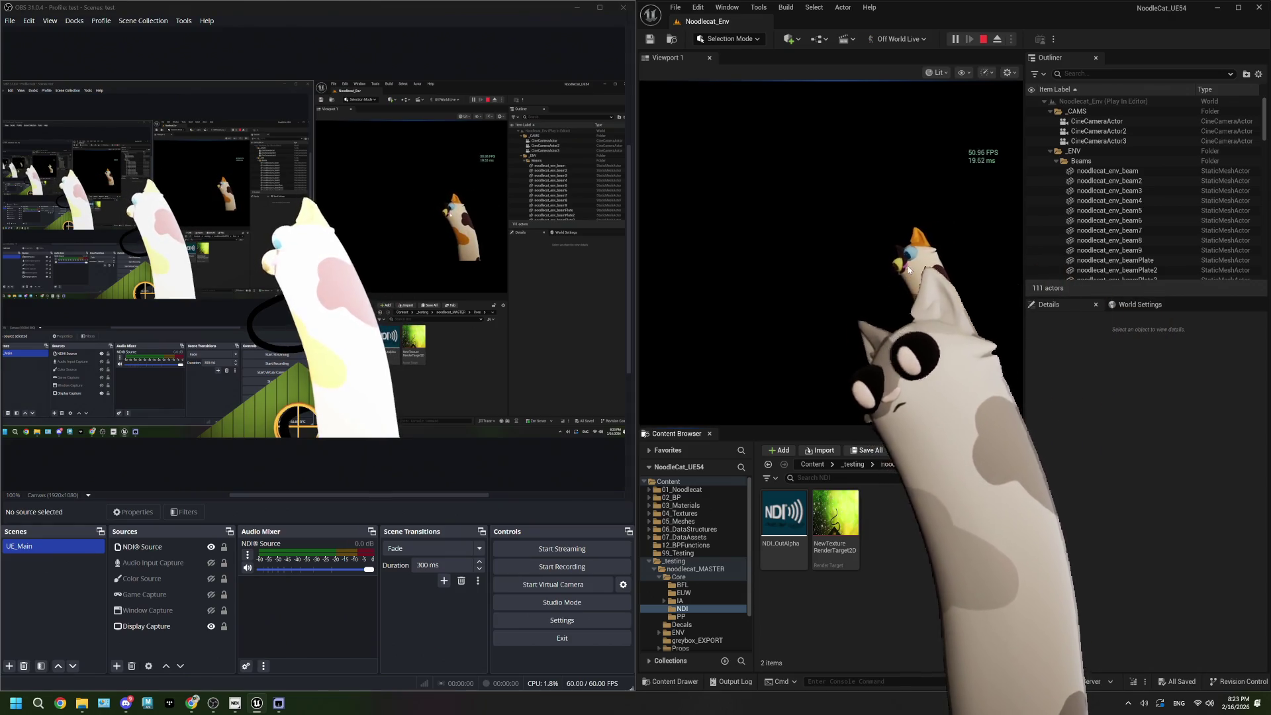
left_click(984, 41)
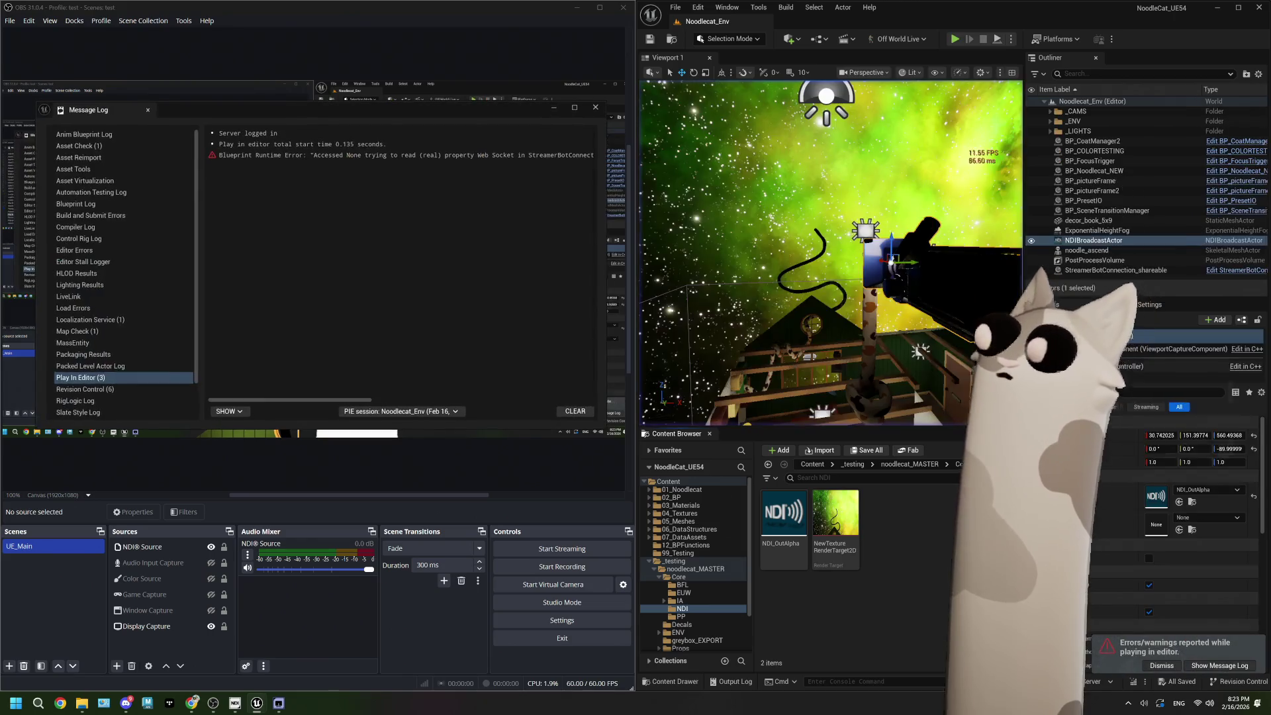
Step: Open NDI_OutAlpha, save it with Ctrl+S, and close its editor
double_click(784, 547)
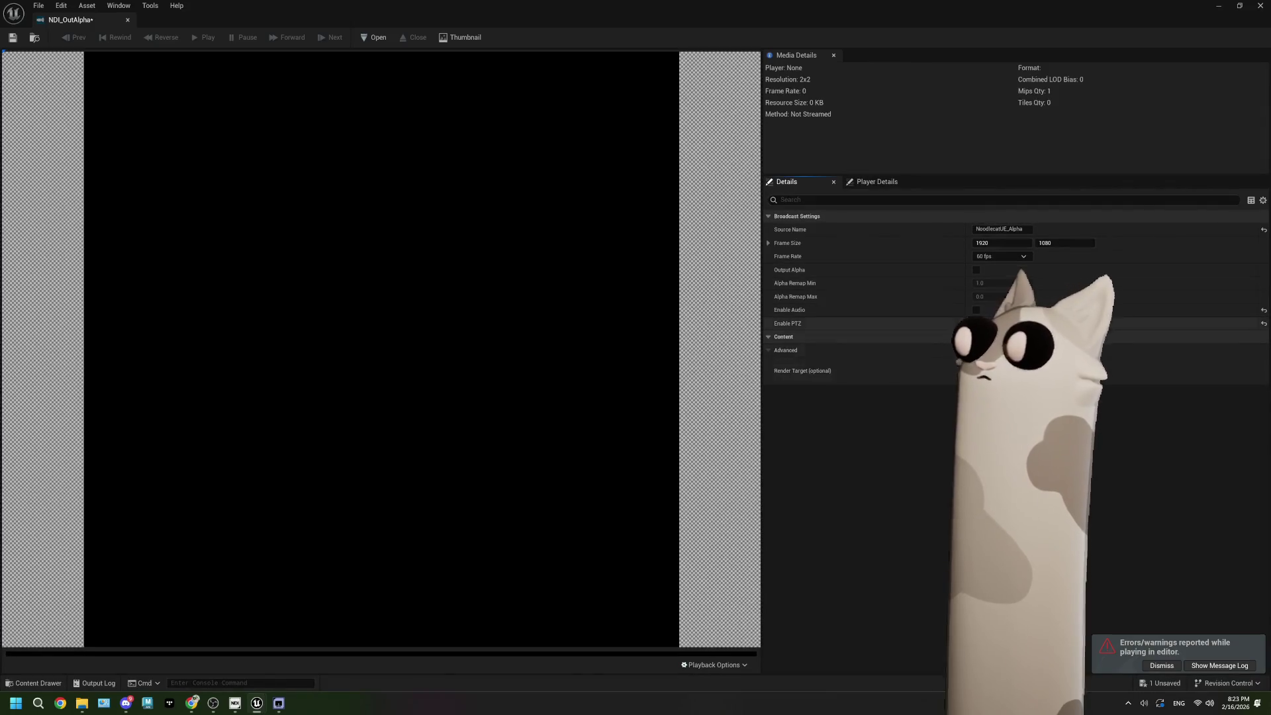
key("ctrl+s")
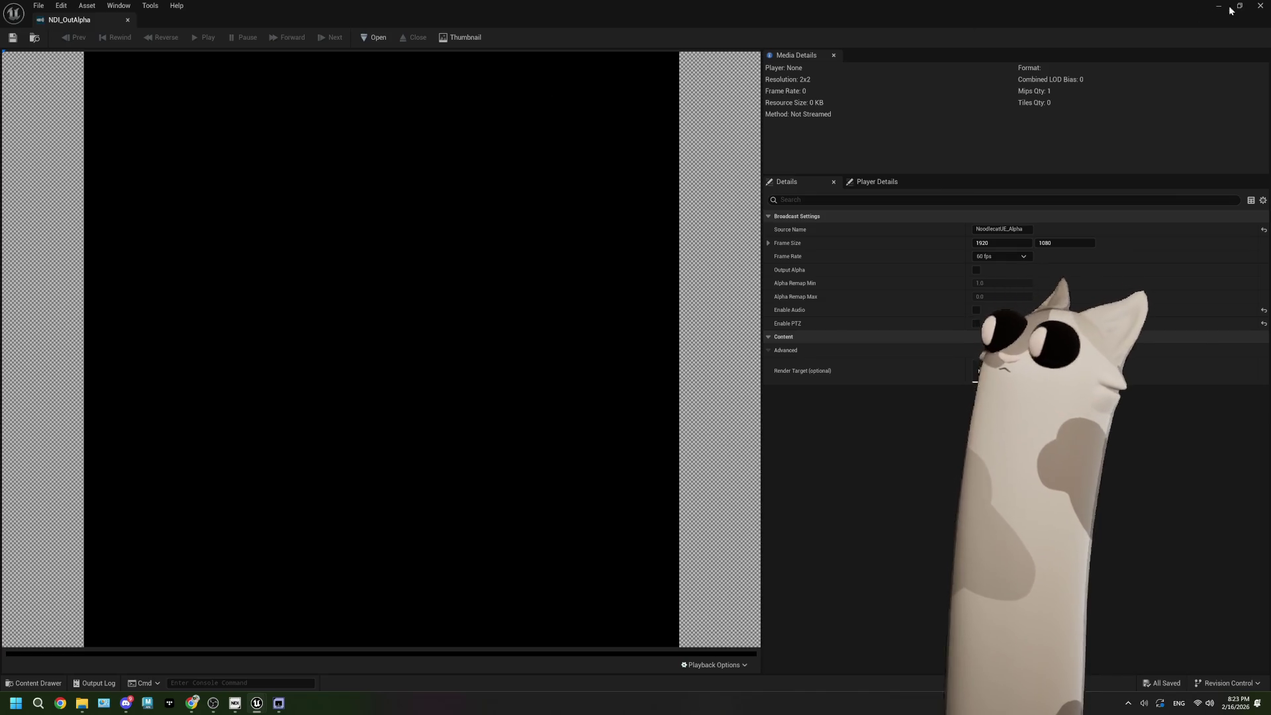
left_click(1266, 5)
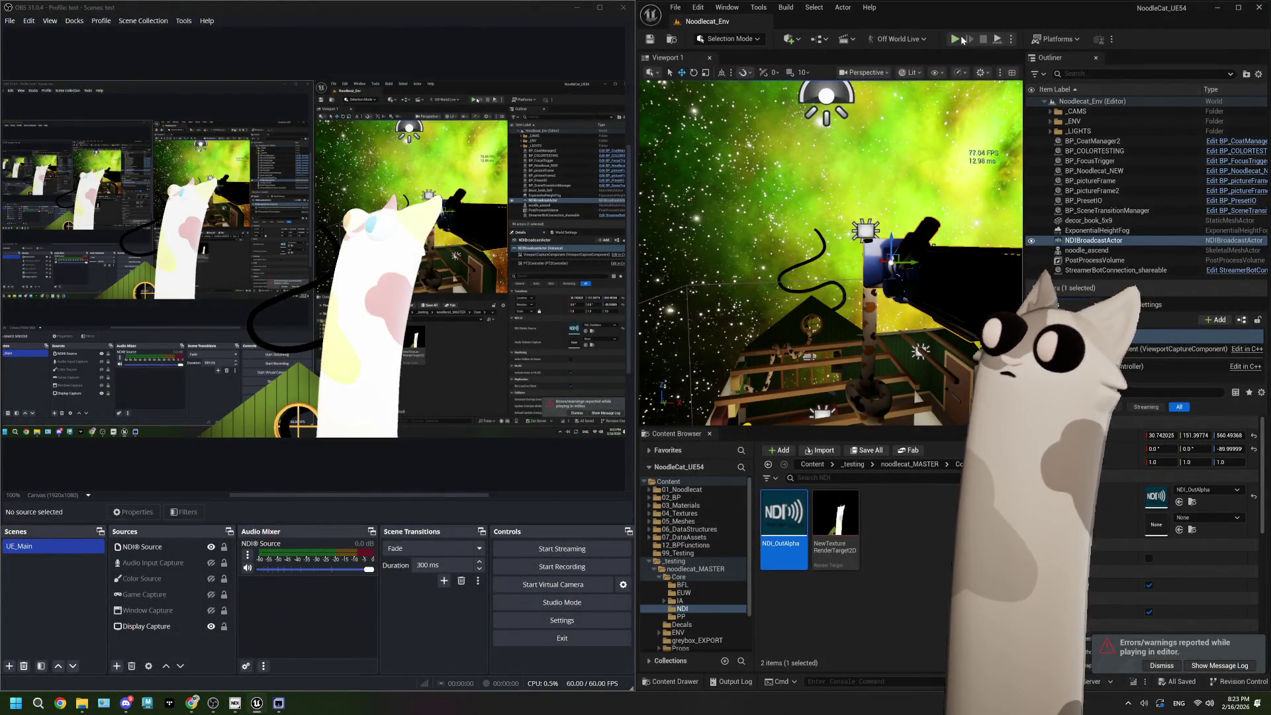
Step: Play the level and focus the camera on the cat to check it in OBS
key("alt+p")
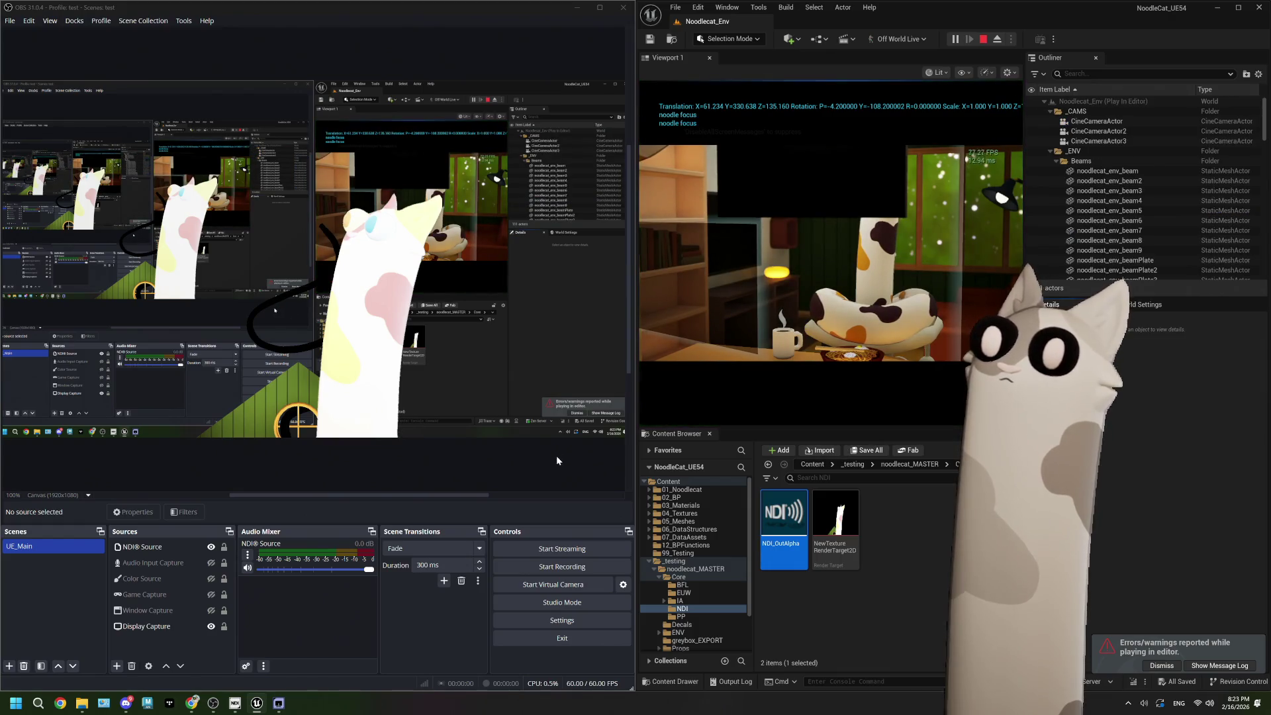
left_click(921, 508)
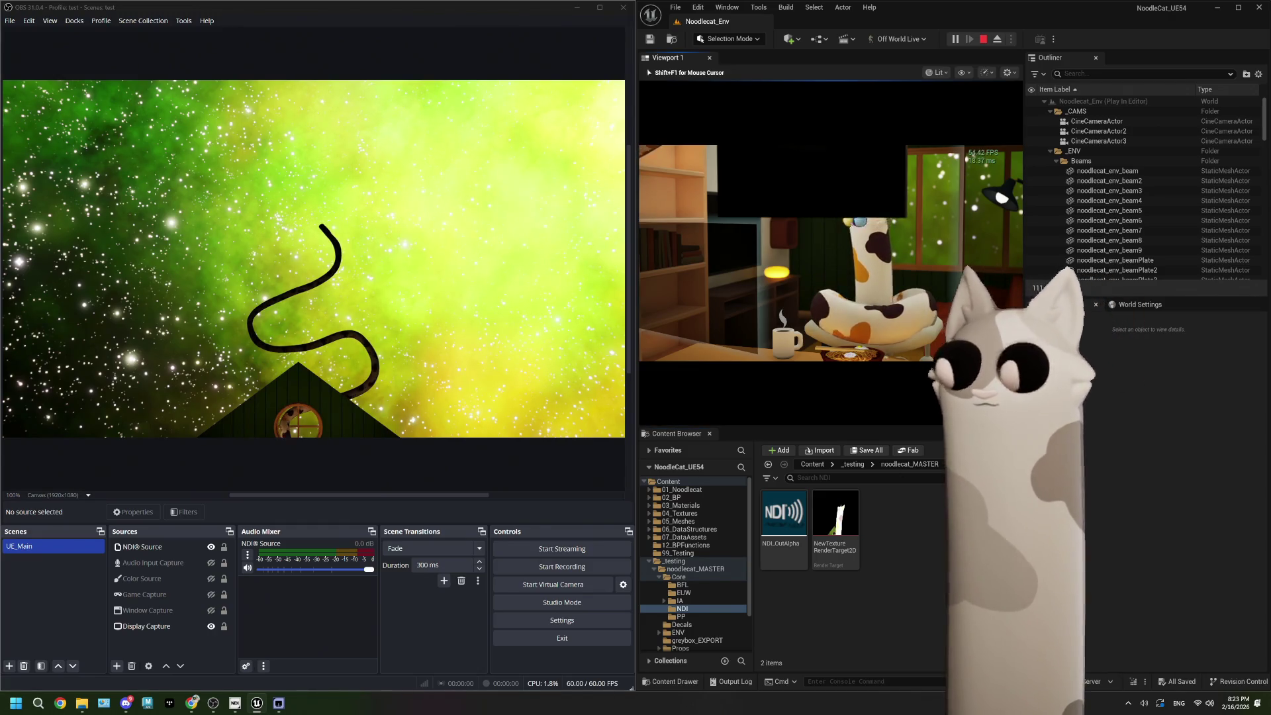
left_click(827, 278)
key("f")
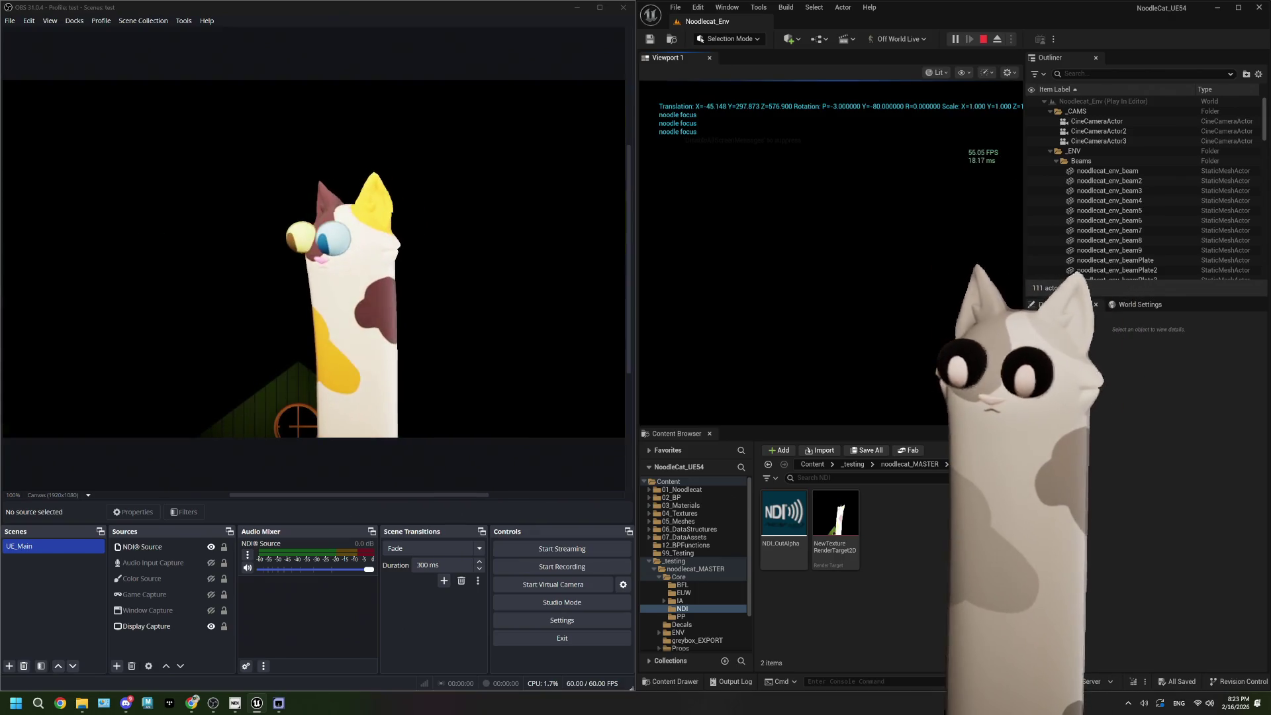
key("shift+F1")
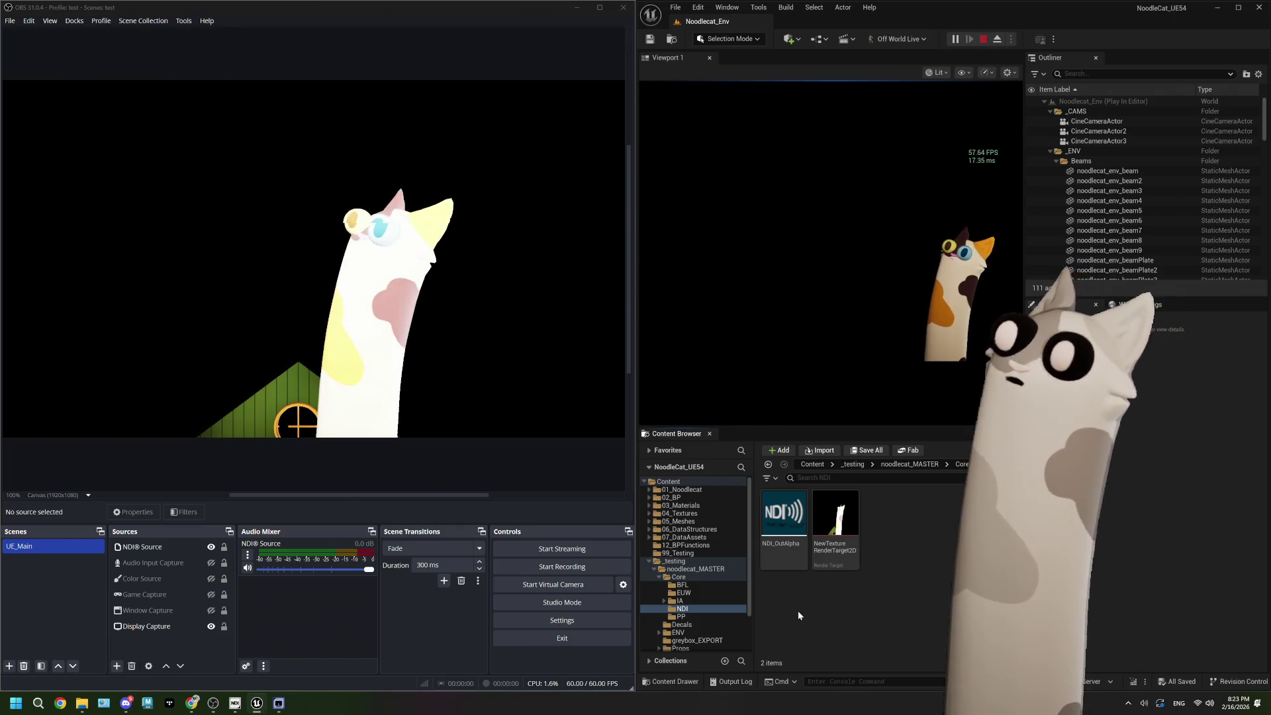
Step: Stop play, close the error log, and enable Output Alpha in NDI_OutAlpha
left_click(983, 41)
left_click(596, 106)
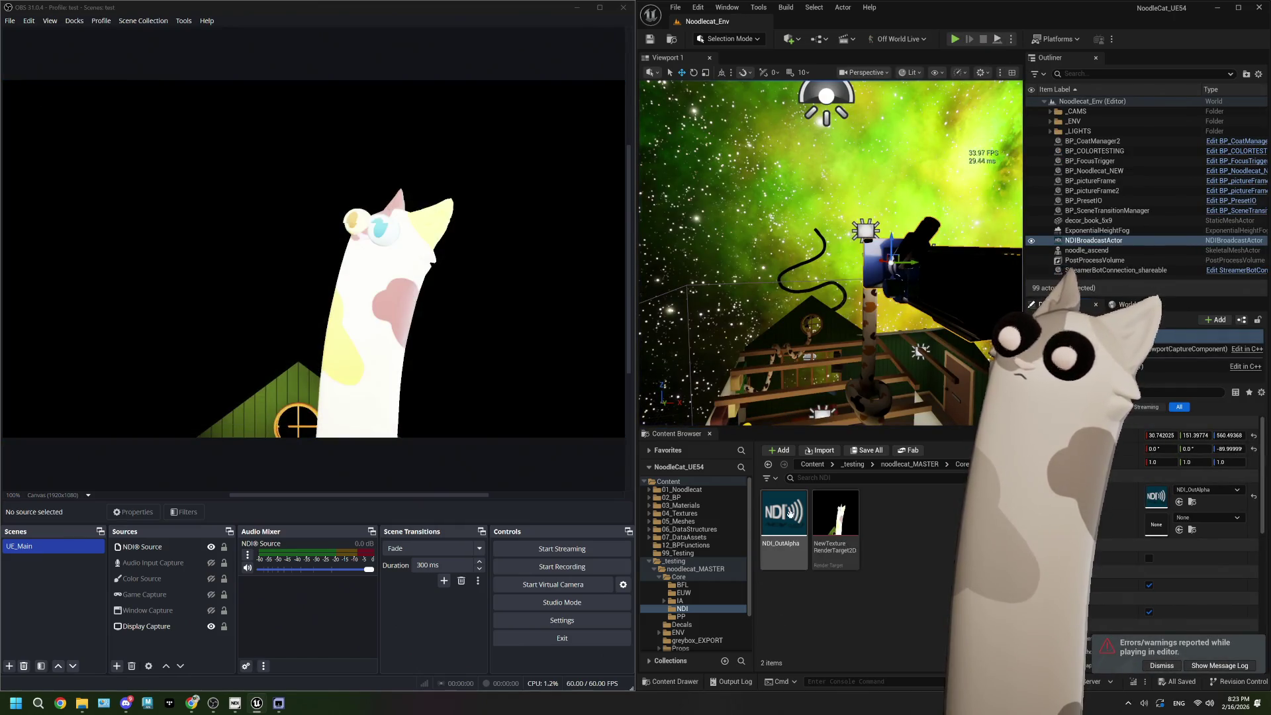
double_click(784, 515)
left_click(977, 269)
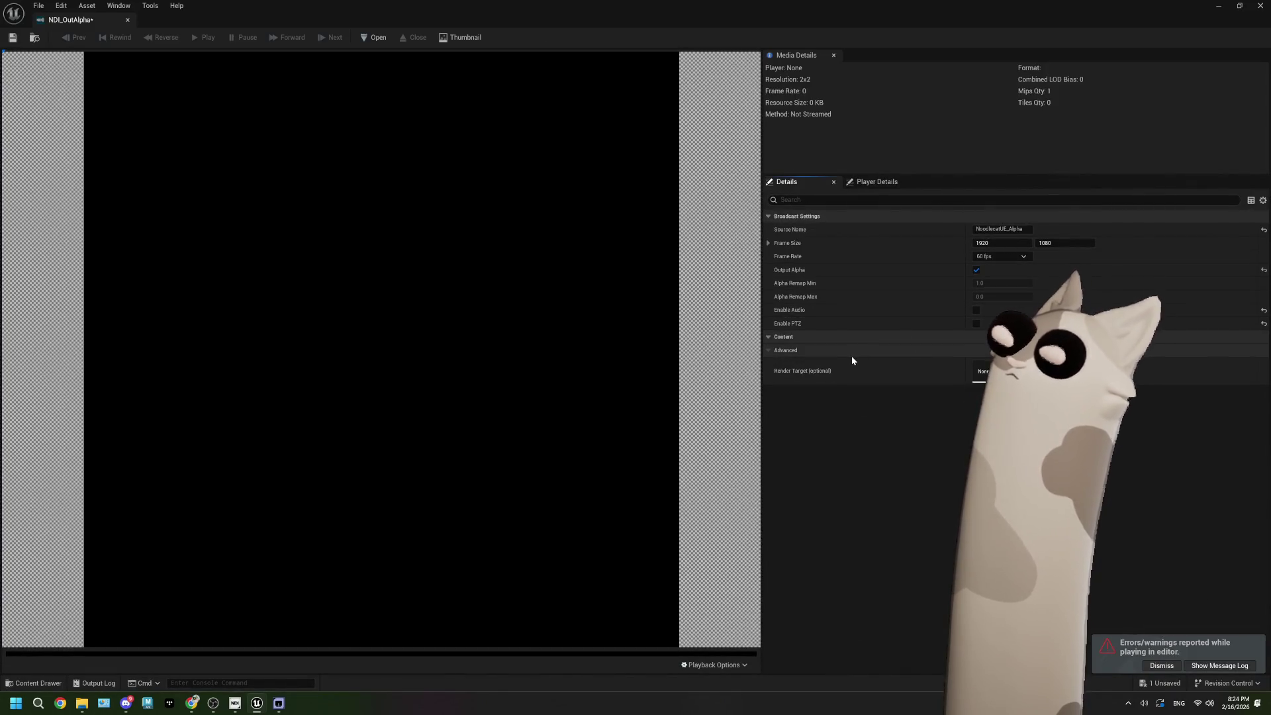
Step: Save NDI_OutAlpha with Output Alpha on, then untick Output Alpha again
left_click(18, 38)
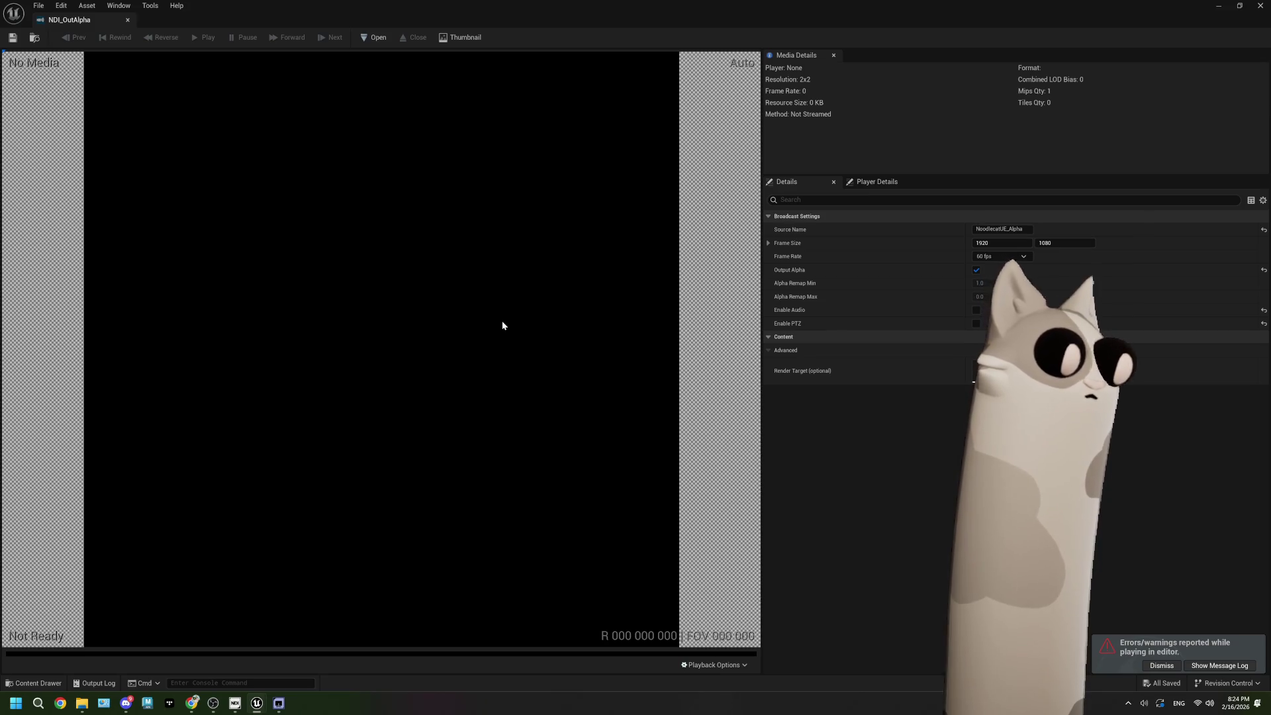
left_click(976, 269)
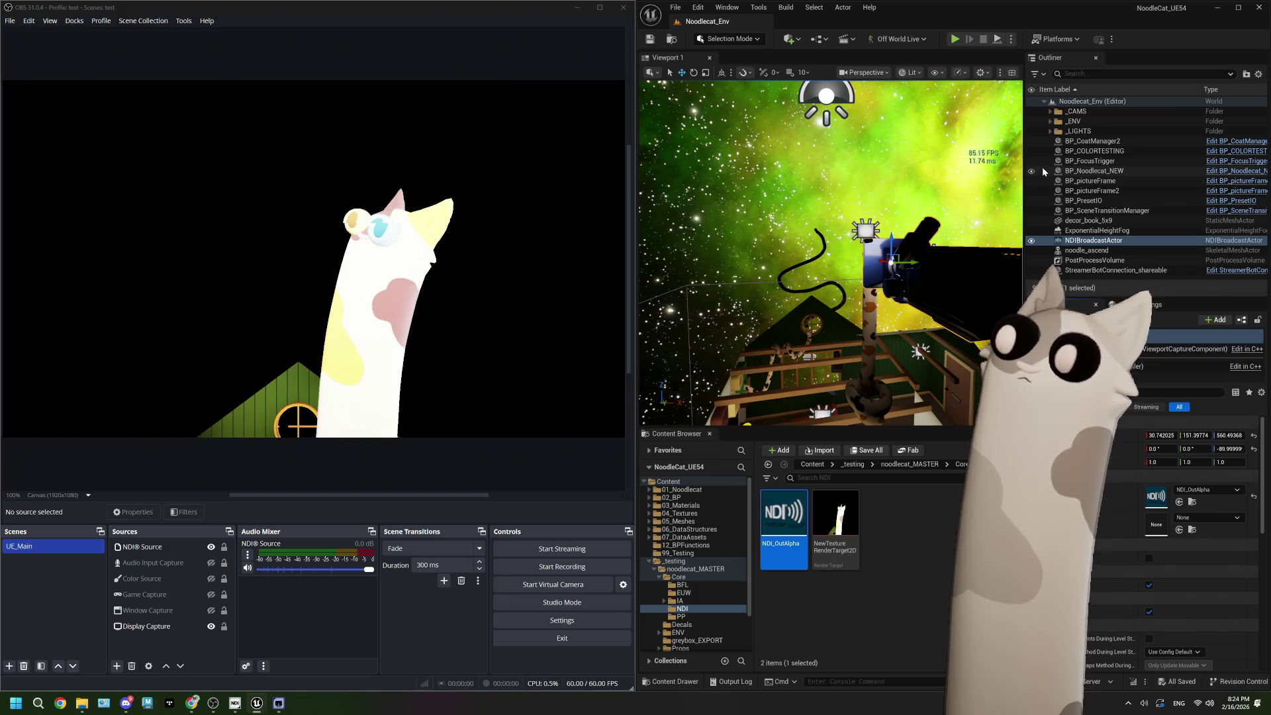
Step: Open NewTextureRenderTarget2D in its texture editor and undock it into a floating window
right_click(844, 523)
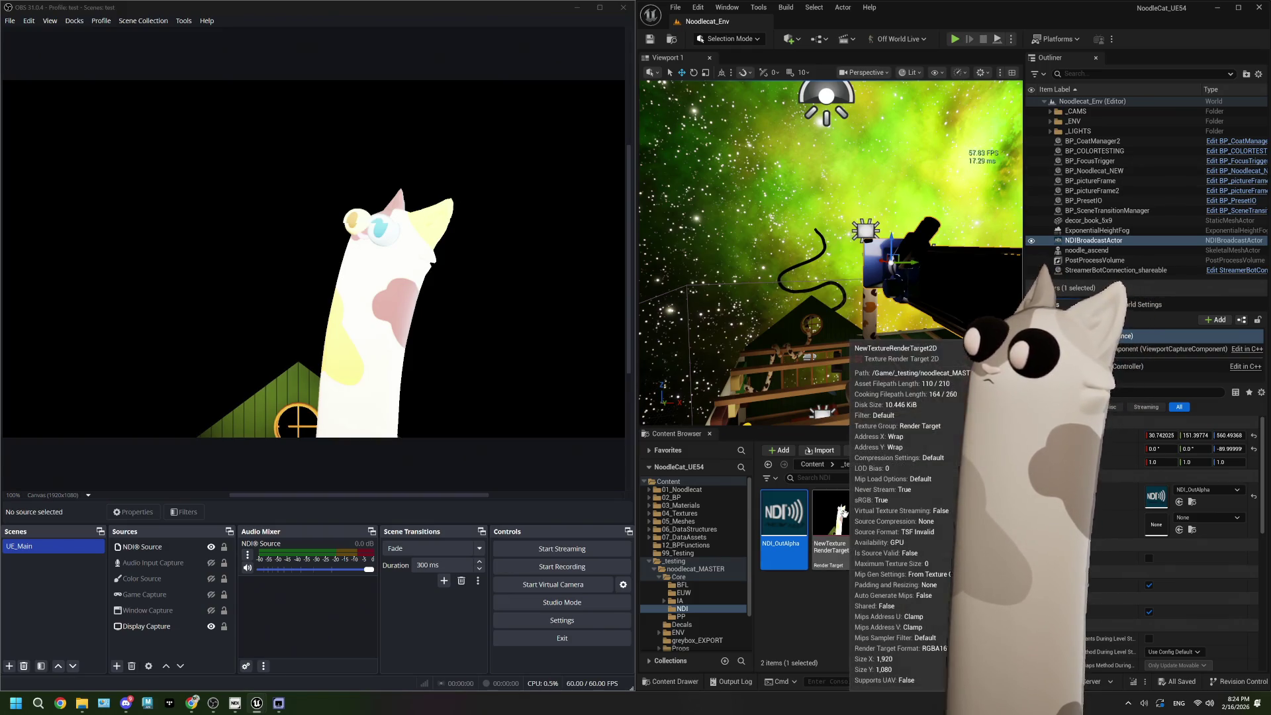
left_click(852, 501)
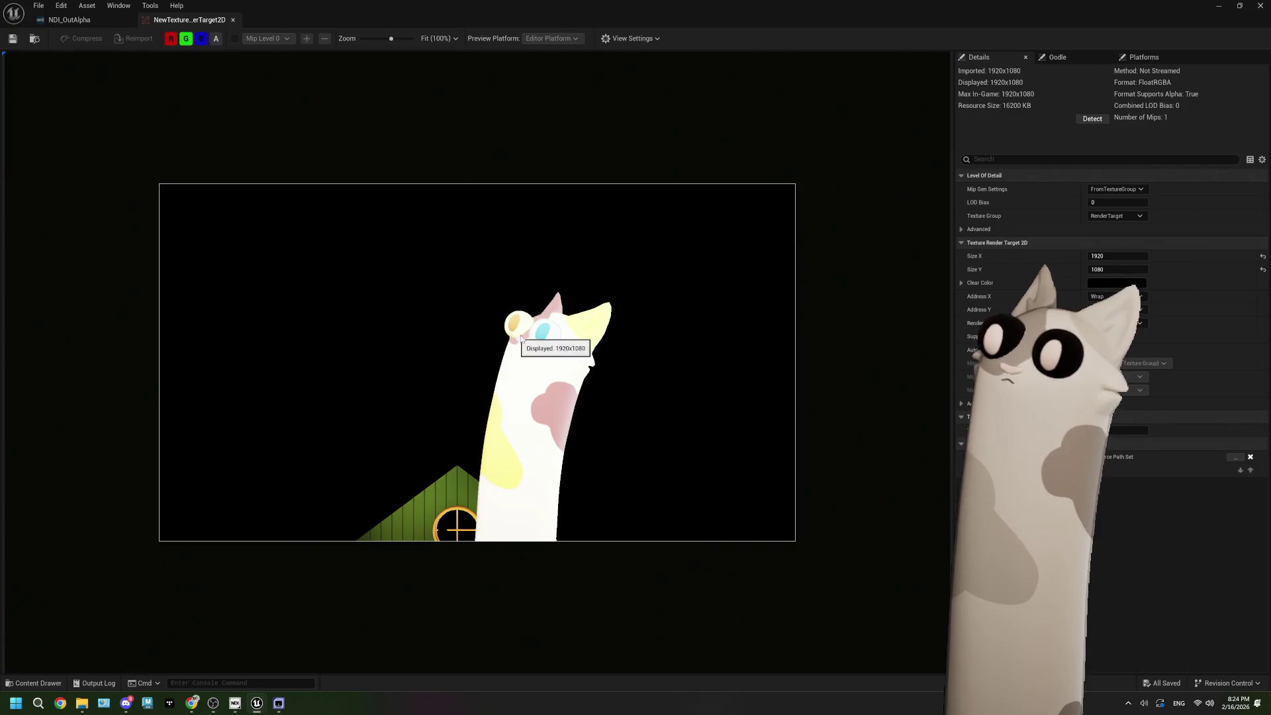
scroll(530, 335, "up", 5)
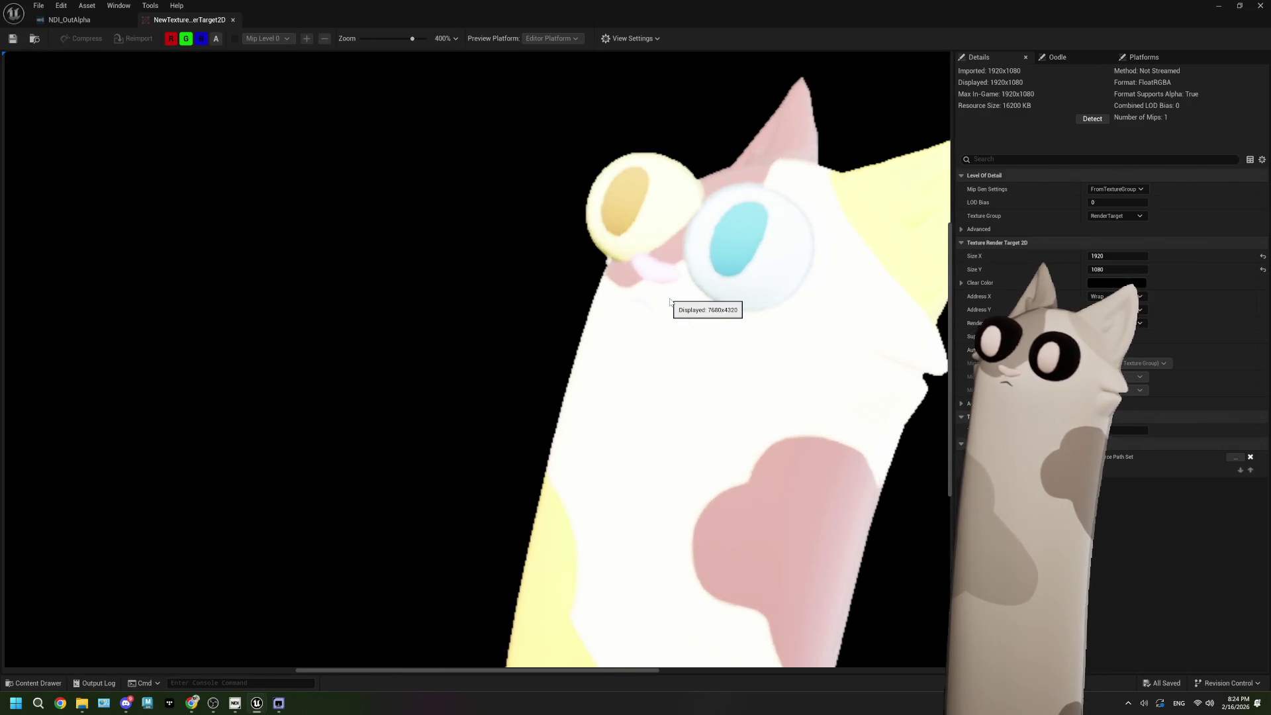
scroll(668, 298, "down", 2)
mouse_move(697, 14)
left_mouse_down()
mouse_move(749, 19)
mouse_move(630, 71)
mouse_move(662, 73)
left_mouse_up()
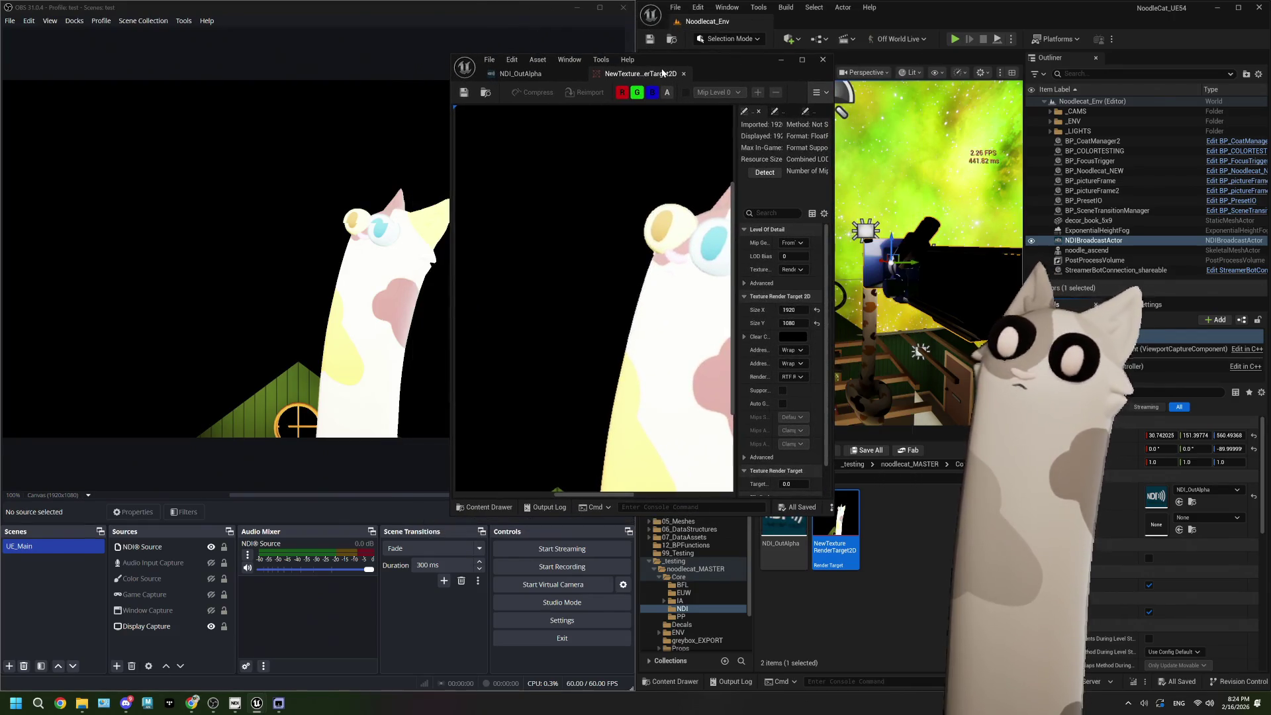
Step: Switch the OBS preview to full canvas size, then back to scale to window
left_click(88, 494)
left_click(50, 505)
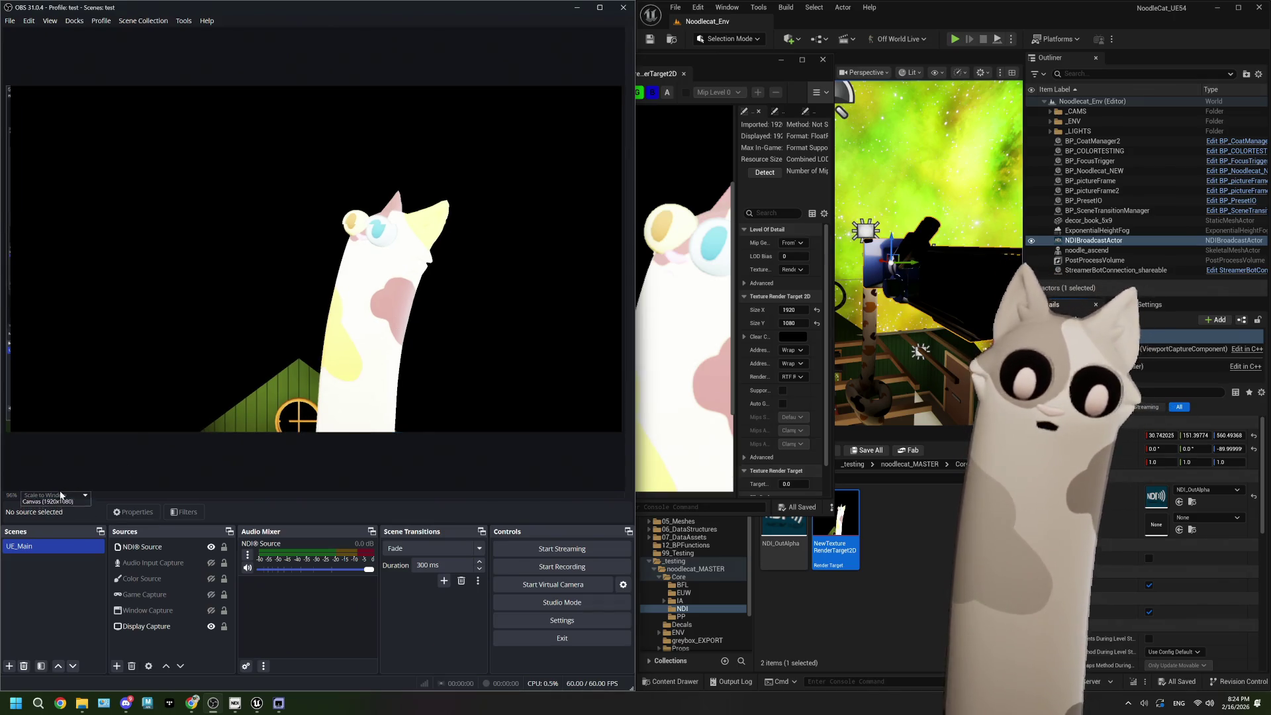
left_click(55, 511)
right_click(317, 455)
left_click(156, 474)
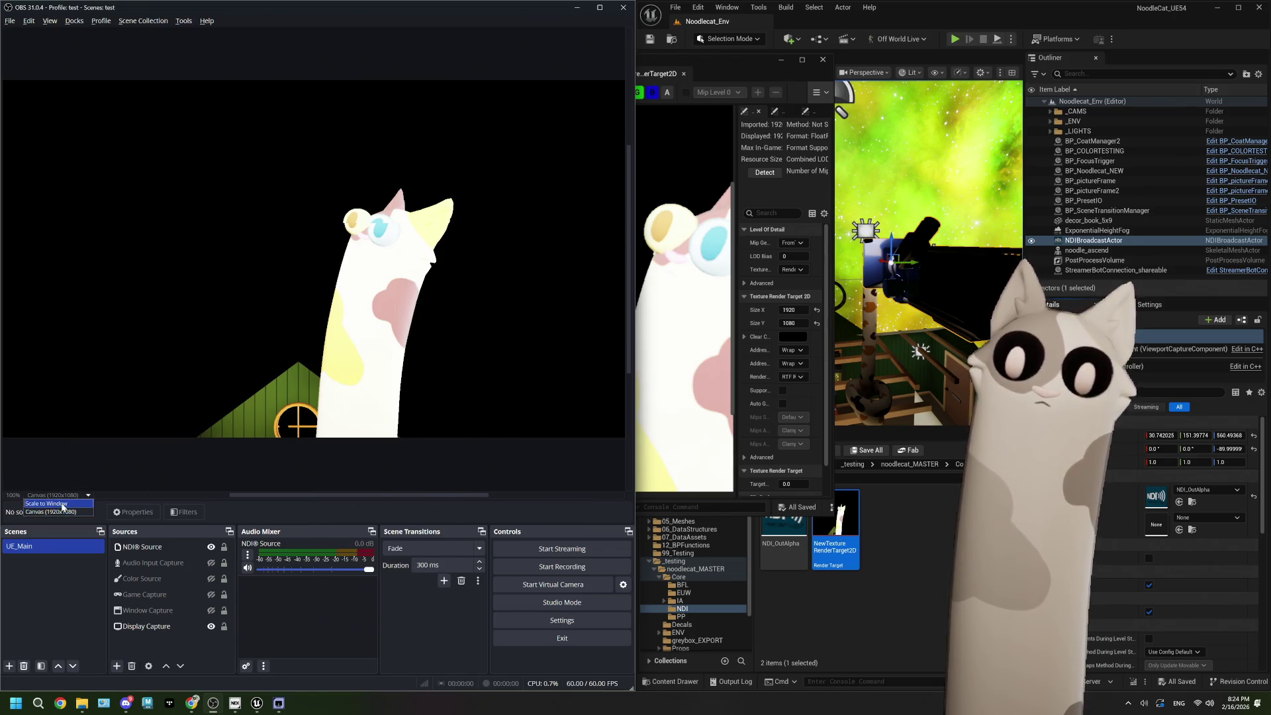
left_click(63, 505)
right_click(363, 462)
left_click(364, 458)
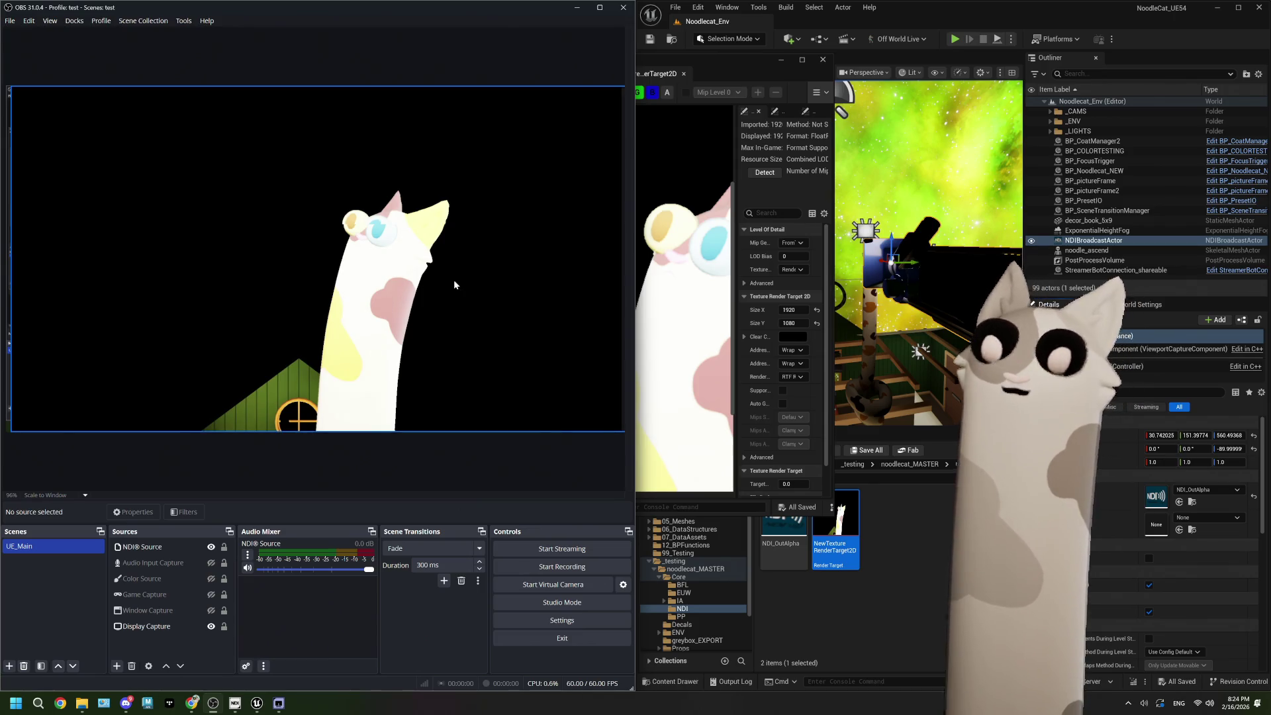
Step: Place the texture editor over OBS, pan the preview onto the cat, and maximize it
left_click_drag(705, 76, 670, 70)
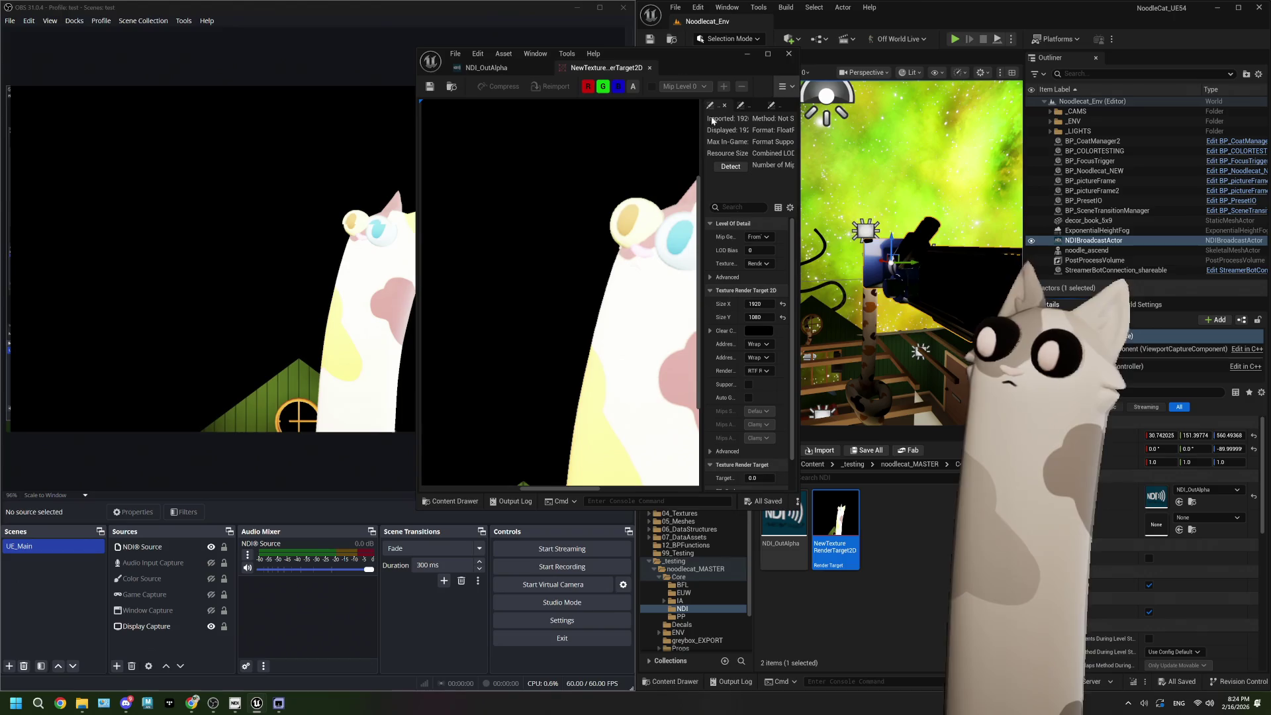
scroll(563, 296, "up", 2)
left_click_drag(563, 296, 525, 292)
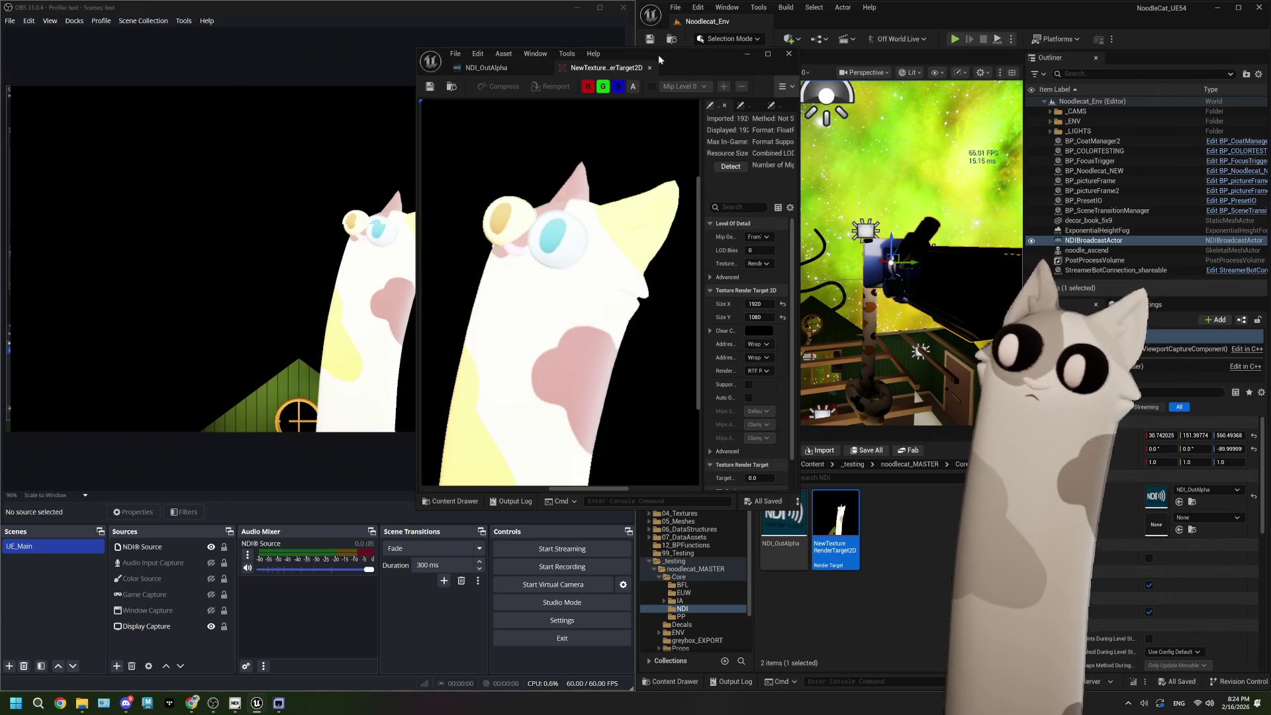
left_click_drag(704, 63, 731, 61)
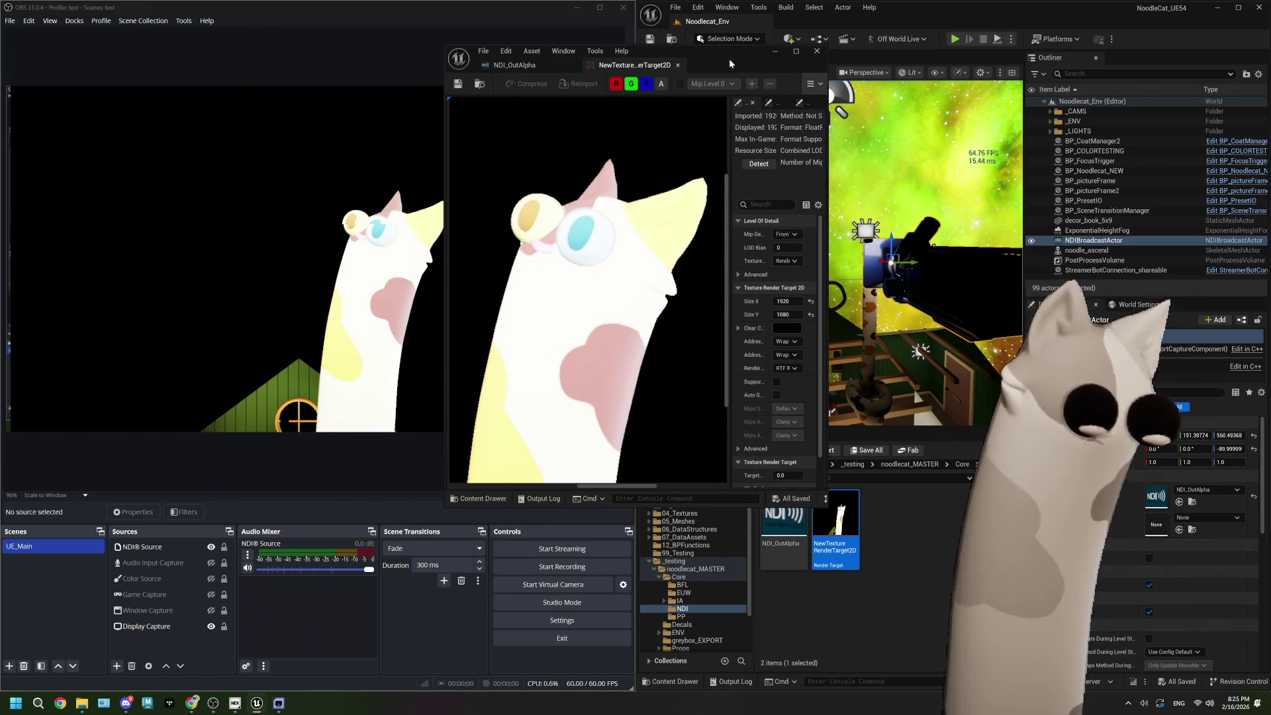
left_click(796, 51)
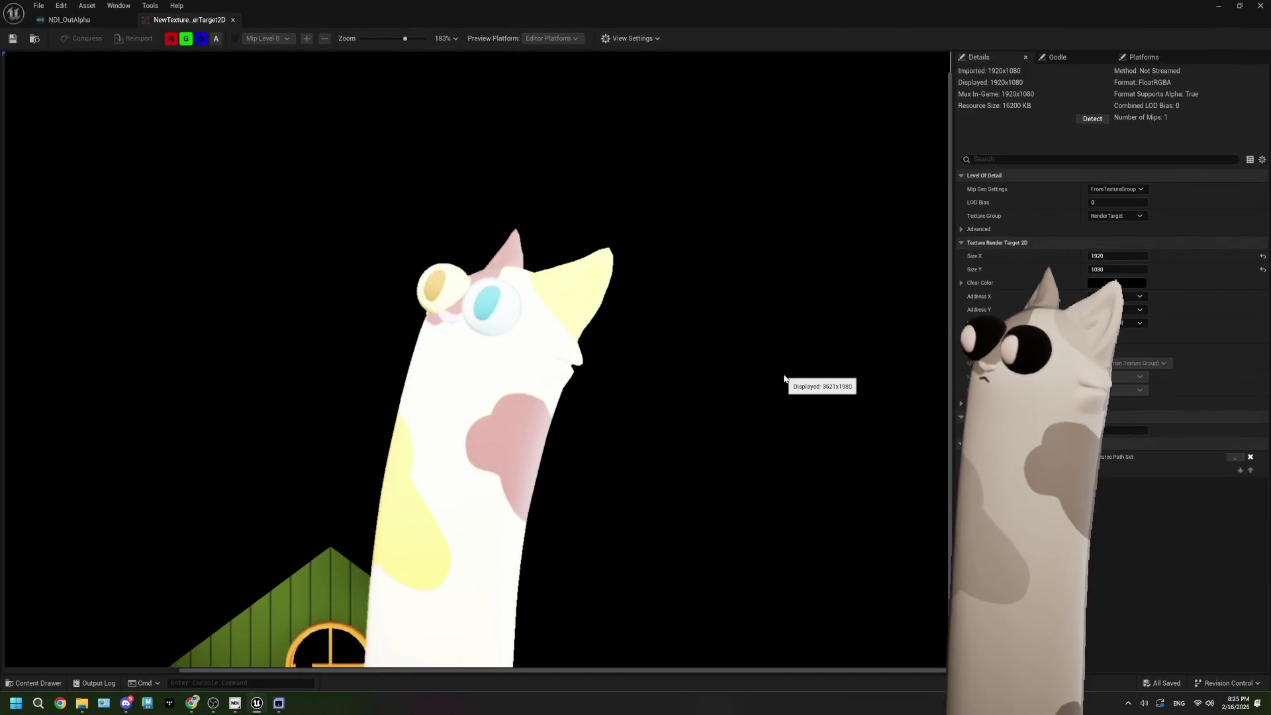
Step: Close the render target tab and NDI_OutAlpha editor, then minimize the NDI docs and texture editor windows
left_click(233, 20)
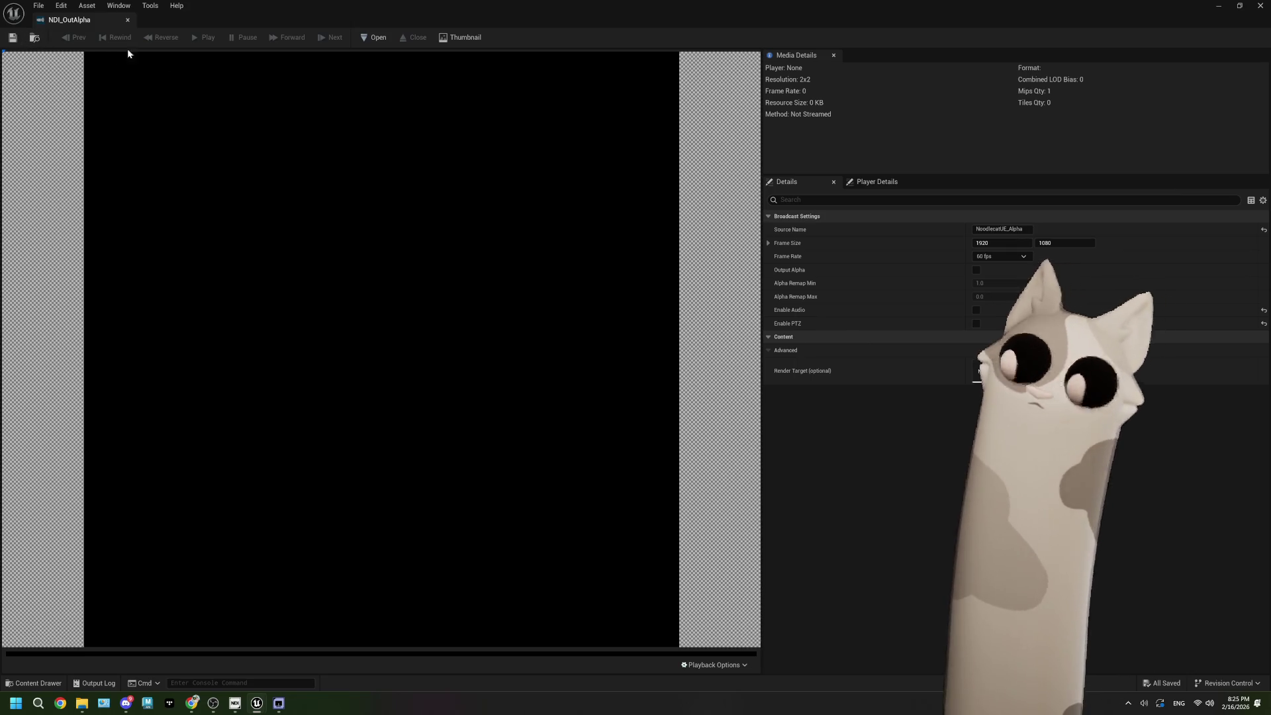
left_click(1258, 5)
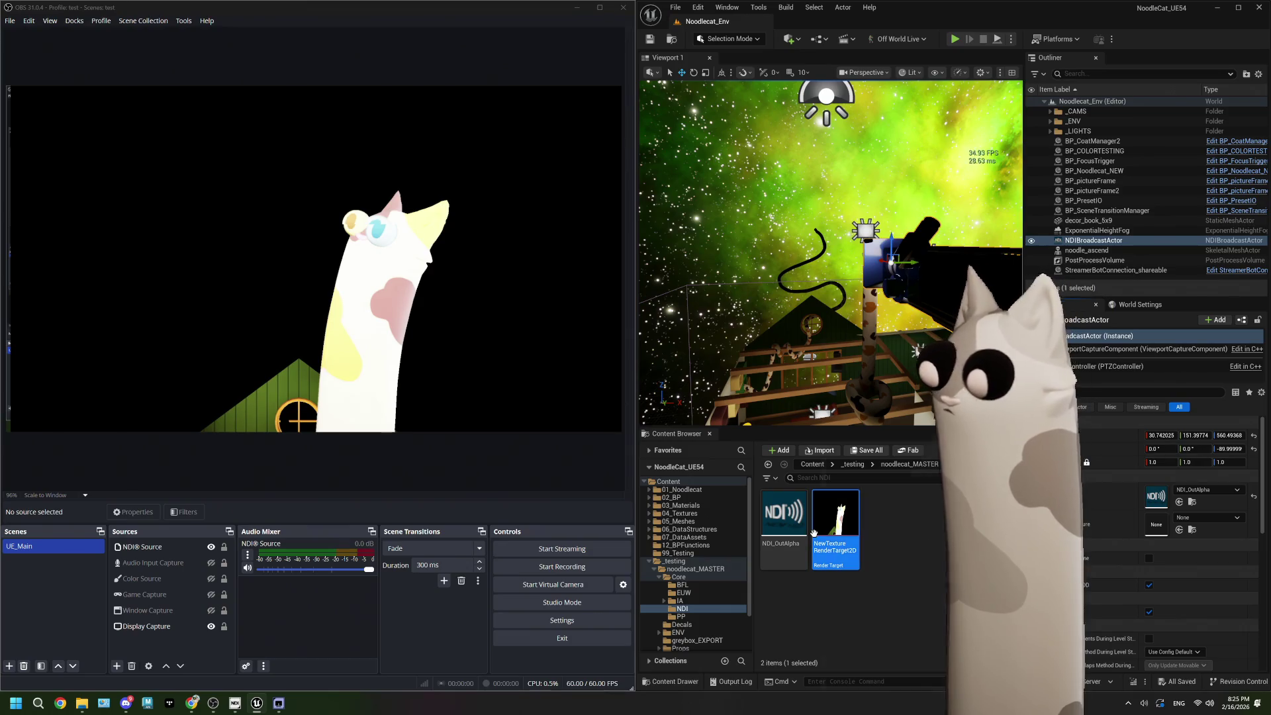
key("super+d")
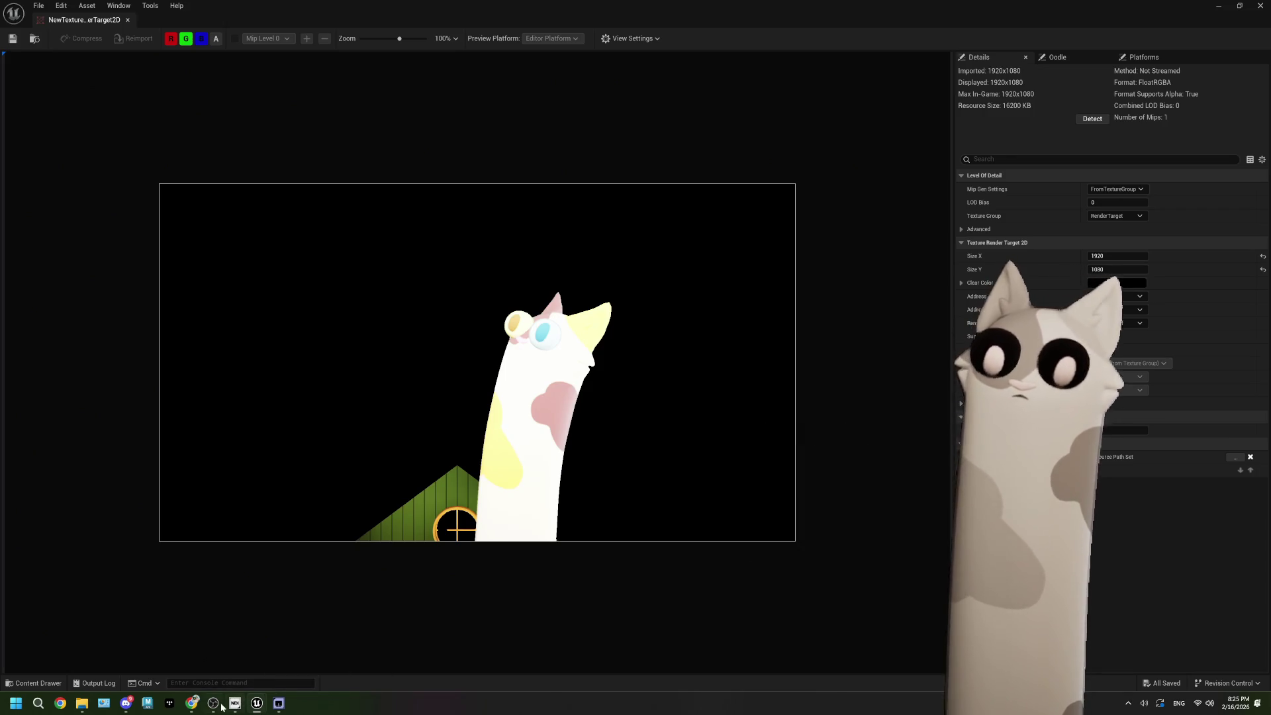
key("alt+Tab")
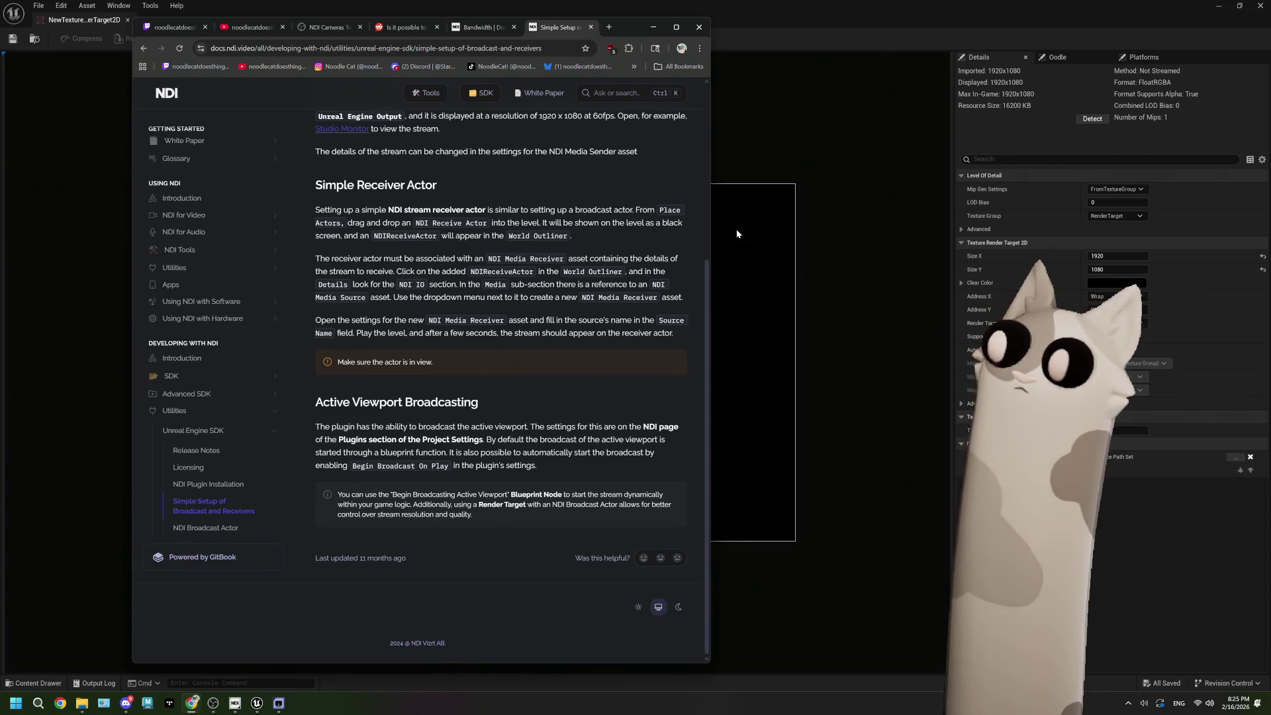
left_click(654, 27)
left_click(1219, 6)
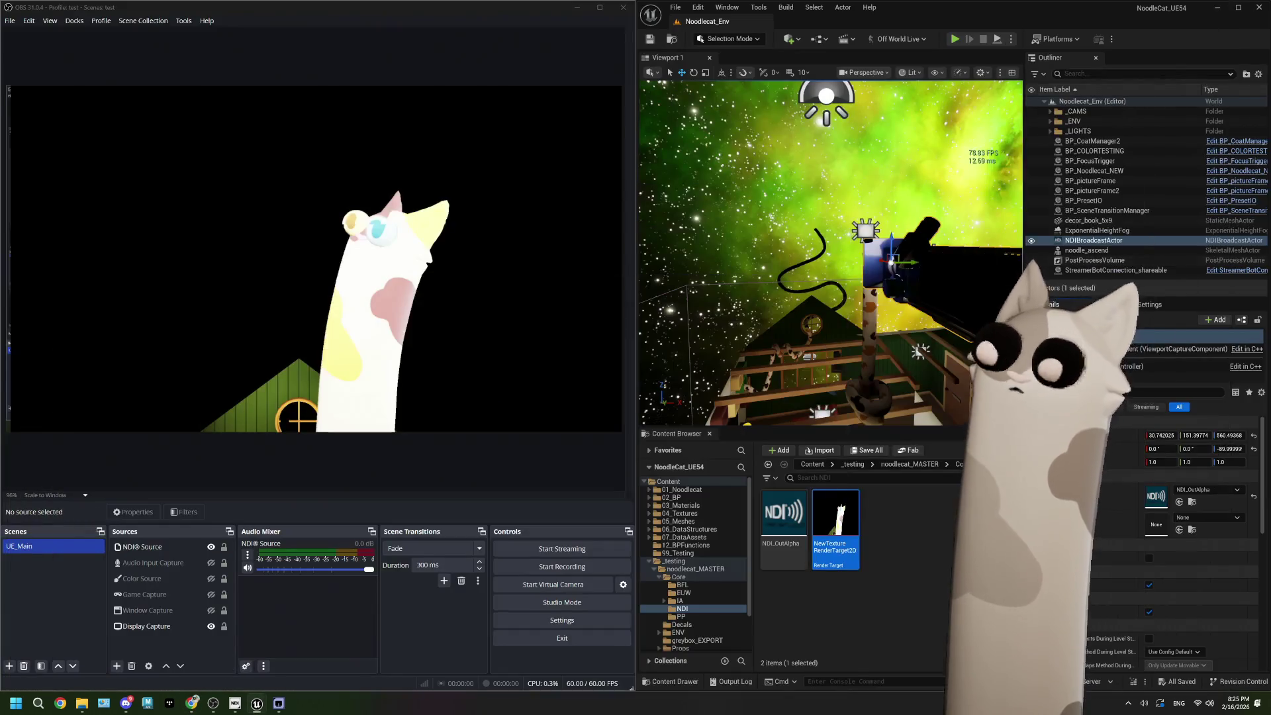
Step: Toggle Capture Every Frame on the ViewportCaptureComponent and save the level
left_click(1237, 10)
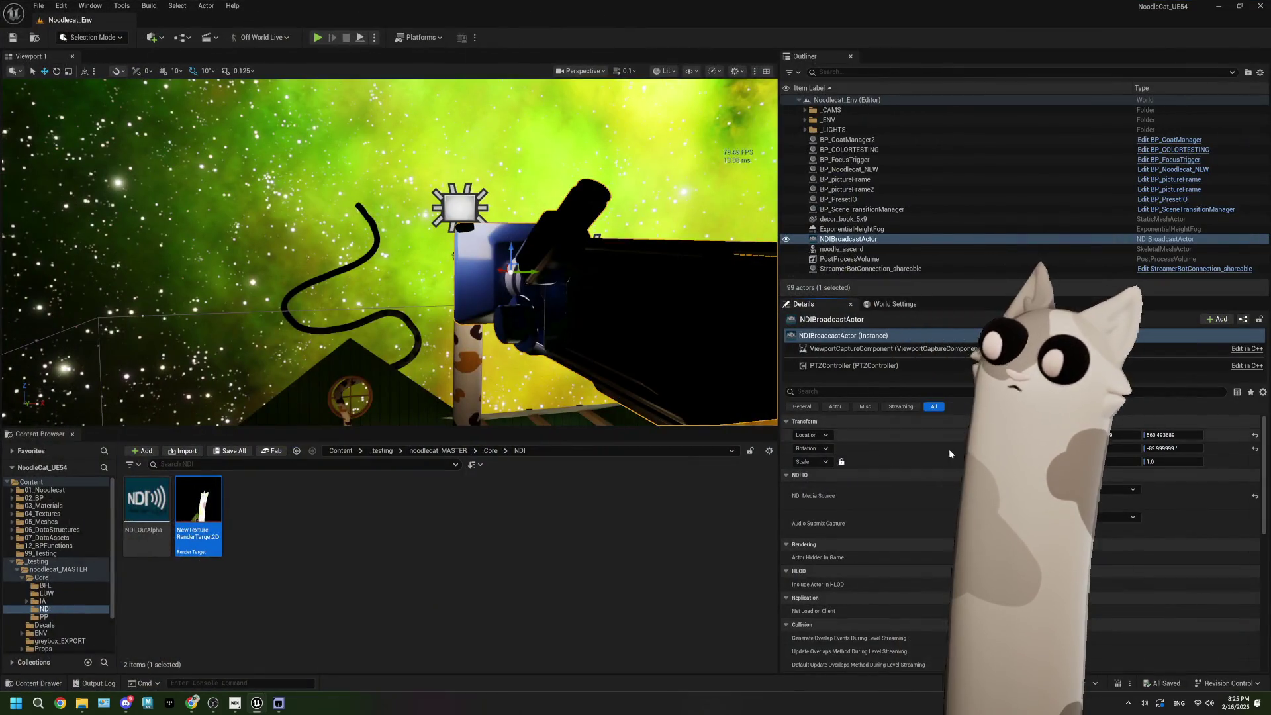
left_click(879, 349)
scroll(805, 531, "down", 3)
scroll(805, 537, "down", 3)
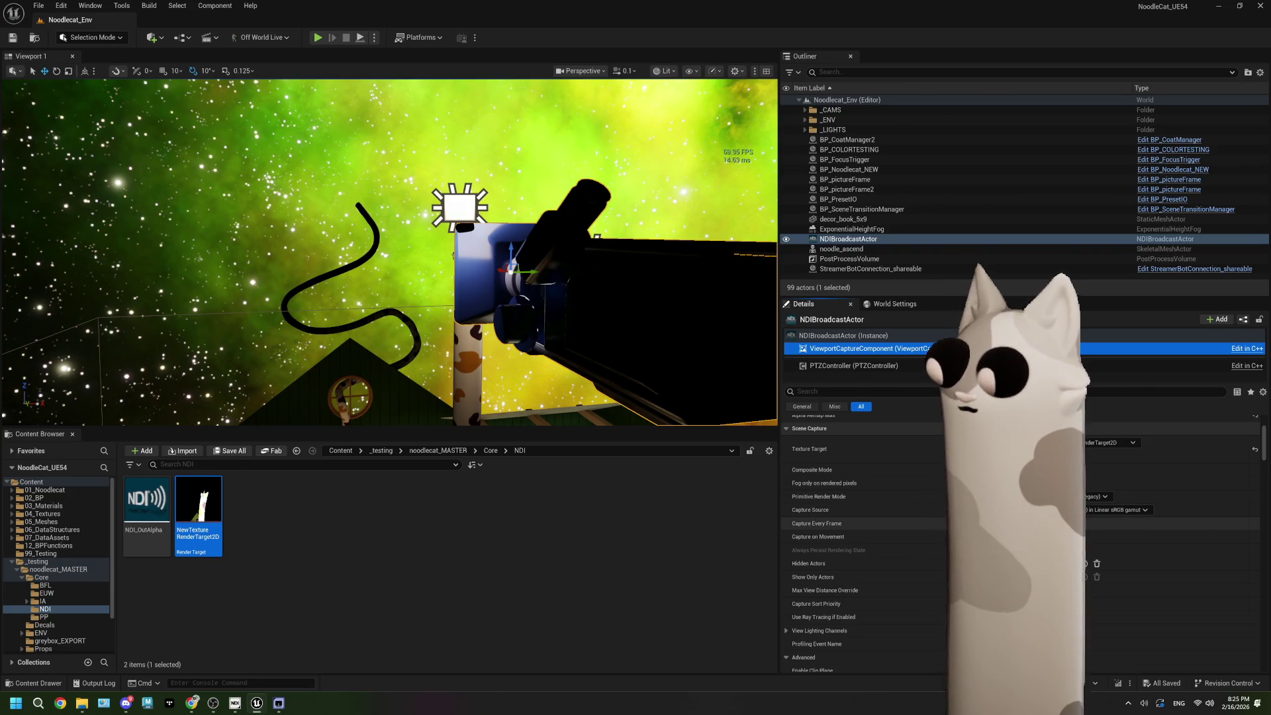
left_click(957, 523)
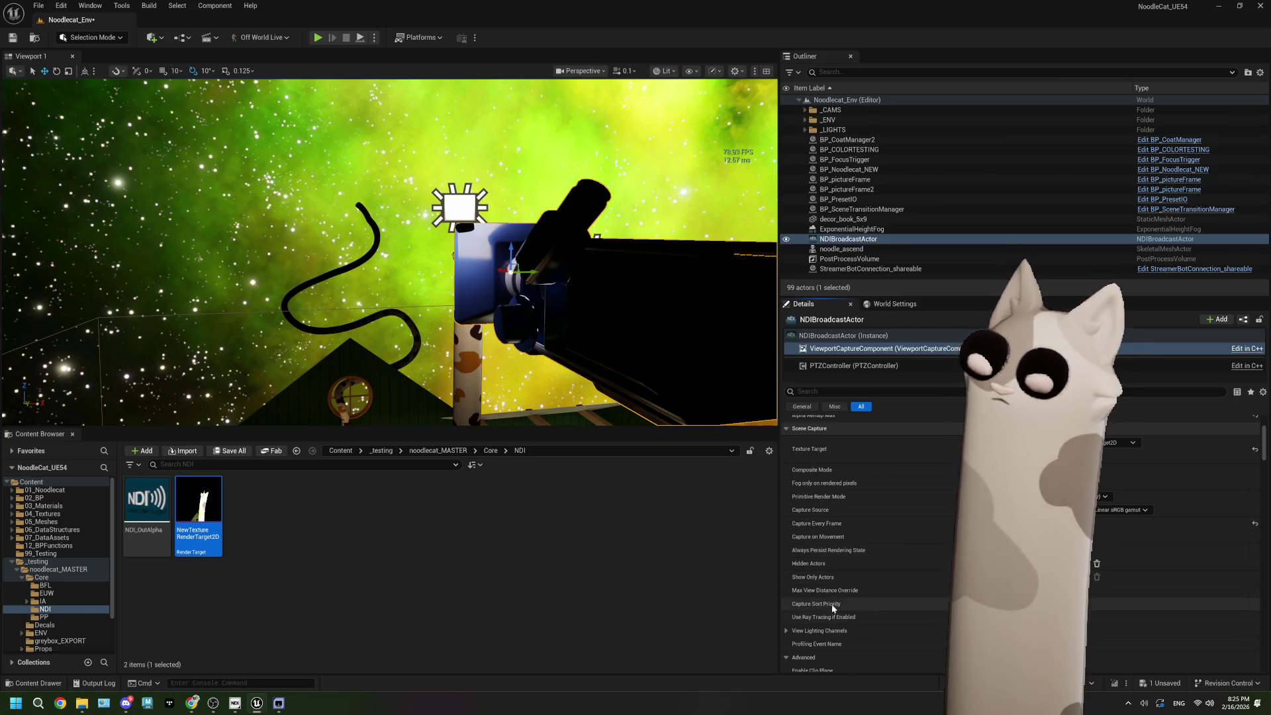
left_click(12, 38)
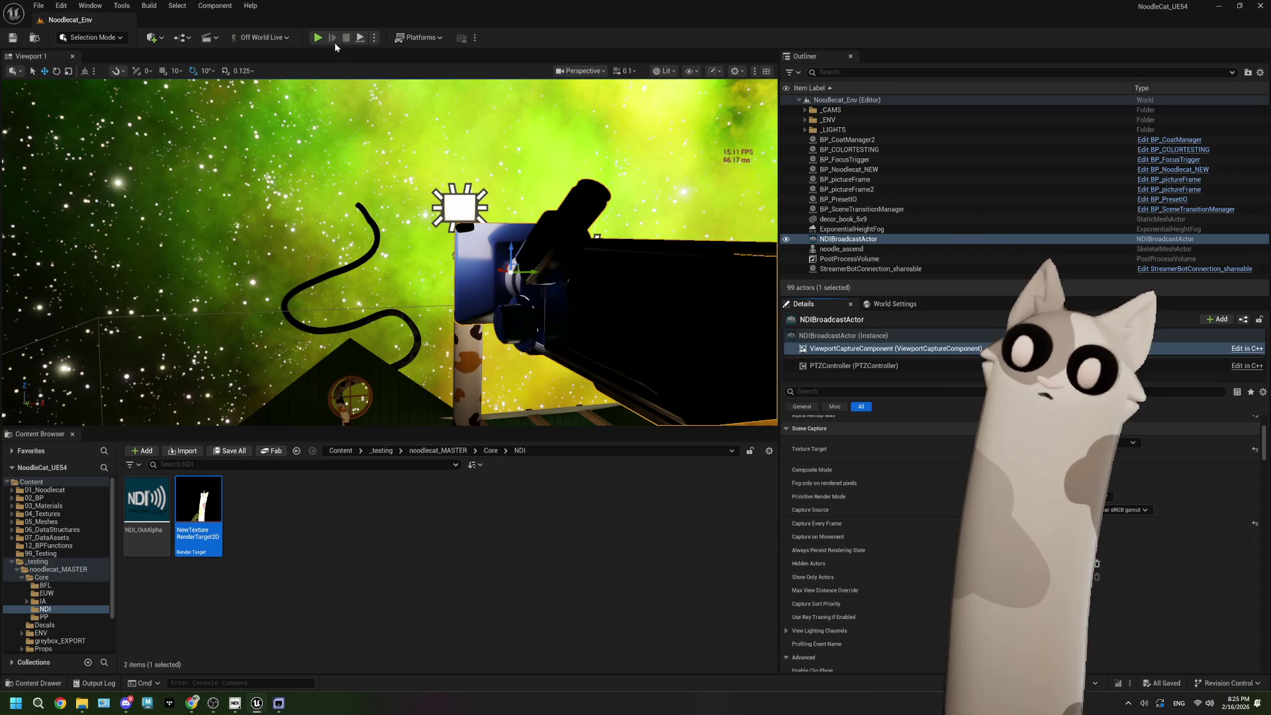
key("alt+p")
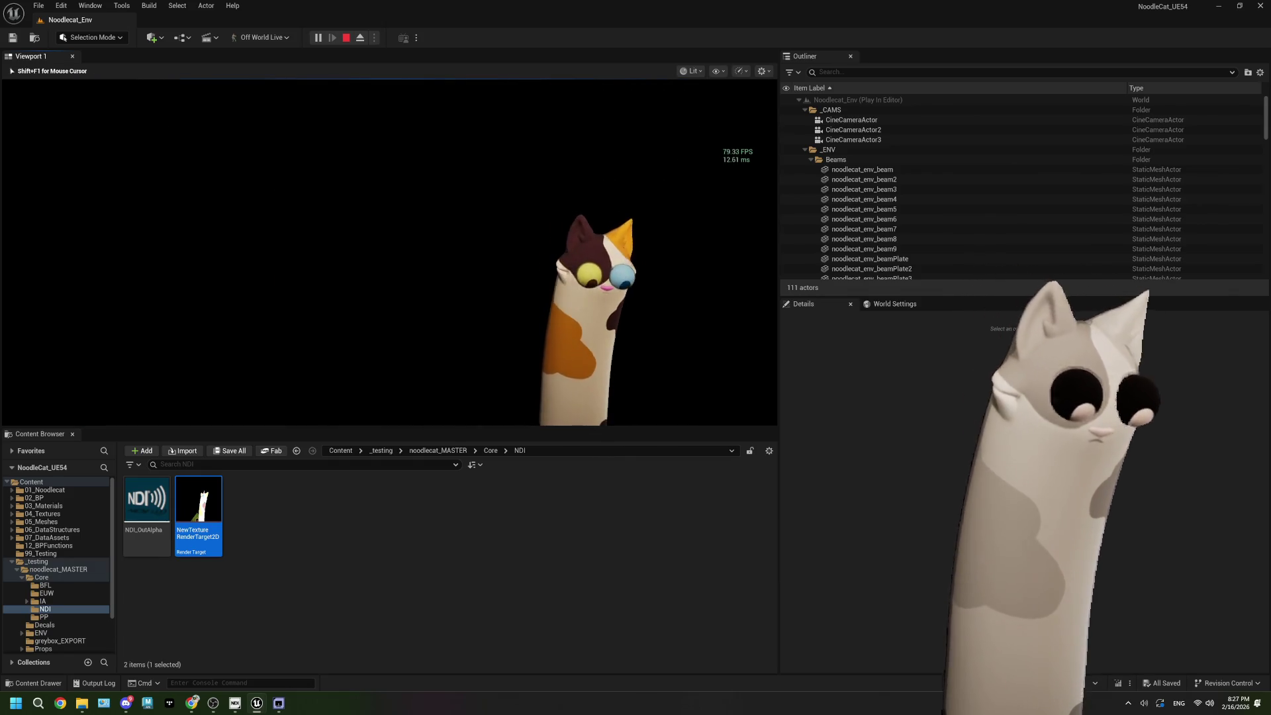
Step: While the level plays, free the mouse with Shift+F1 and check the NDI monitor window
key("shift+F1")
mouse_move(202, 502)
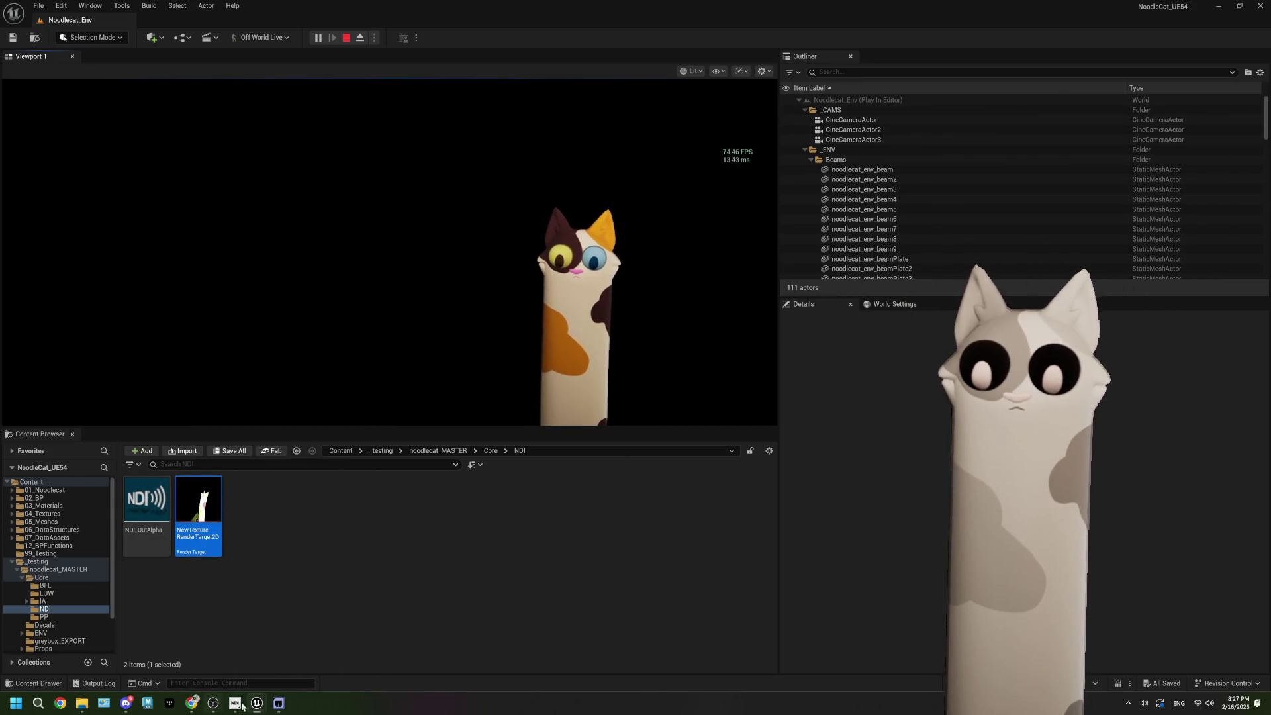
left_click(242, 708)
left_click(446, 657)
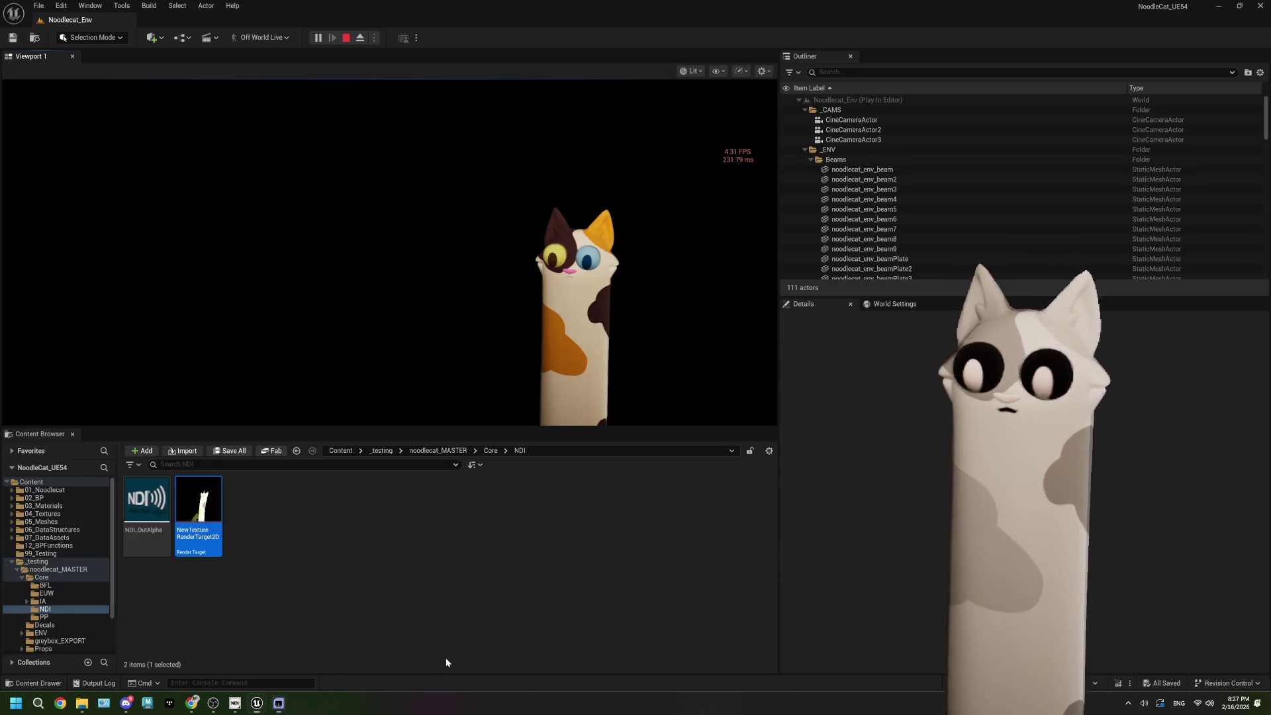
Step: Stop the play session, reselect ViewportCaptureComponent, and close the Message Log
left_click(346, 37)
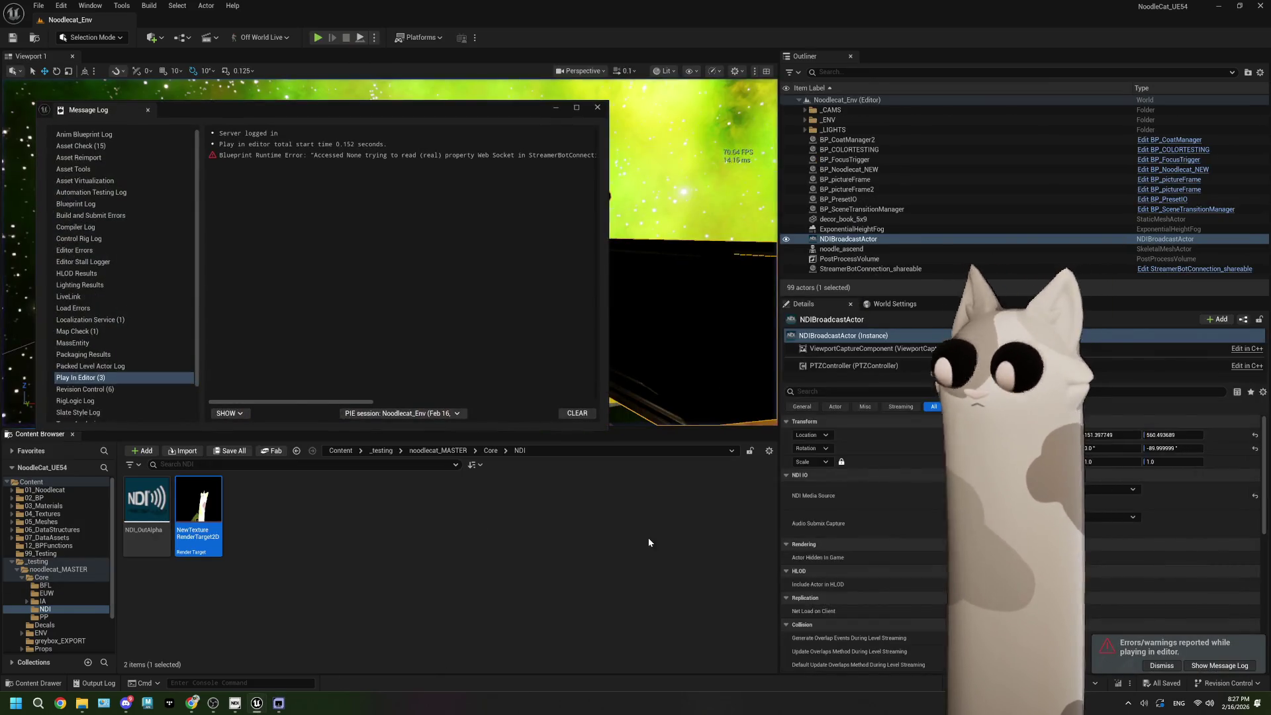
left_click(867, 348)
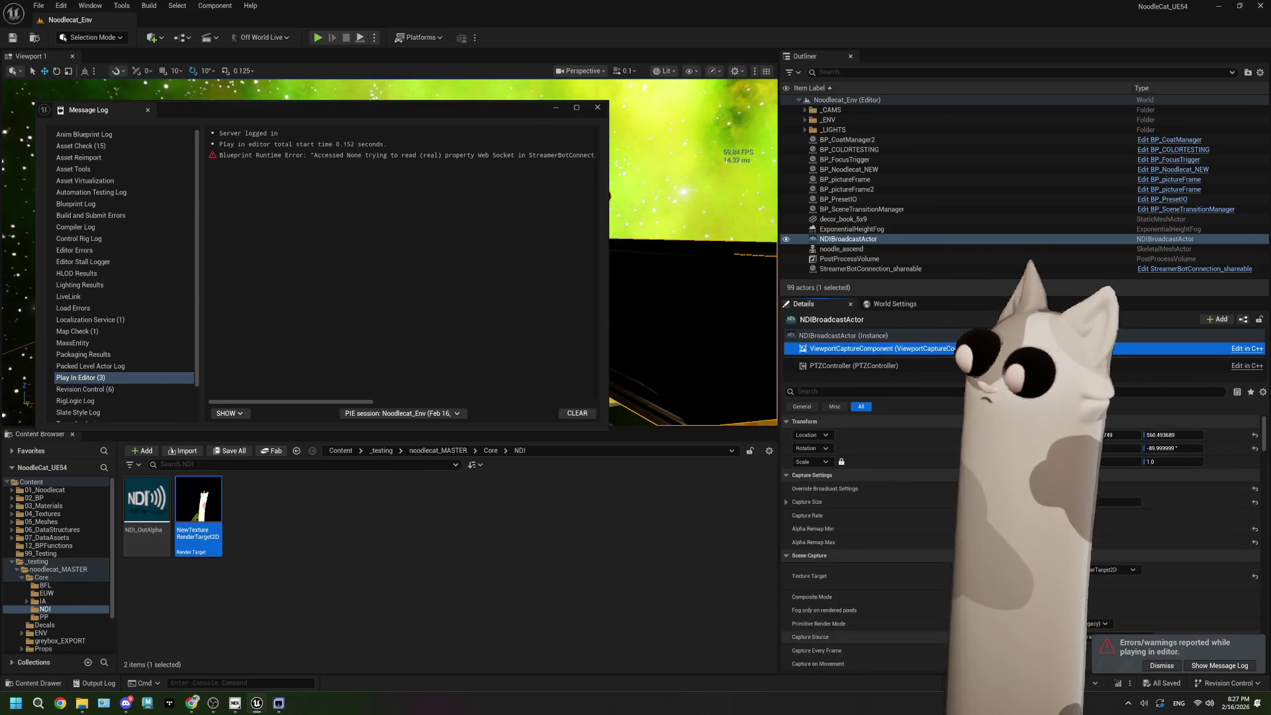
scroll(867, 530, "down", 2)
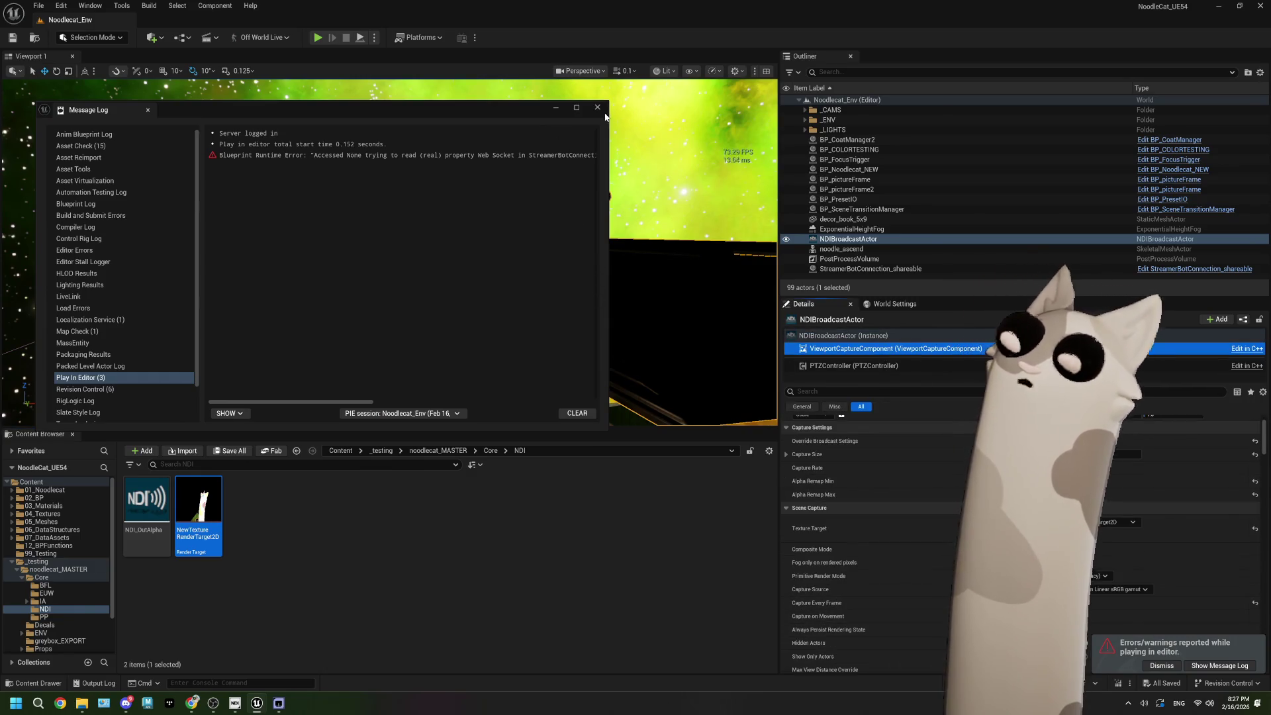
left_click(597, 108)
left_click(604, 496)
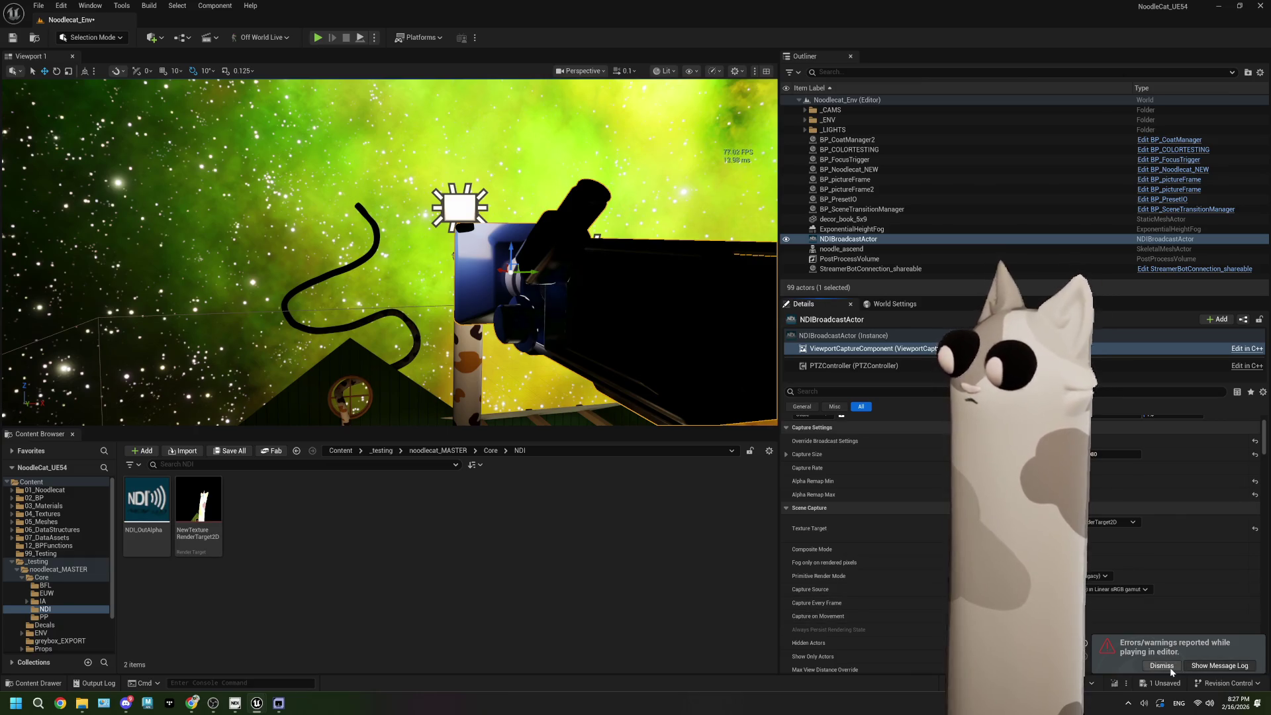
Step: Choose a new Primitive Render Mode for the viewport capture component and save the level
scroll(861, 600, "up", 2)
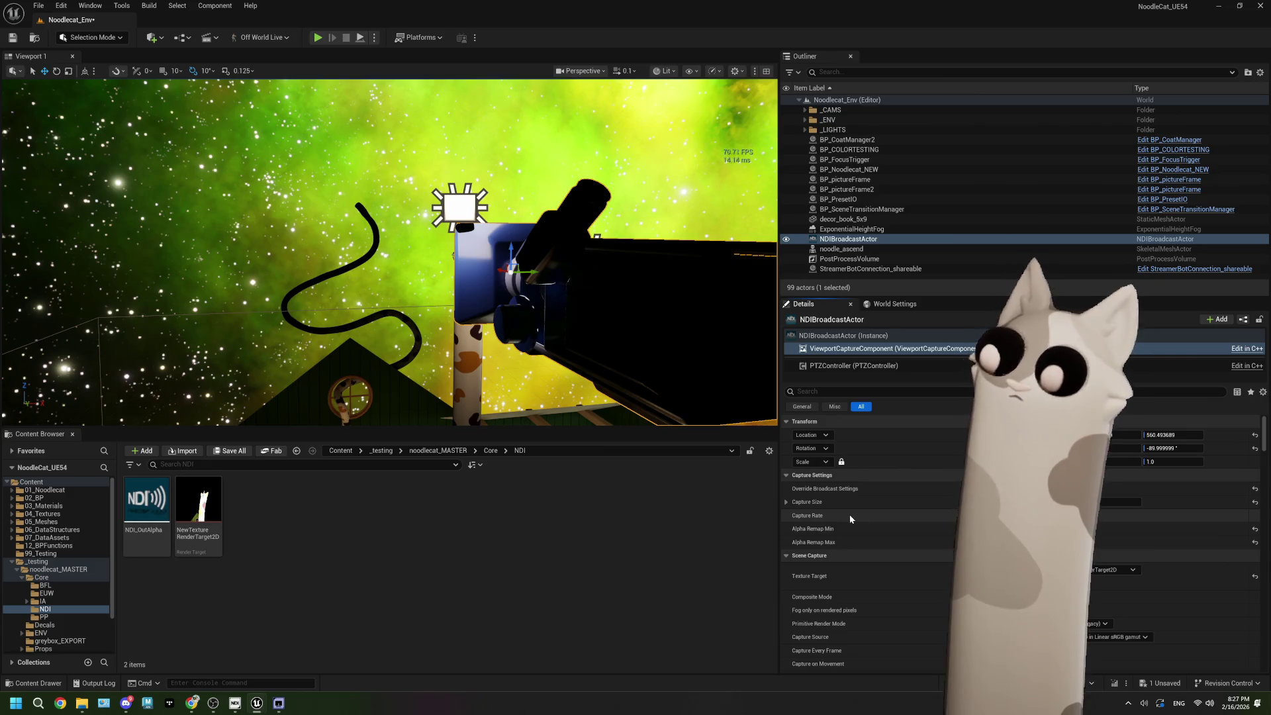
scroll(850, 519, "down", 3)
mouse_move(819, 576)
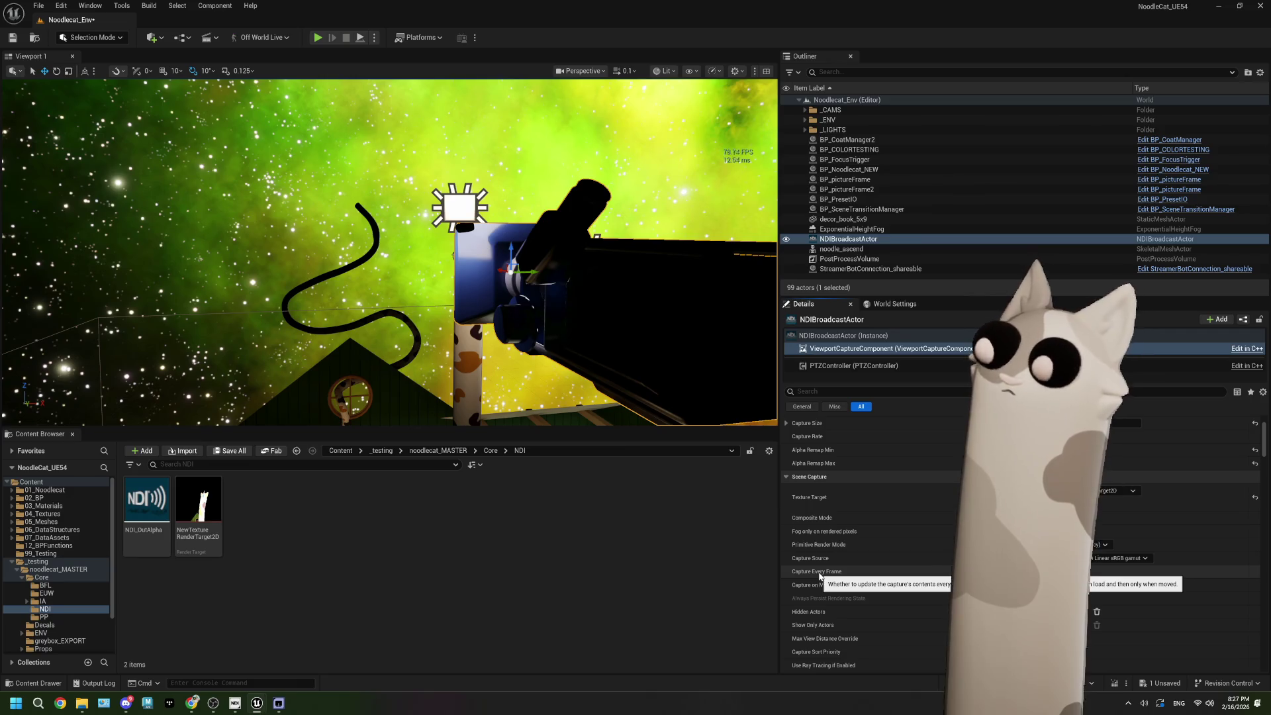
scroll(819, 576, "down", 6)
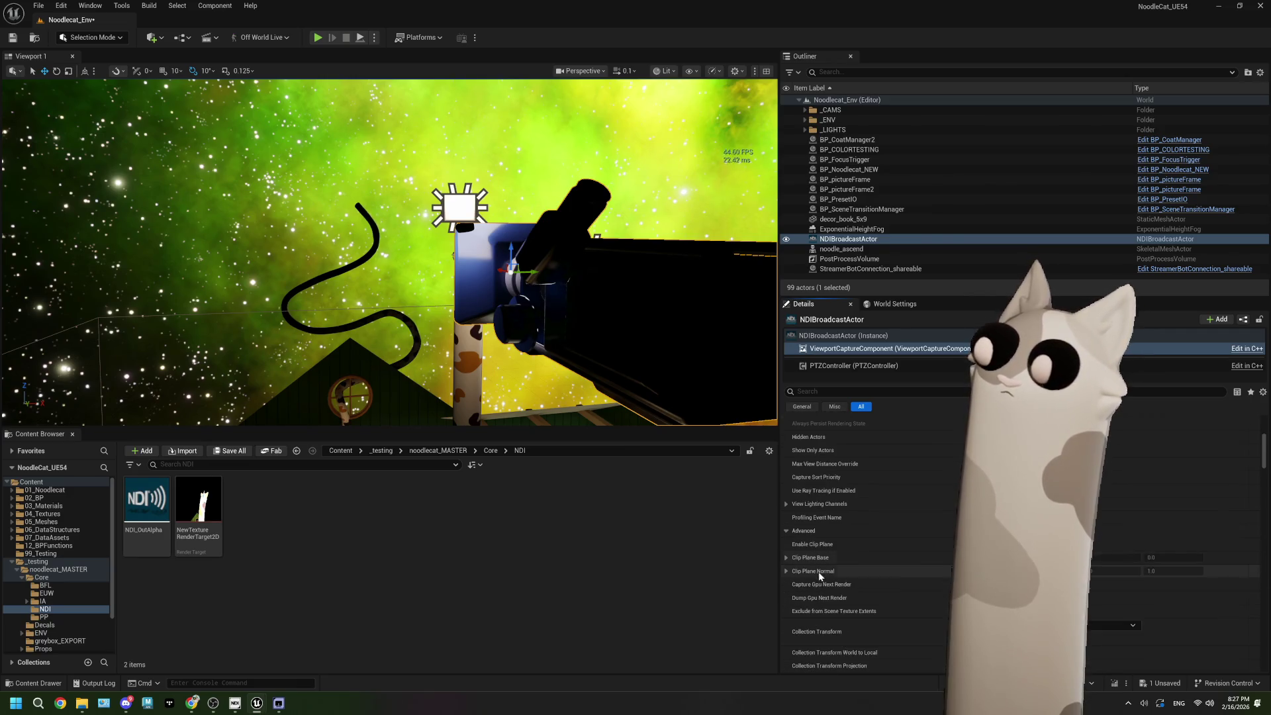
scroll(820, 576, "down", 3)
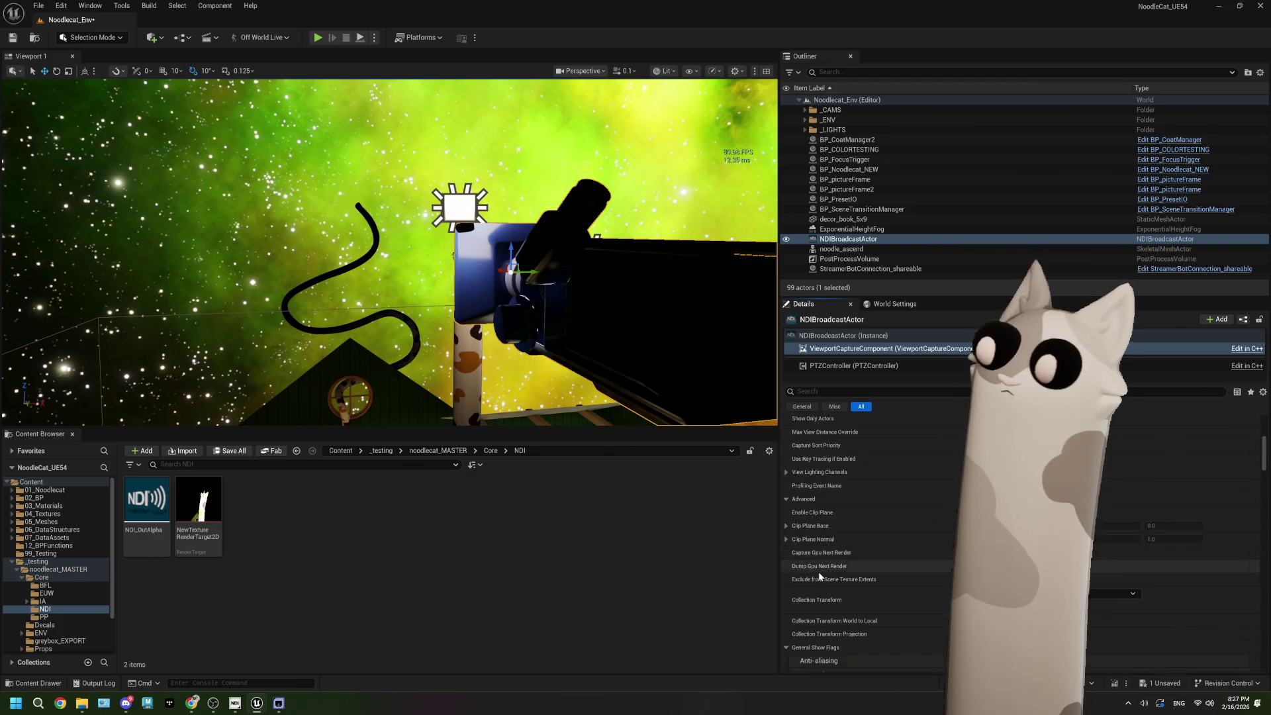
scroll(818, 571, "down", 2)
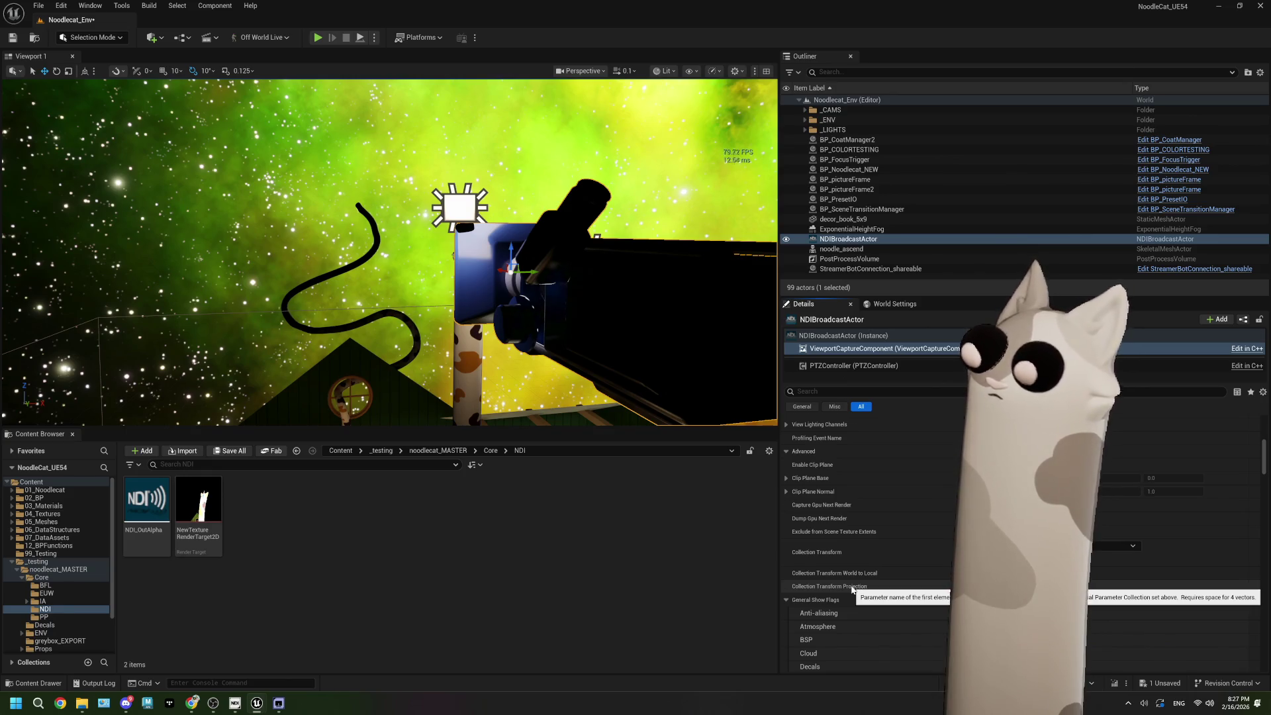
scroll(852, 586, "up", 10)
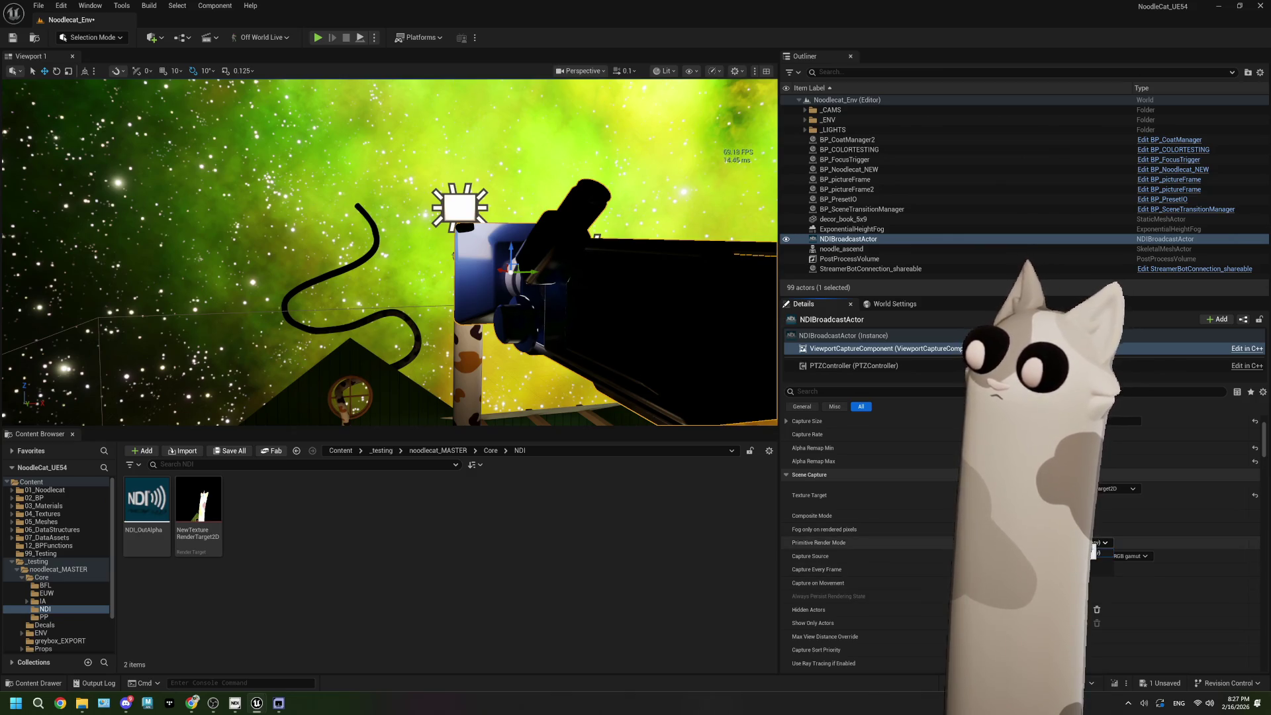
left_click(1096, 543)
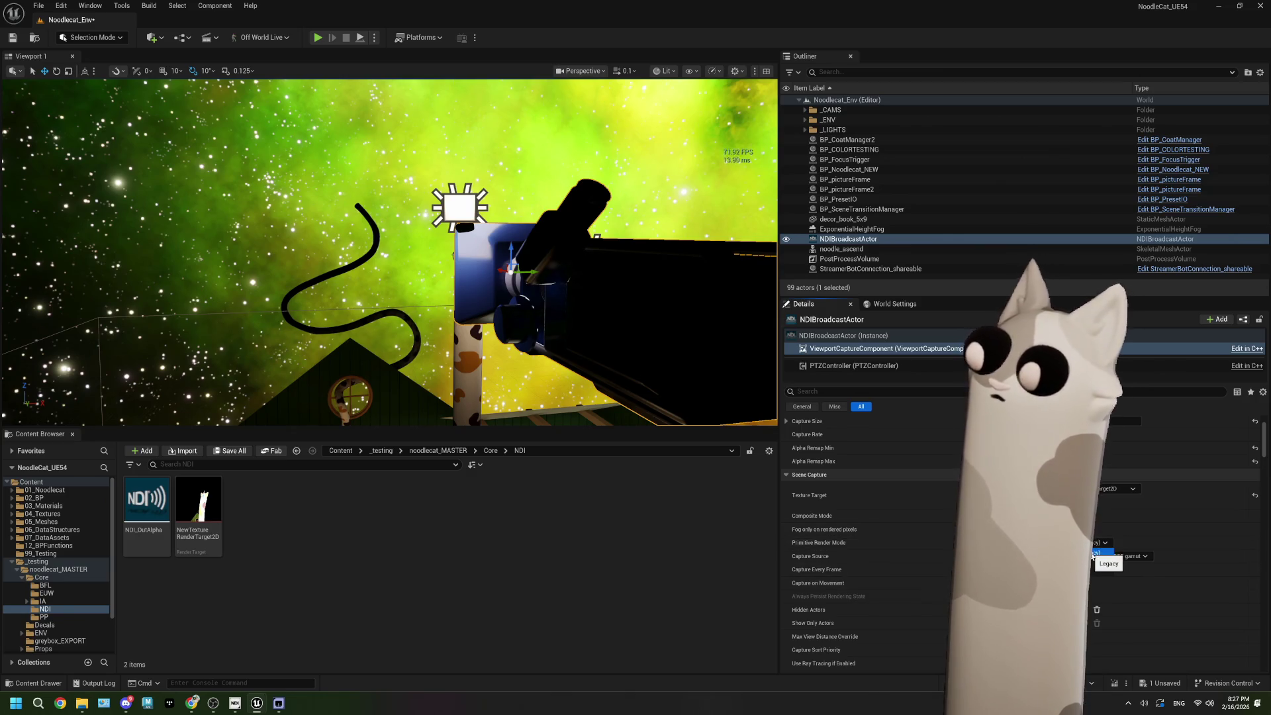
left_click(1093, 562)
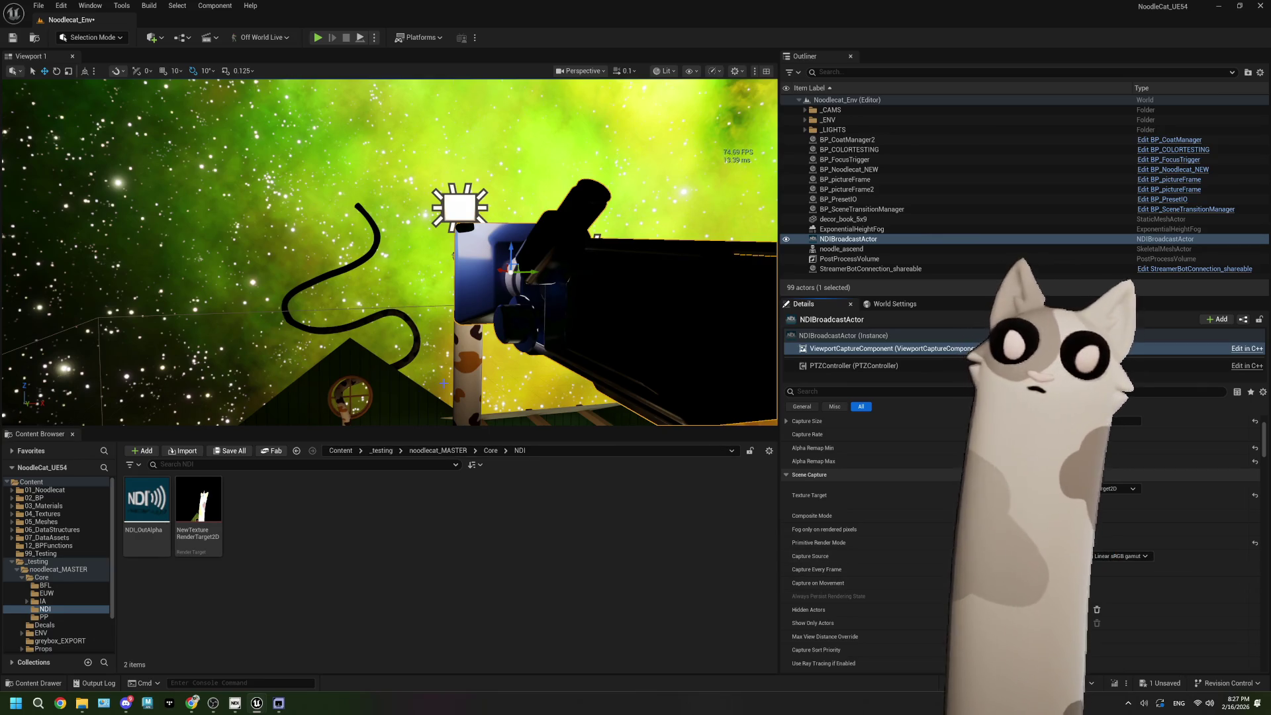
left_click(12, 41)
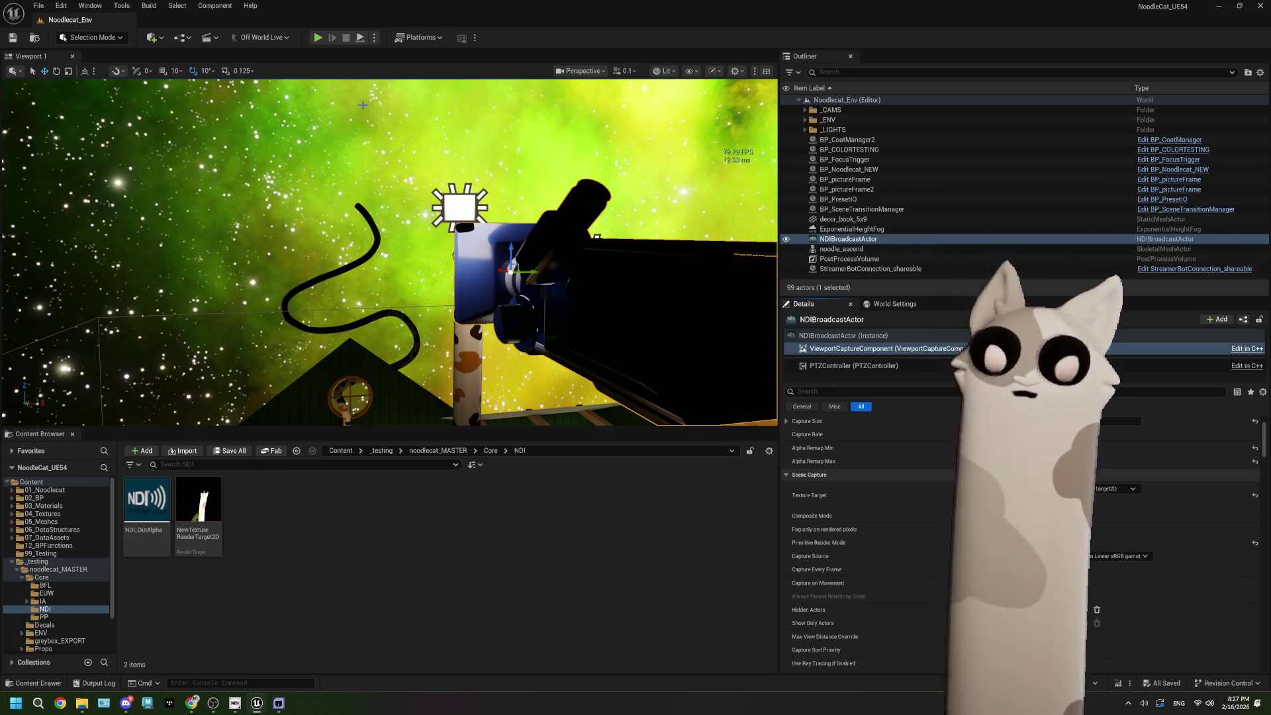
Step: Play the level, check the NDI cat feed in OBS, then stop and close the Message Log
left_click(323, 38)
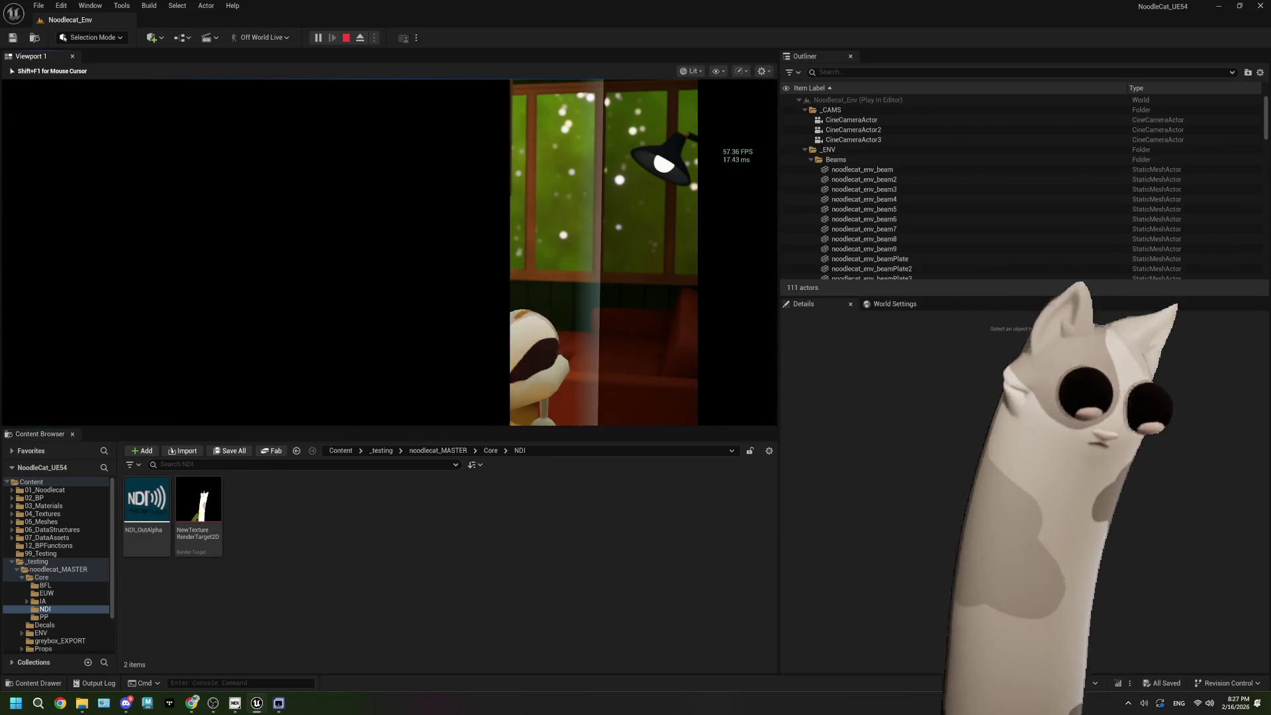
key("shift+F1")
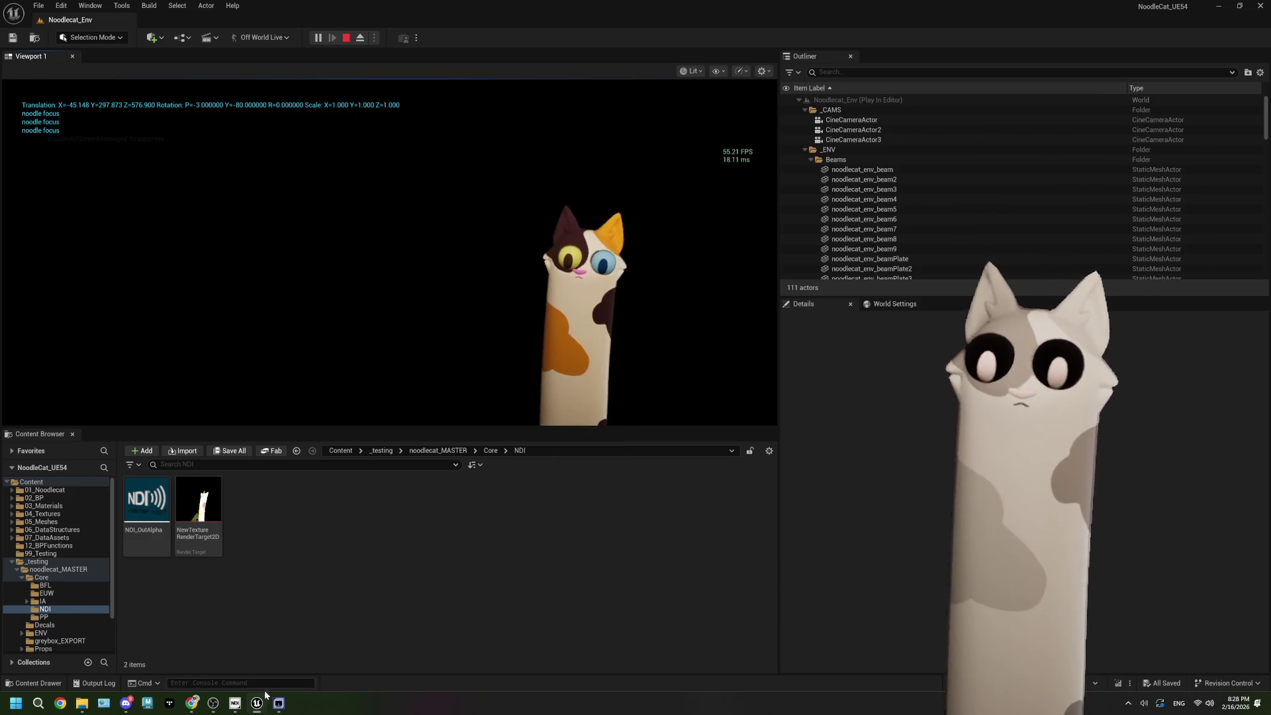
left_click(214, 703)
left_click(257, 703)
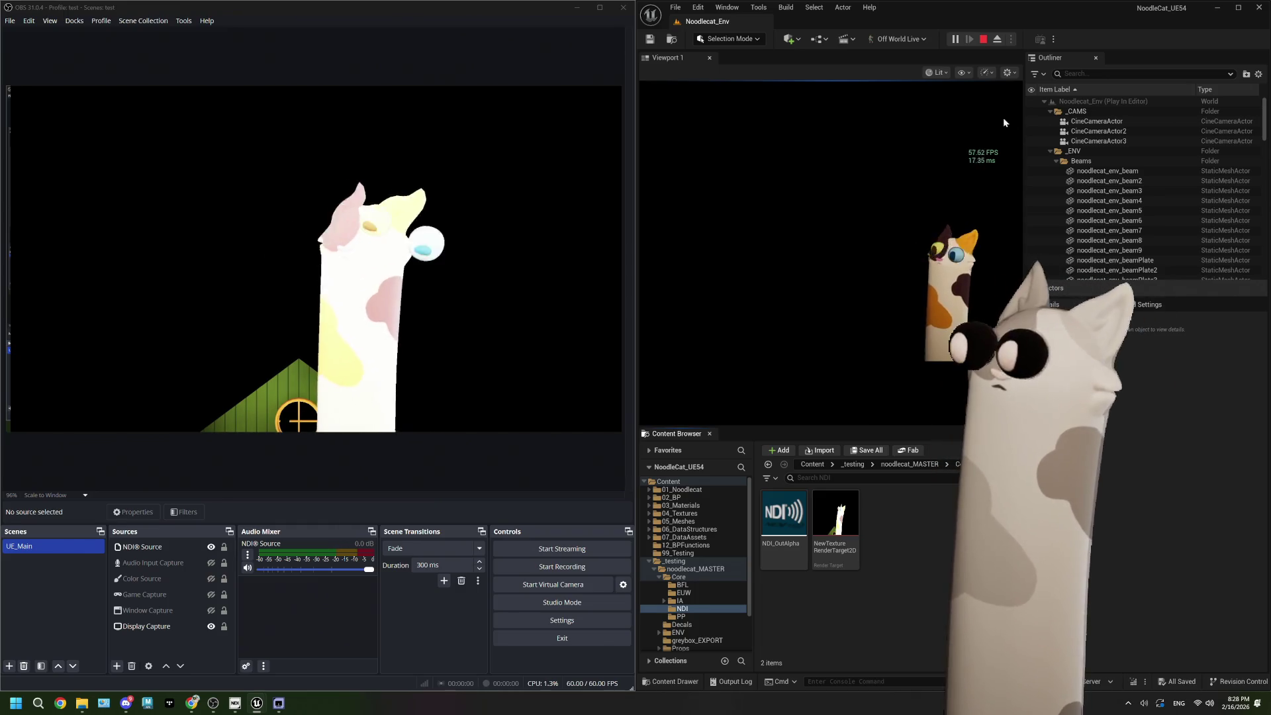
key("Escape")
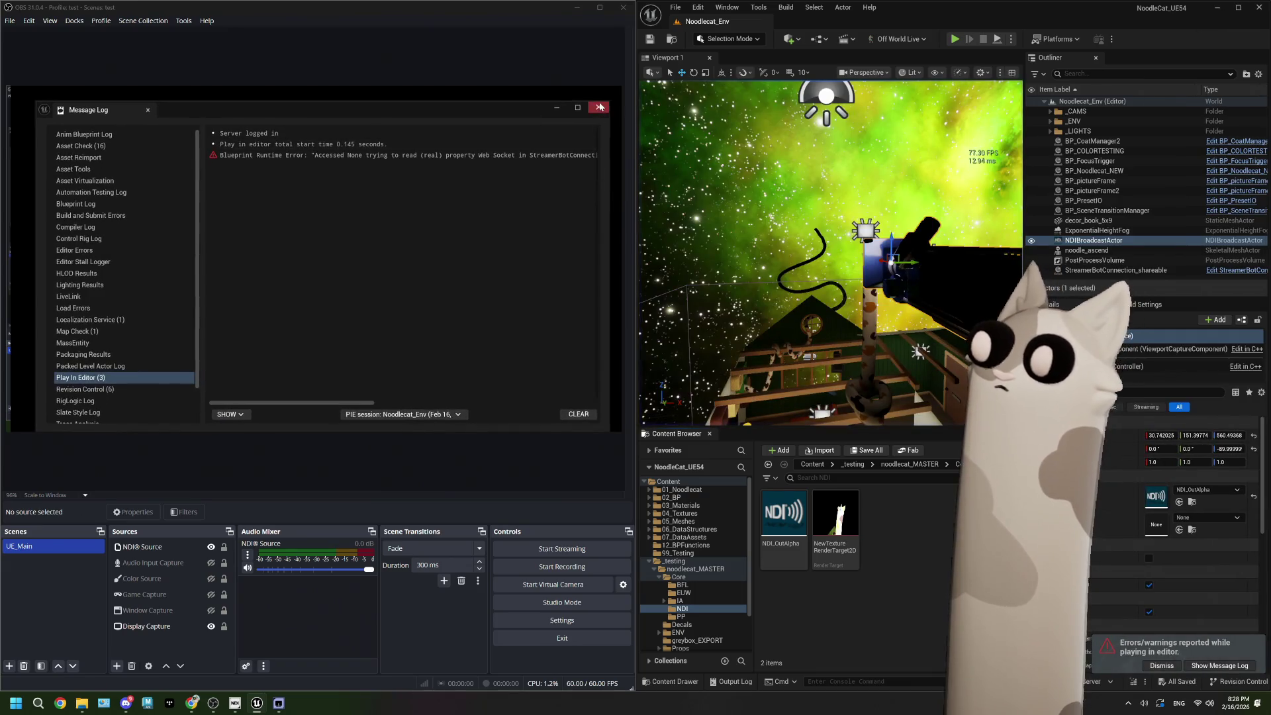
left_click(600, 107)
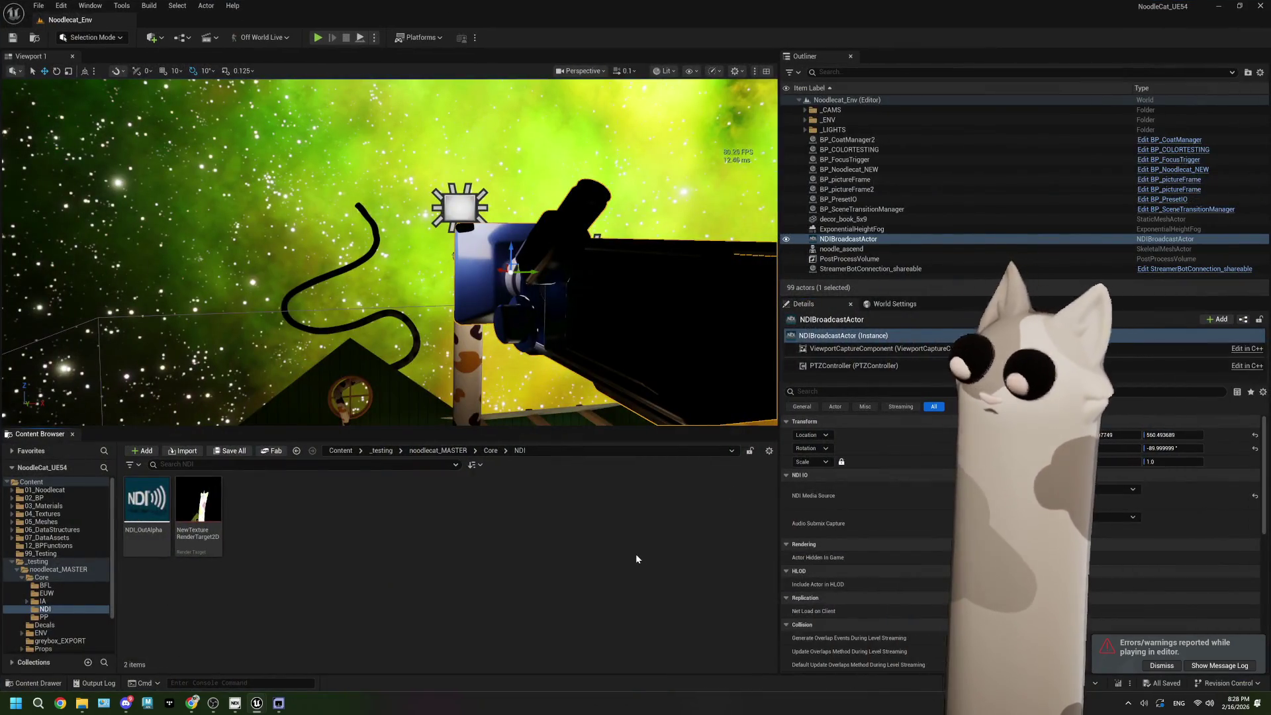
Step: Tick Output Alpha on NDI_OutAlpha and save the asset
left_click(1155, 666)
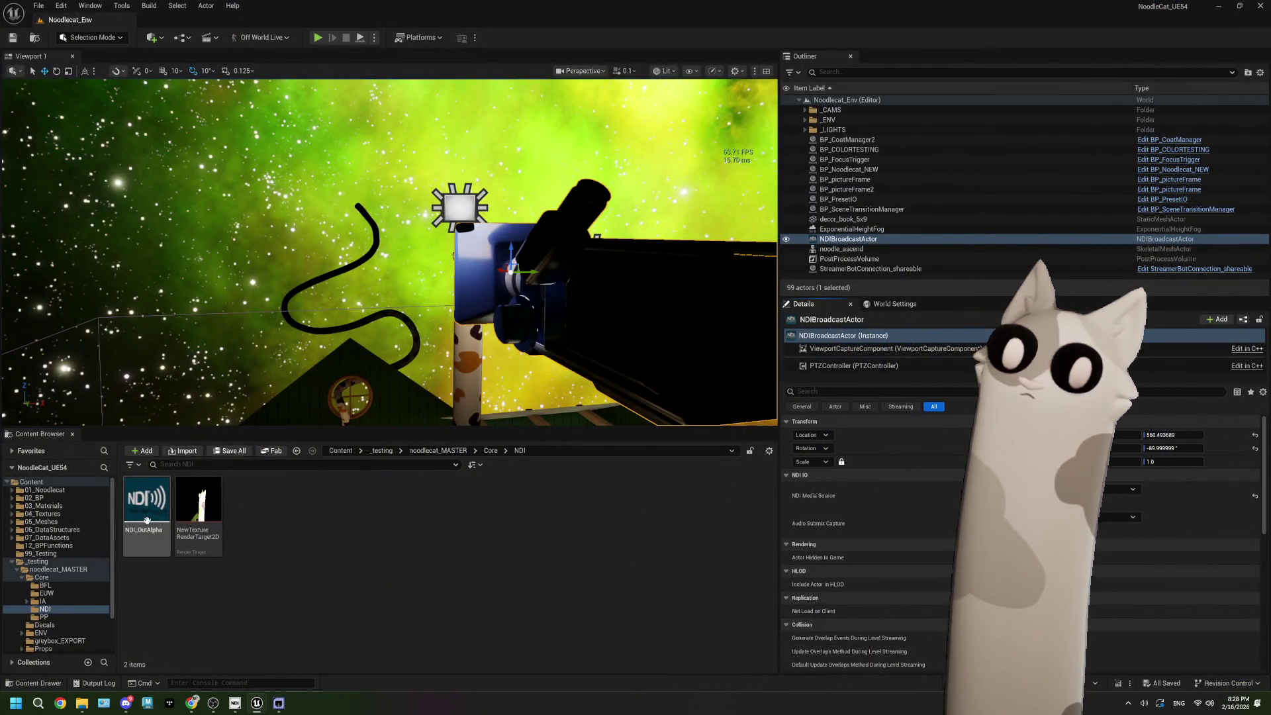
double_click(146, 499)
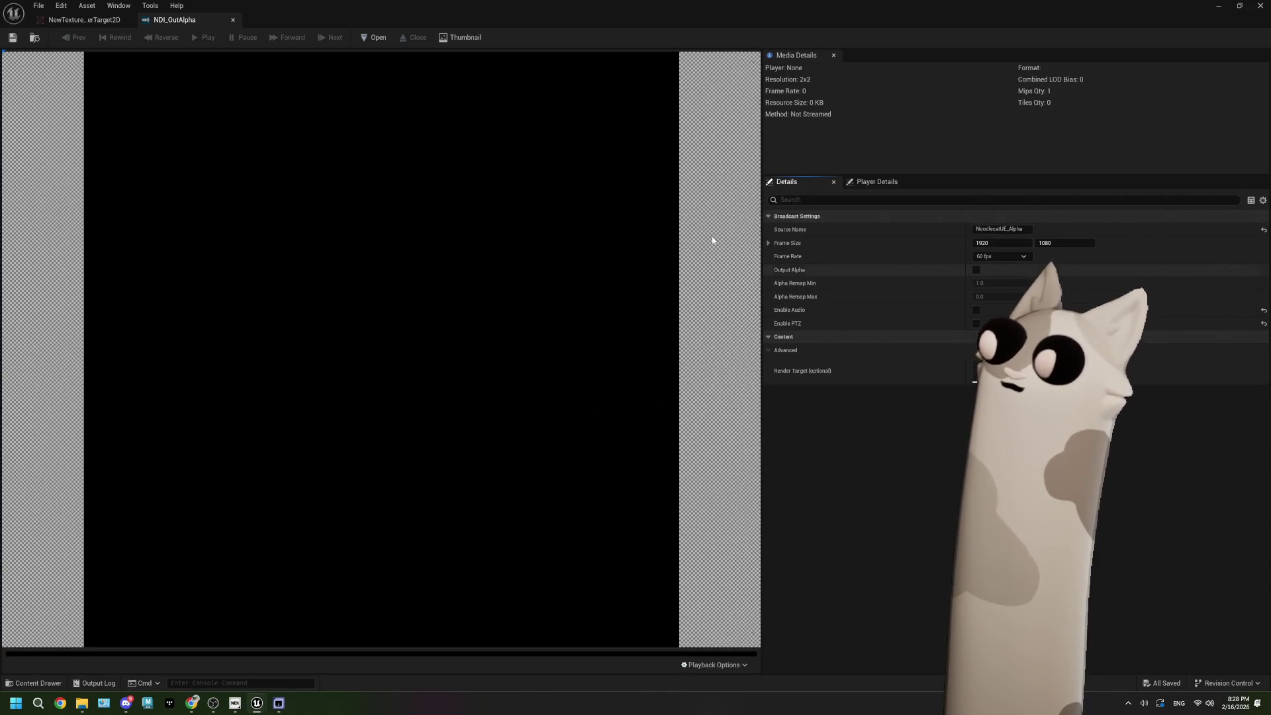
left_click(976, 269)
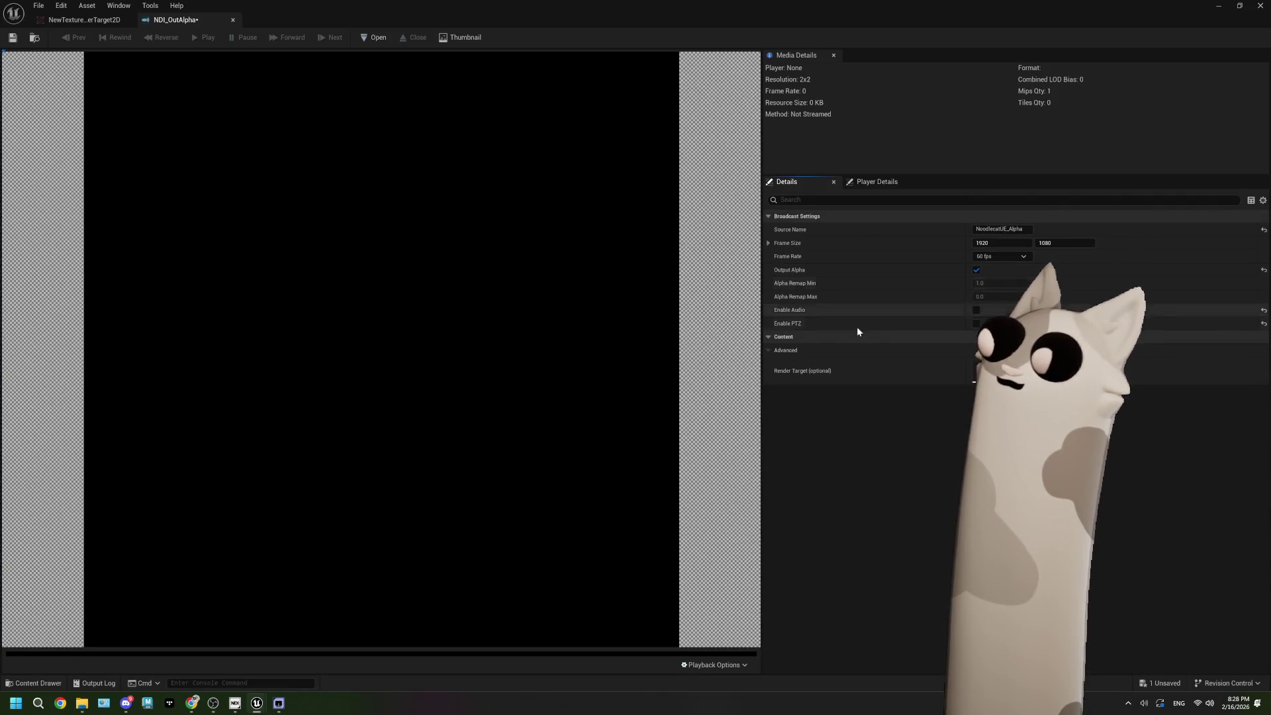
left_click(13, 37)
Step: Toggle the R/G/B/A channels in the render target preview to verify the cat's alpha, then close NDI_OutAlpha
left_click(79, 20)
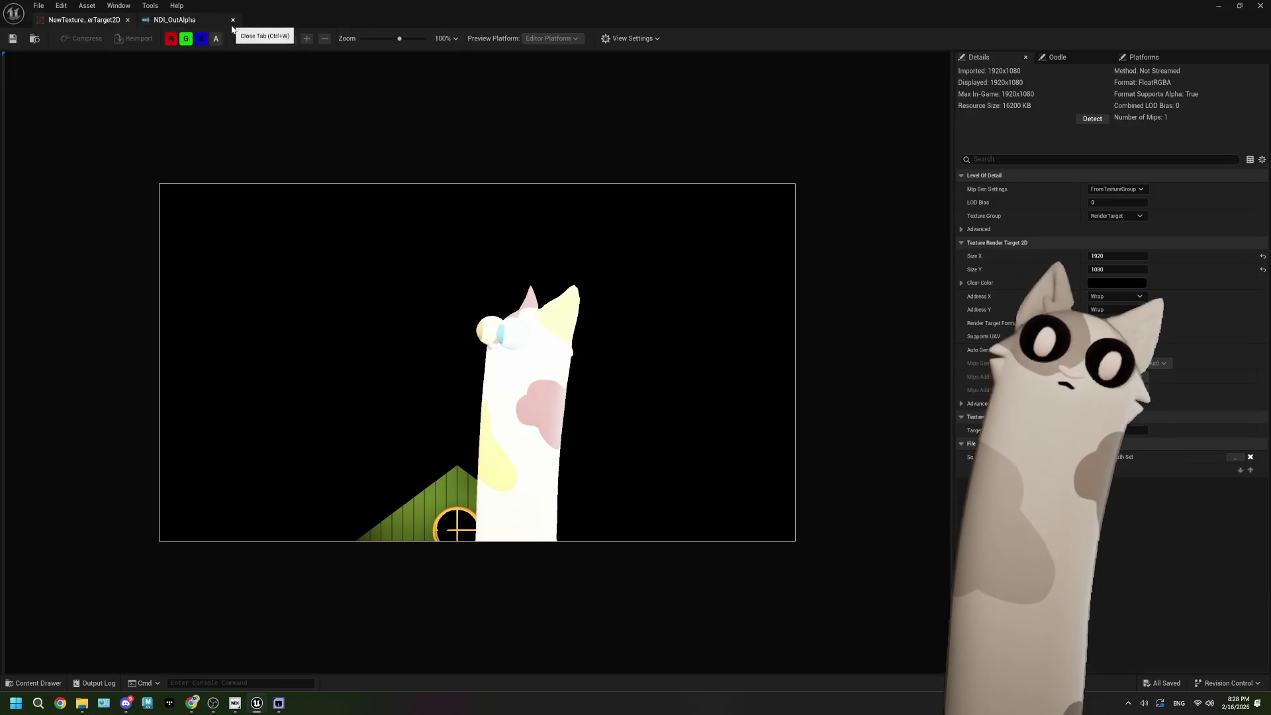
left_click(215, 38)
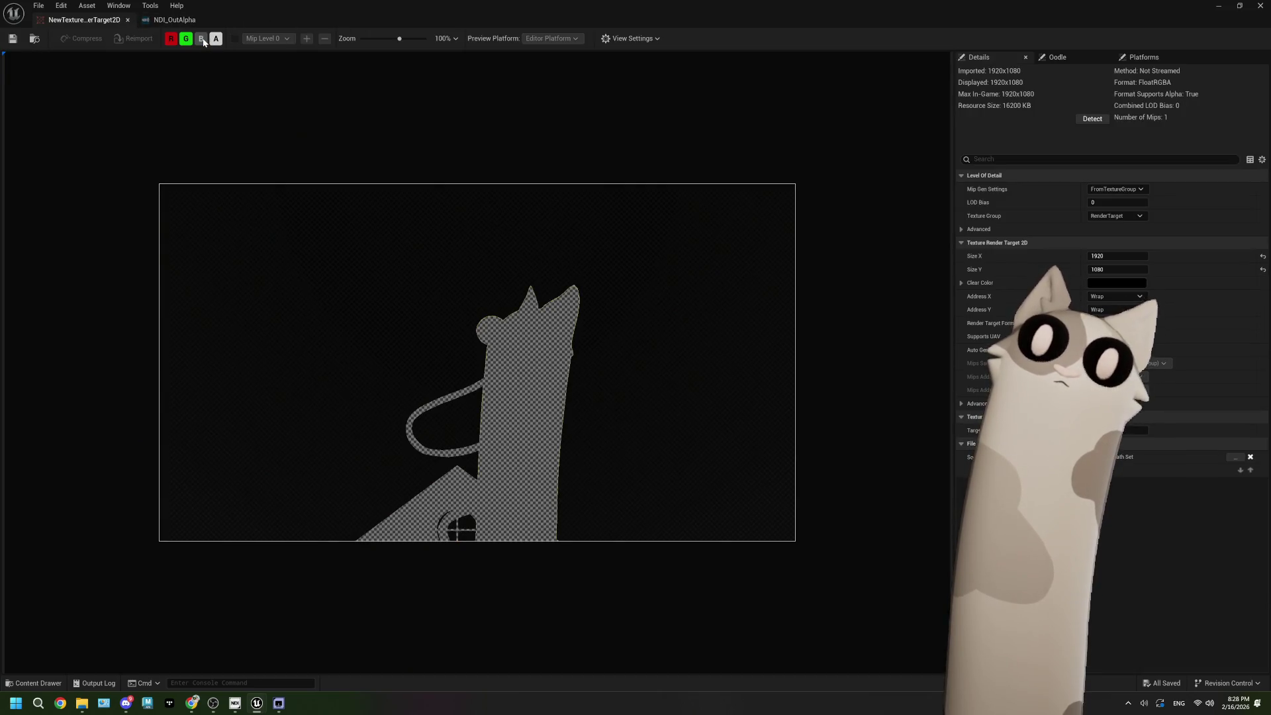
left_click(171, 38)
left_click(186, 39)
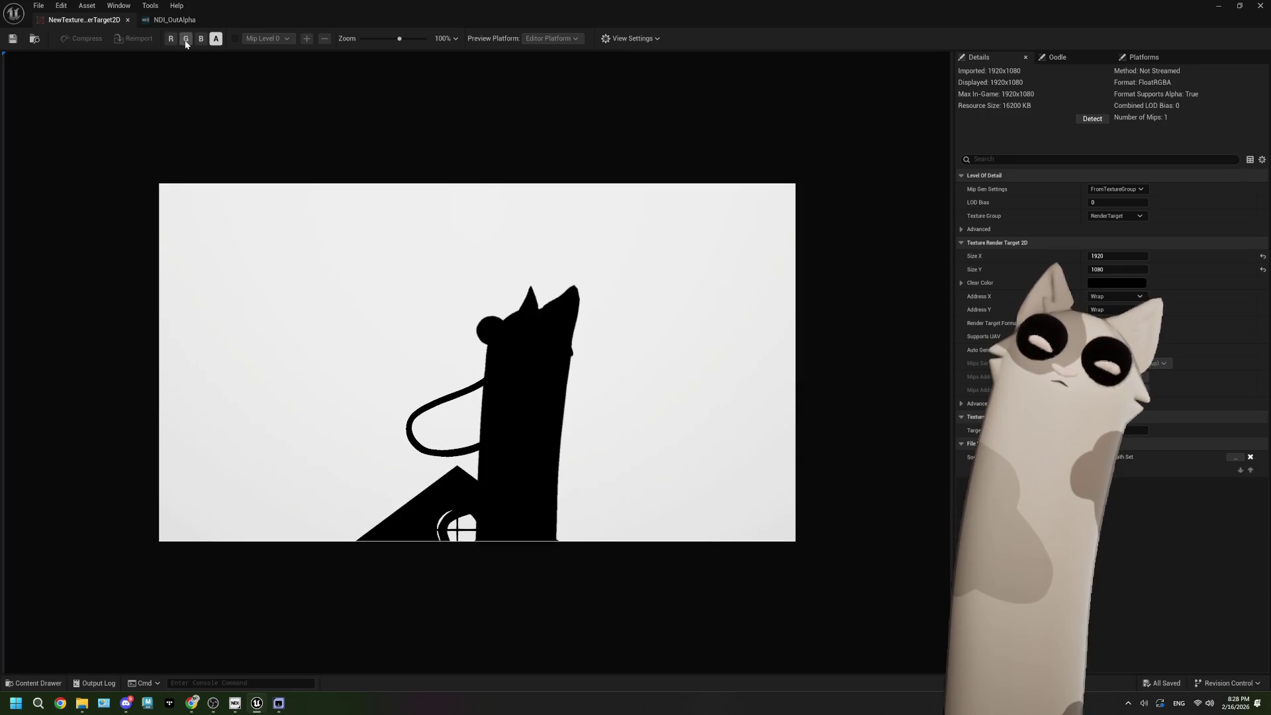
left_click(202, 38)
left_click(216, 39)
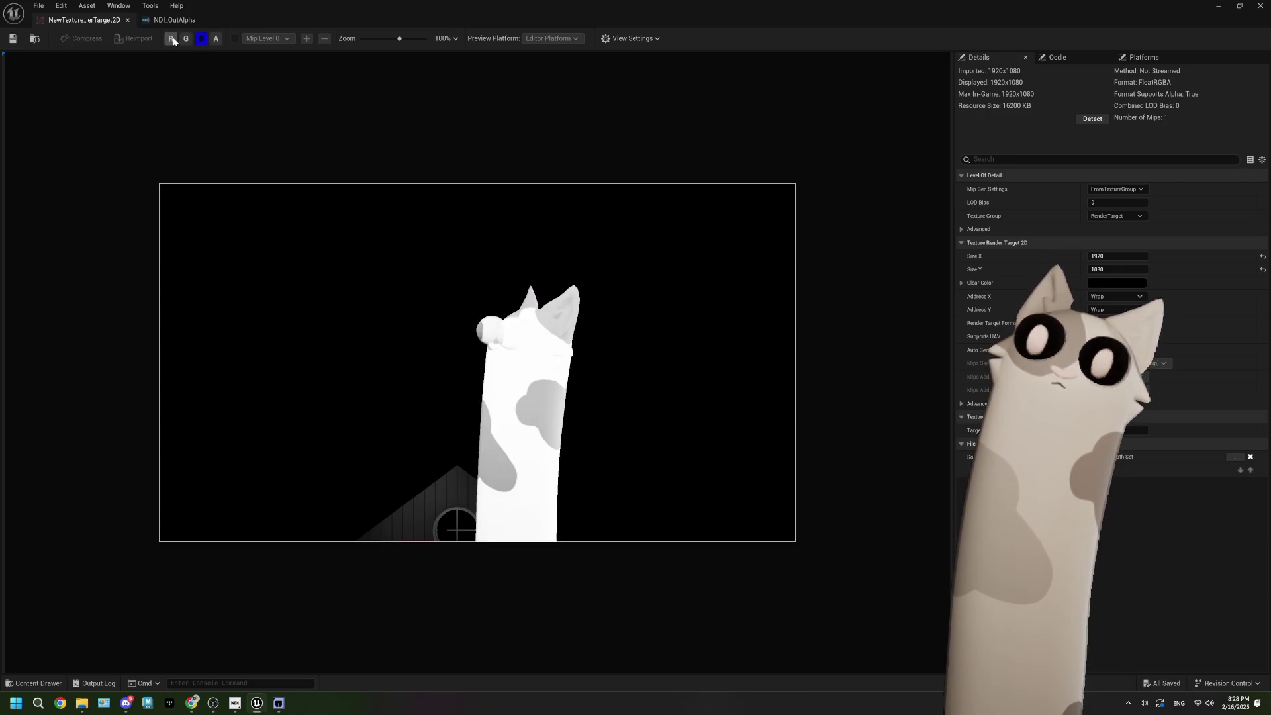
left_click(186, 38)
left_click(171, 38)
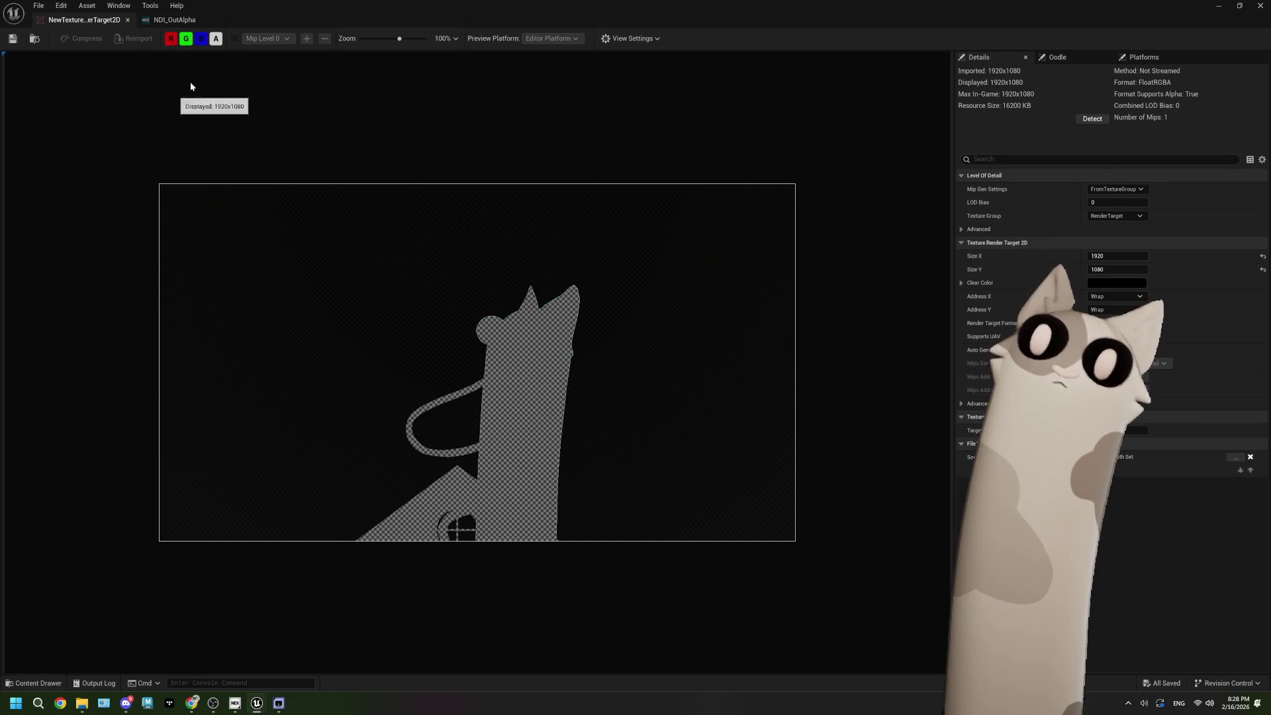
left_click(216, 38)
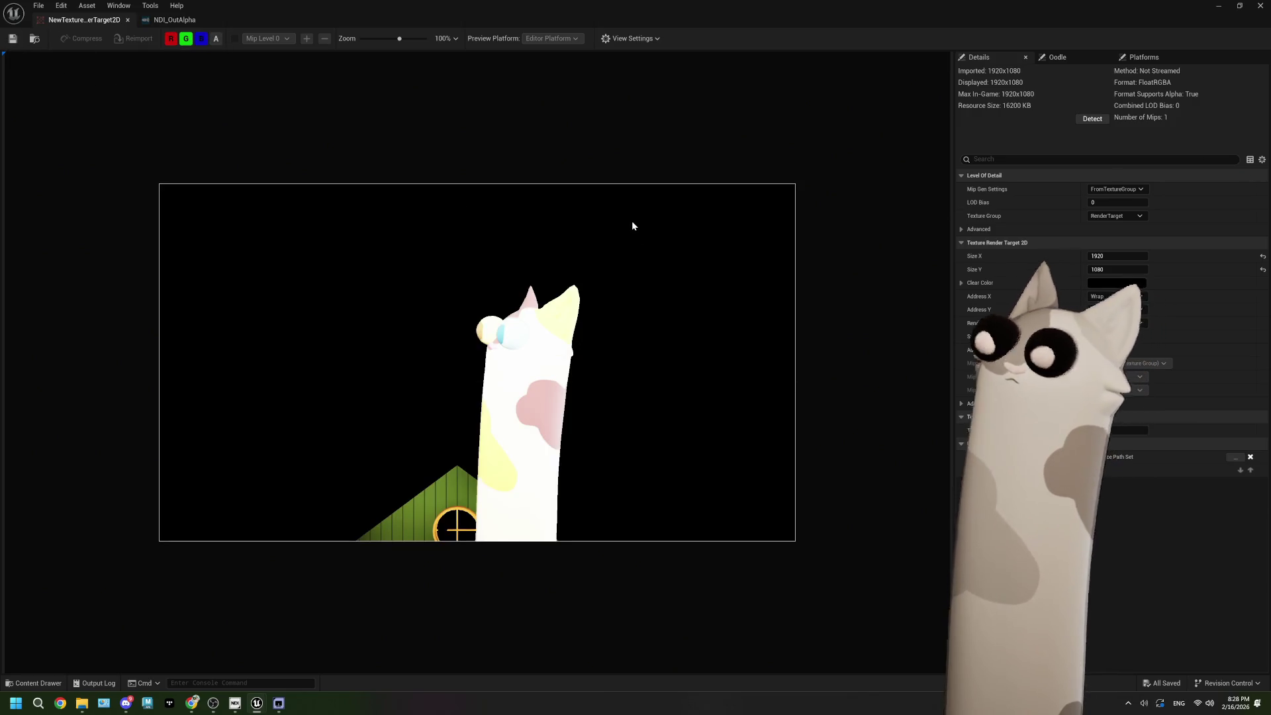
left_click(215, 40)
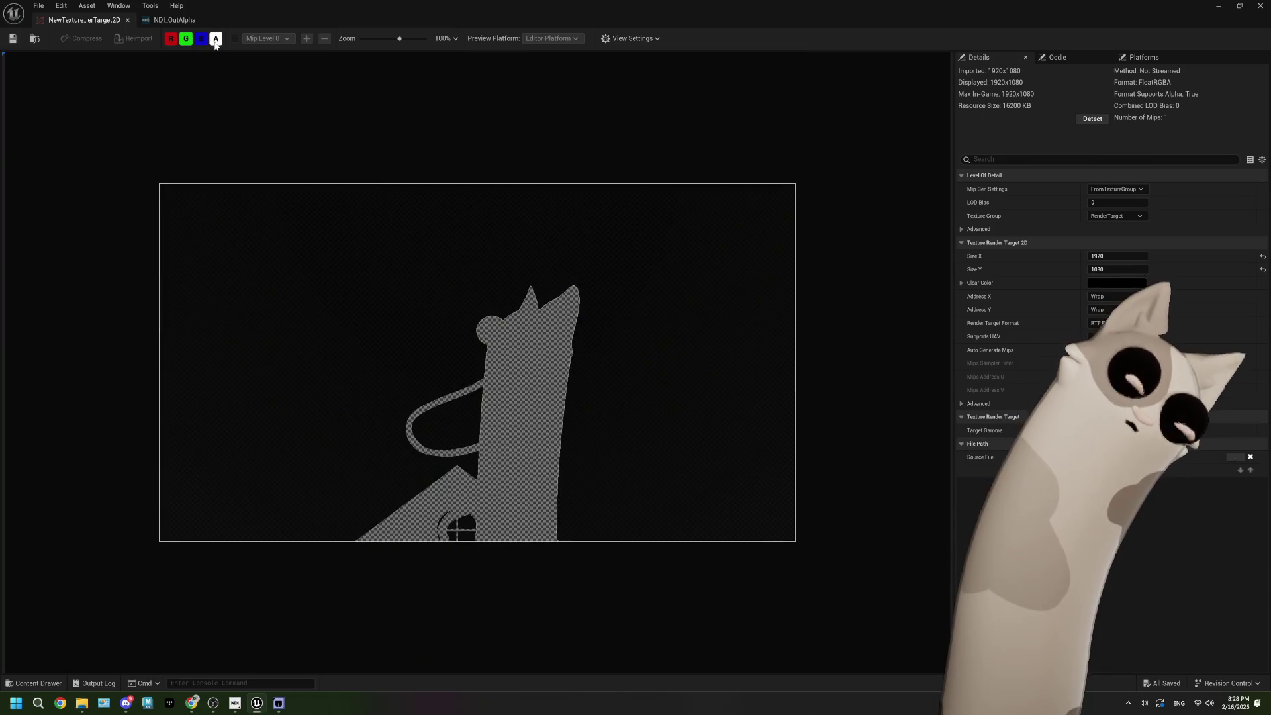
left_click(215, 40)
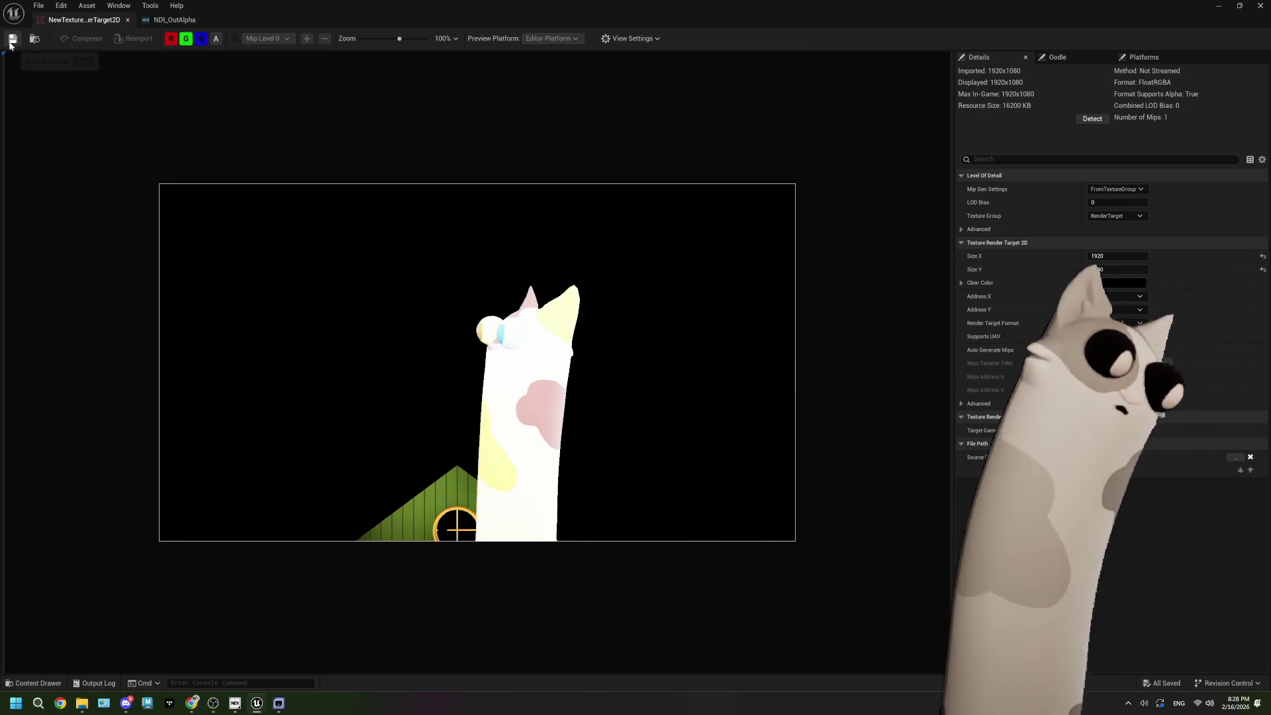
left_click(173, 20)
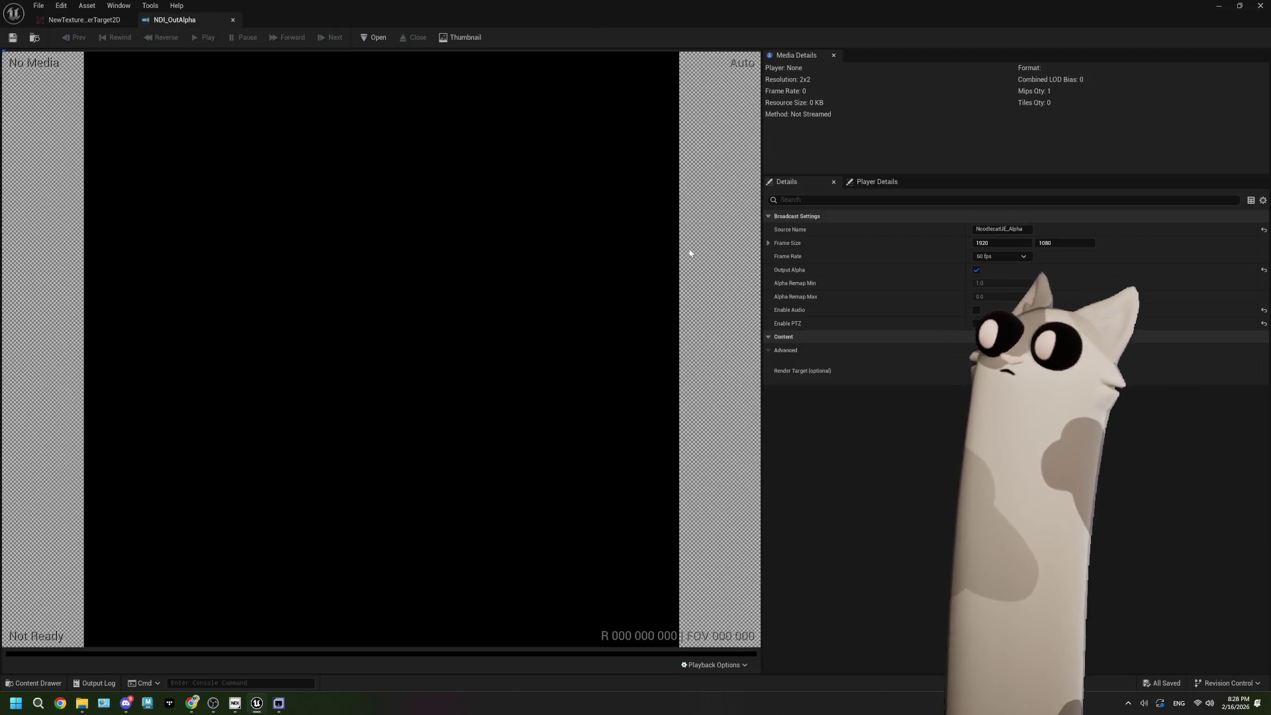
left_click(1260, 6)
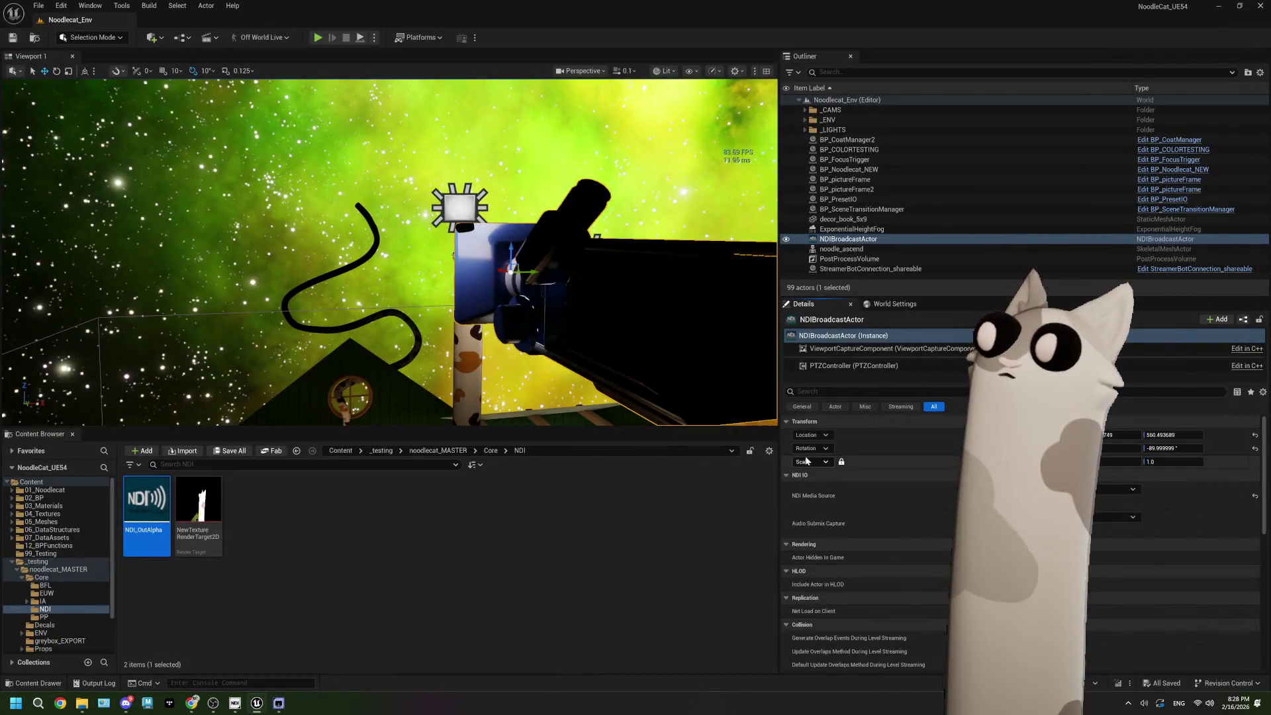
Step: Search the Quick Add actor list for 'ndi' without placing anything
left_click(860, 335)
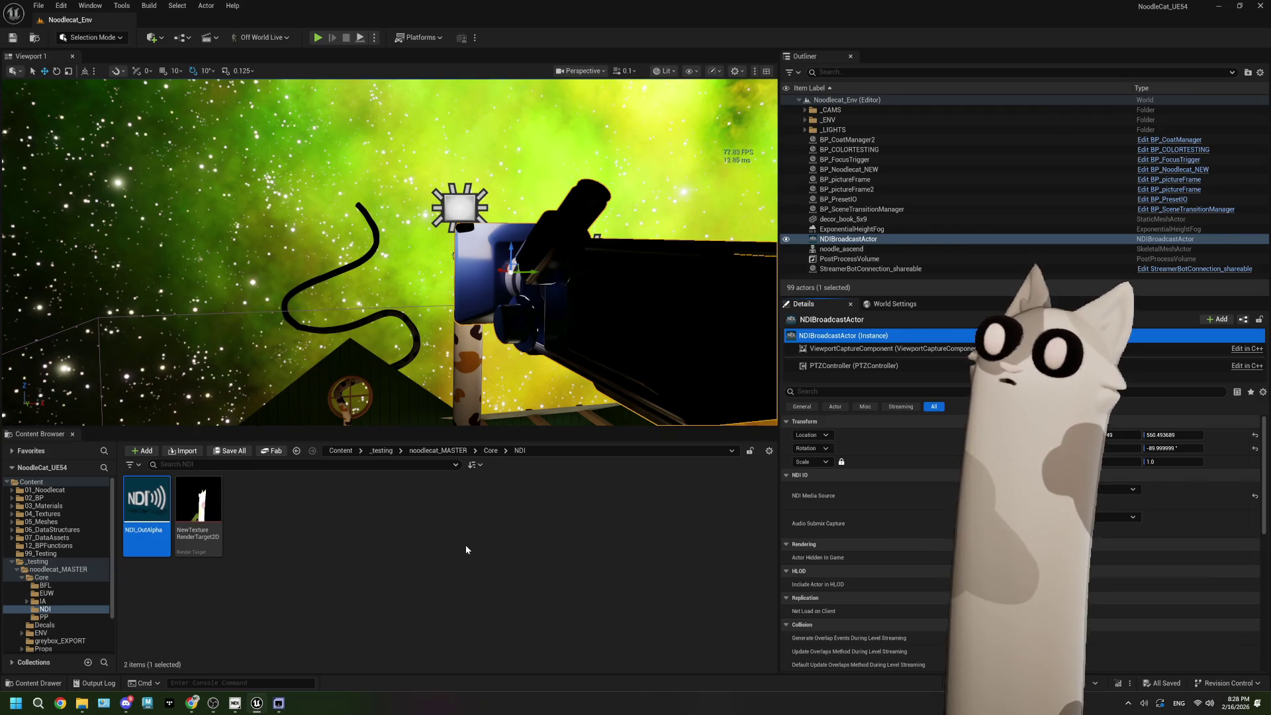
left_click(157, 41)
type("n")
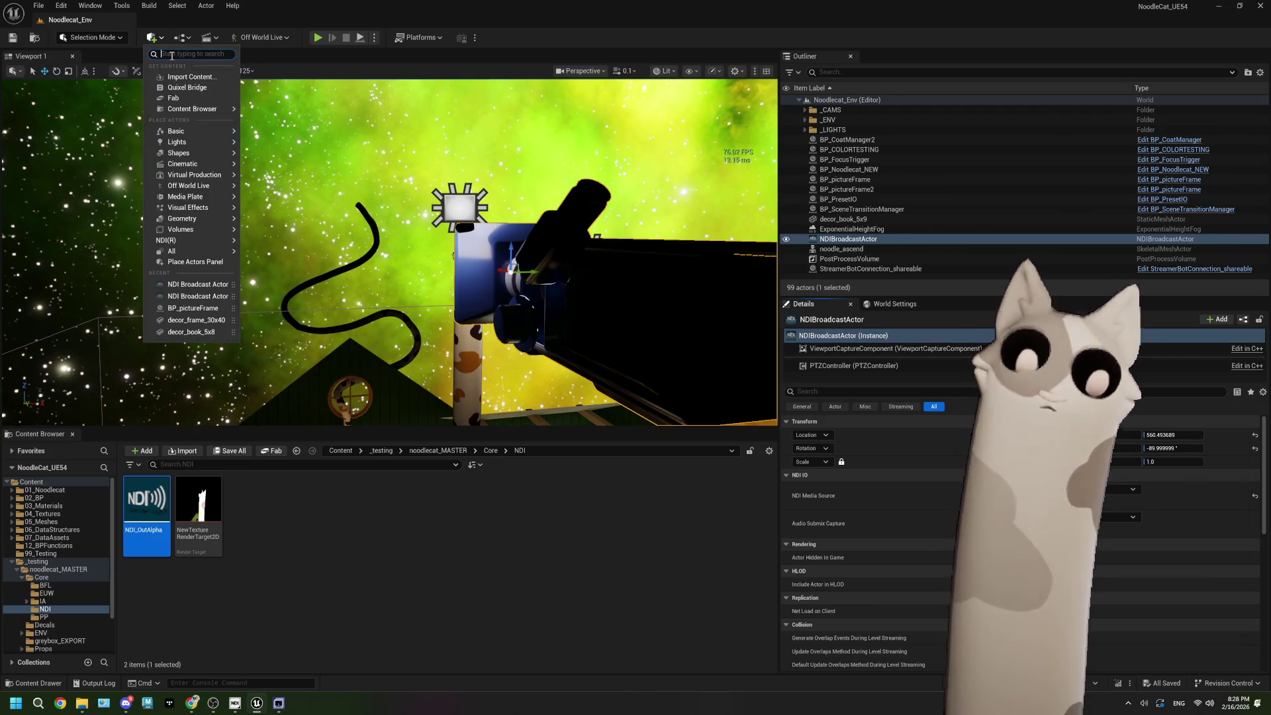
type("di")
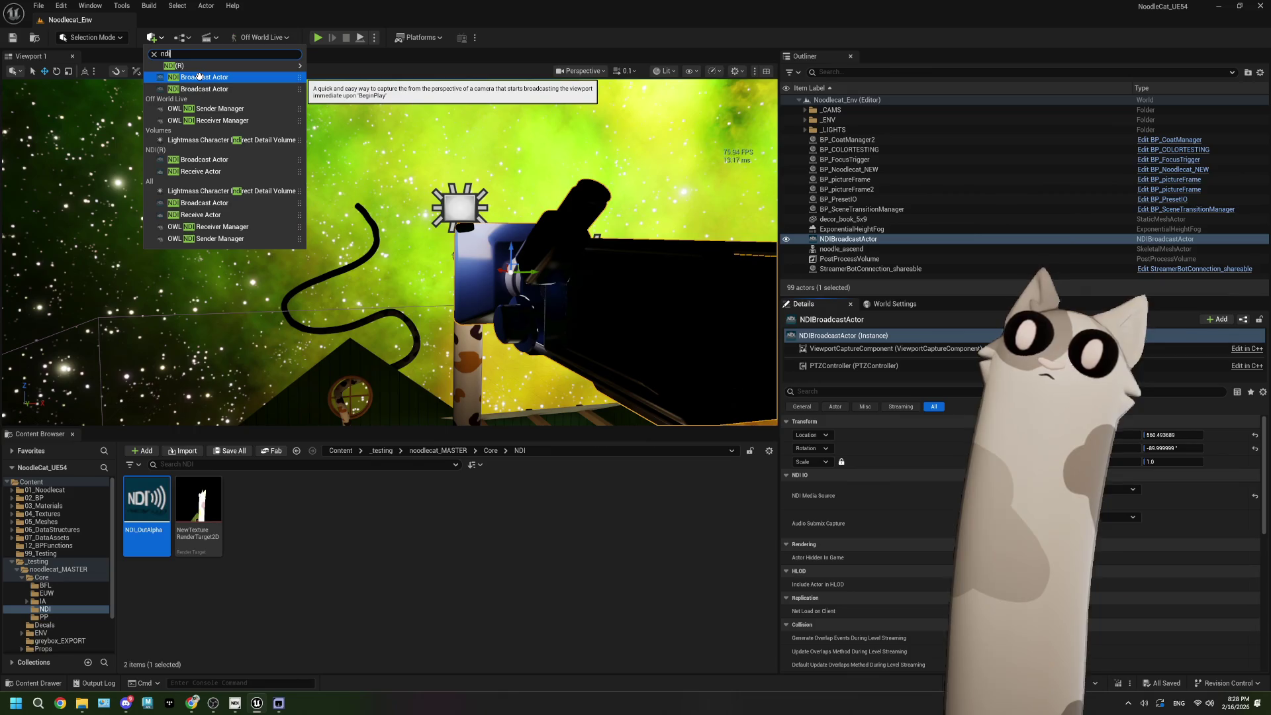
mouse_move(210, 69)
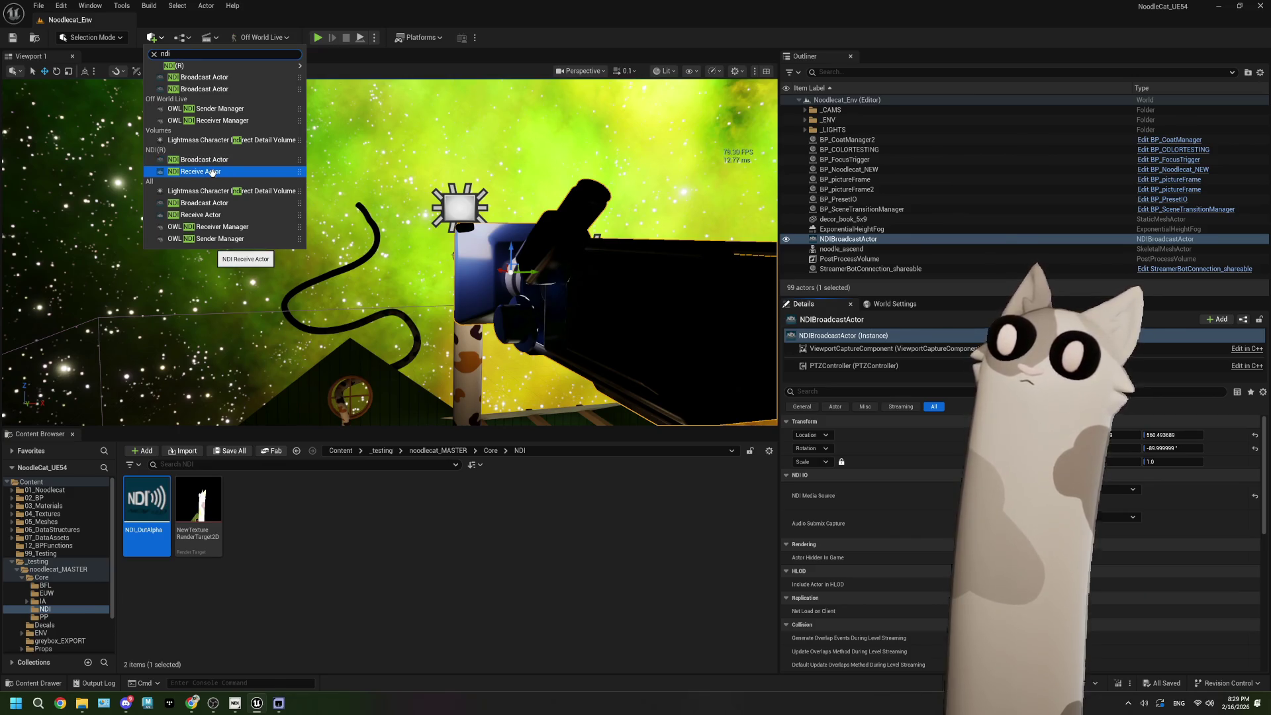
left_click(431, 540)
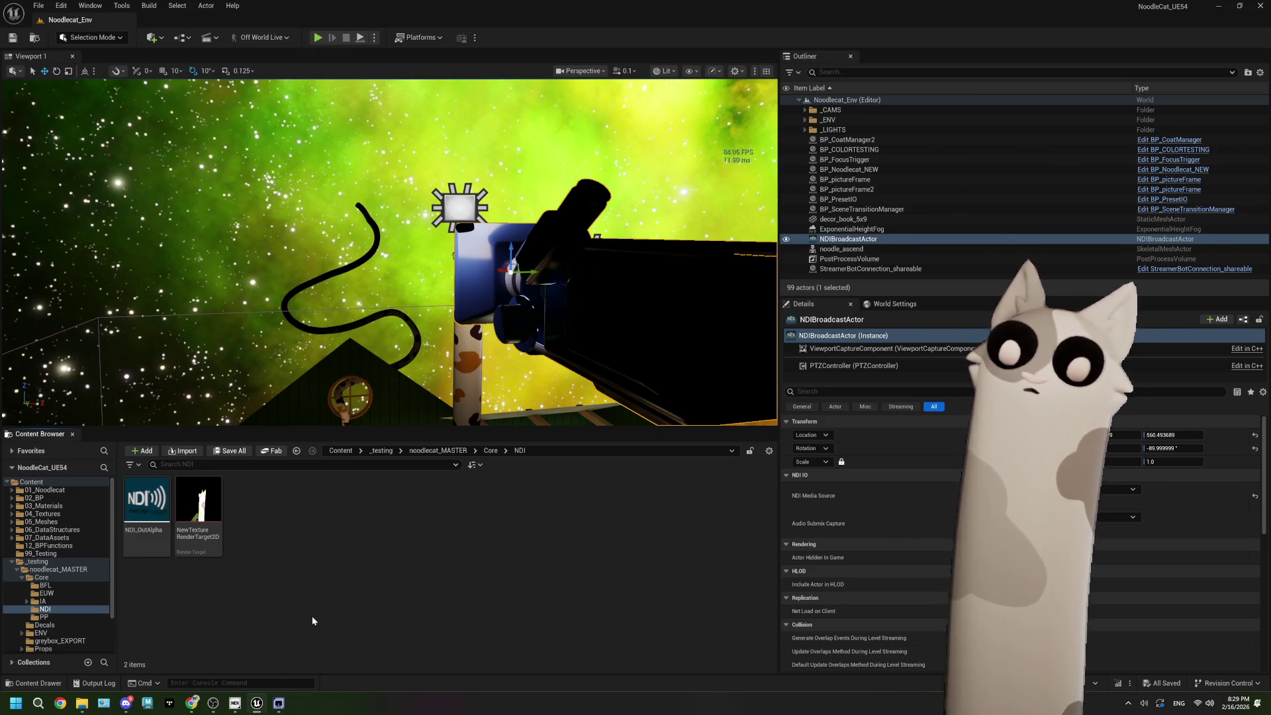
Step: After checking the NDI docs, show the ViewportCaptureComponent's capture settings
left_click(200, 697)
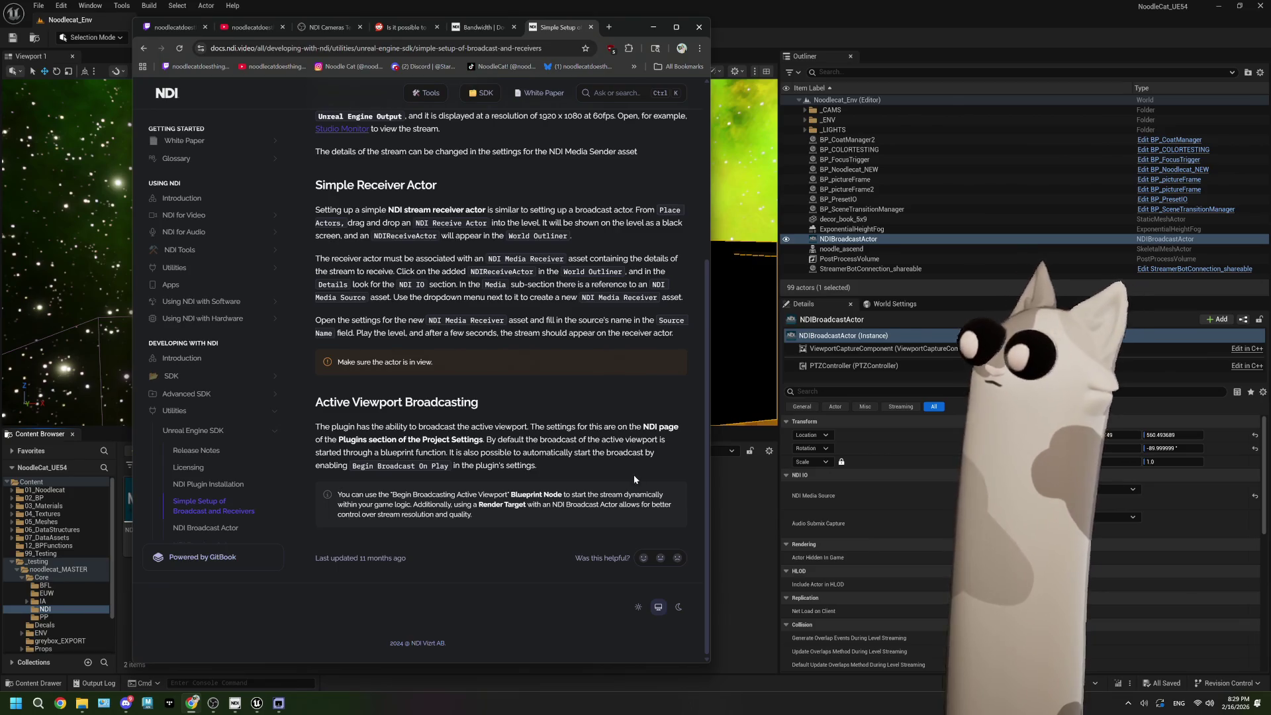
left_click(736, 494)
left_click(921, 349)
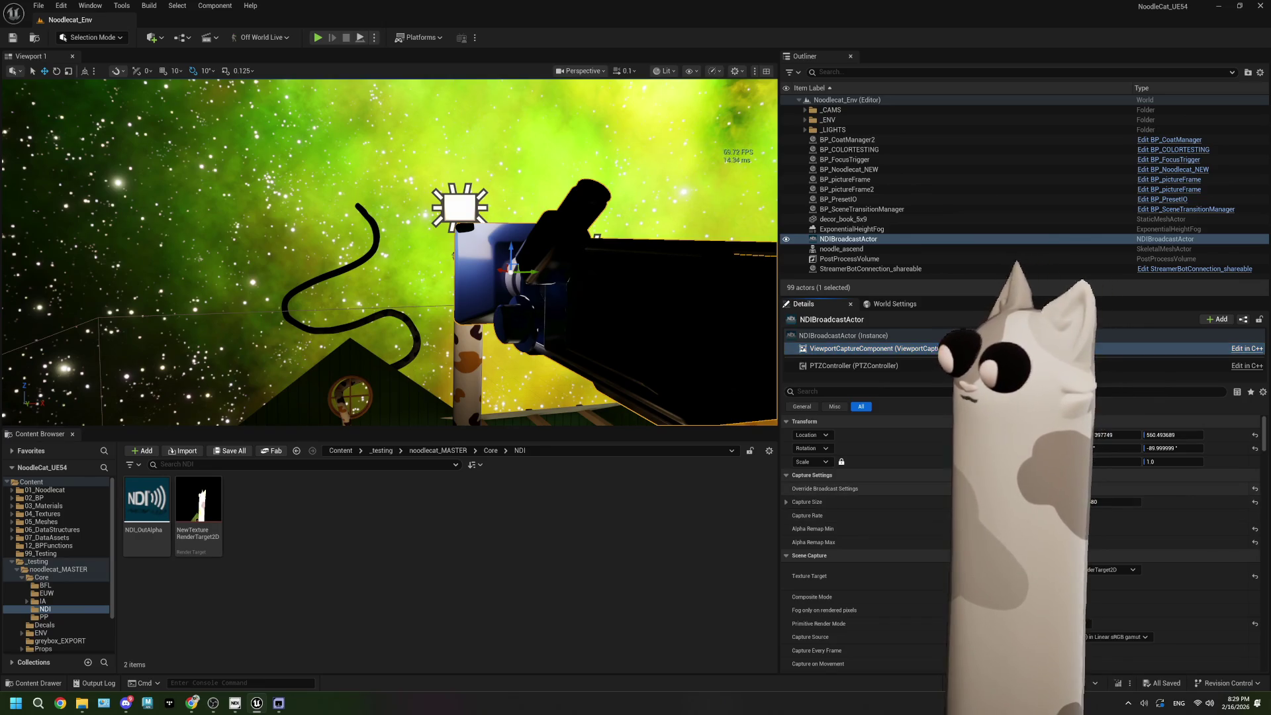
Step: Turn off Override Broadcast Settings, save, and set Capture Source to Final Color in Linear sRGB gamut
left_click(961, 489)
key("ctrl+s")
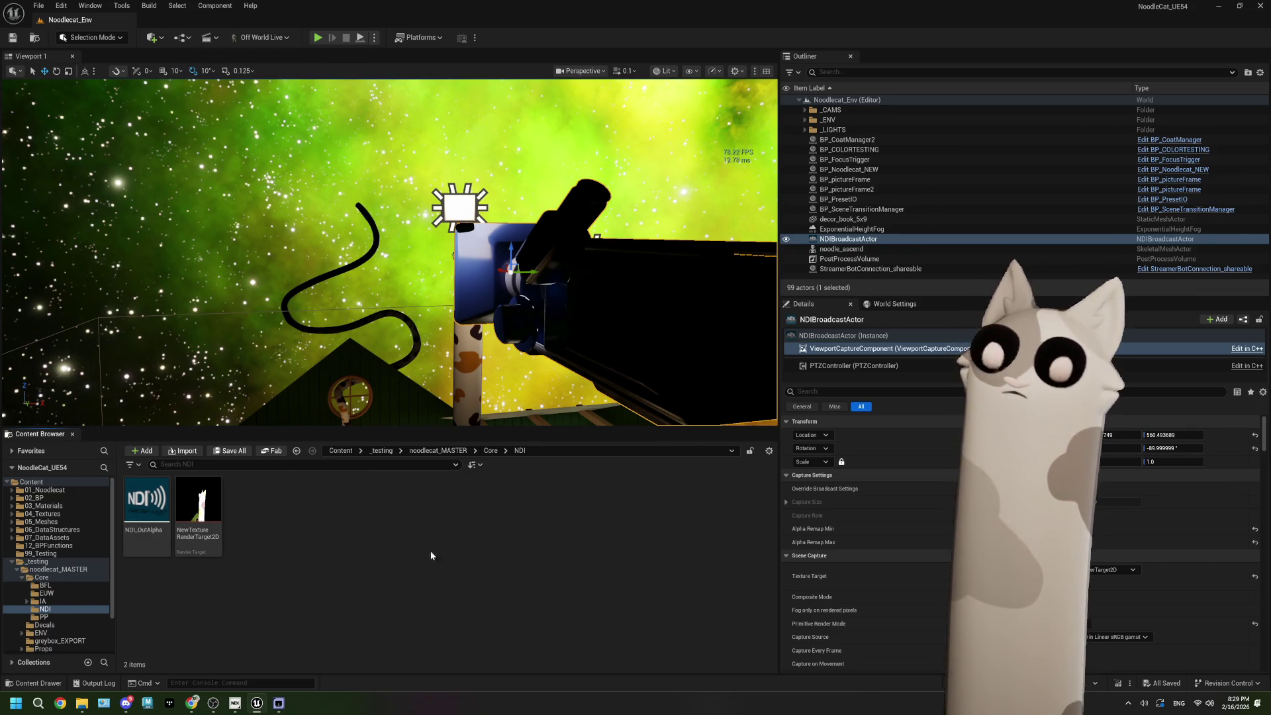
scroll(922, 566, "down", 2)
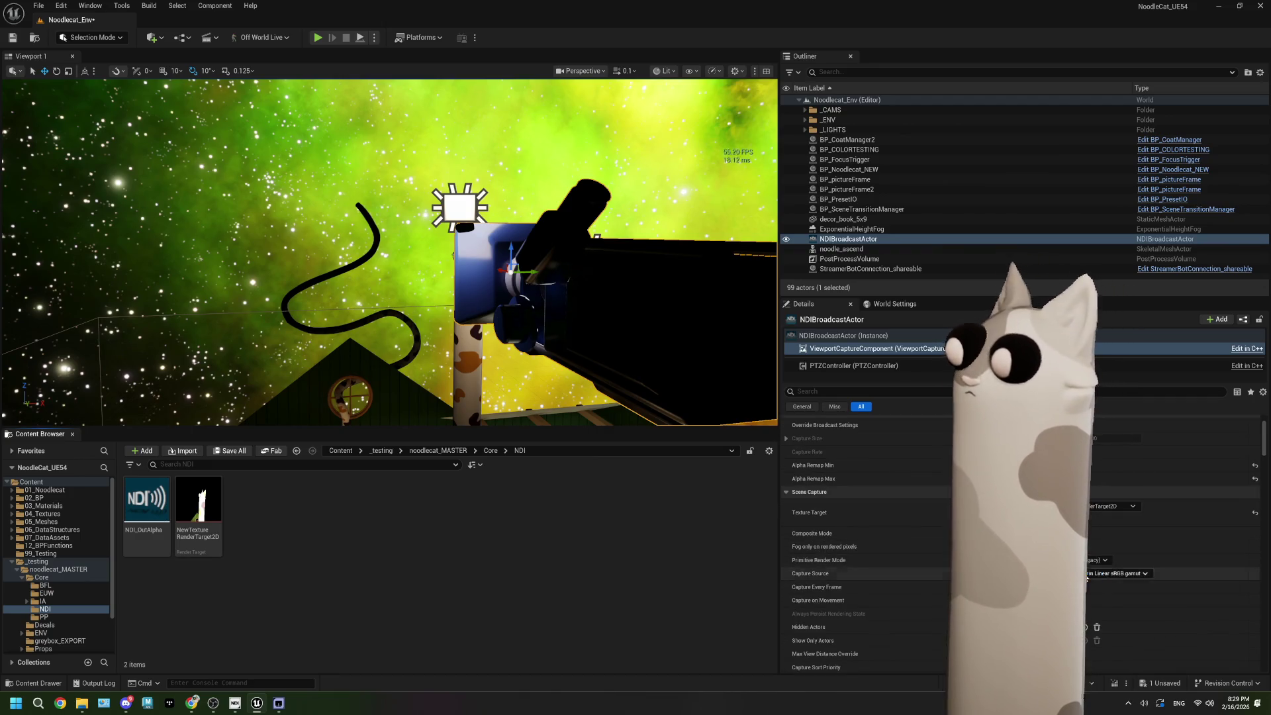
scroll(871, 564, "down", 2)
left_click(1123, 527)
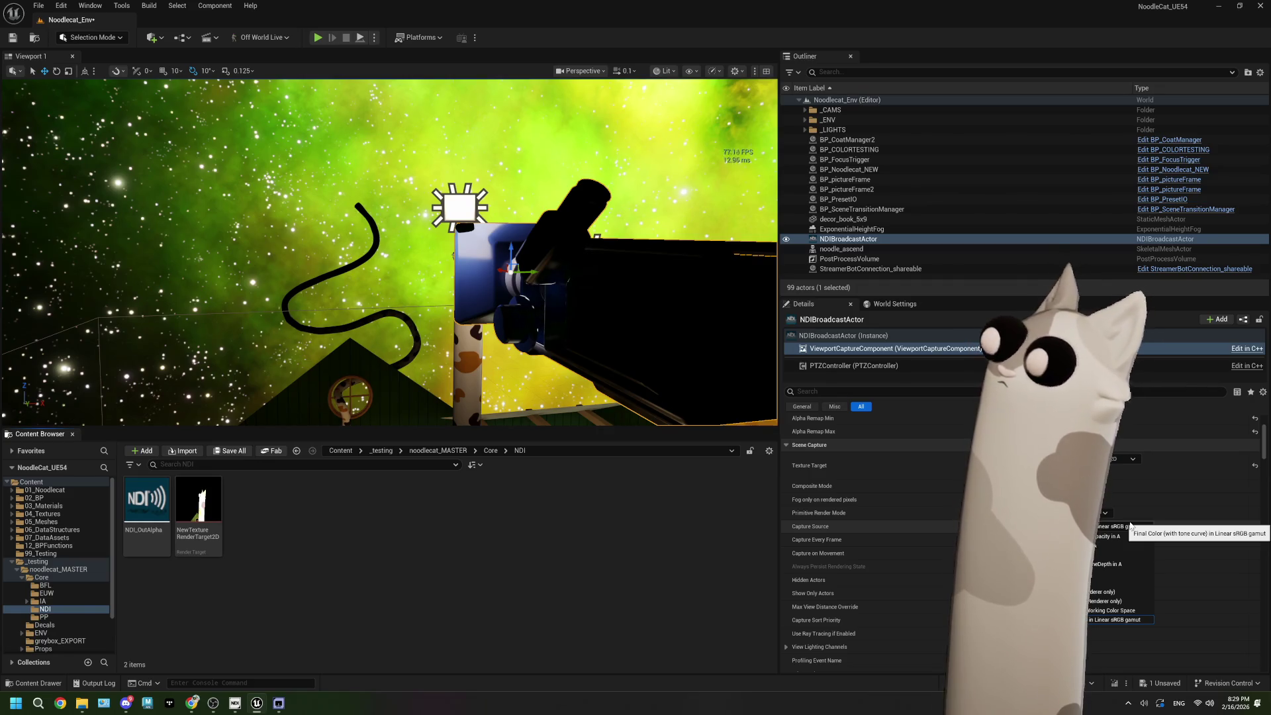
left_click(1130, 526)
scroll(925, 570, "down", 2)
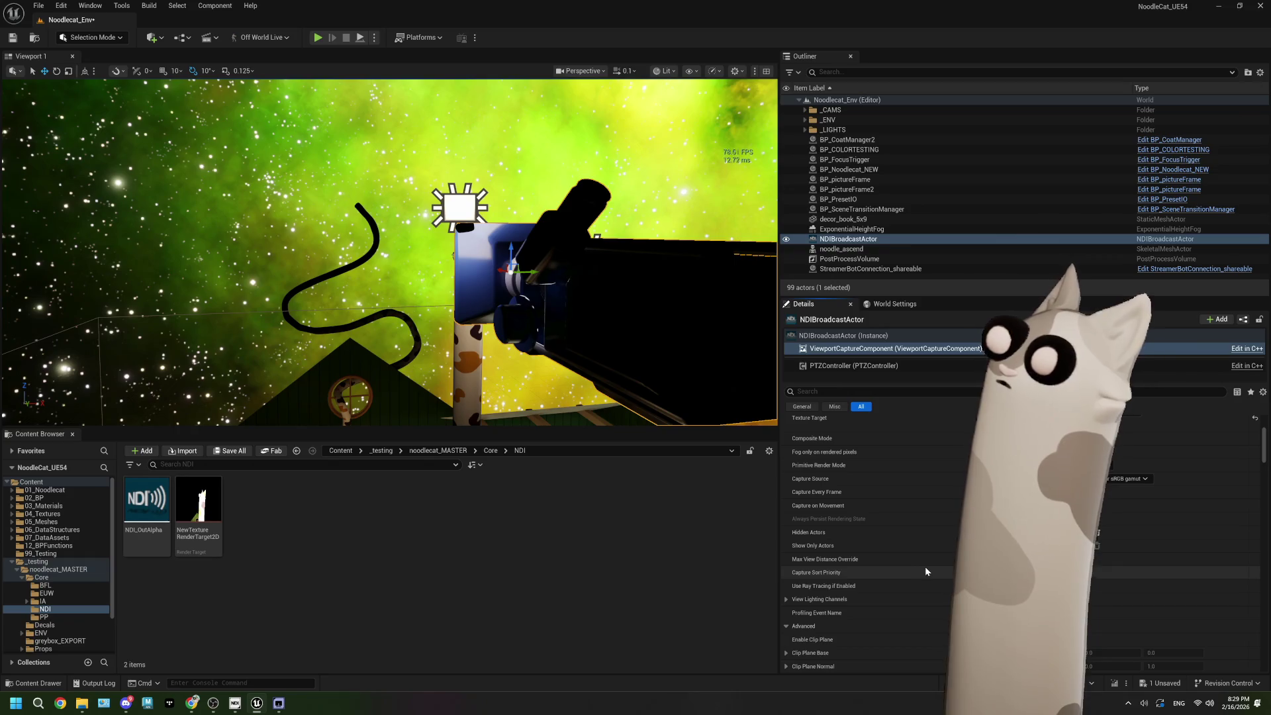
scroll(905, 530, "down", 1)
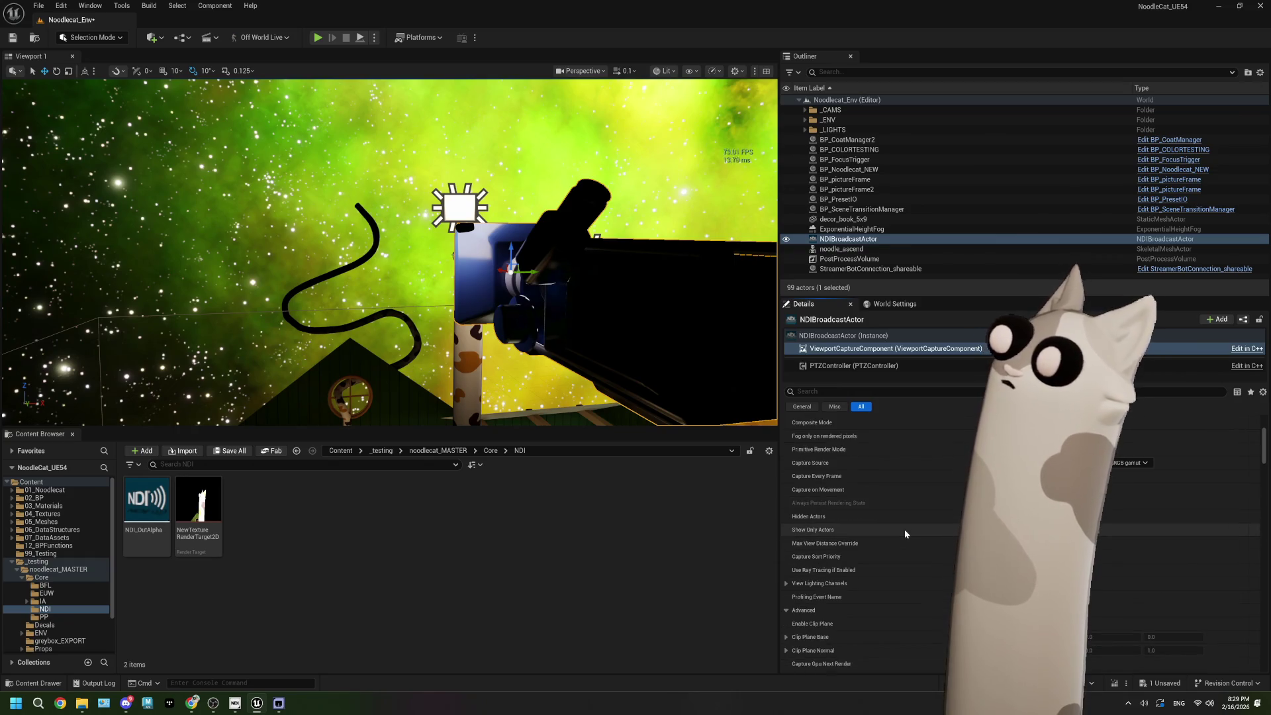
scroll(903, 541, "down", 1)
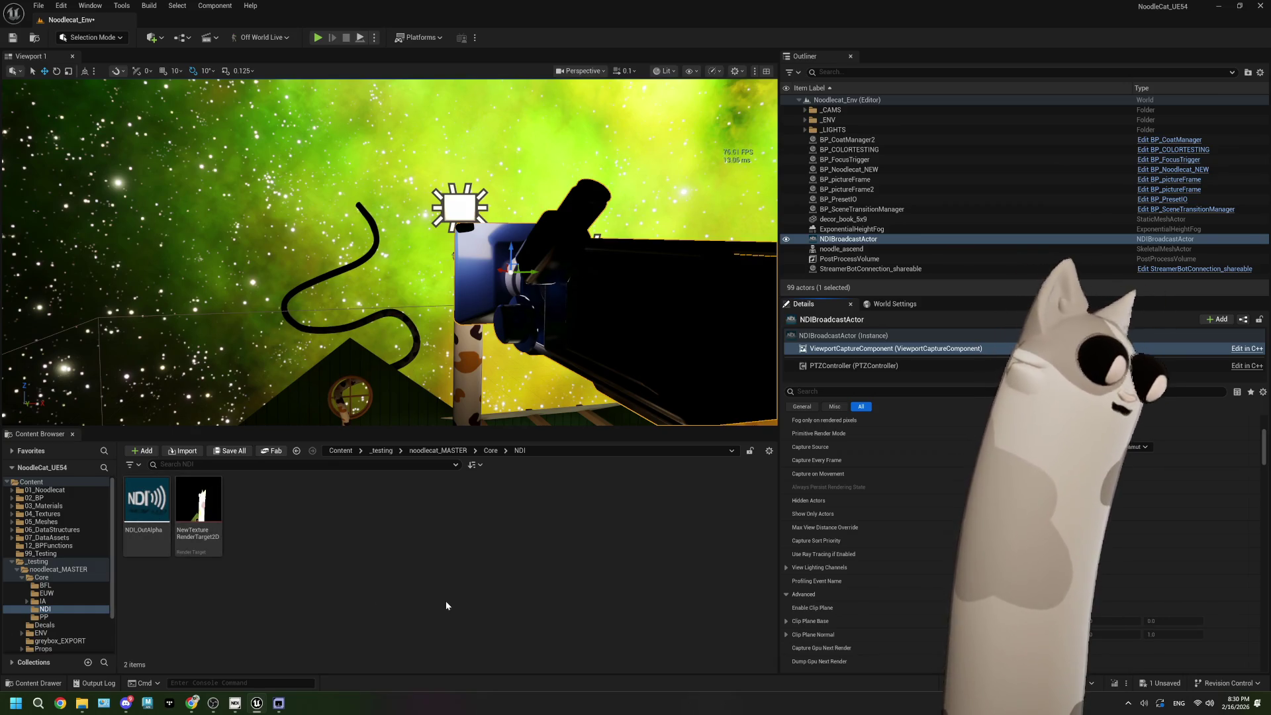
Step: Review the NDIBroadcastActor's ViewportCaptureComponent settings, then save the level with Ctrl+S
scroll(888, 574, "down", 2)
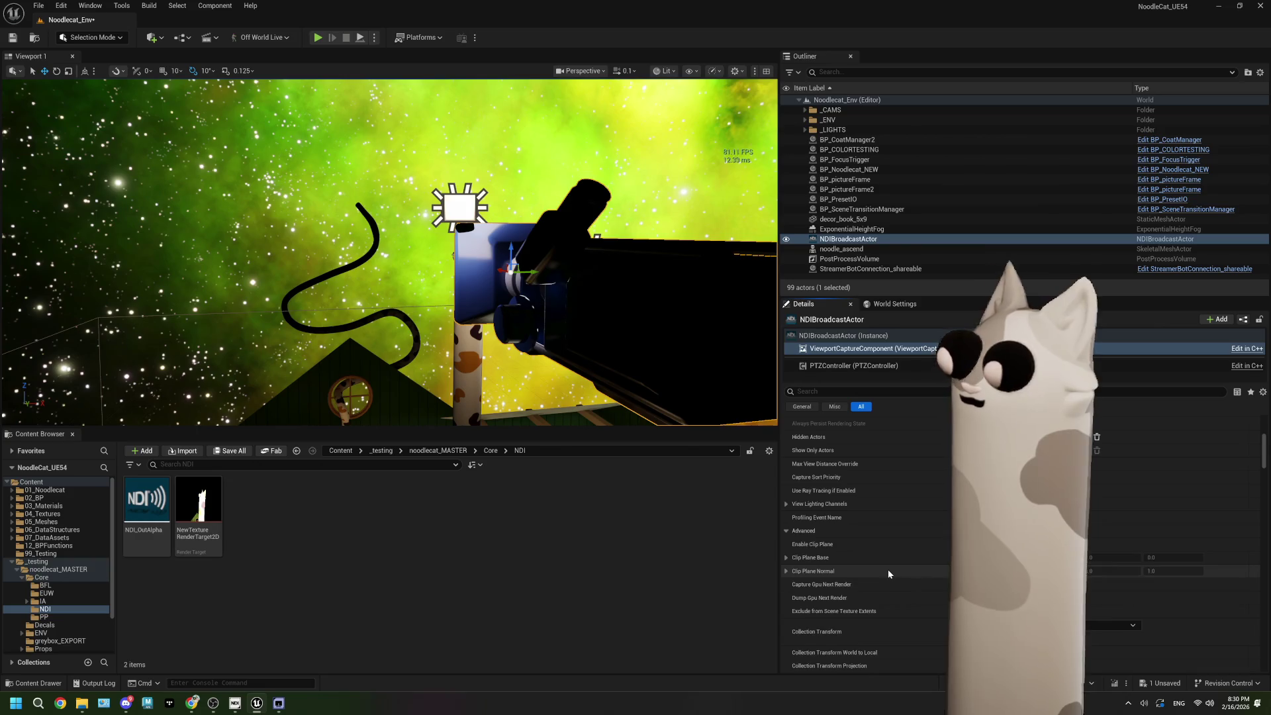
scroll(888, 573, "down", 5)
scroll(888, 573, "down", 12)
scroll(888, 573, "down", 10)
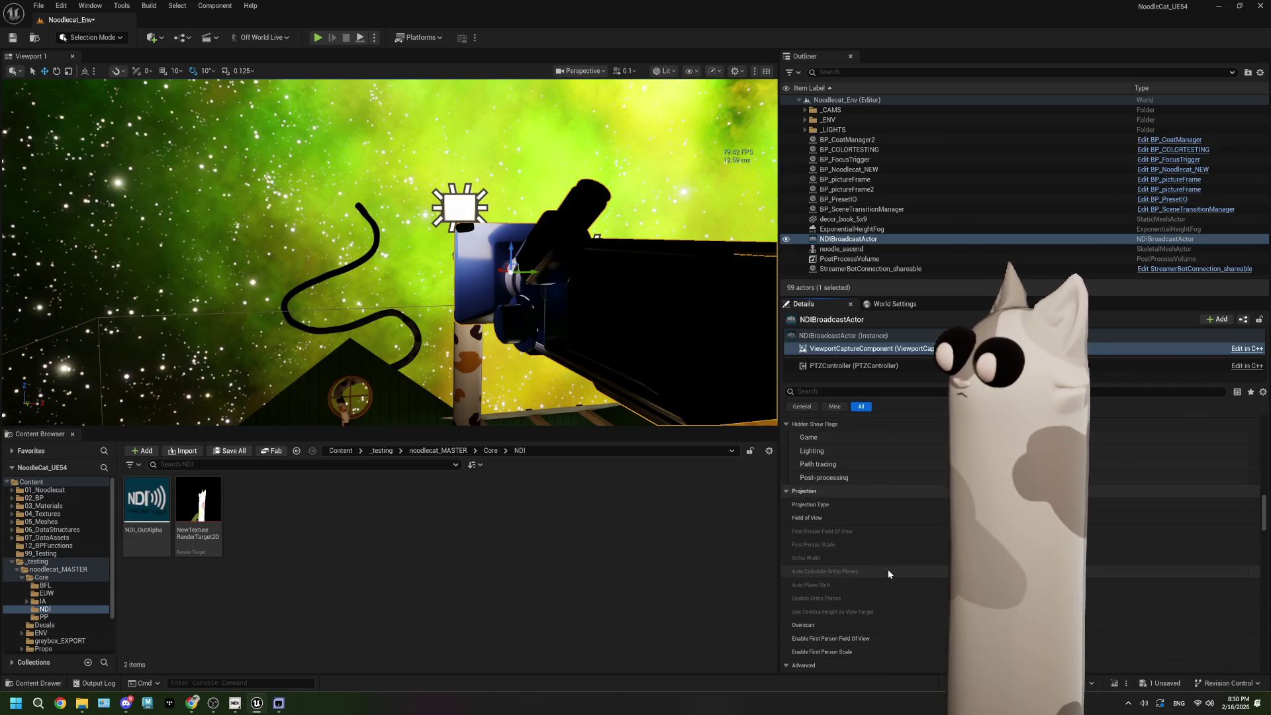
scroll(888, 570, "down", 2)
scroll(888, 573, "down", 5)
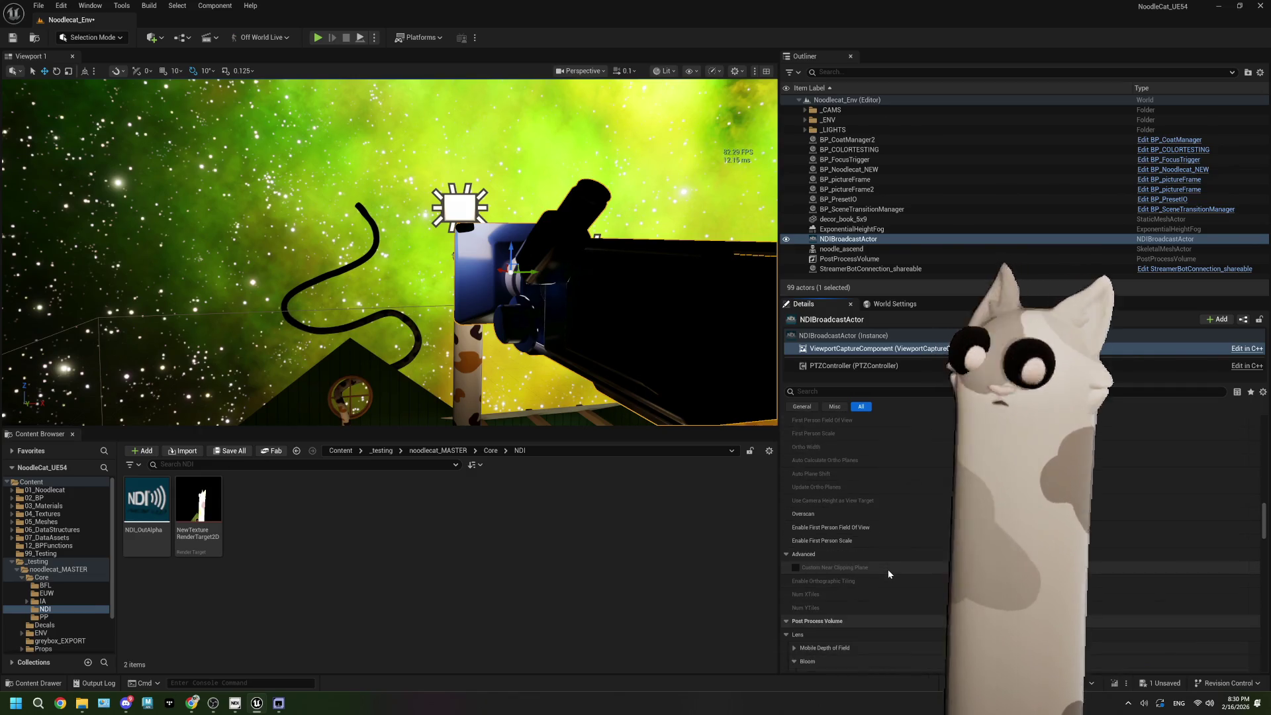
scroll(889, 573, "down", 10)
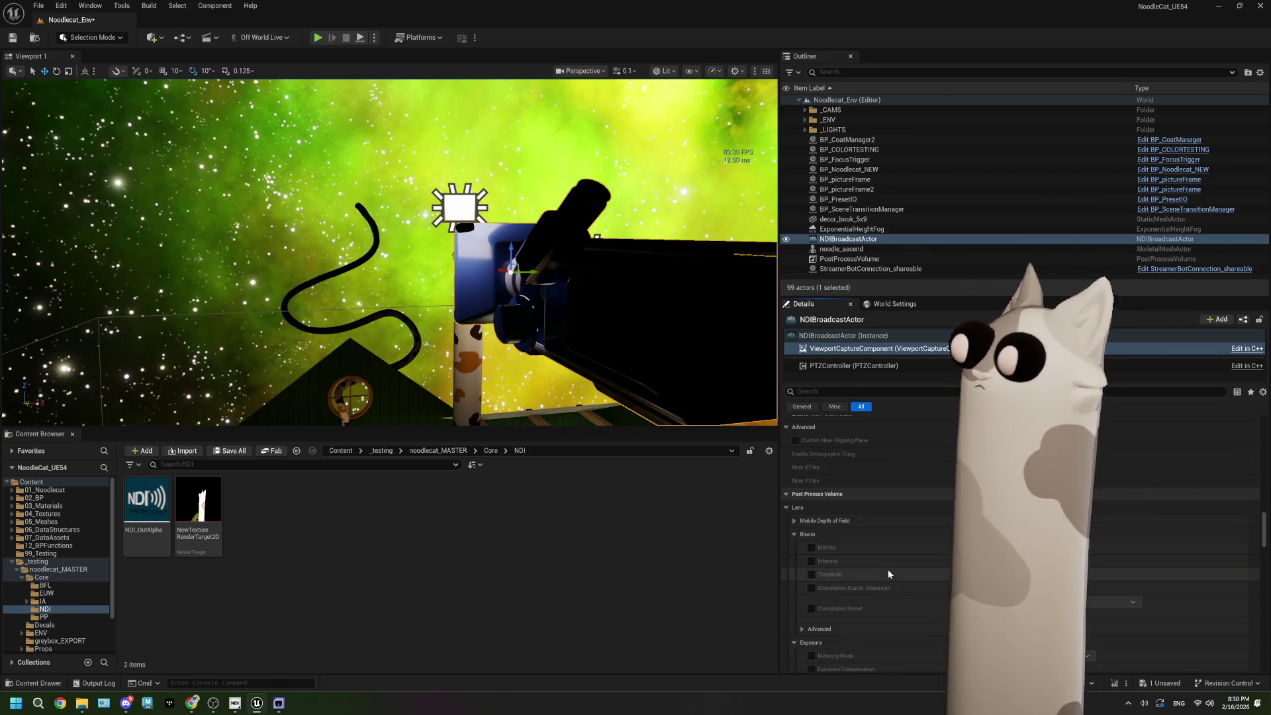
scroll(889, 573, "down", 10)
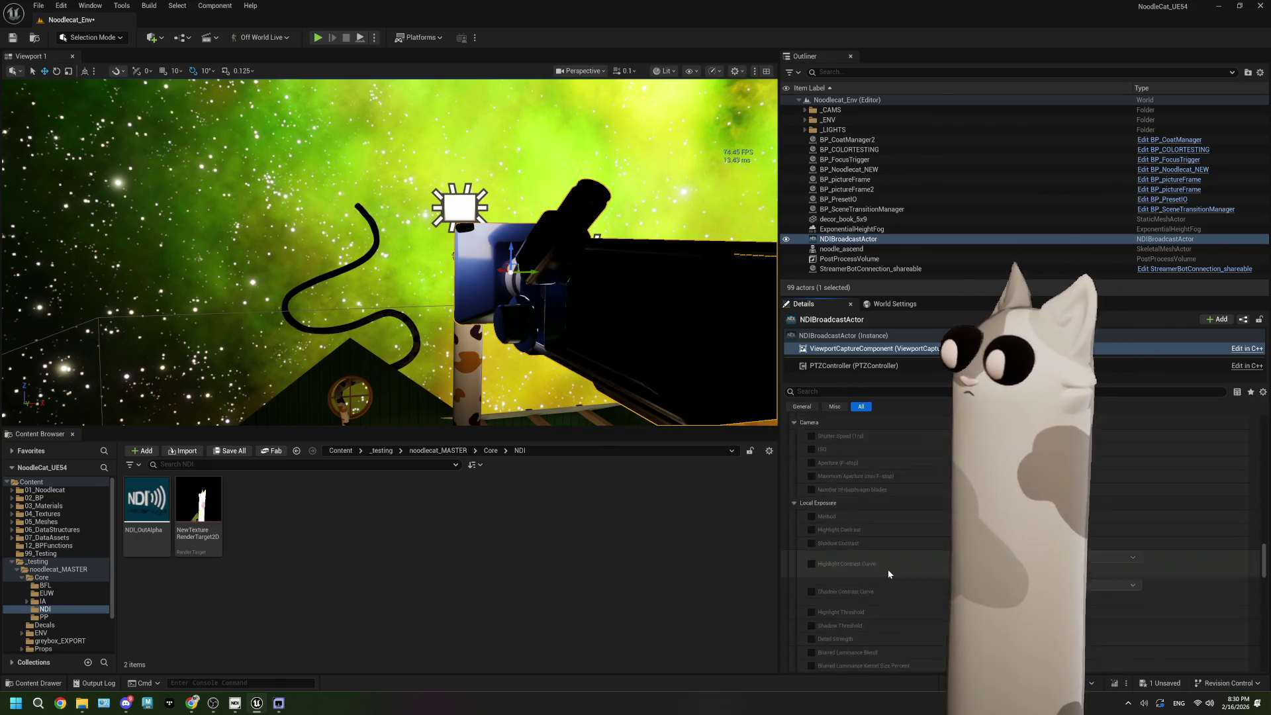
scroll(888, 574, "down", 8)
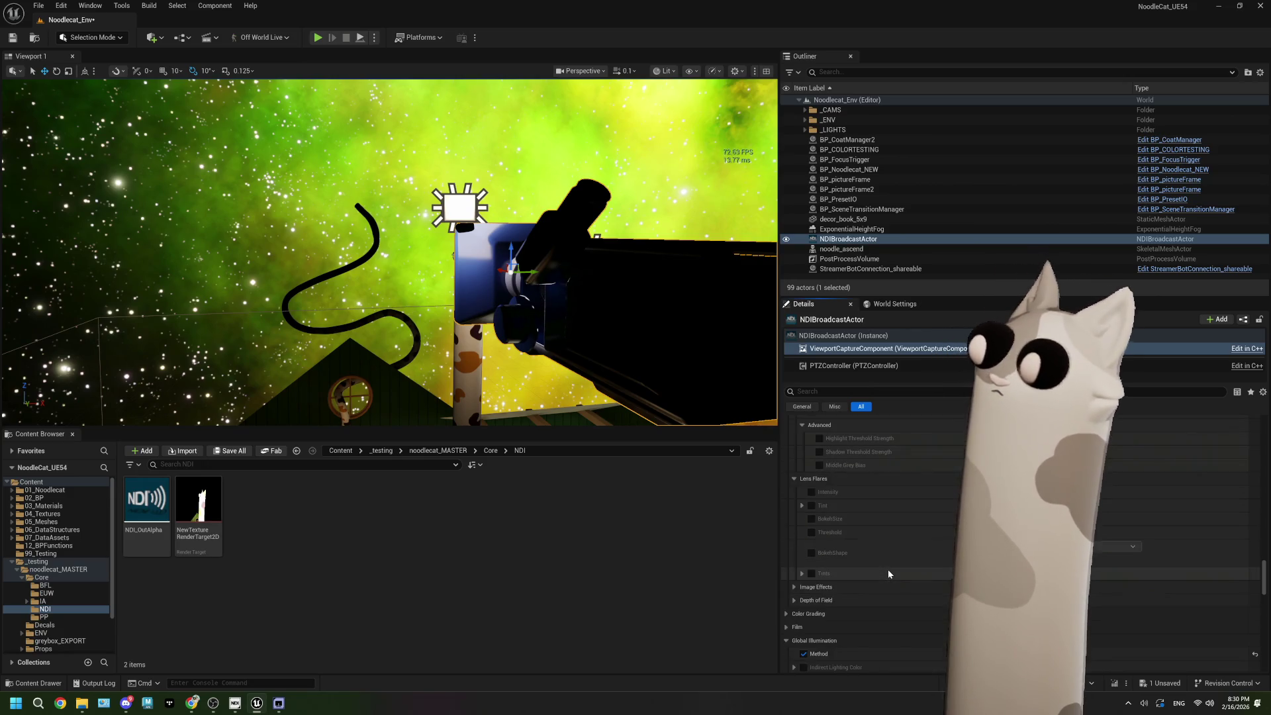
scroll(888, 574, "down", 8)
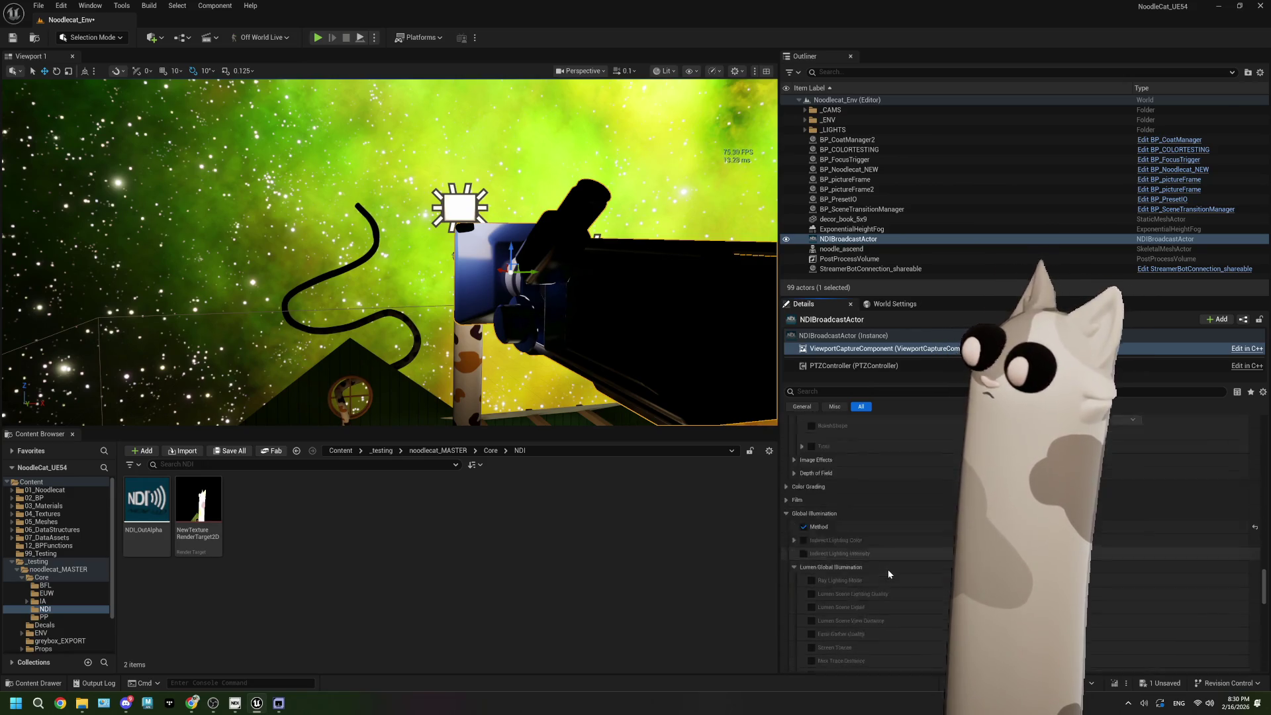
scroll(888, 574, "down", 5)
scroll(888, 573, "down", 5)
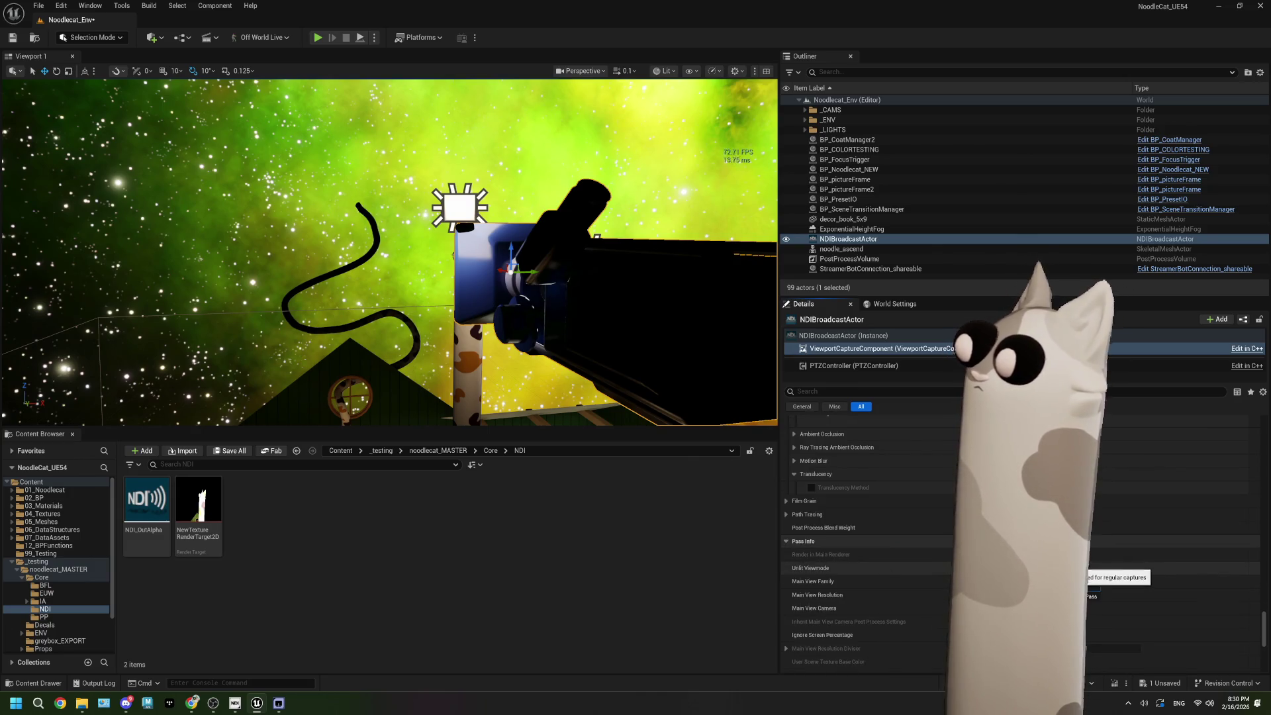
scroll(929, 559, "down", 5)
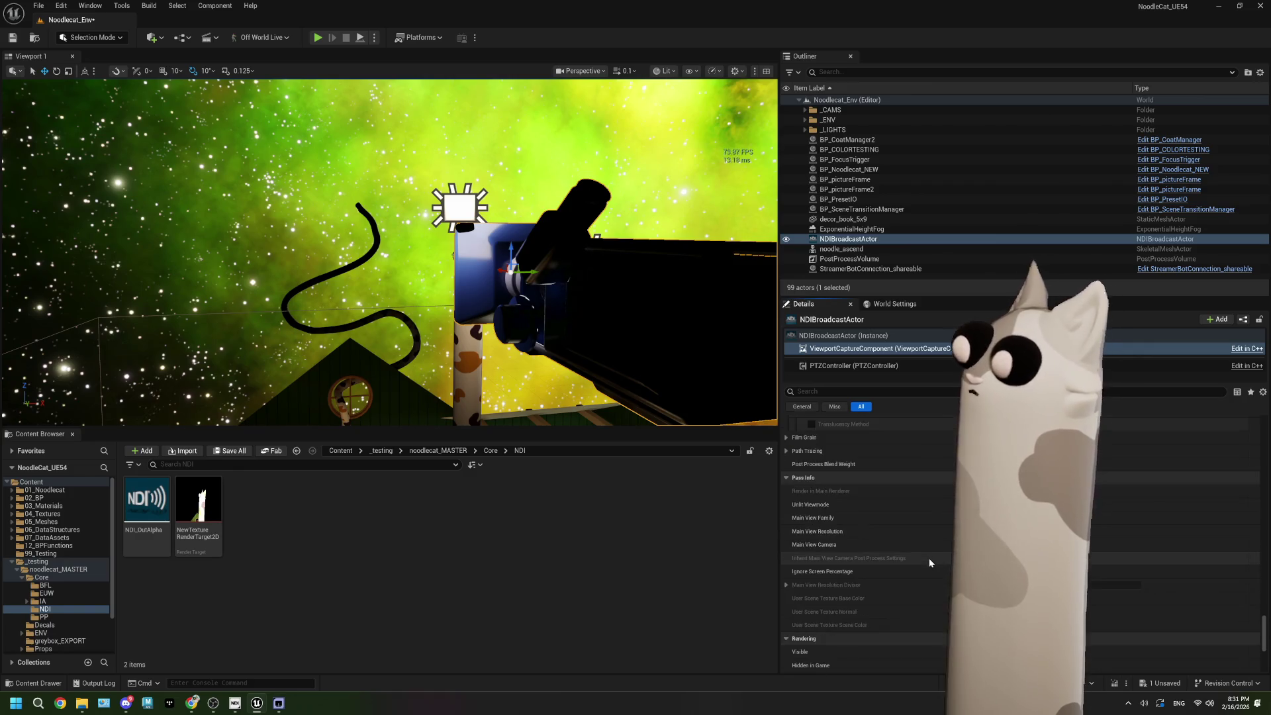
scroll(929, 562, "down", 4)
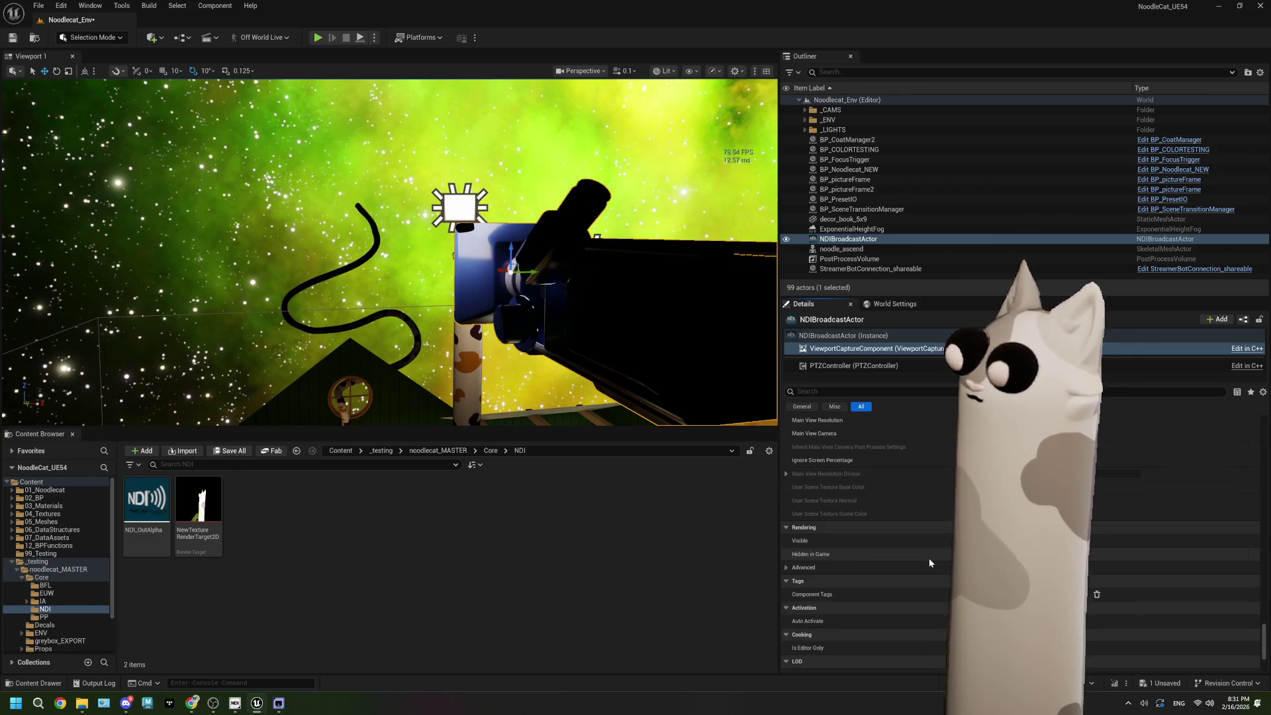
scroll(929, 562, "down", 2)
scroll(929, 561, "down", 1)
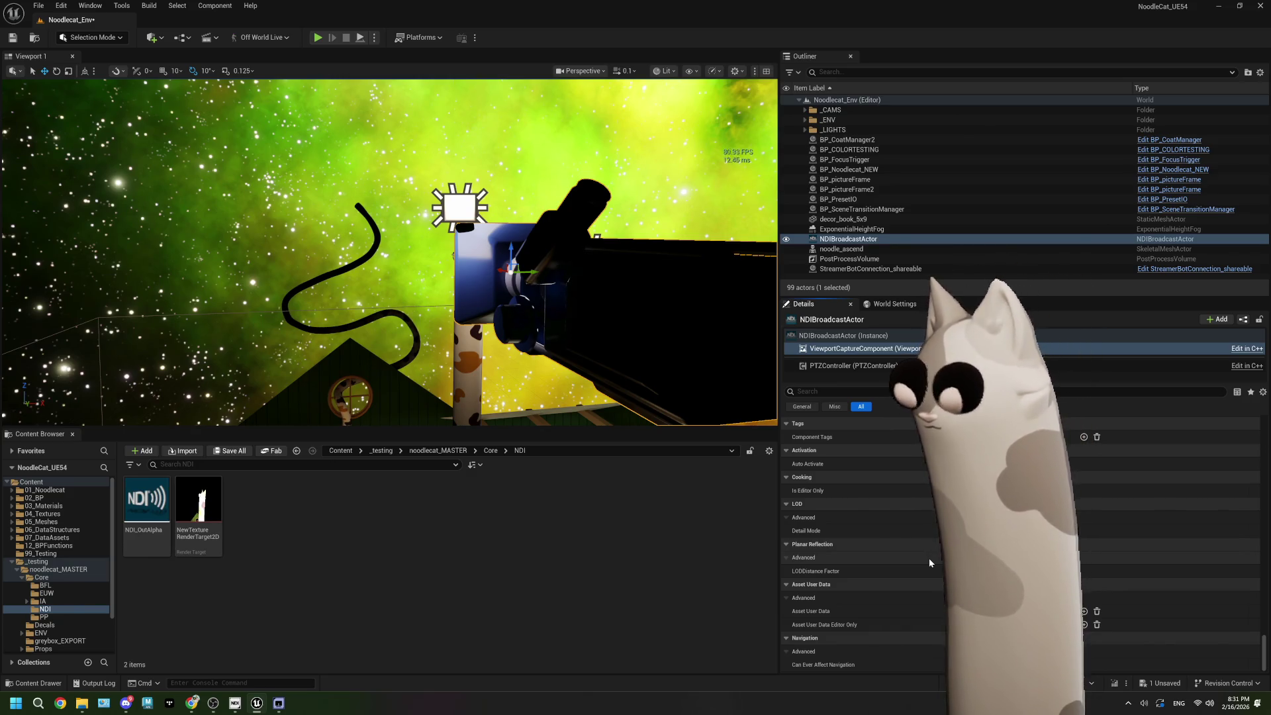
key("ctrl+s")
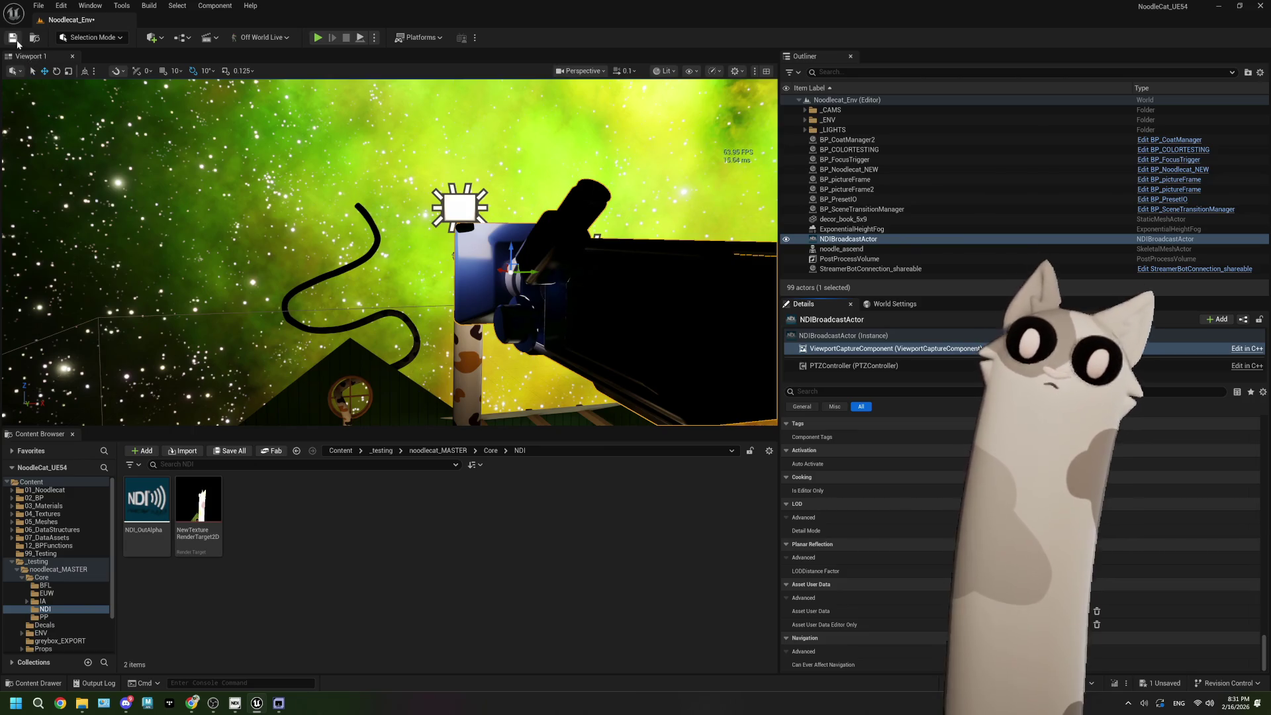